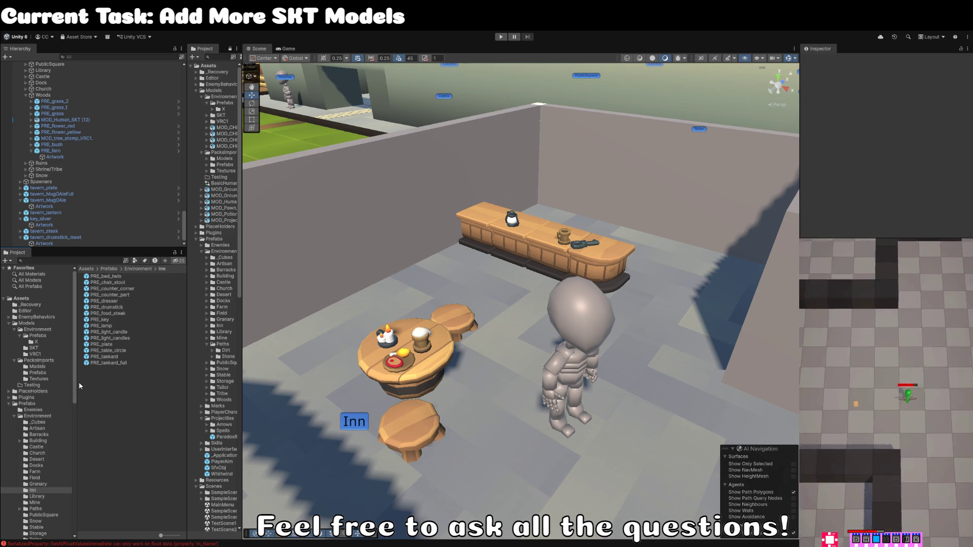
Step: Open the PackImports Prefabs folder and try a 'taop' search before clearing it
left_click(38, 373)
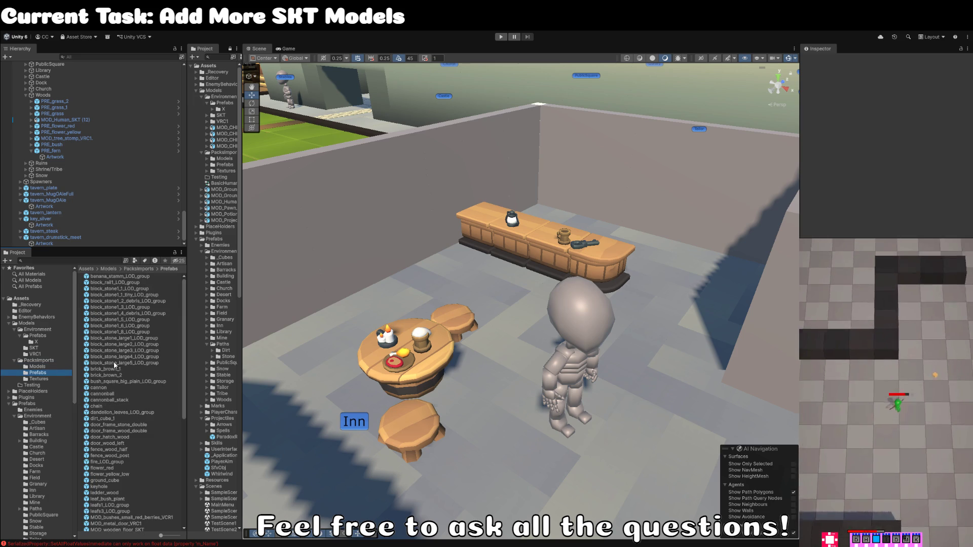
left_click(66, 261)
type("taop")
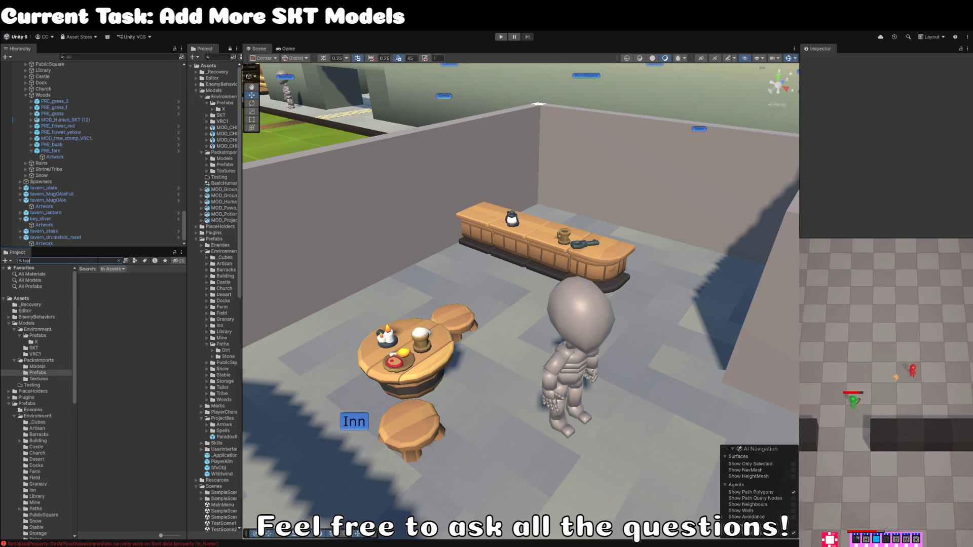
key("BackSpace")
key("BackSpace")
key("BackSpace")
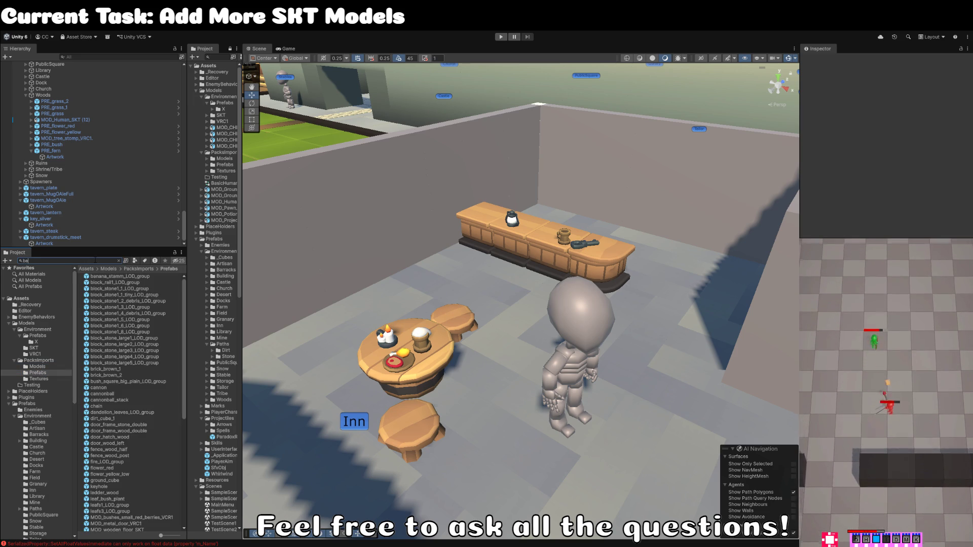
Step: Search for 'tap', clear it, and browse the prefabs upward from cannonball_stack
type("r")
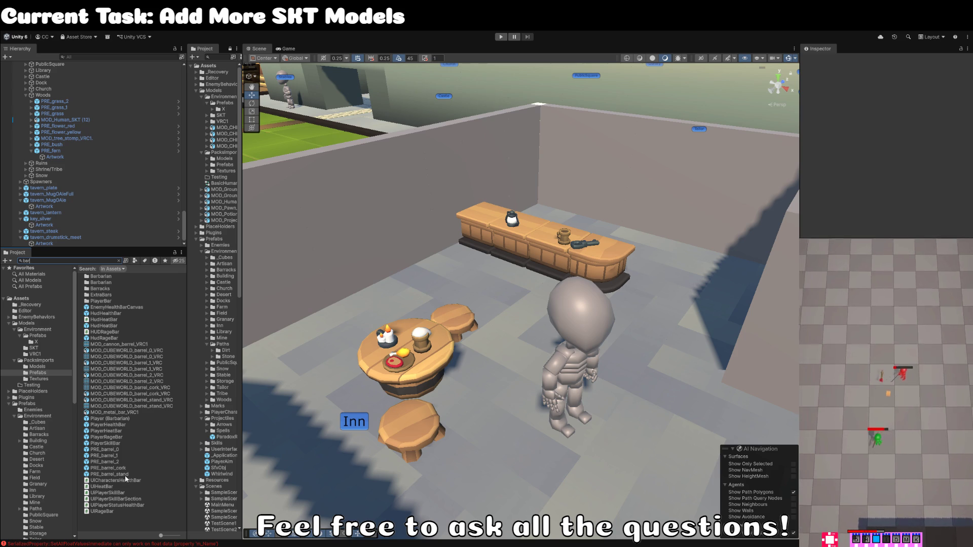
type("tap")
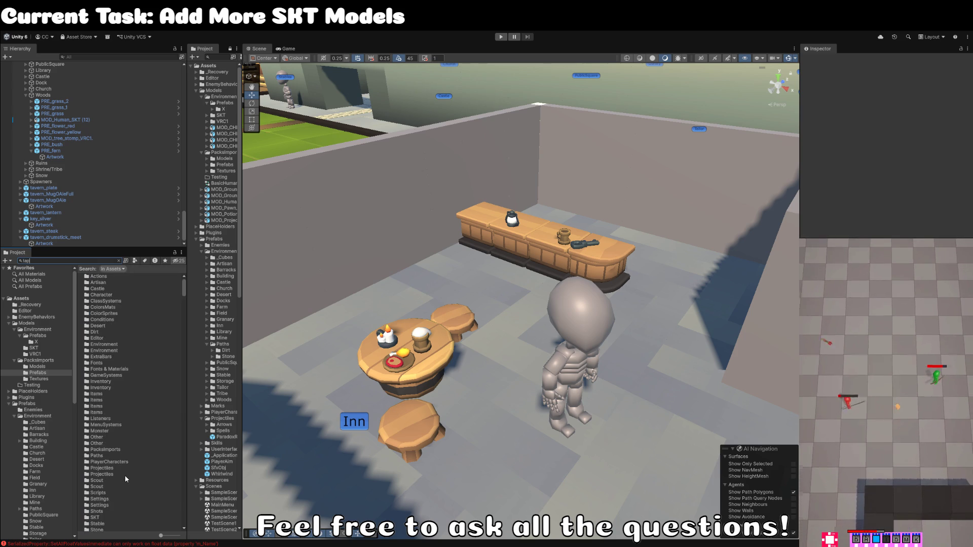
key("BackSpace")
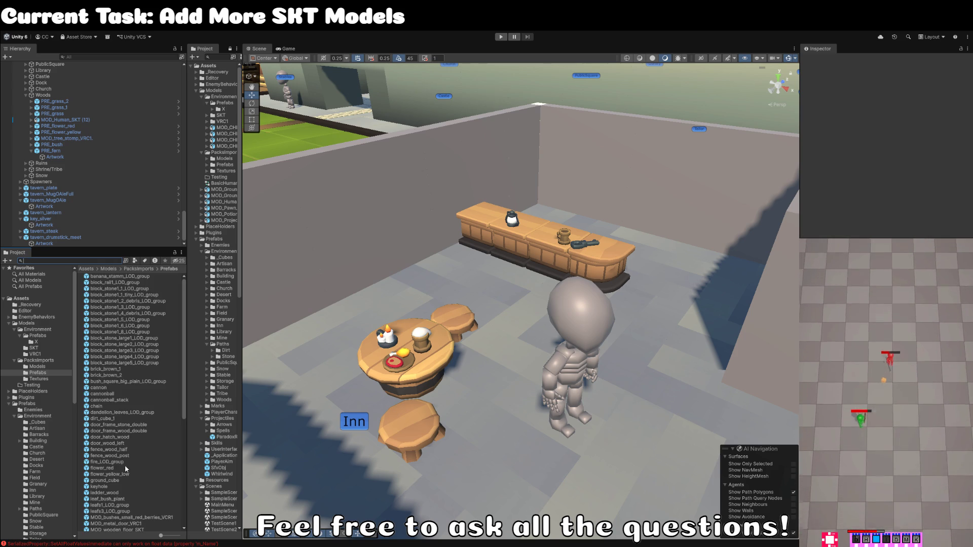
left_click(104, 400)
key("Up")
key("Up")
key("Up")
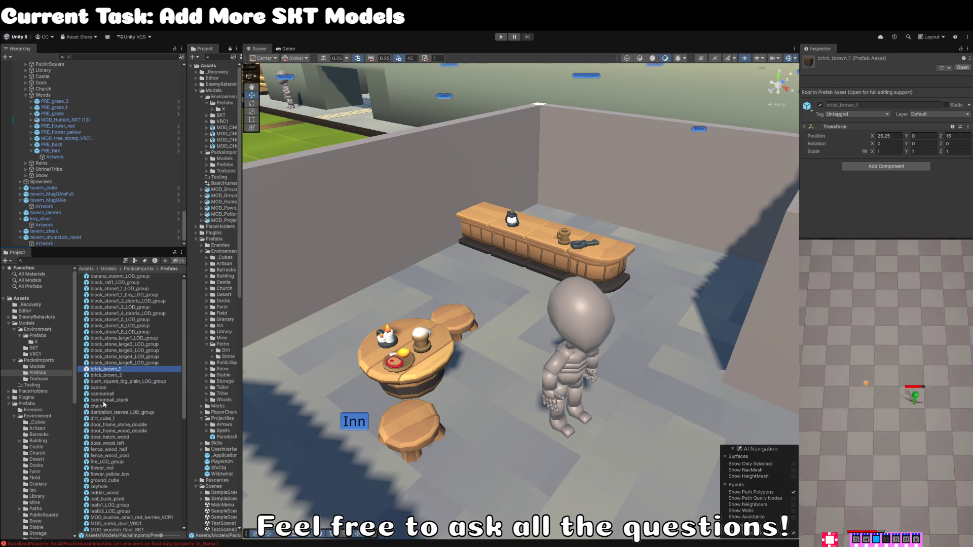
Step: Browse the block stone, dandelion, door_wood_left and flower prefabs up to fire_LOD_group
key("Up")
key("Up")
key("Up")
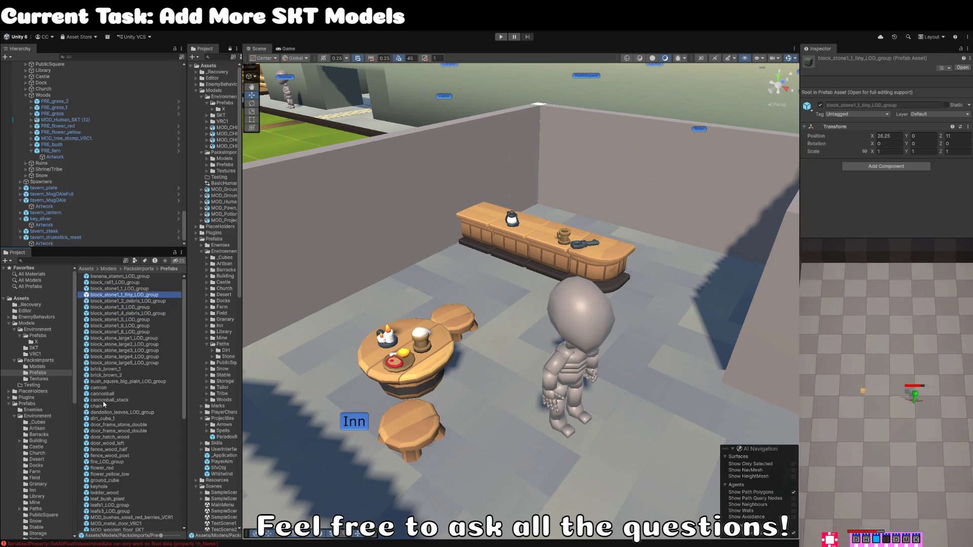
key("Down")
key("Down")
key("Down")
key("Down")
key("Down")
key("Down")
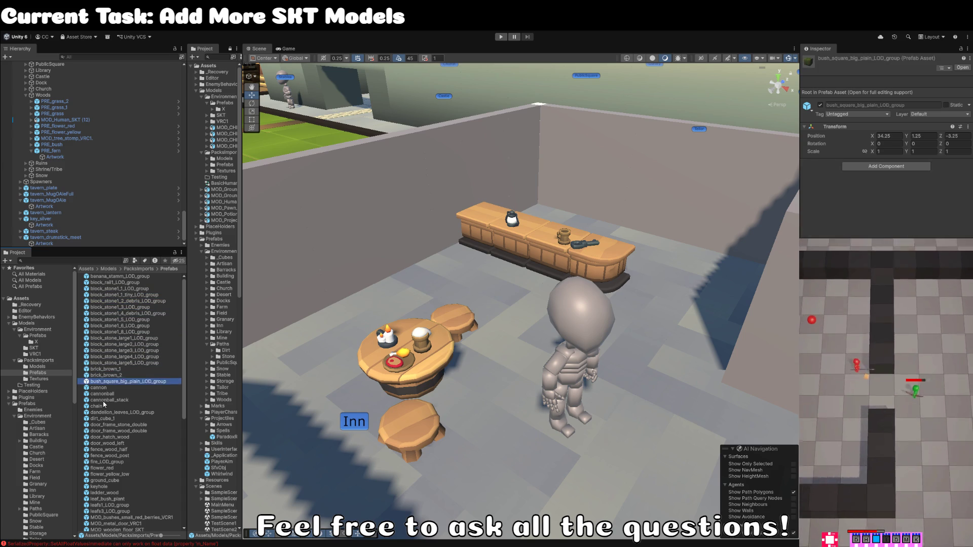
key("Down")
key("Down")
key("Down")
key("Up")
key("Up")
key("Up")
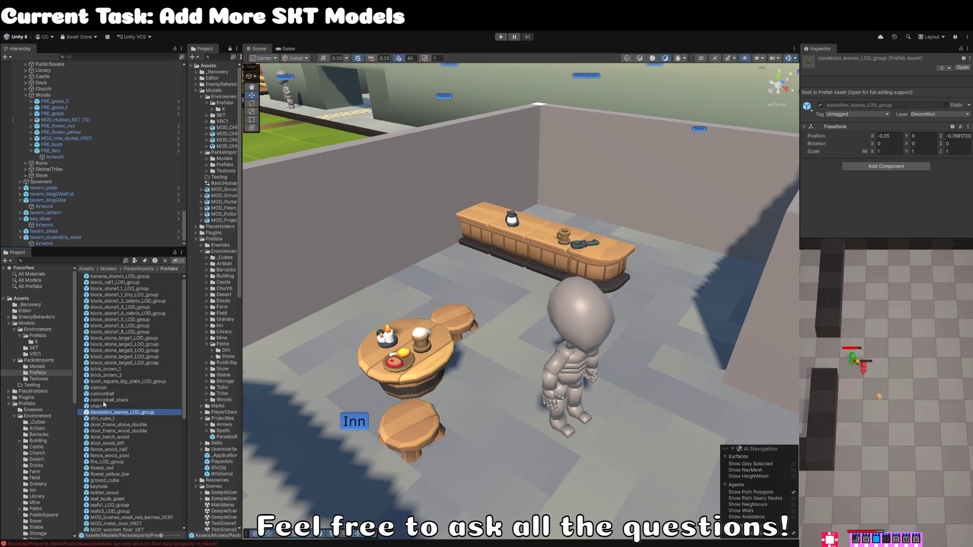
key("Down")
key("Down")
key("Down")
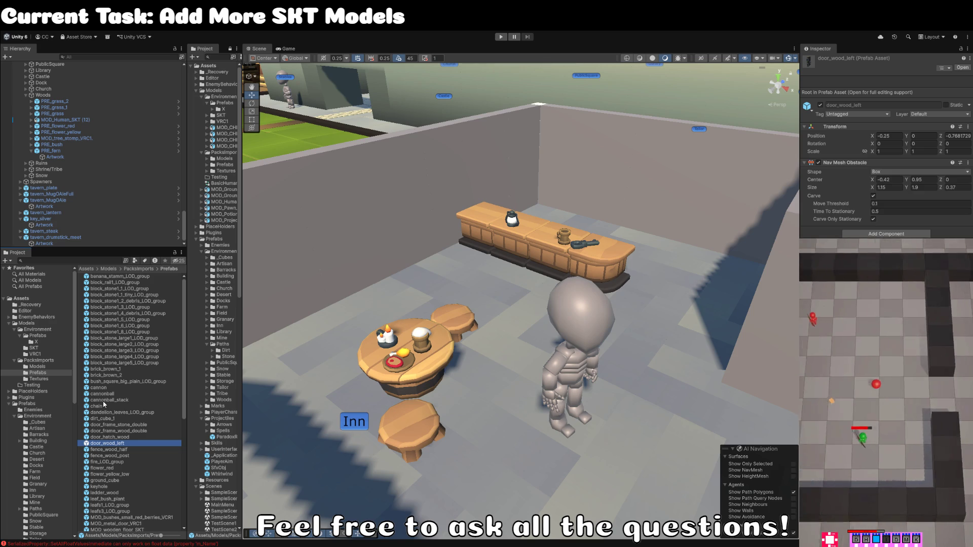
key("Down")
key("Down")
key("Down")
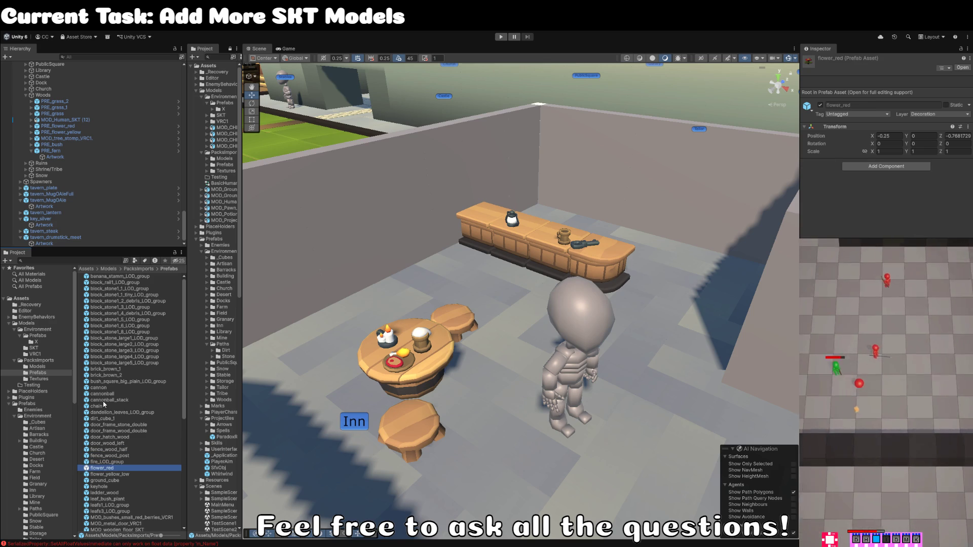
key("Up")
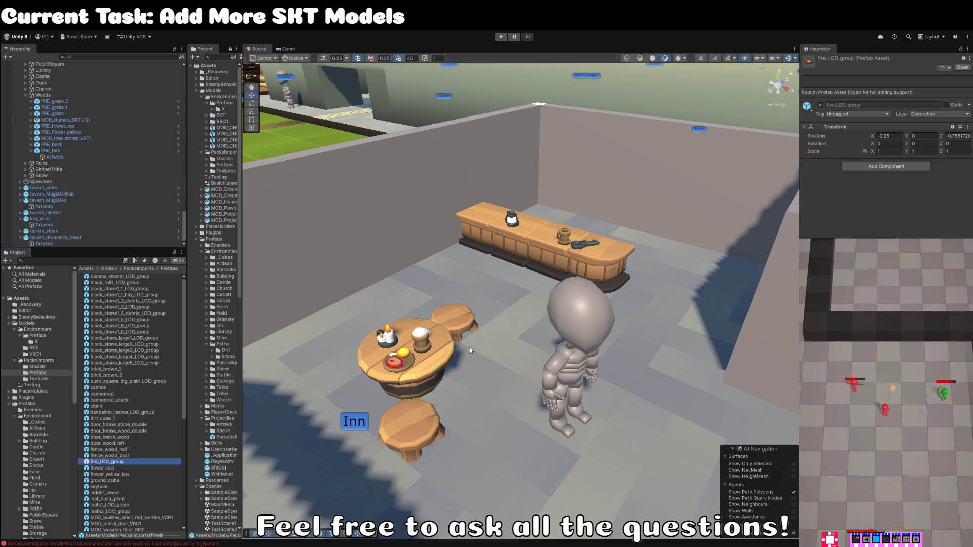
Step: Move the fire_LOD_group prefab into the Tribe folder
key("w")
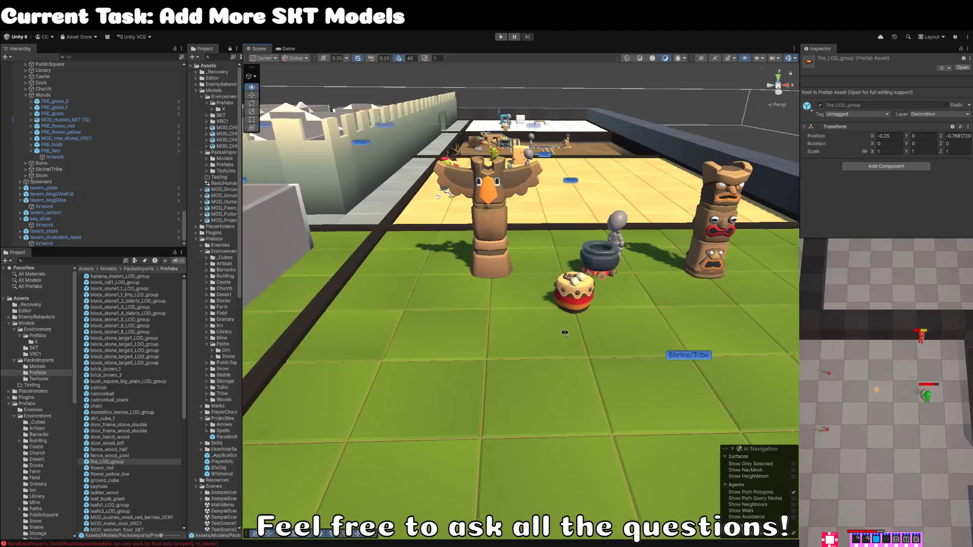
left_click(122, 462)
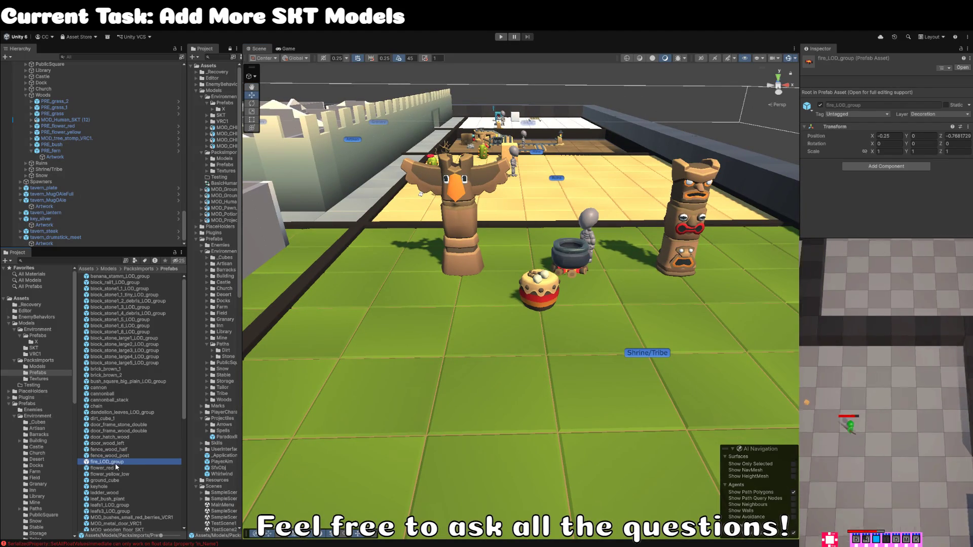
scroll(46, 529, "down", 3)
left_click_drag(46, 529, 38, 484)
Step: Move the flower_red and flower_yellow_low prefabs into the Woods folder
left_click(123, 462)
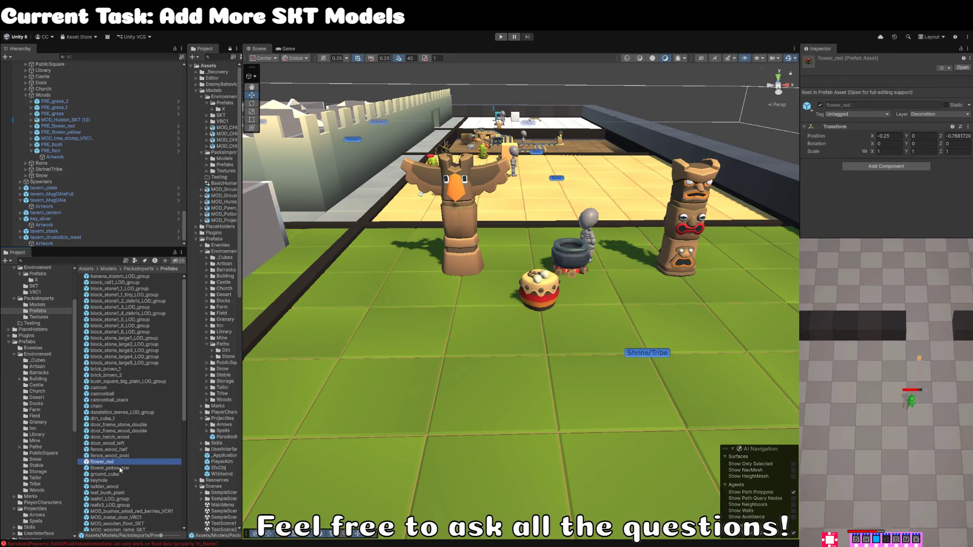
left_click(116, 468)
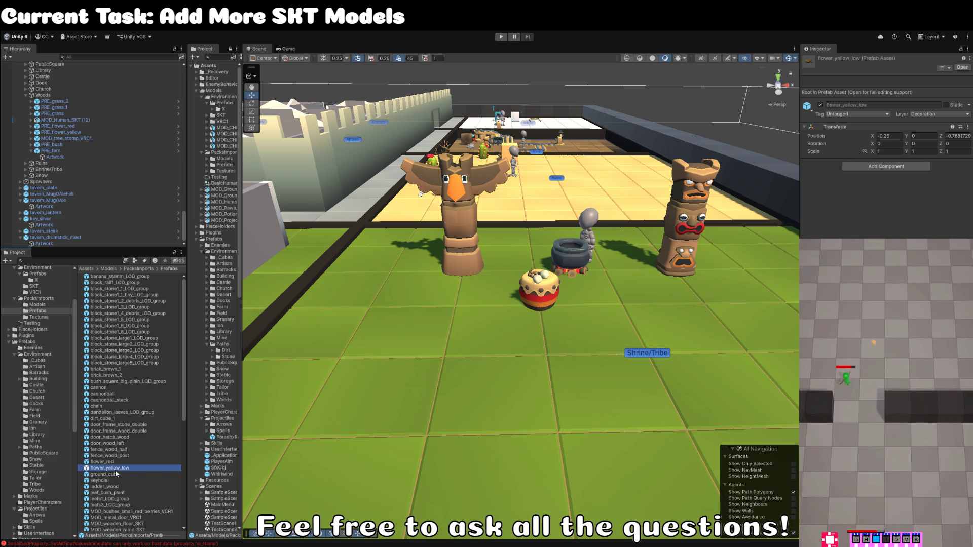
left_click(112, 461, "shift")
mouse_move(114, 465)
left_mouse_down()
mouse_move(52, 479)
mouse_move(46, 491)
left_mouse_up()
Step: Inspect ground_cube and keyhole, then delete the leaf_bush_plant prefab
left_click(114, 463)
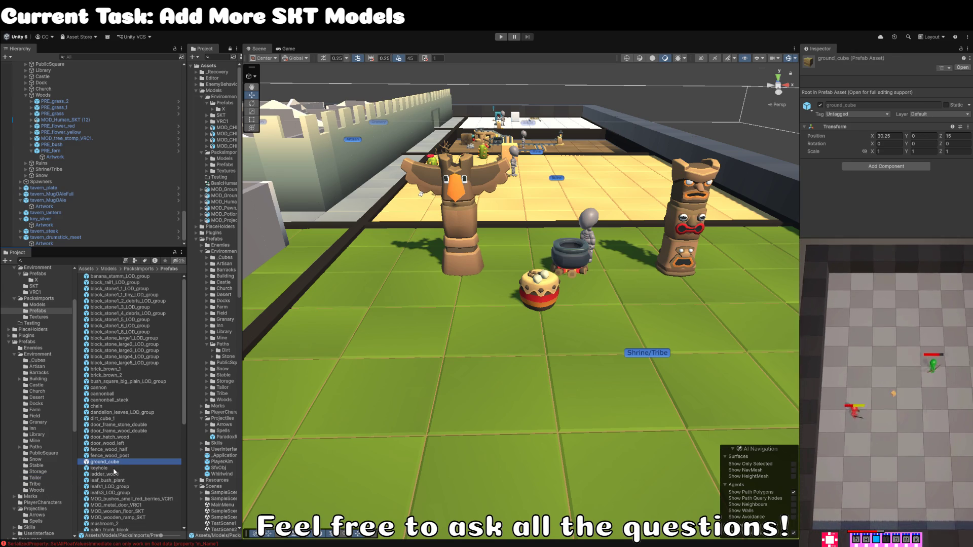
left_click(113, 469)
left_click(113, 480)
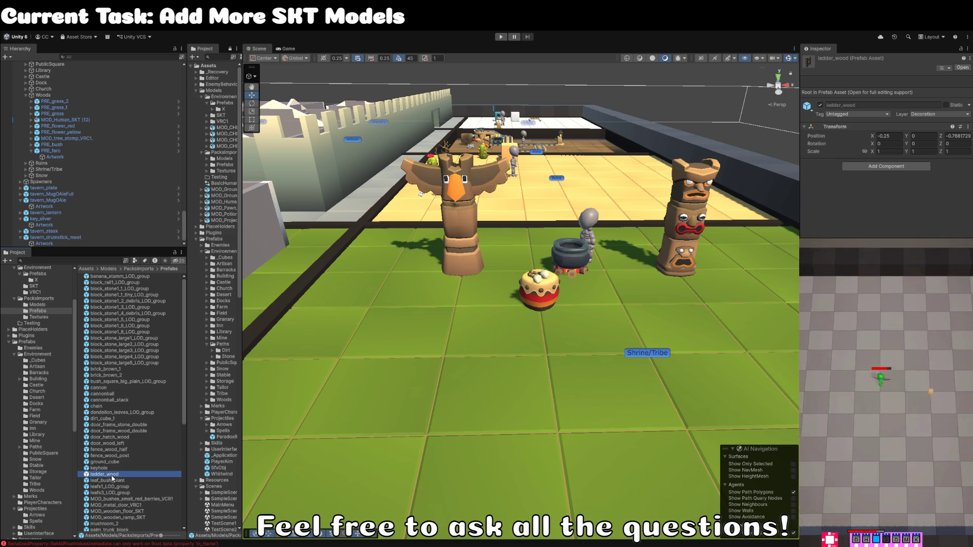
key("Down")
left_click(109, 480)
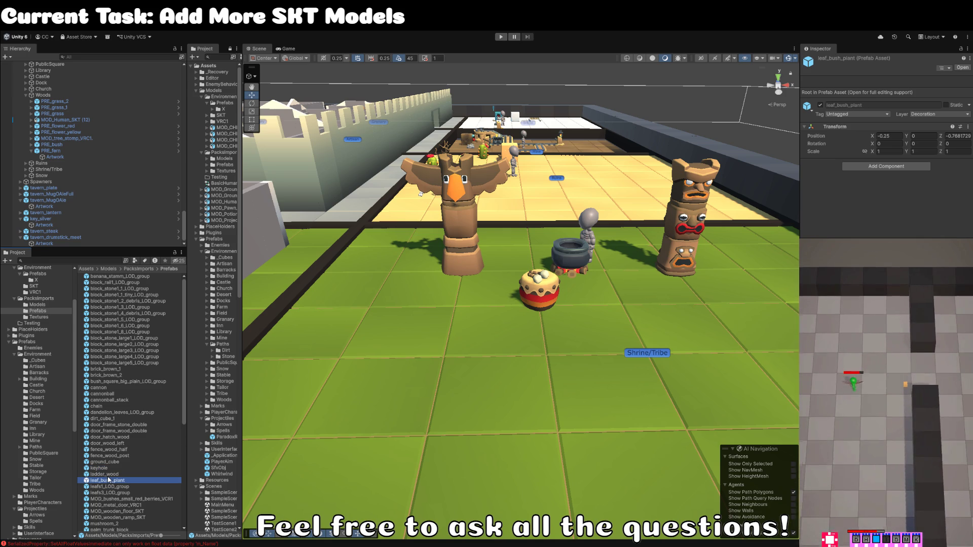
key("Delete")
Step: Browse down to the PRE_totem prefabs and move all six into the Tribe folder
left_click(115, 486)
key("Down")
key("Down")
key("Down")
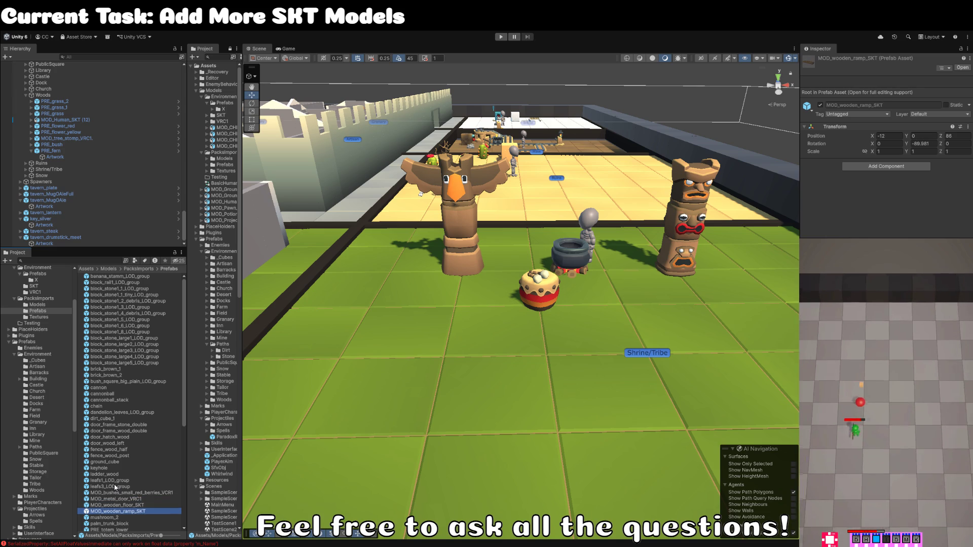
key("Up")
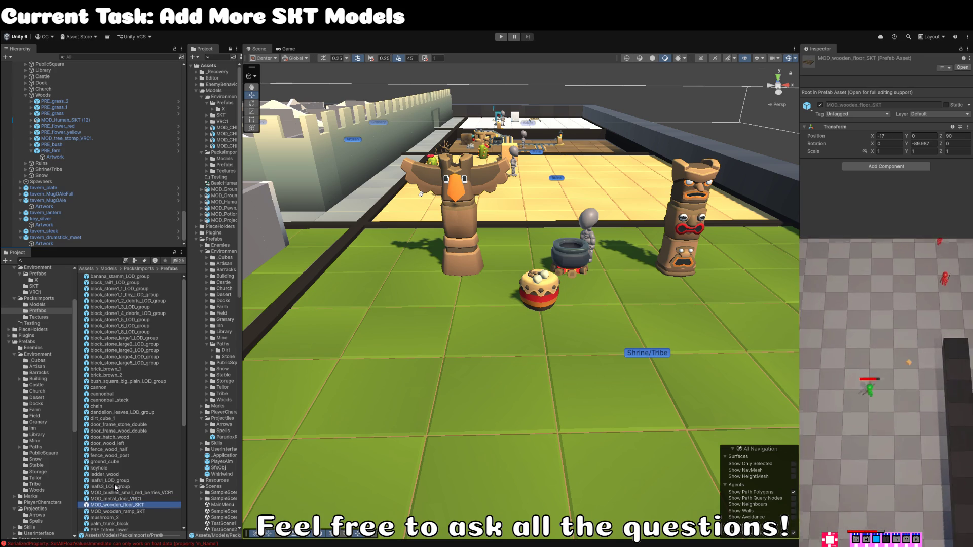
key("Down")
key("Down")
key("Down")
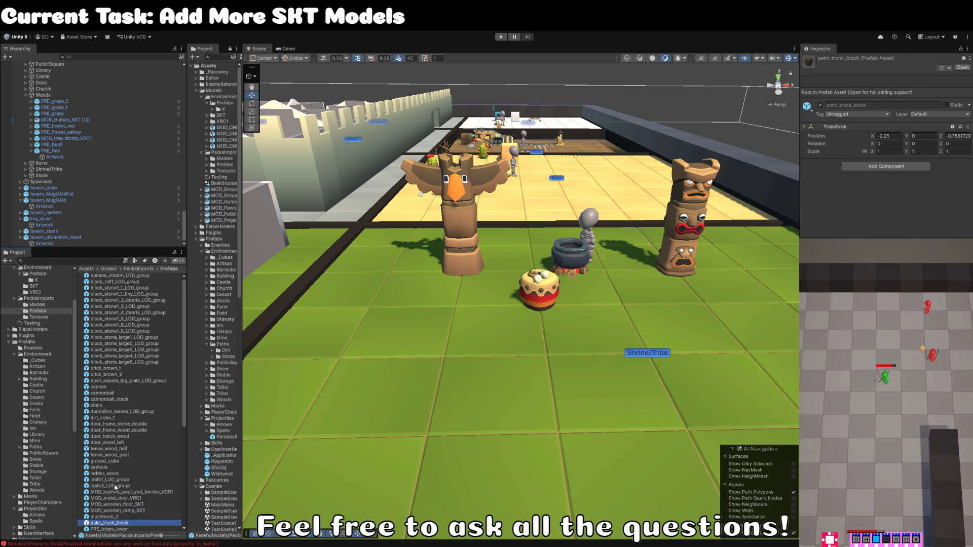
key("Down")
key("Down")
key("Down")
key("Down")
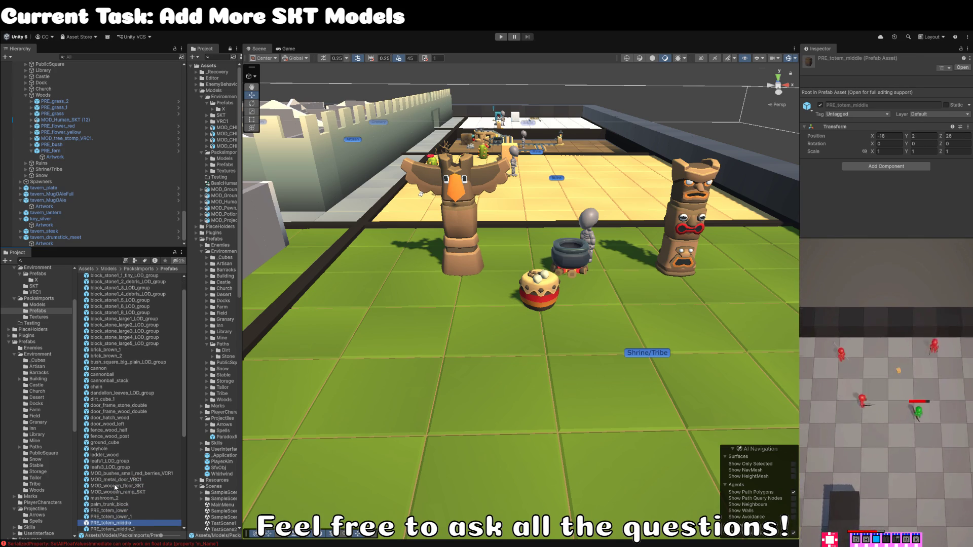
key("Up")
key("Up")
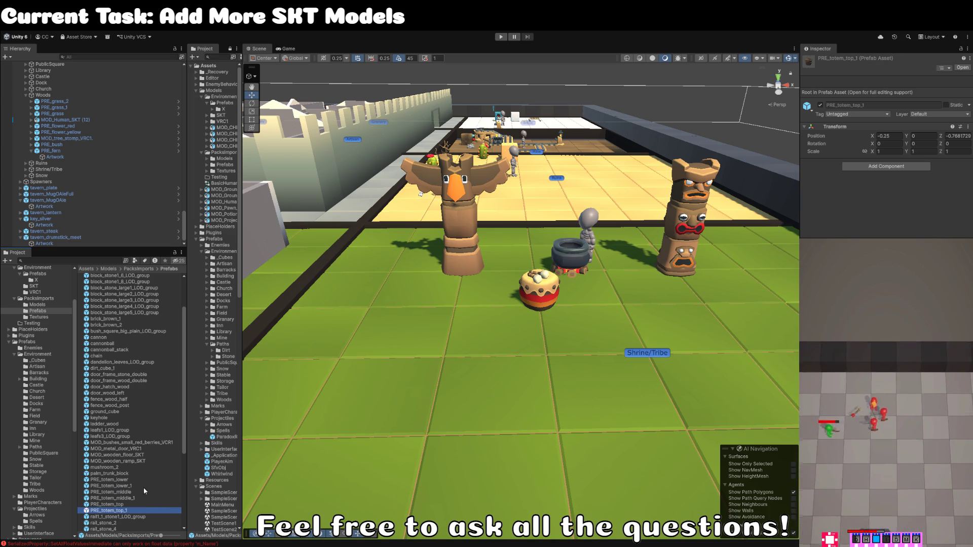
left_click(135, 481)
left_click(135, 511, "shift")
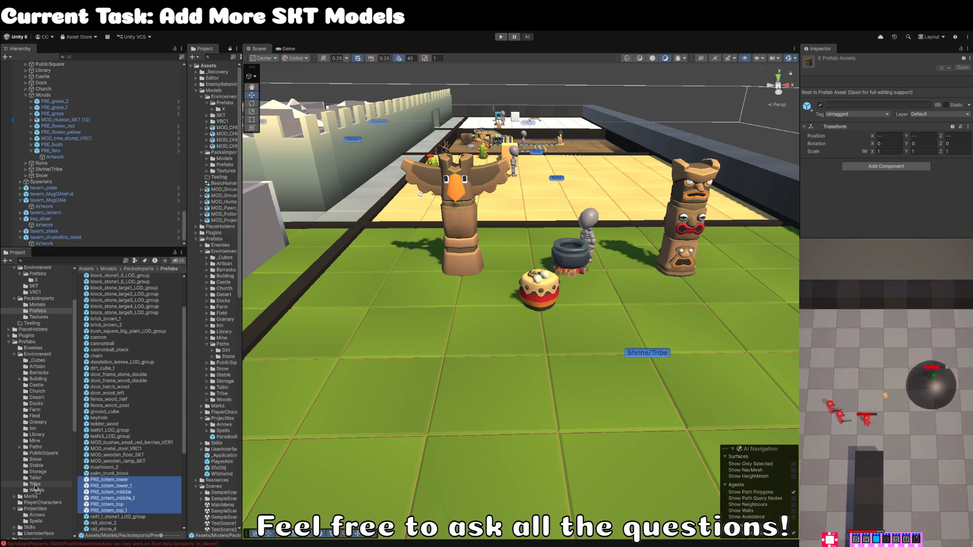
left_click_drag(34, 487, 35, 485)
Step: Browse down to the tavern_faucet prefab, keeping its name tavern_faucet
left_click(138, 486)
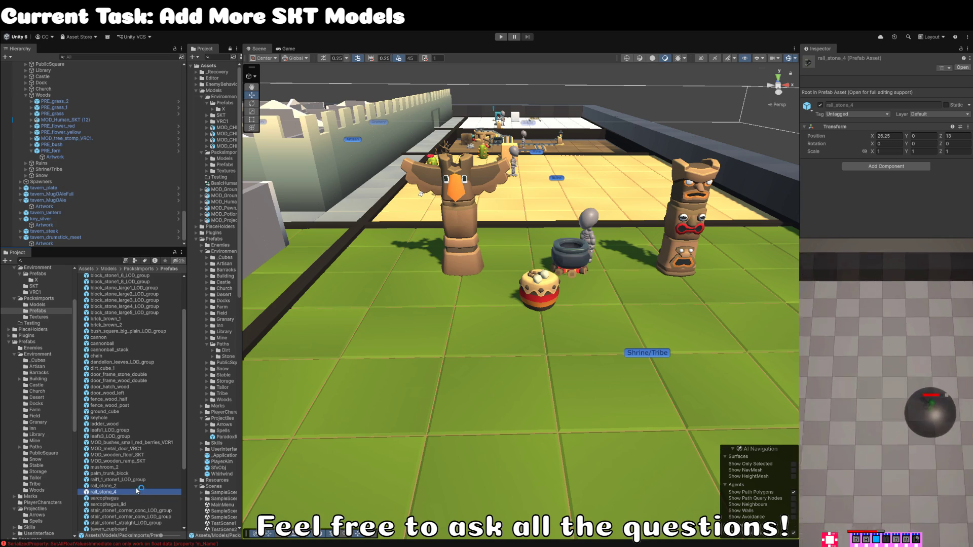
key("Down")
key("Down")
key("Down")
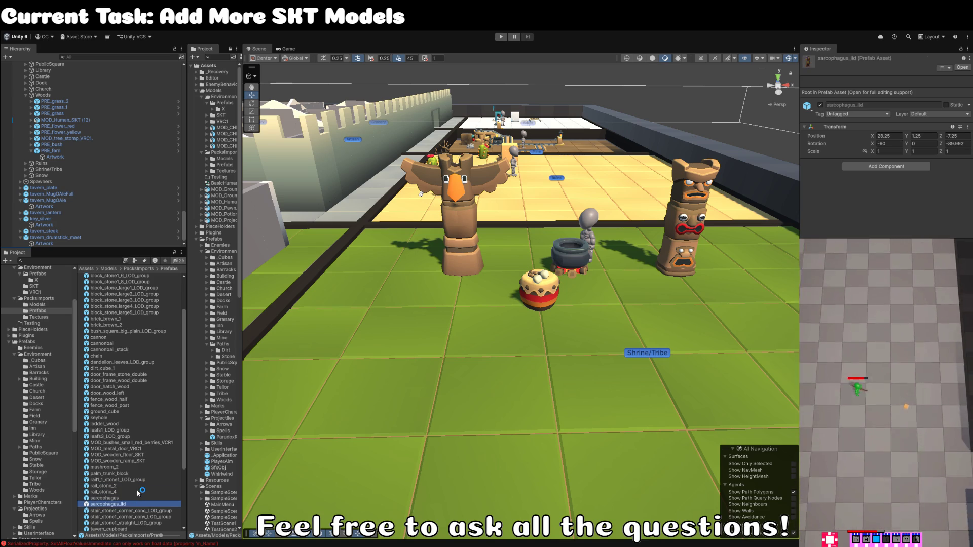
key("Down")
key("Down")
key("Down")
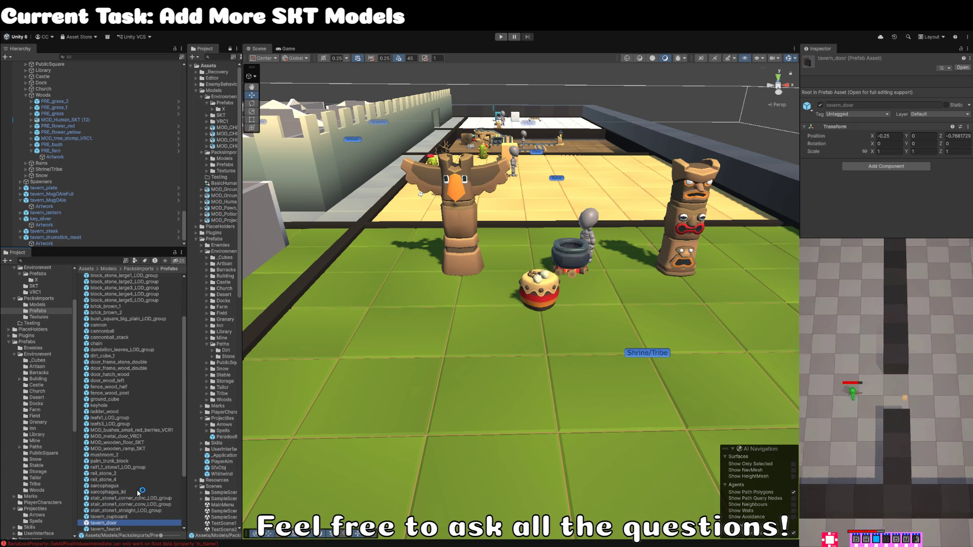
key("Down")
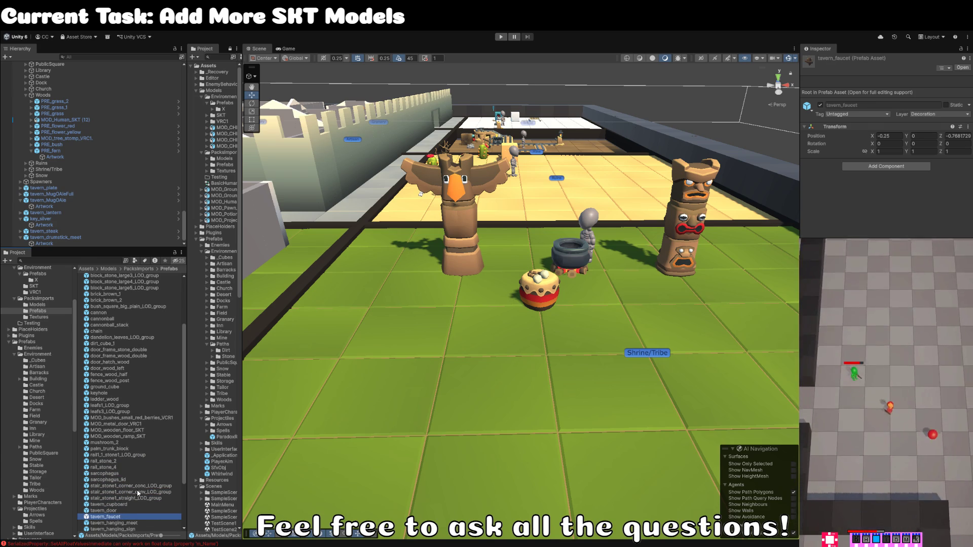
key("F2")
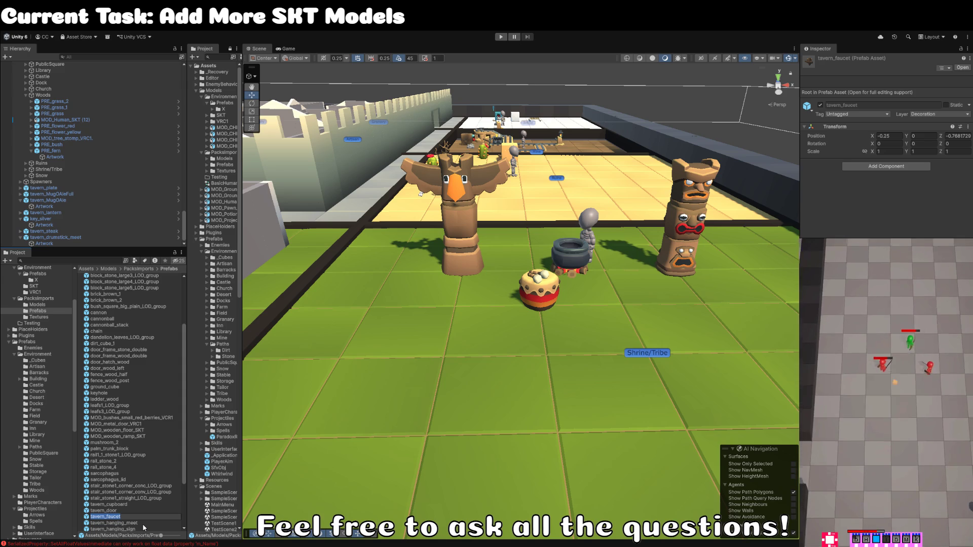
key("ctrl+v")
key("Escape")
Step: Move tavern_faucet into the Inn prefabs folder and turn the view toward the inn
mouse_move(109, 518)
left_mouse_down()
mouse_move(31, 490)
mouse_move(39, 486)
mouse_move(33, 431)
left_mouse_up()
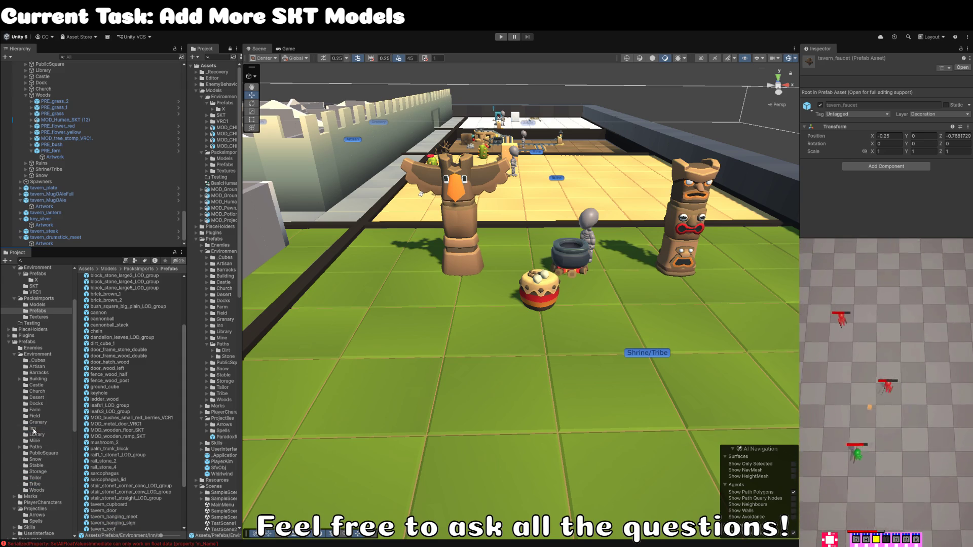
left_click(33, 431)
mouse_move(445, 406)
left_mouse_down()
mouse_move(473, 403)
mouse_move(406, 350)
mouse_move(404, 389)
left_mouse_up()
Step: Place the tavern_faucet on the inn counter, rotated -180 on Y
key("w")
mouse_move(114, 370)
left_mouse_down()
mouse_move(345, 332)
mouse_move(366, 319)
mouse_move(539, 317)
left_mouse_up()
key("e")
key("w")
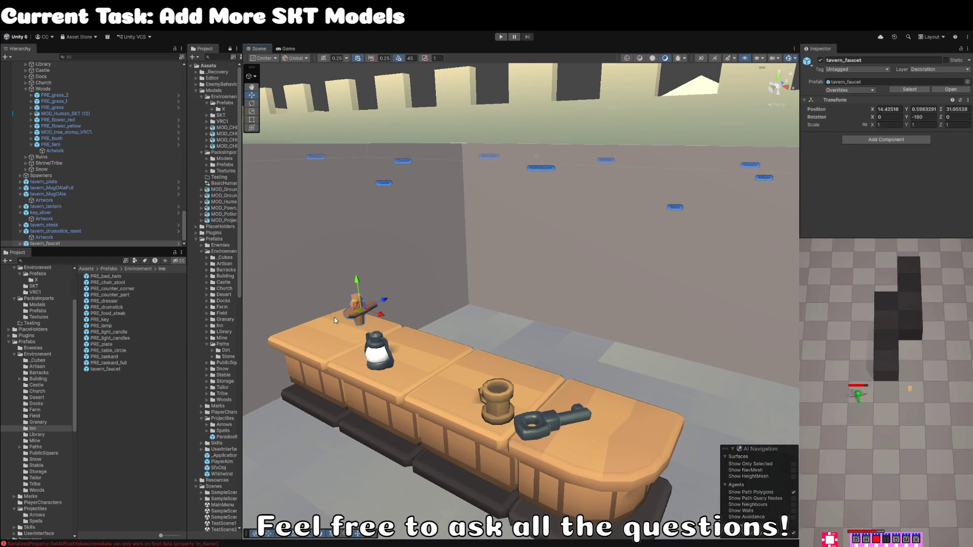
left_click_drag(360, 314, 361, 310)
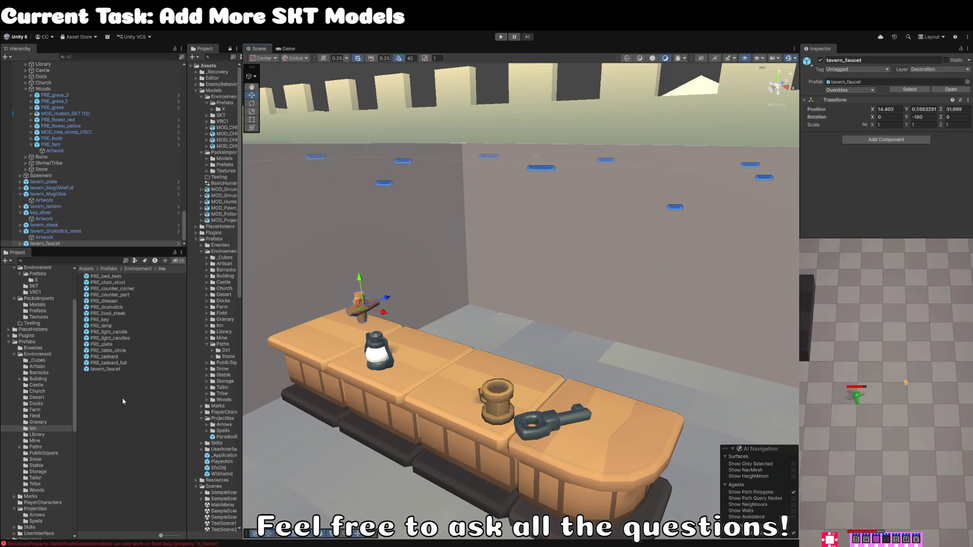
Step: Rename the faucet prefab to PRE_bar_tap and open it for editing
left_click(107, 369)
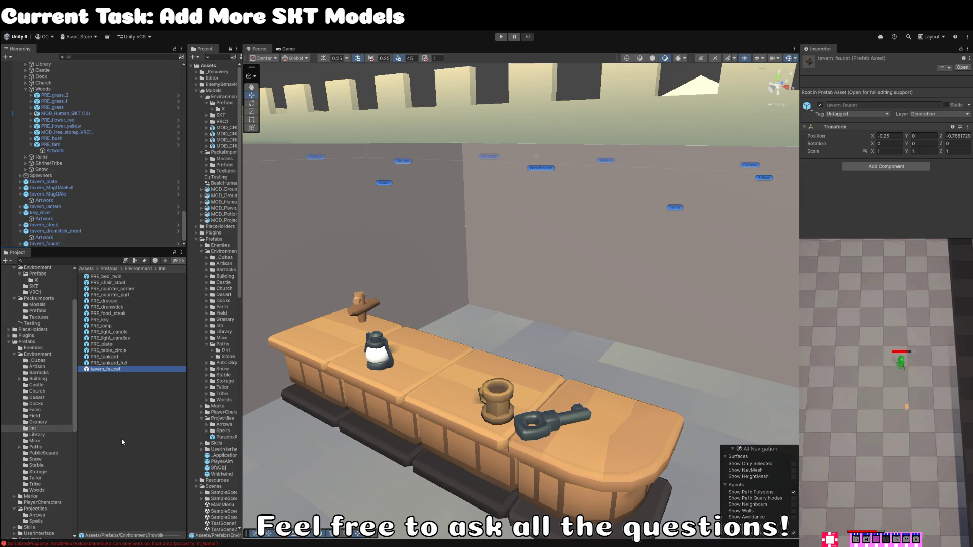
key("F2")
key("BackSpace")
type("PRE_")
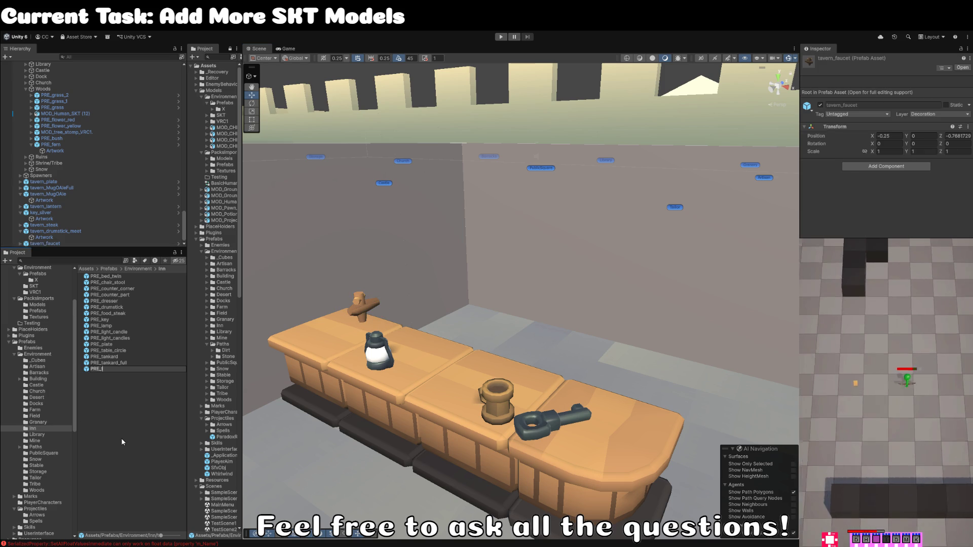
type("tap")
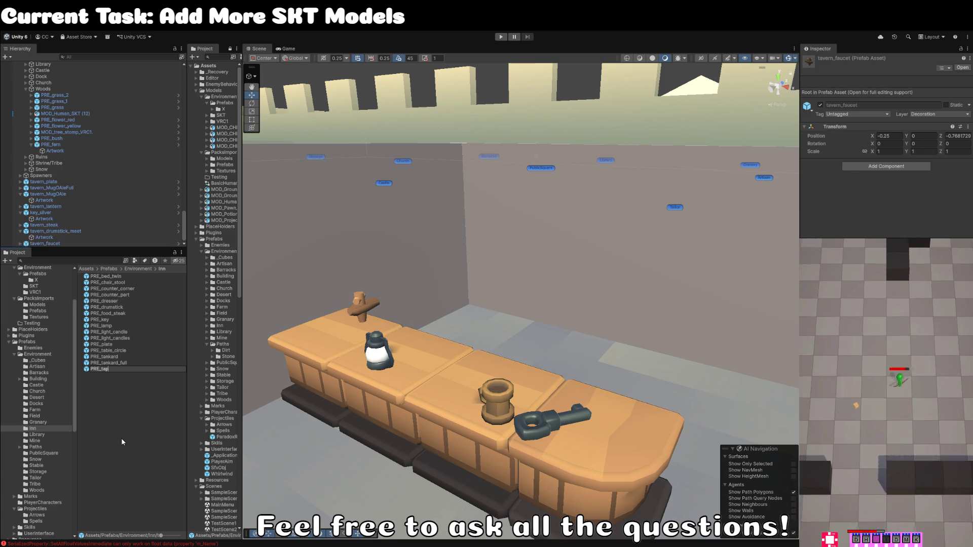
key("Return")
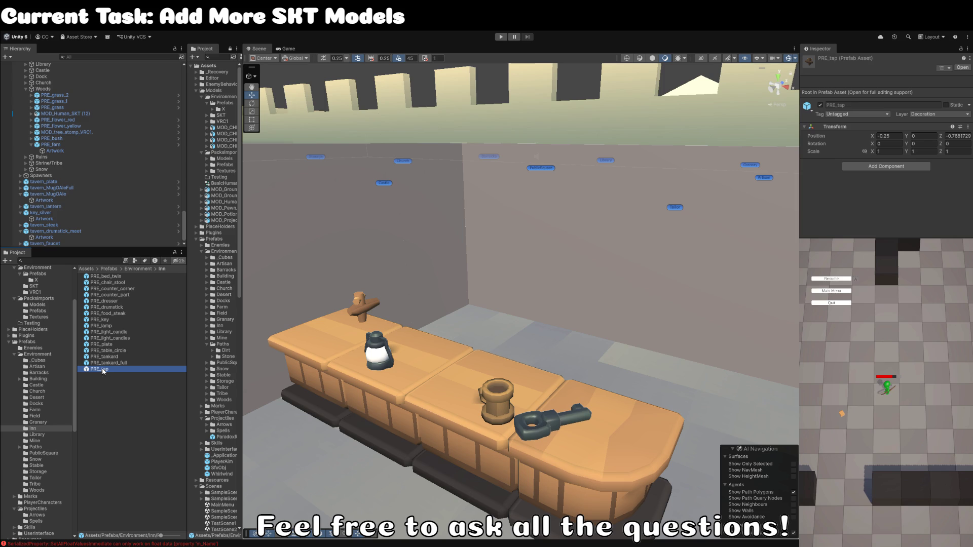
key("F2")
type("bar_")
key("Return")
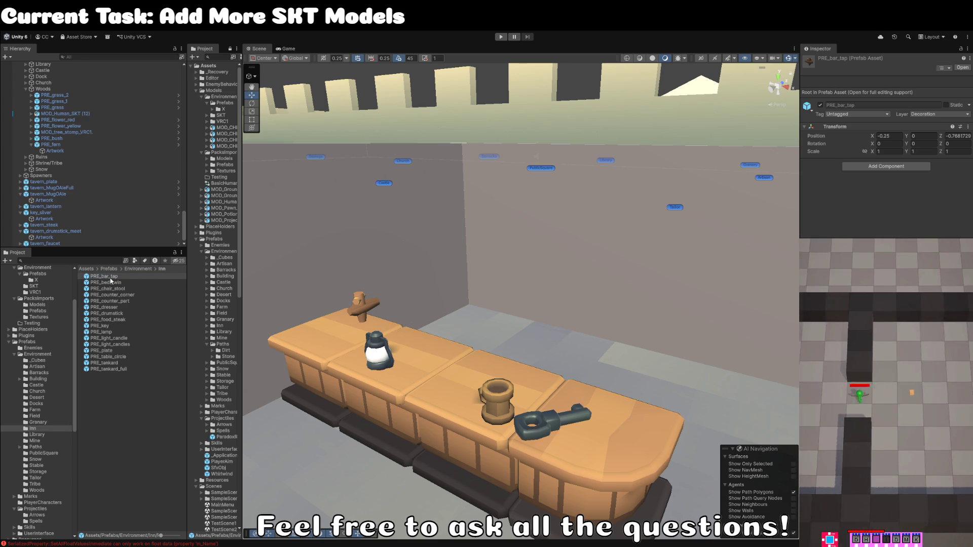
double_click(126, 275)
Step: Rename the prefab's tavern_faucet_LOD1 model child to Artwork
left_click(57, 80)
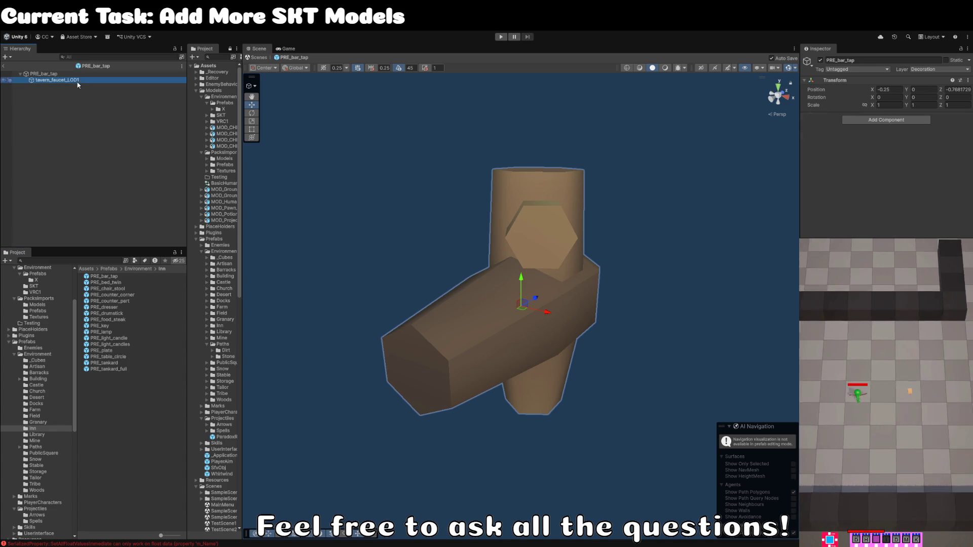
left_click(931, 126)
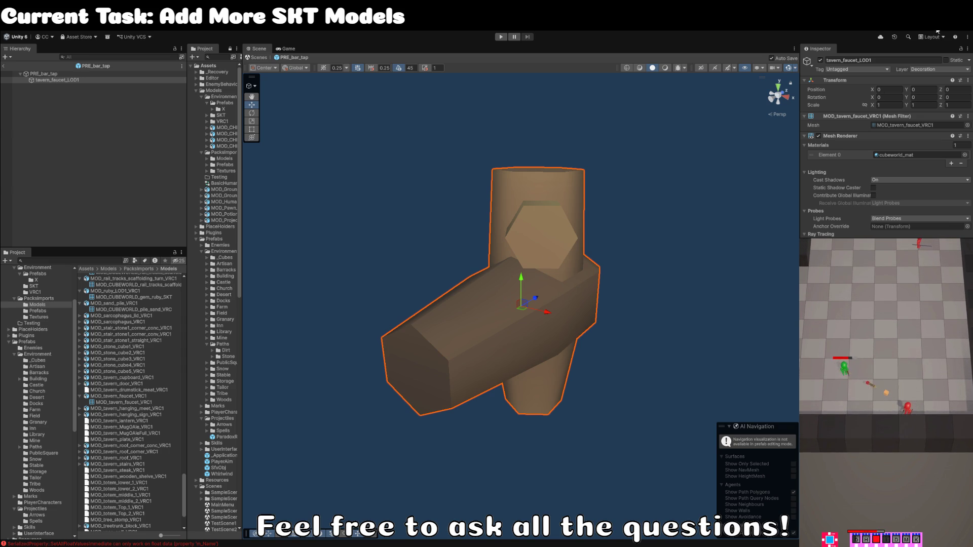
left_click(83, 81)
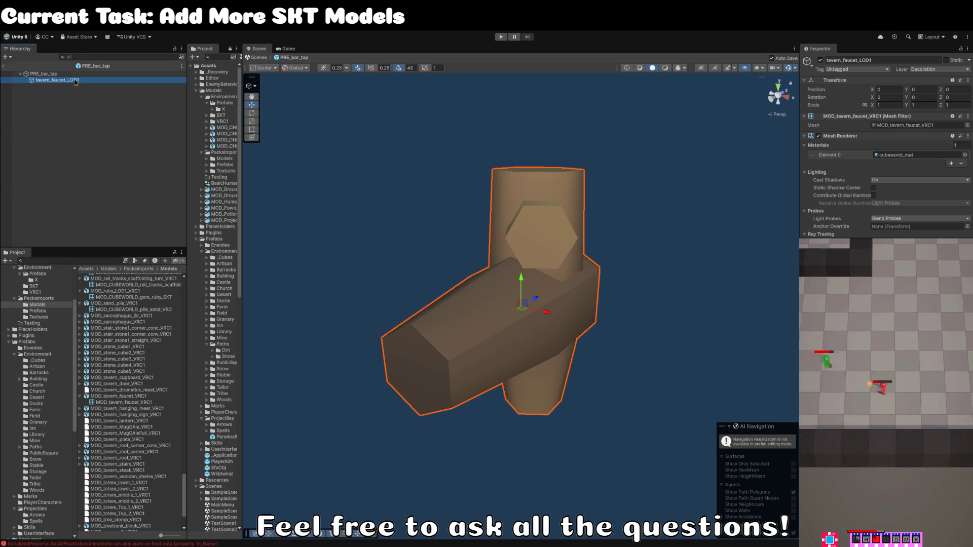
key("F2")
type("Artwork")
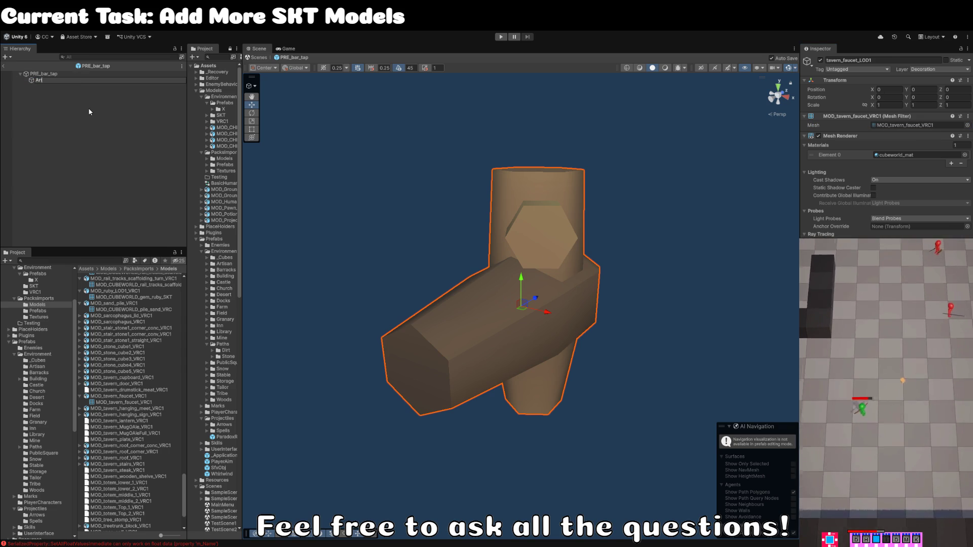
key("Return")
Step: Rename the faucet model asset to MOD_CUBEWORLD_bar_tap_VRC
left_click(890, 126)
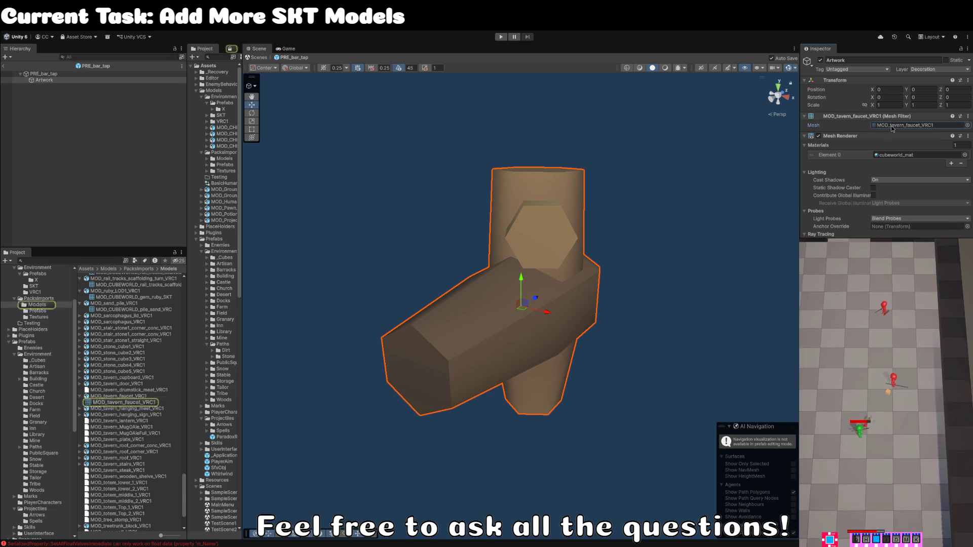
left_click(135, 397)
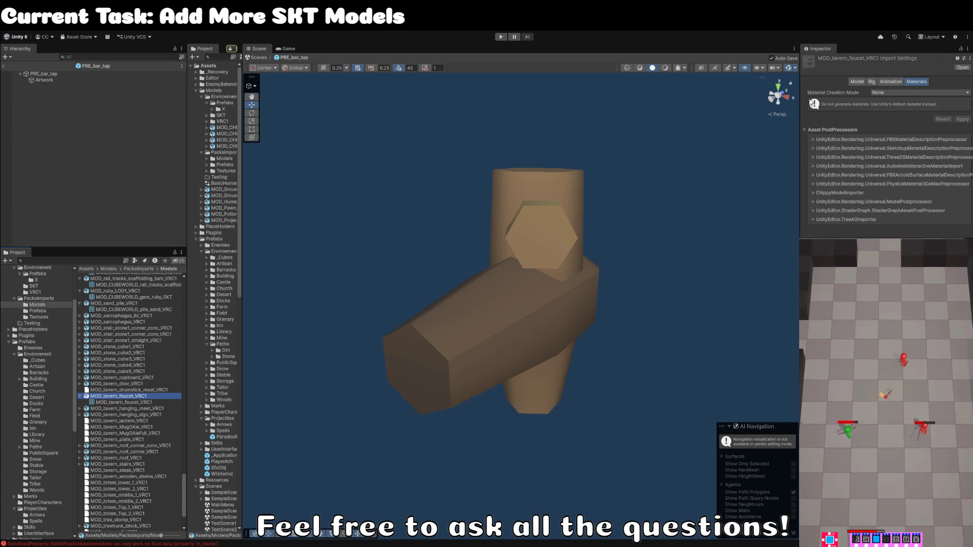
key("F2")
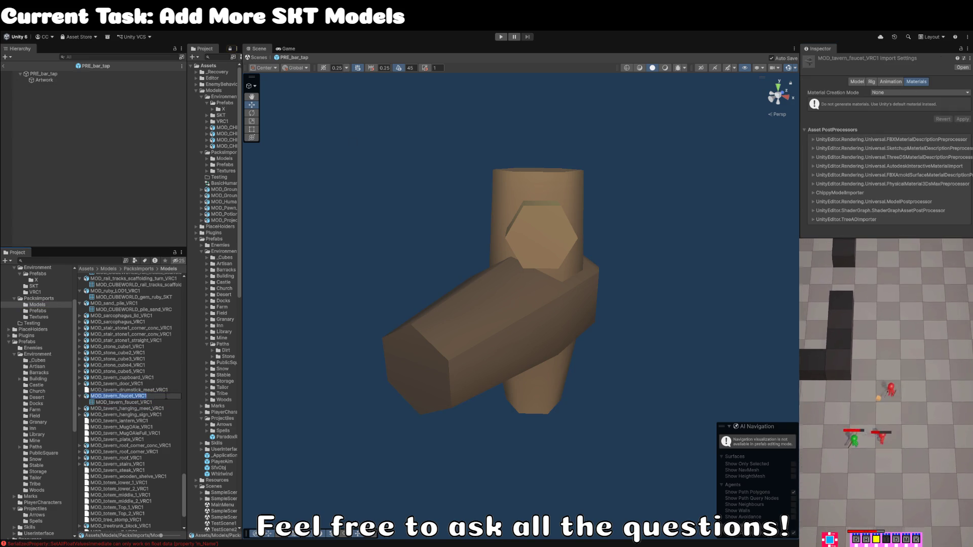
type("MOD_CUBEWORLD_bar_tap_VRC")
key("Return")
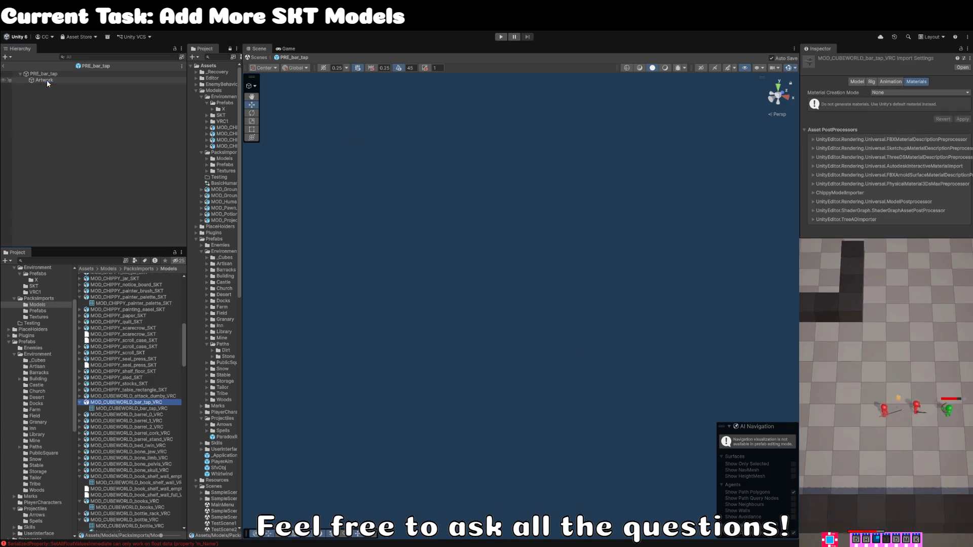
Step: Assign the MOD_CUBEWORLD_bar_tap_VRC mesh to Artwork's Mesh Filter and return to the scene
left_click(47, 80)
left_click(960, 125)
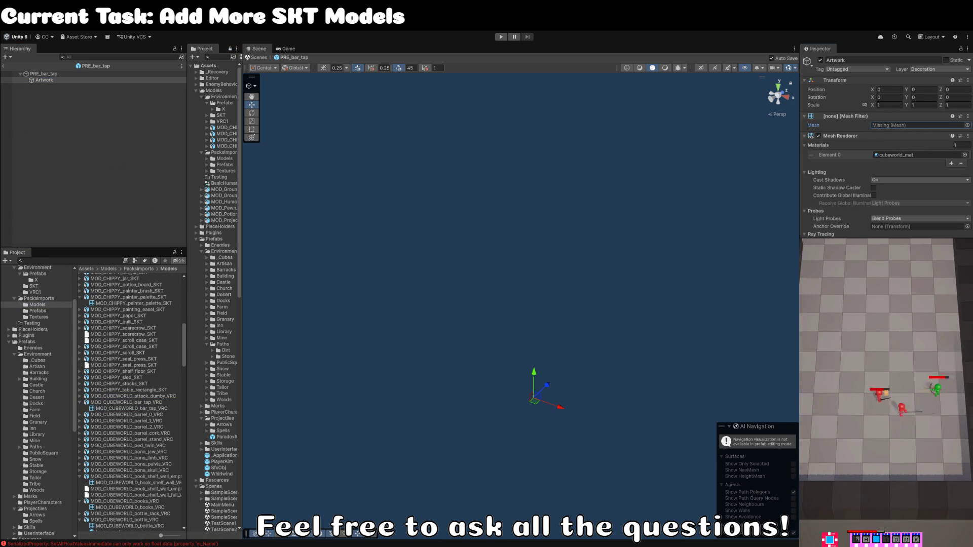
key("ctrl+v")
left_click(452, 173)
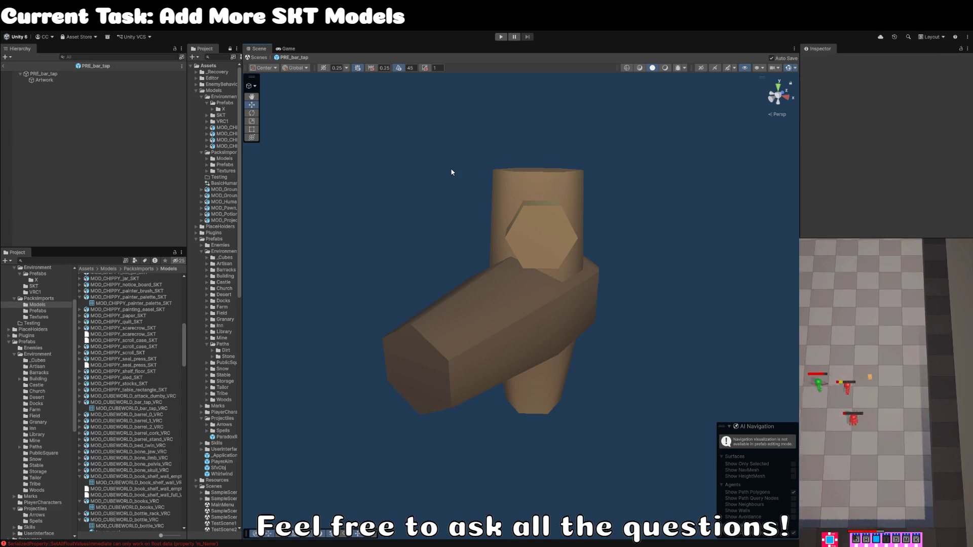
left_click(4, 66)
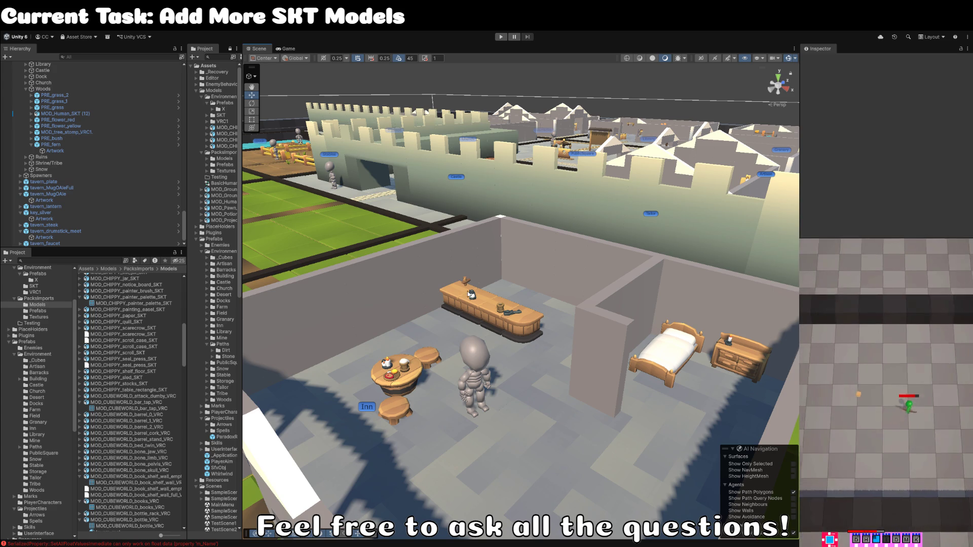
Step: Ping PRE_bar_tap in the Project window and orbit the view around the inn furniture
left_click(467, 282)
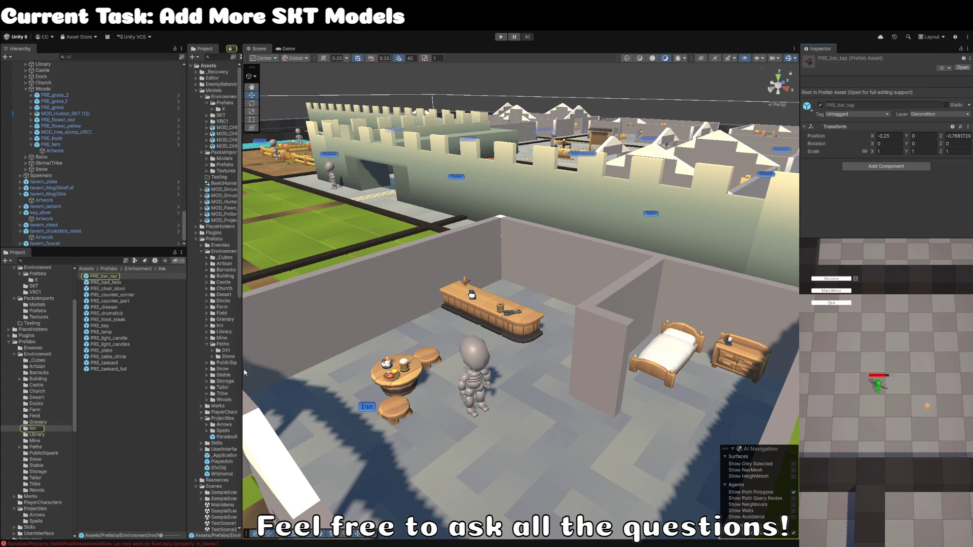
left_click(120, 405)
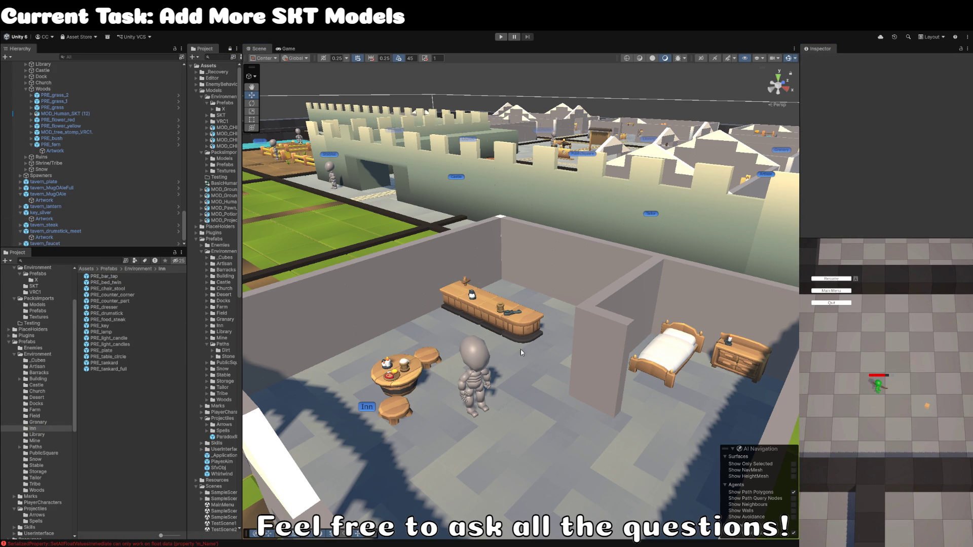
scroll(522, 322, "up", 5)
left_click_drag(514, 342, 505, 325)
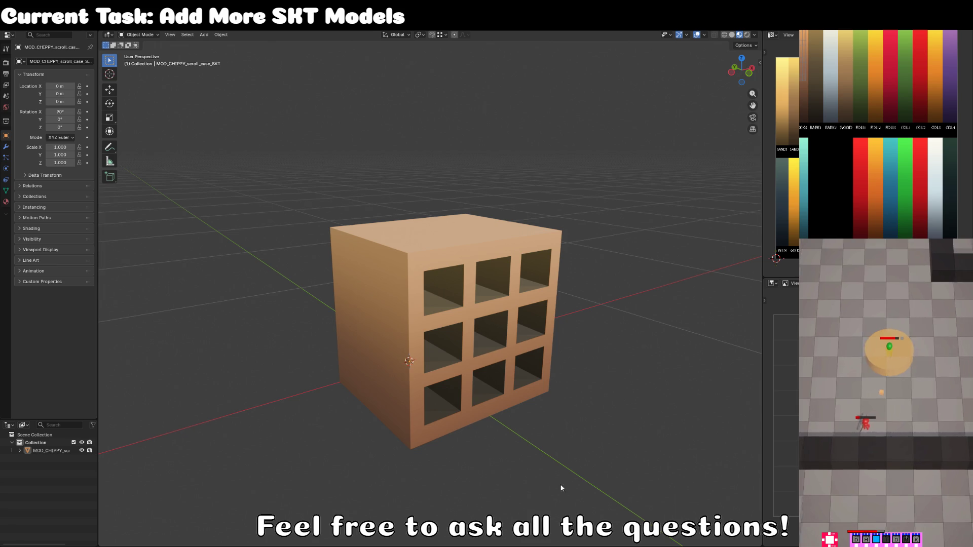
Step: Start a new General Blender file and scale the default cube down
left_click(16, 25)
mouse_move(30, 34)
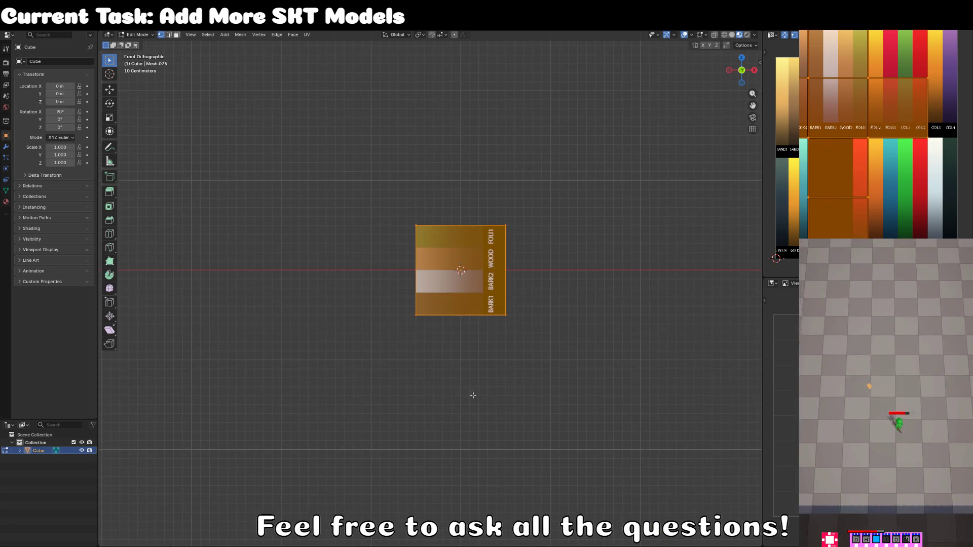
left_click(484, 316)
key("KP_Decimal")
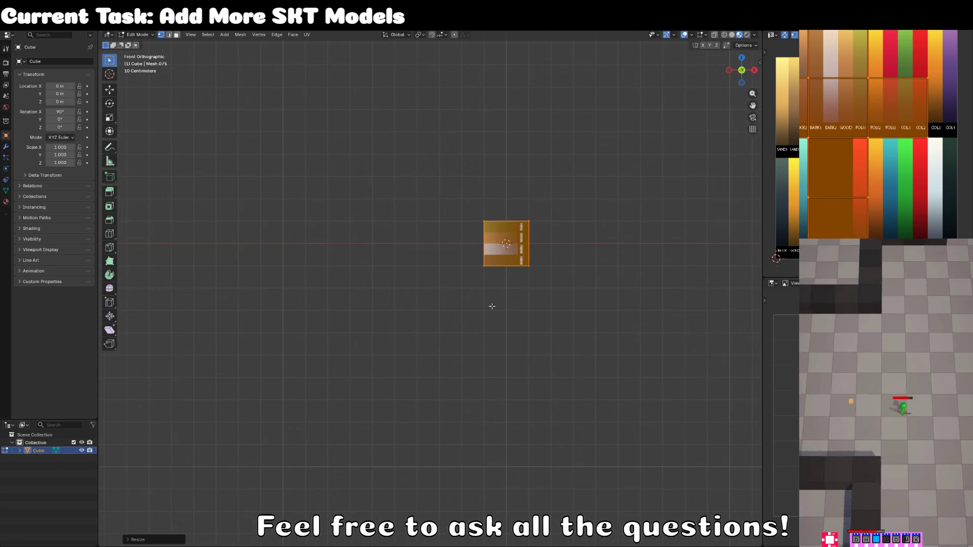
key("s")
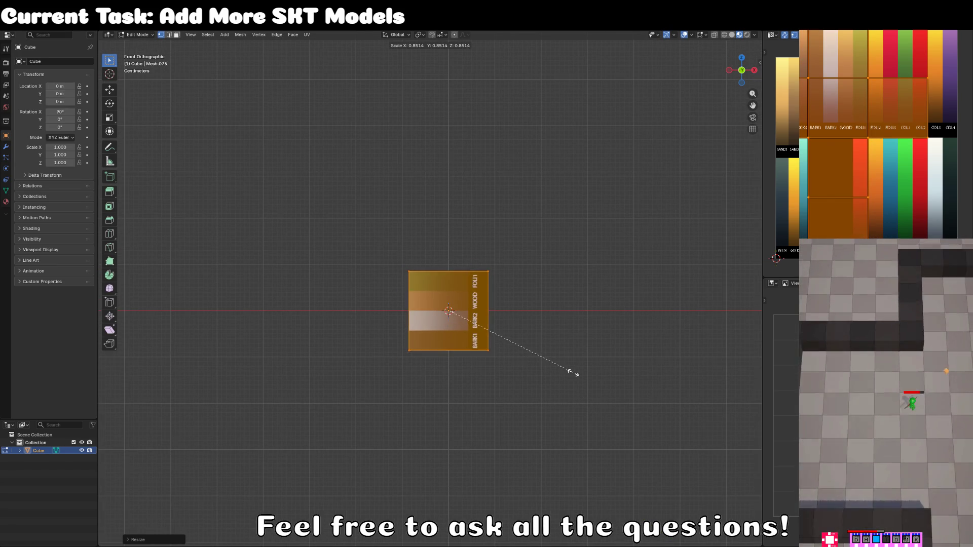
left_click(587, 359)
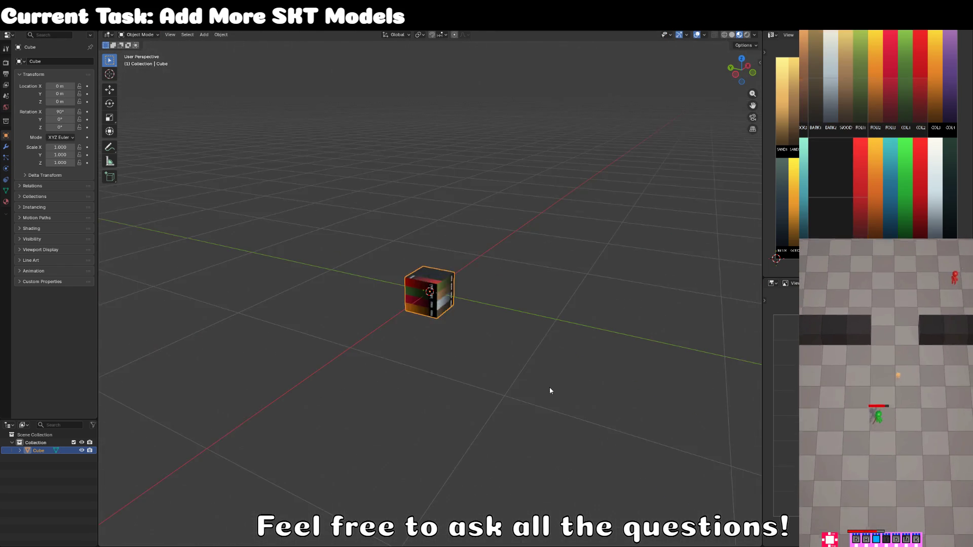
Step: Unwrap all the cube's faces with Project from View from the front
left_click(531, 330)
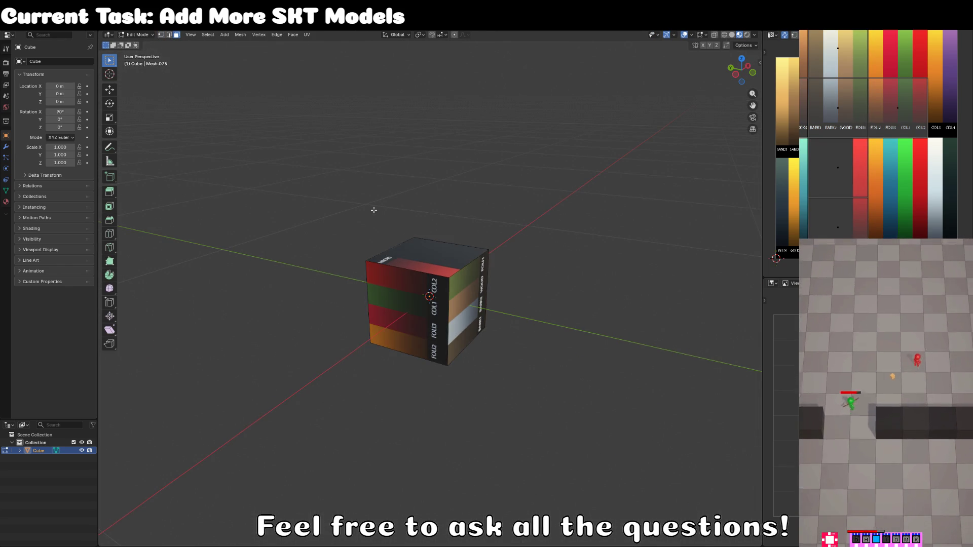
key("a")
key("KP_1")
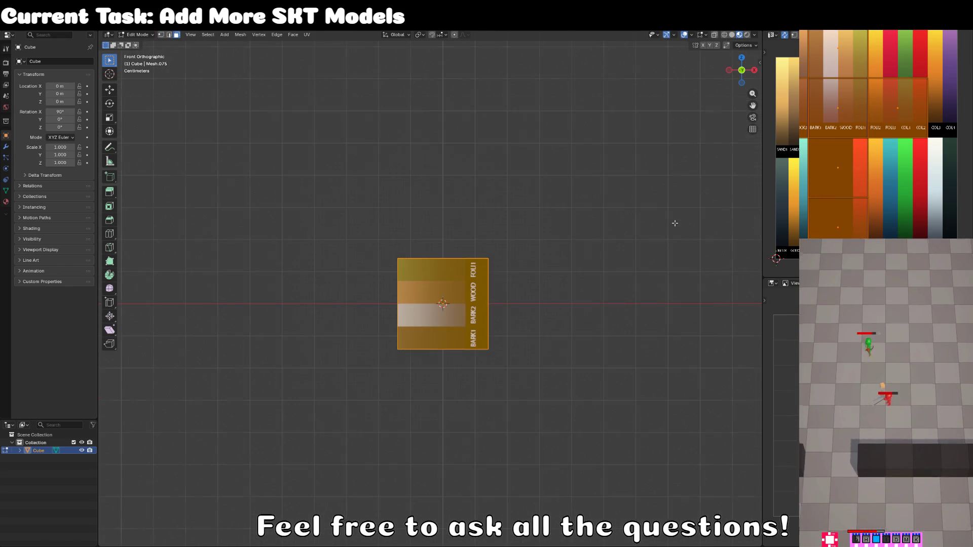
key("u")
left_click(674, 223)
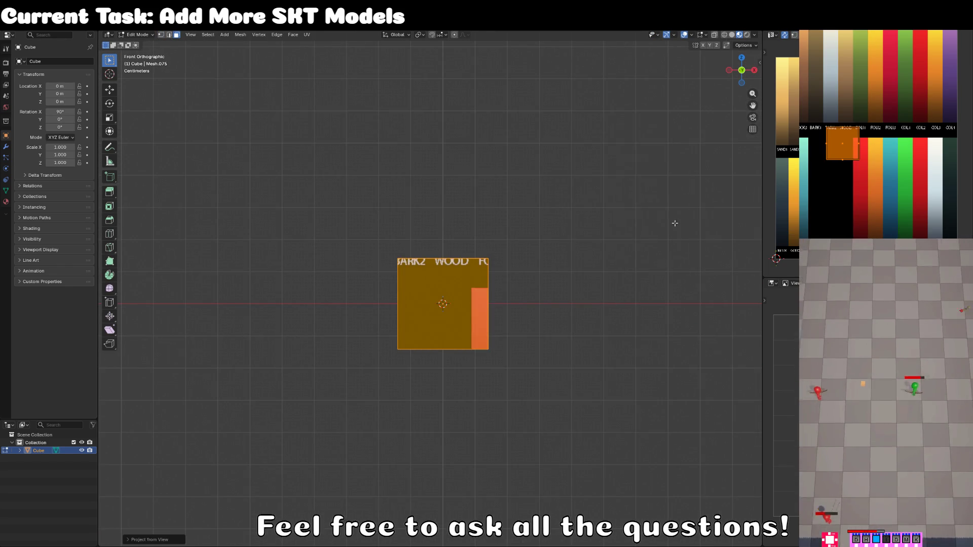
Step: Shrink the cube's UV island onto the pale palette swatch
key("s")
left_click(843, 161)
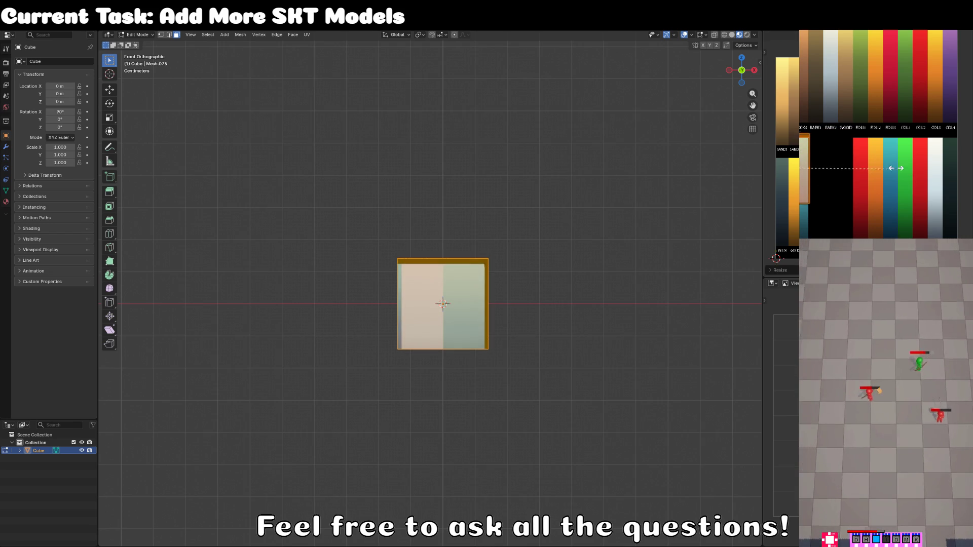
key("s")
left_click(831, 167)
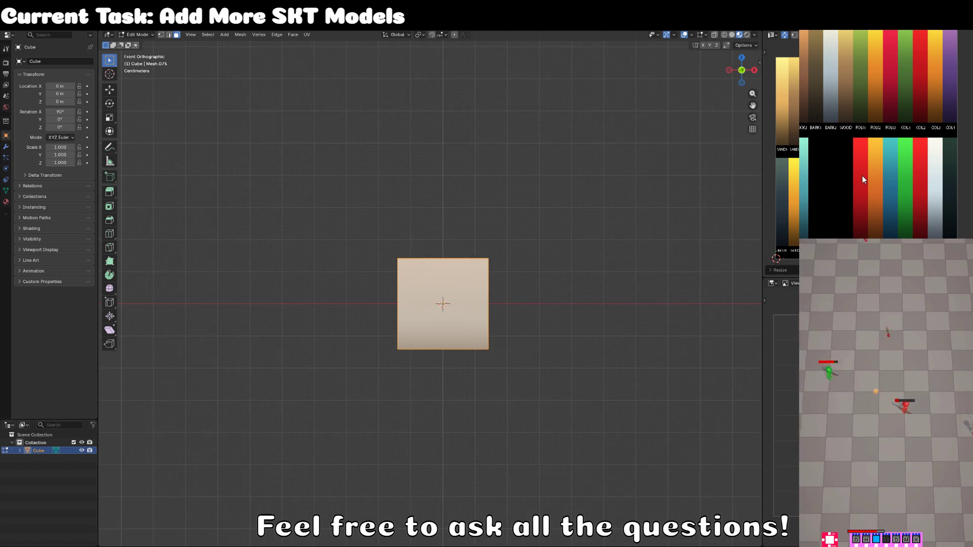
scroll(485, 322, "down", 3)
left_click_drag(484, 322, 547, 341)
scroll(546, 341, "up", 4)
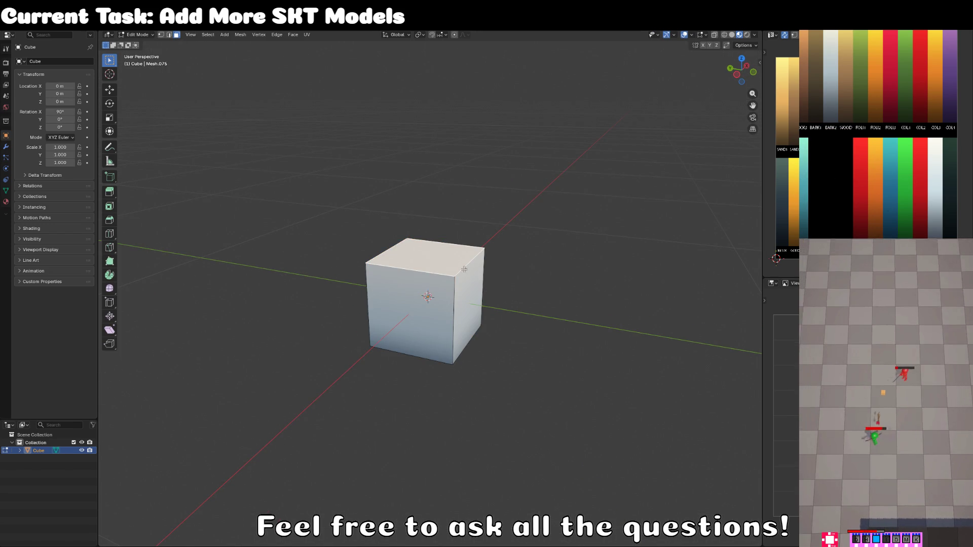
left_click_drag(430, 256, 448, 269)
key("shift+d")
Step: Duplicate the cube's top face, shrink it, and raise it slightly above the top
key("Escape")
key("s")
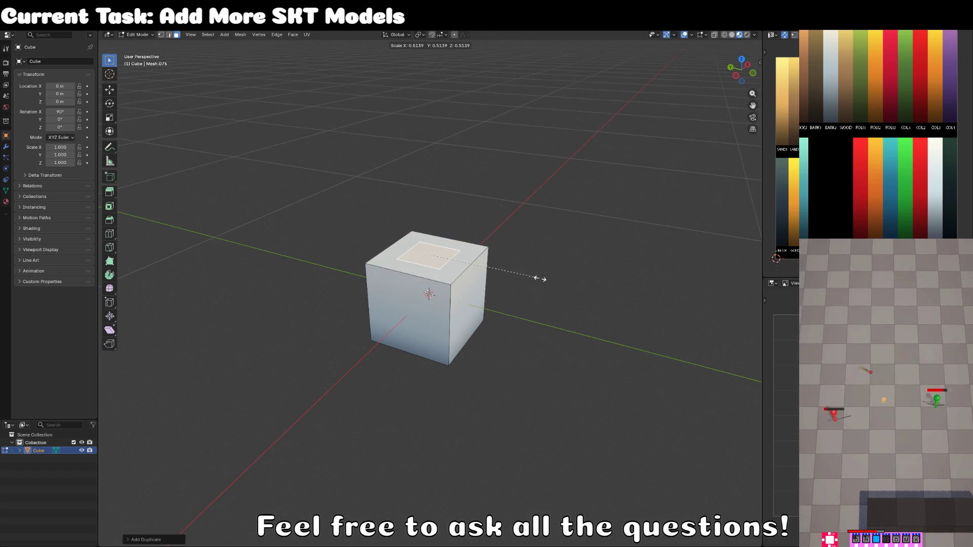
left_click(490, 263)
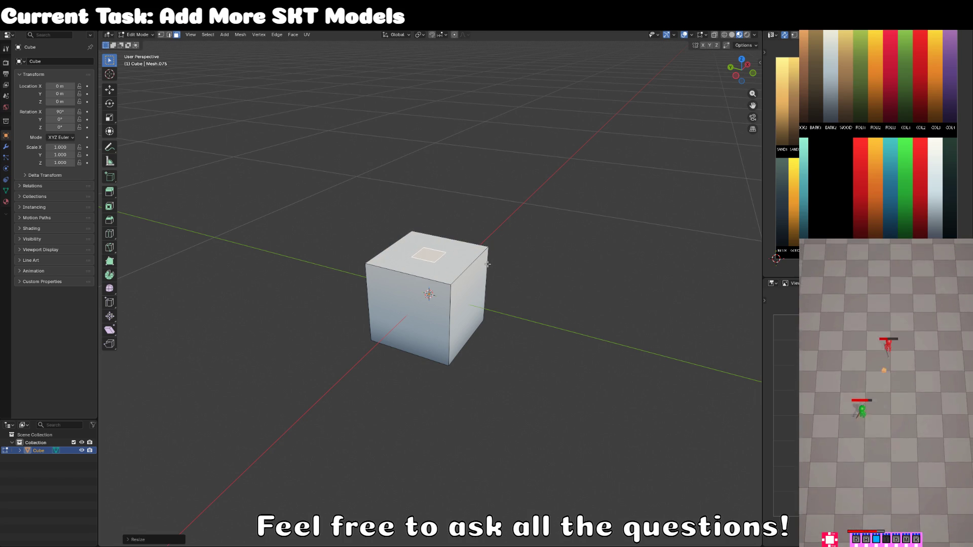
key("KP_1")
scroll(487, 264, "up", 7)
key("g")
key("x")
left_click(456, 301)
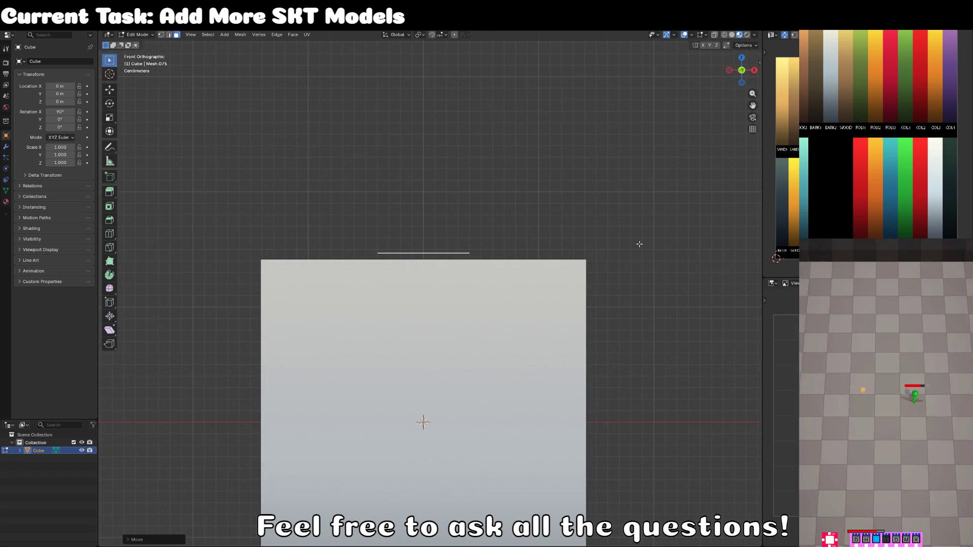
scroll(794, 201, "down", 2)
scroll(512, 257, "up", 3)
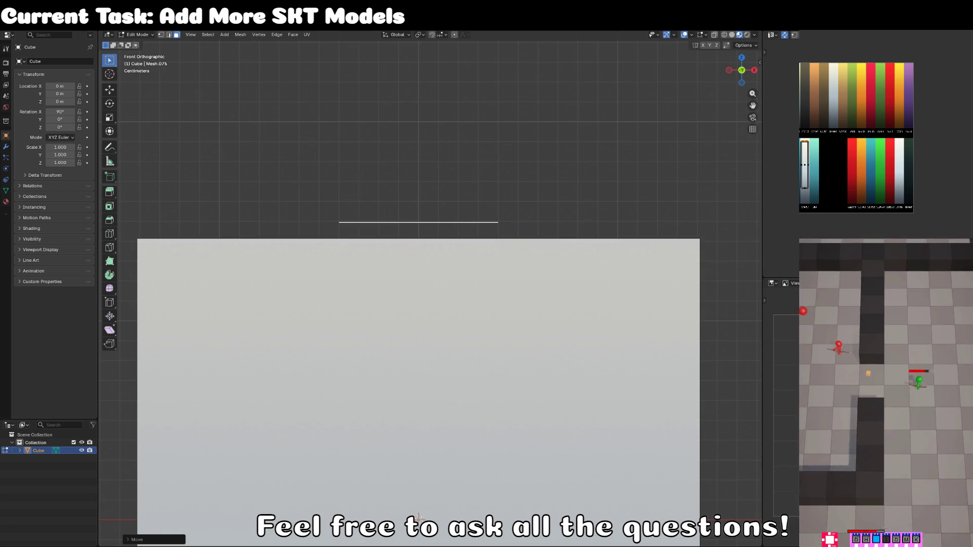
Step: Map the inset face's UVs onto the brown palette swatch
left_click(807, 189)
scroll(807, 190, "up", 2)
key("g")
left_click(801, 58)
key("s")
key("Return")
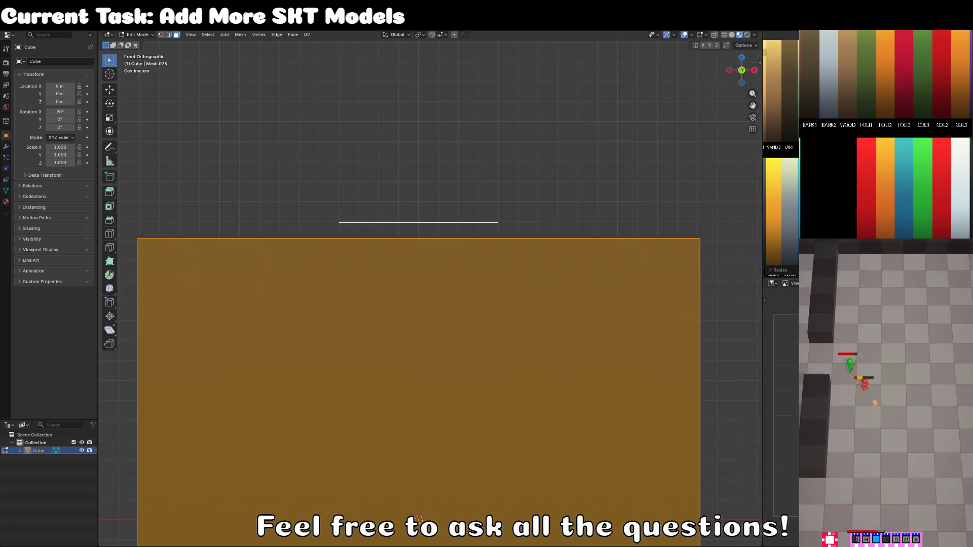
left_click(464, 212)
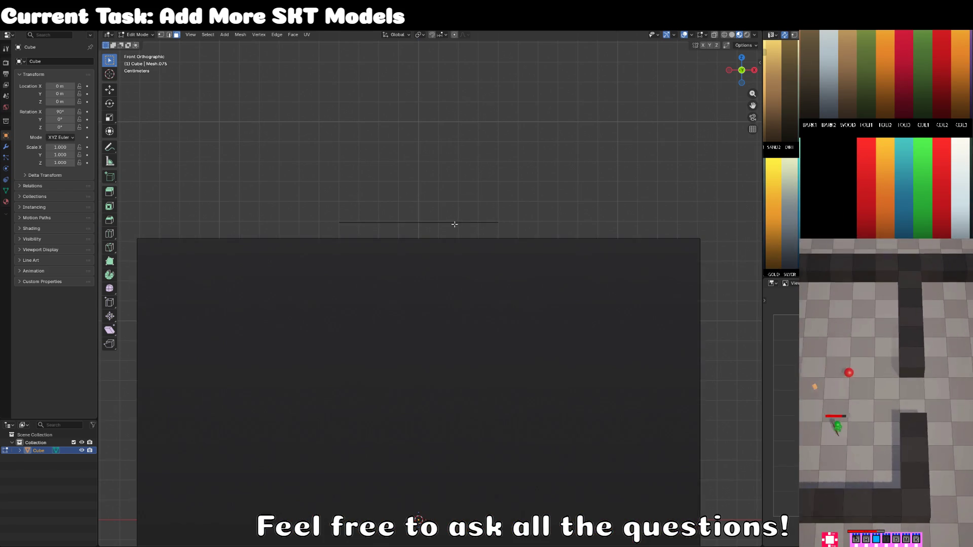
Step: Map the cube's connected faces onto the beige palette swatch
left_click(459, 330)
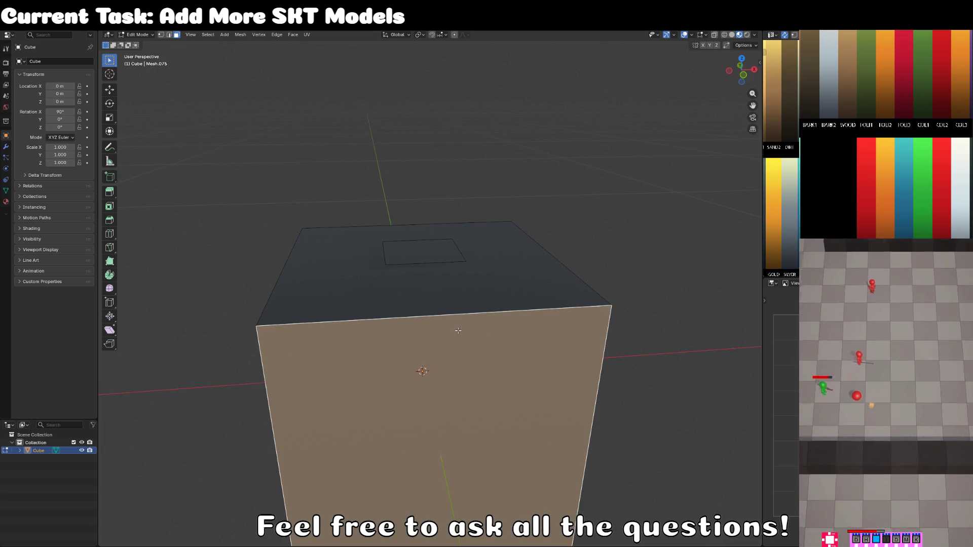
key("ctrl+l")
key("s")
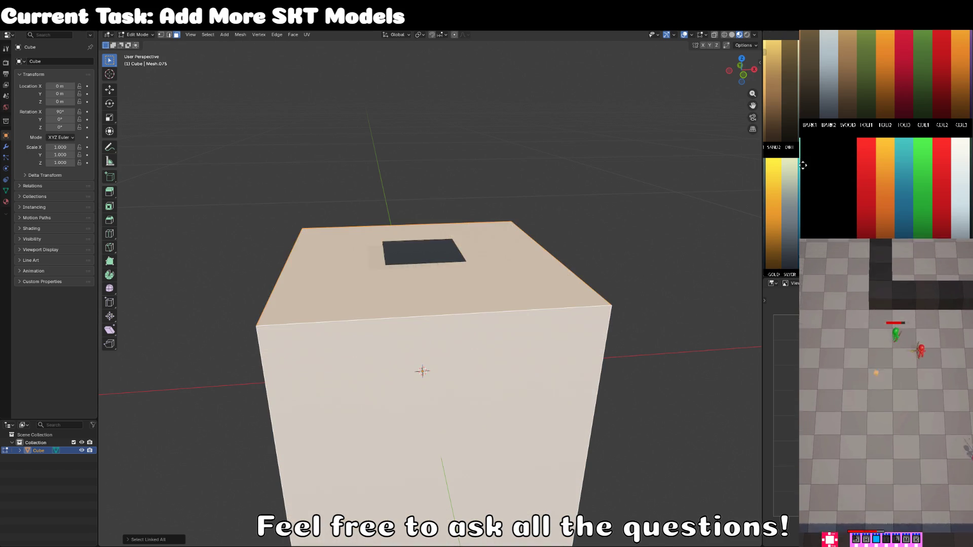
key("Return")
scroll(422, 304, "down", 5)
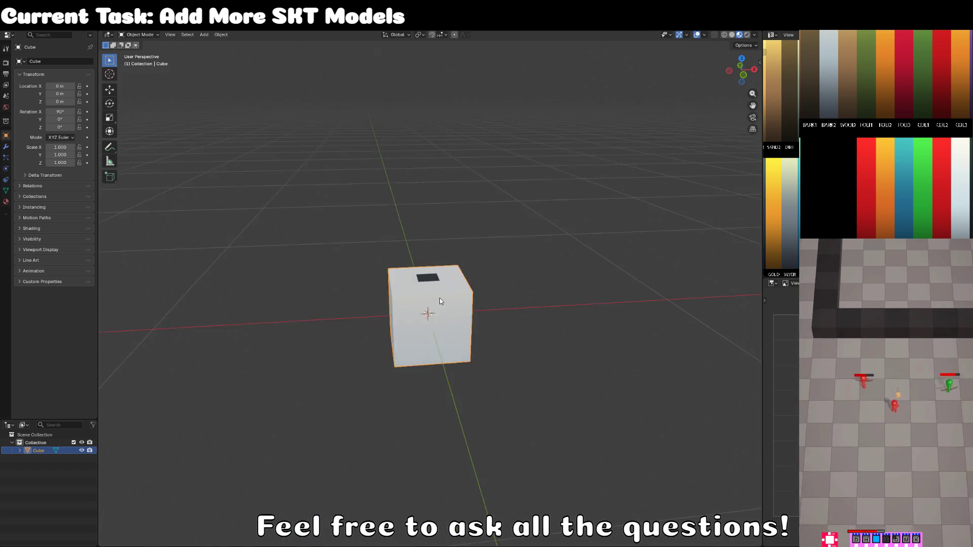
left_click(419, 281)
Step: Shrink the top inset face into a smaller centre pip, working in top view
key("KP_1")
key("KP_7")
scroll(495, 308, "up", 4)
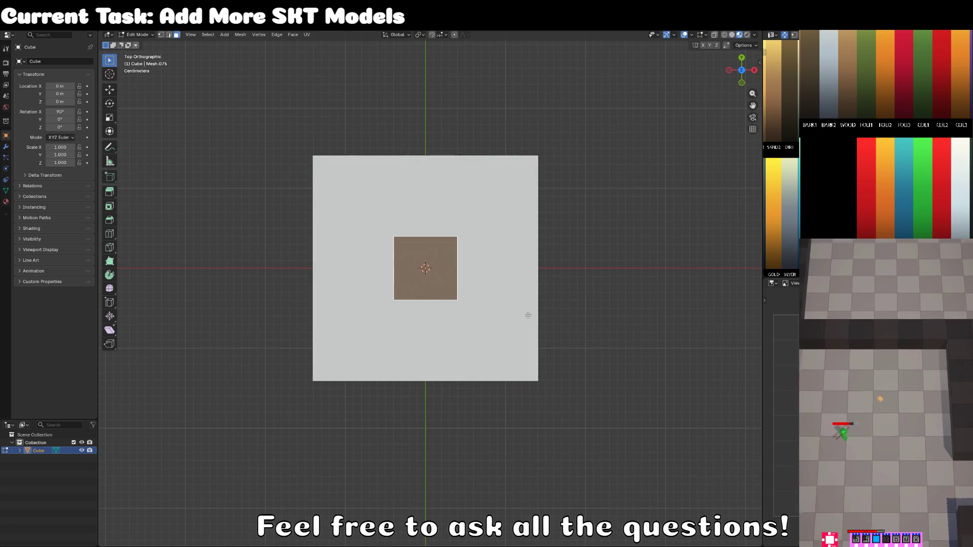
key("s")
left_click(502, 309)
scroll(502, 310, "down", 5)
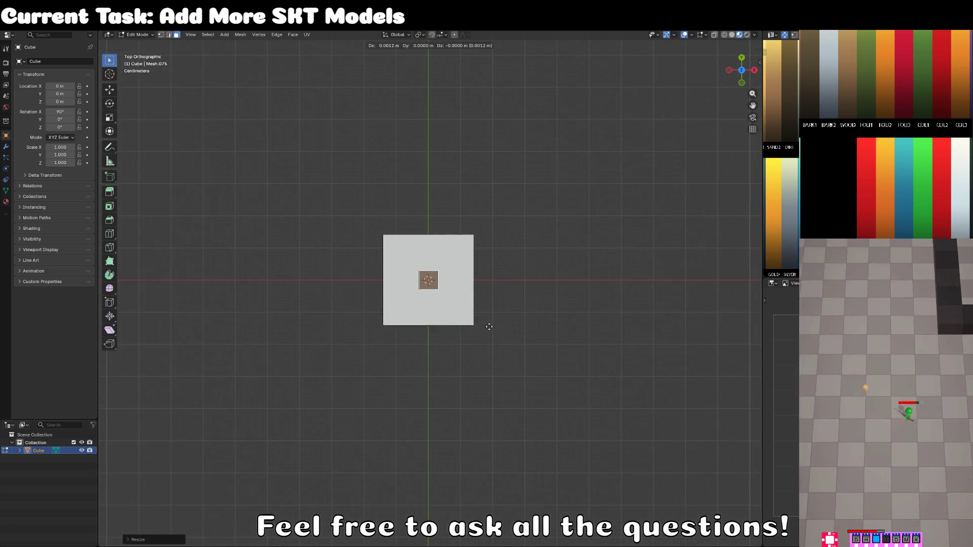
Step: Duplicate the centre pip twice along Y, placing copies above and below it
key("shift+d")
key("y")
left_click(498, 298)
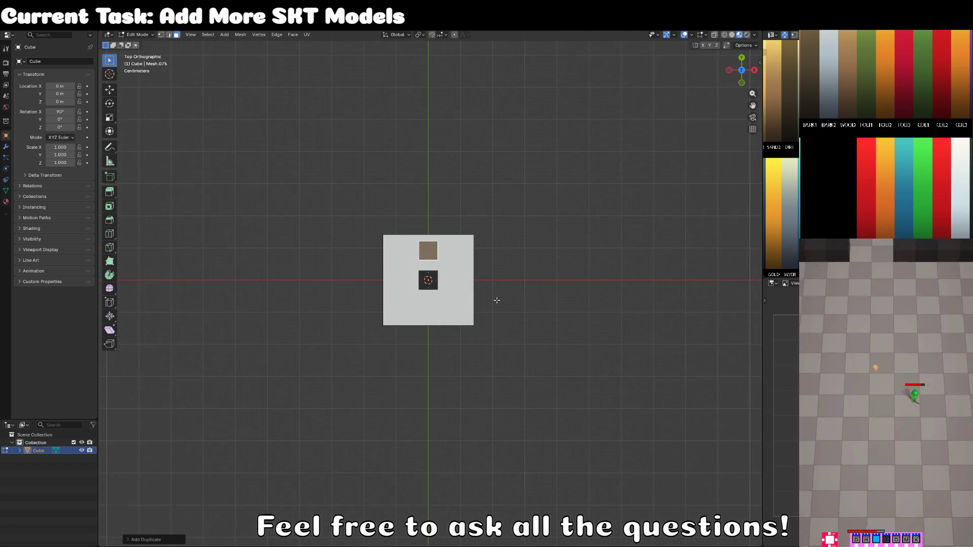
key("shift+d")
key("y")
left_click(495, 357)
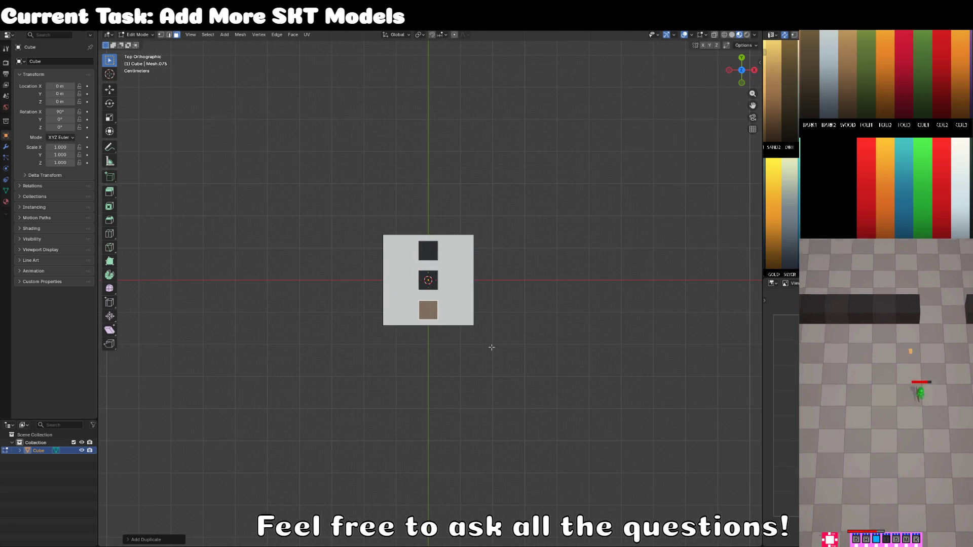
Step: Rotate the upper and lower pip faces 90° and move them lower along Z
left_click(415, 250, "shift")
key("KP_1")
type("r90")
key("Return")
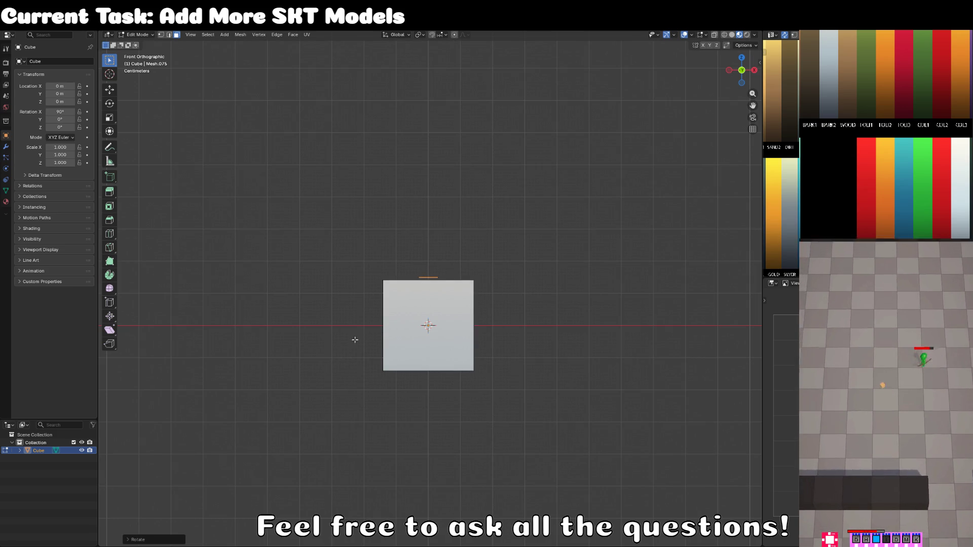
key("g")
key("z")
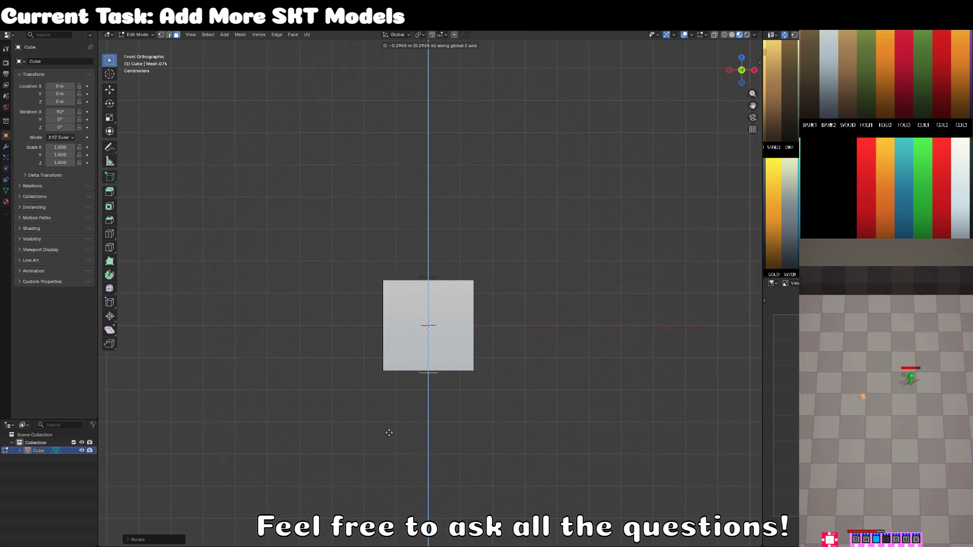
left_click(389, 434)
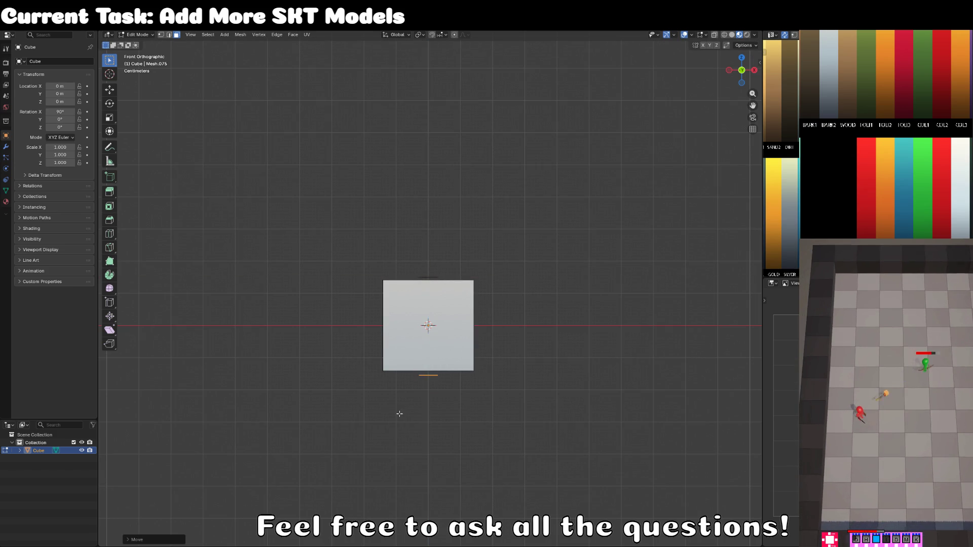
Step: Switch the viewport to material preview shading to see the cube's colours
key("z")
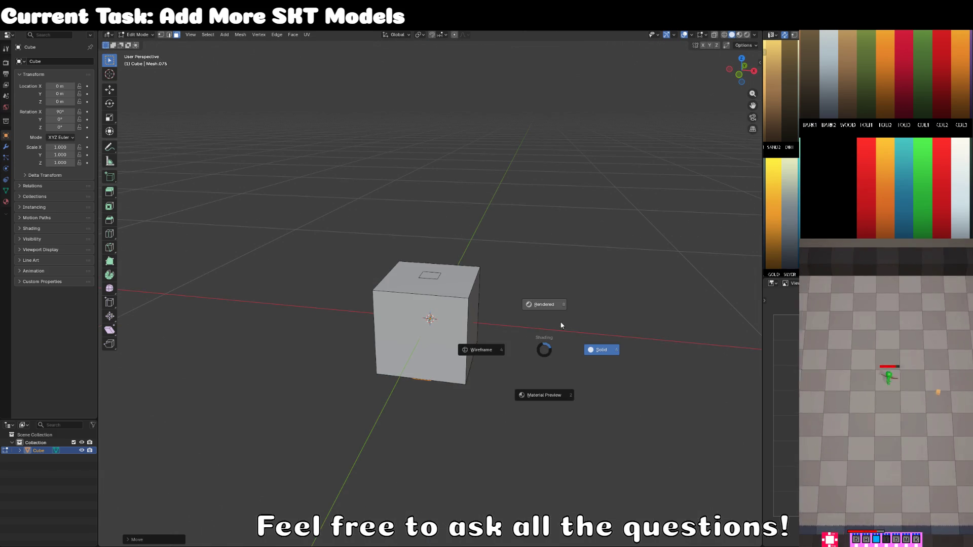
left_click(614, 357)
key("z")
left_click(466, 285)
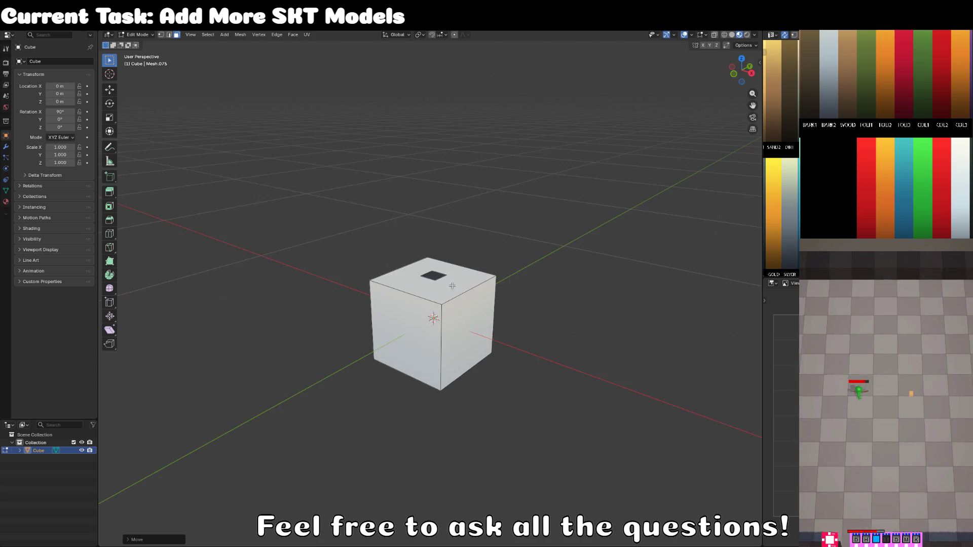
Step: Duplicate the top pip and rotate the copy 90° around X, viewing in wireframe
key("shift+d")
type("rx")
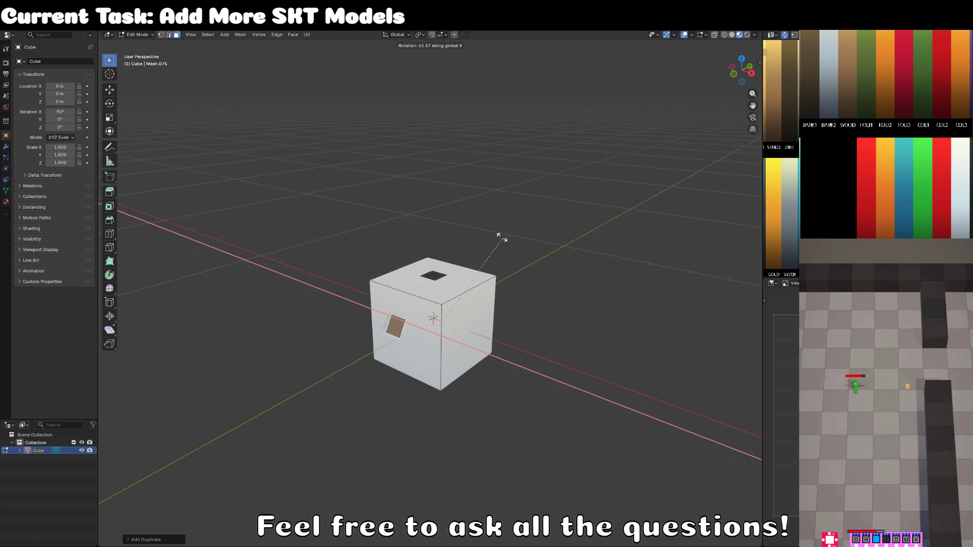
type("90")
key("Return")
key("KP_3")
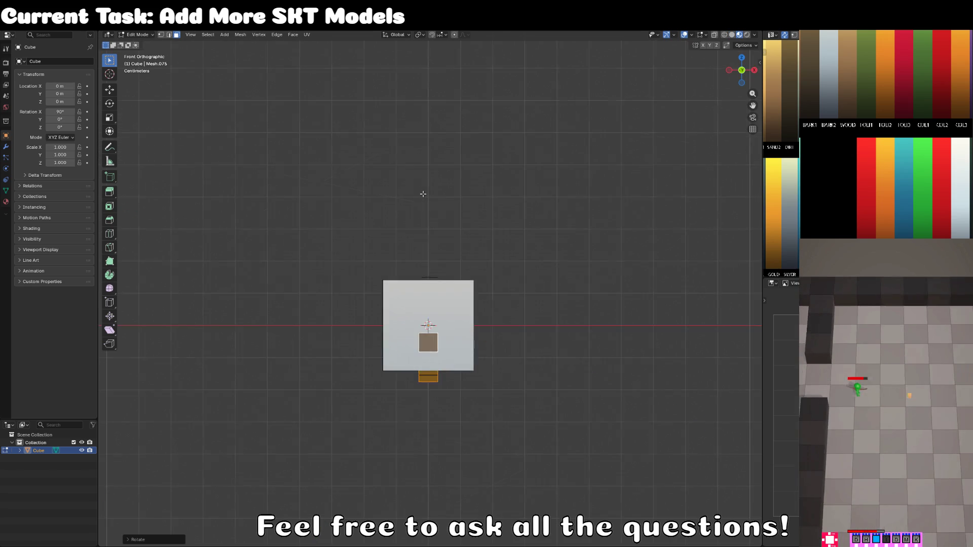
key("z")
left_click(400, 362)
Step: Move the rotated pip copy onto the cube's right side face, then return to solid shading
scroll(410, 341, "up", 3)
key("g")
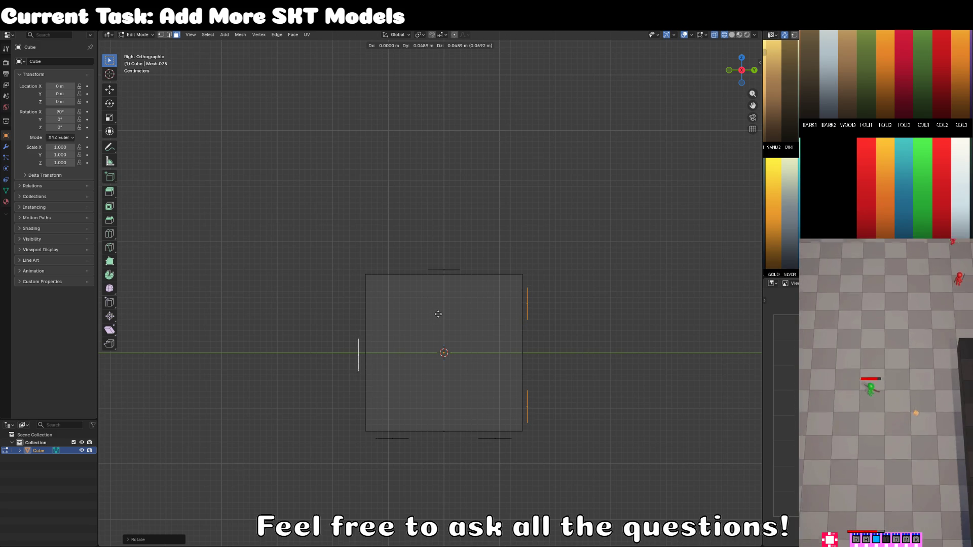
left_click(436, 317)
key("s")
right_click(498, 314)
key("z")
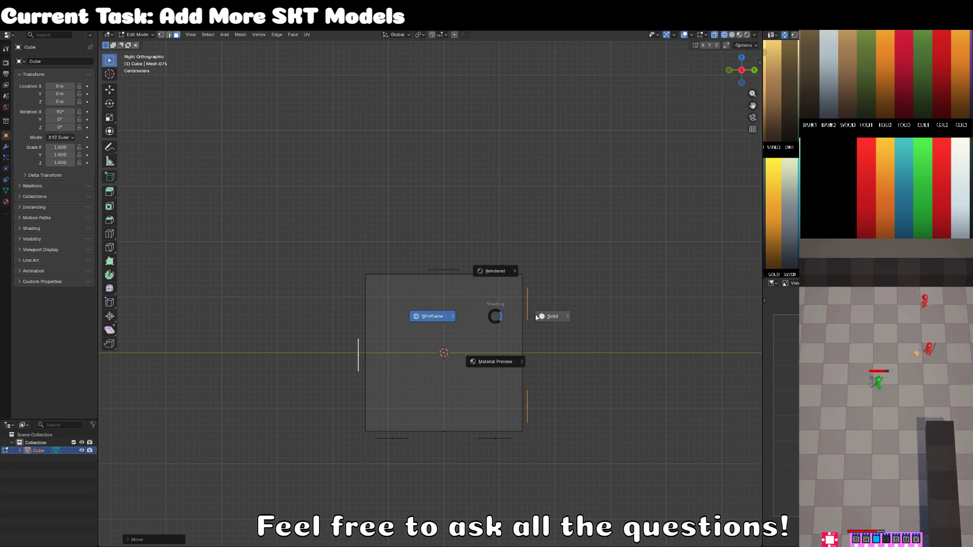
left_click(550, 317)
scroll(502, 355, "down", 3)
Step: In top view with X-ray on, rotate and reposition the selected pip
key("g")
key("z")
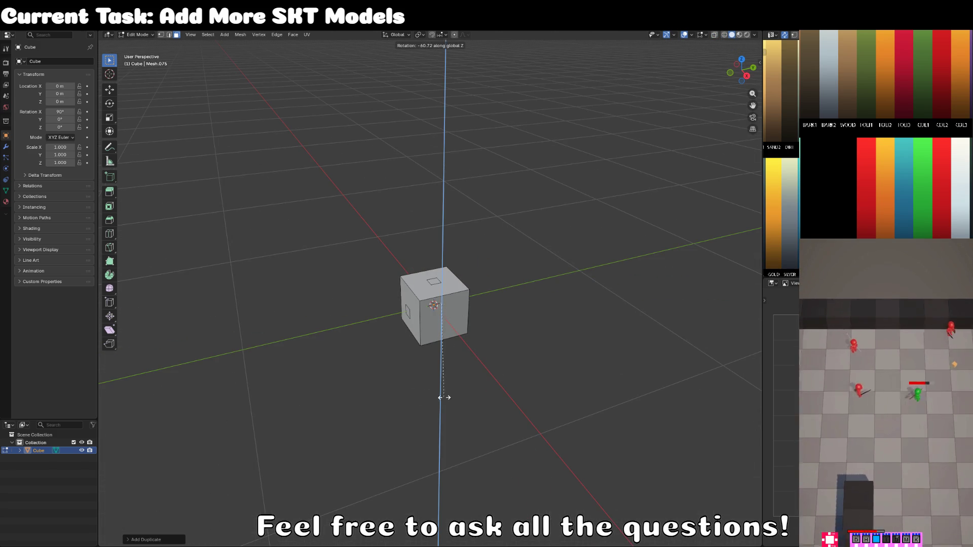
key("Escape")
key("KP_7")
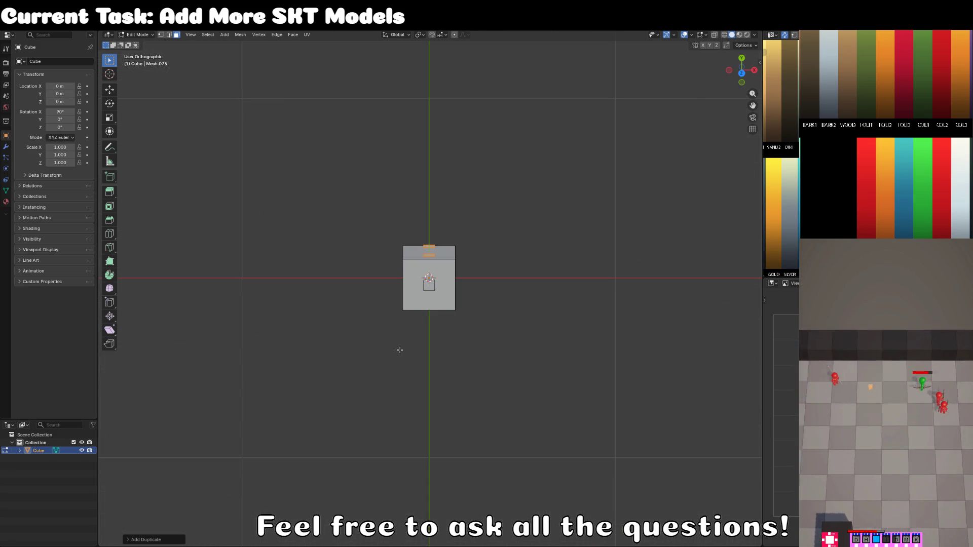
key("KP_7")
key("alt+z")
key("r")
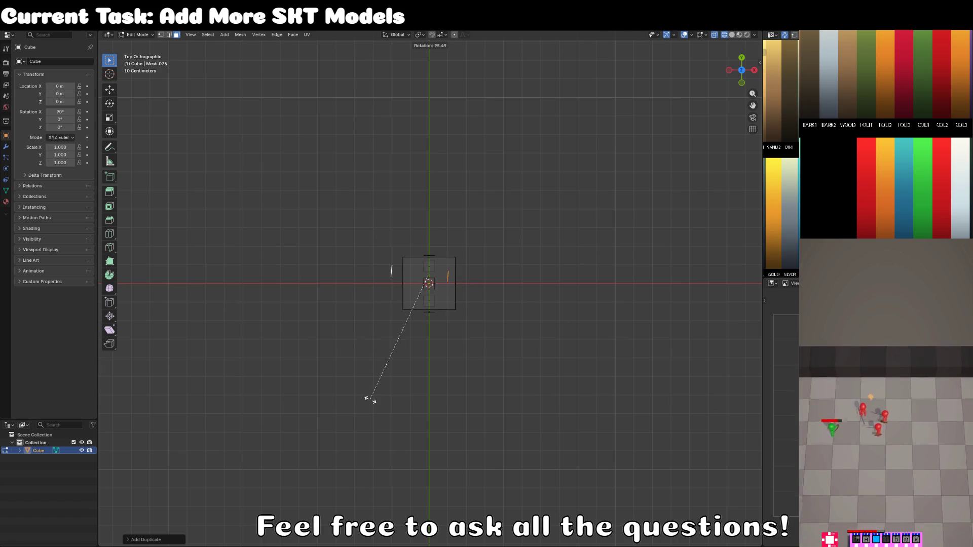
left_click(370, 400)
scroll(370, 398, "up", 5)
key("g")
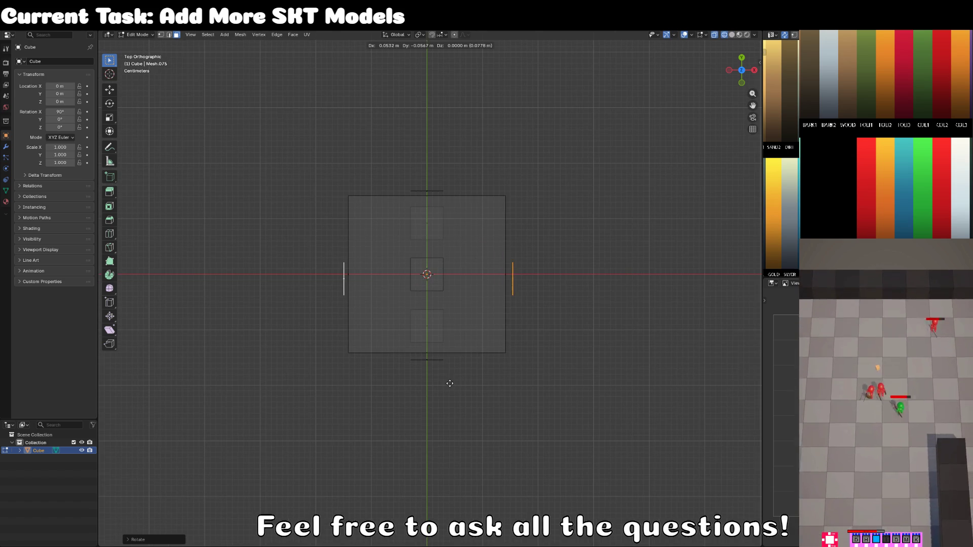
left_click(450, 379)
Step: Turn X-ray off, return to perspective, and select the small pip face in Edit Mode
key("Tab")
key("alt+z")
key("KP_5")
key("KP_8")
scroll(476, 345, "up", 4)
key("Tab")
left_click(374, 354)
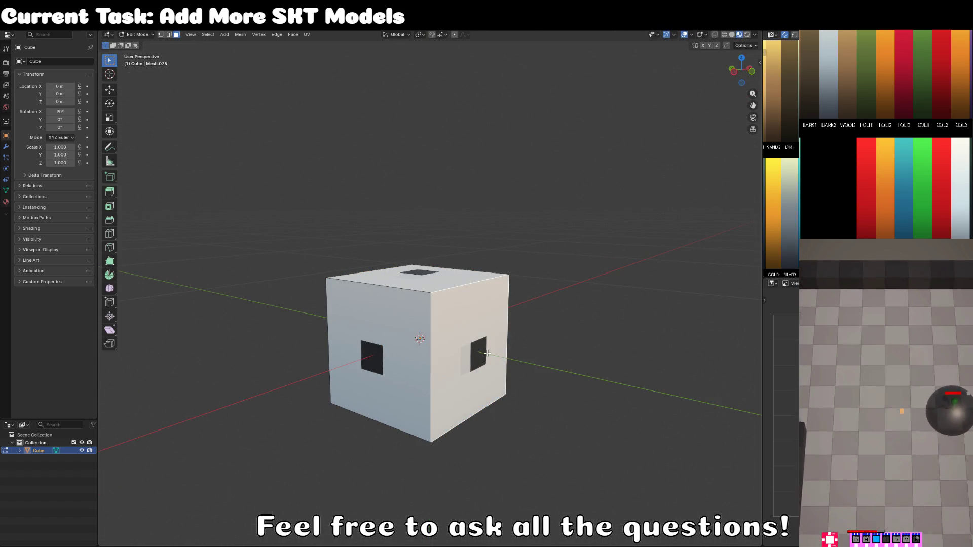
left_click(470, 352)
Step: Duplicate the front pip to the upper-left and lower-right positions
key("KP_1")
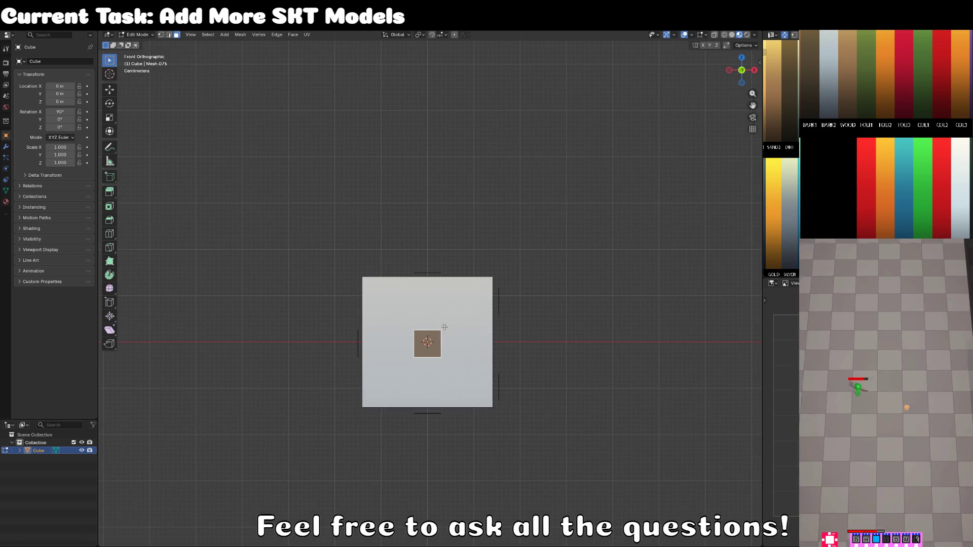
key("shift+d")
left_click(428, 328)
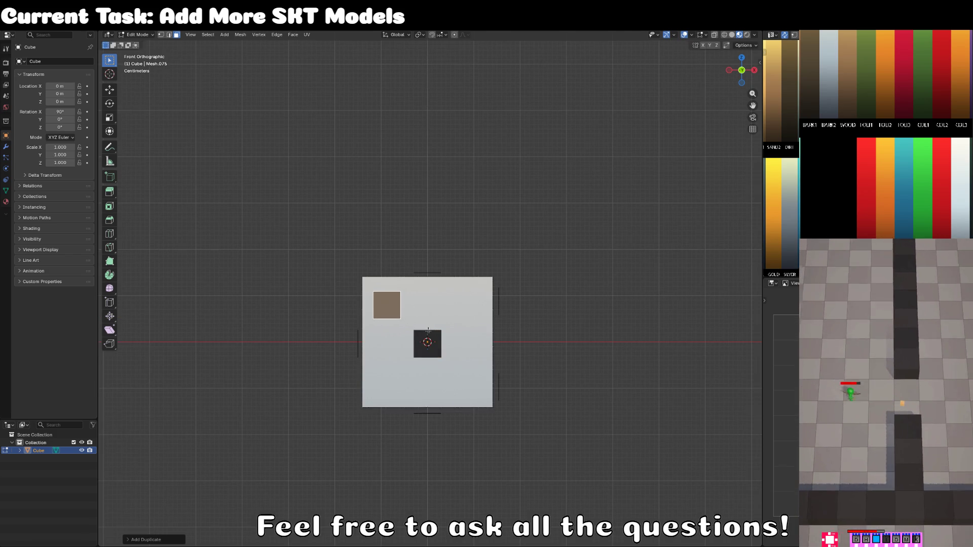
key("shift+d")
left_click(533, 425)
Step: From the back view, move the upper pip lower along Z
key("Tab")
mouse_move(466, 299)
left_mouse_down()
mouse_move(532, 335)
mouse_move(615, 336)
mouse_move(404, 376)
left_mouse_up()
key("Tab")
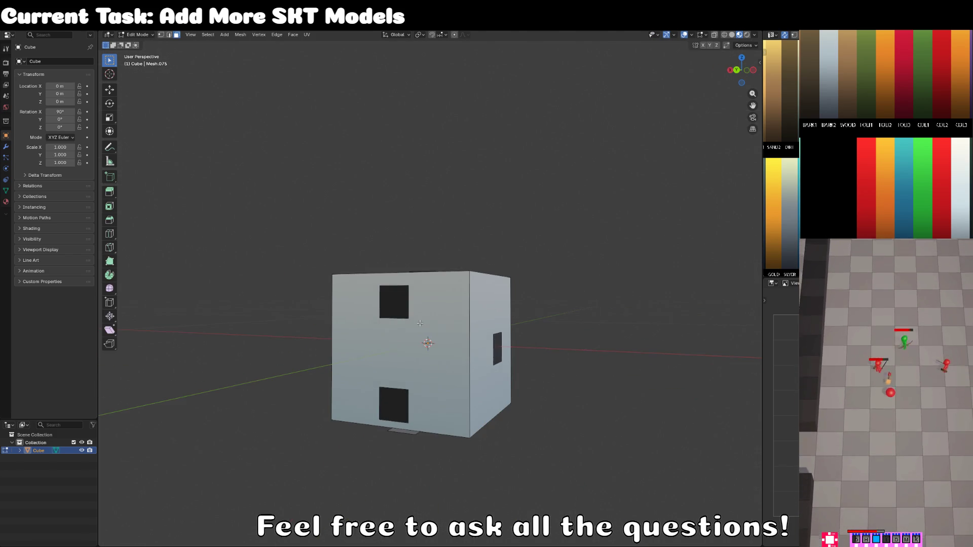
left_click(407, 414)
key("KP_1")
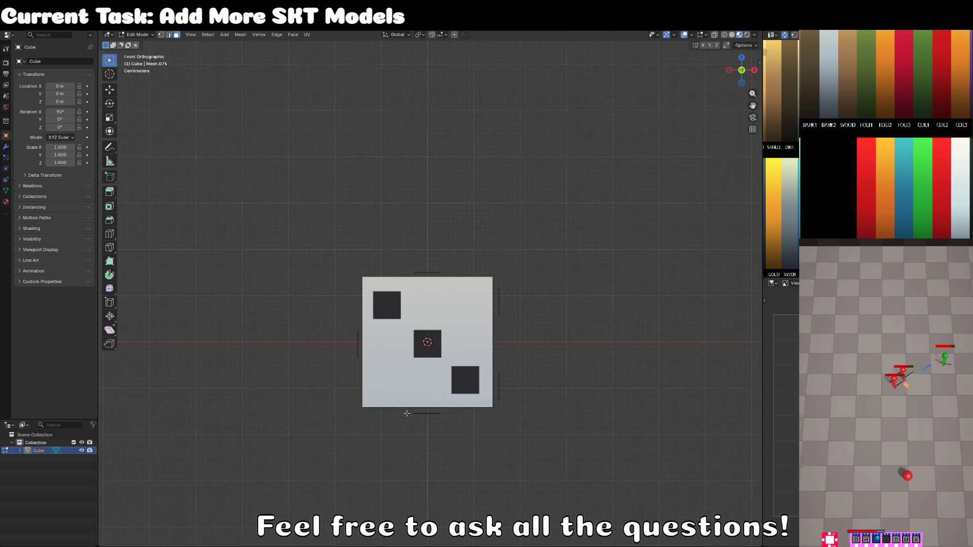
key("ctrl+KP_1")
key("g")
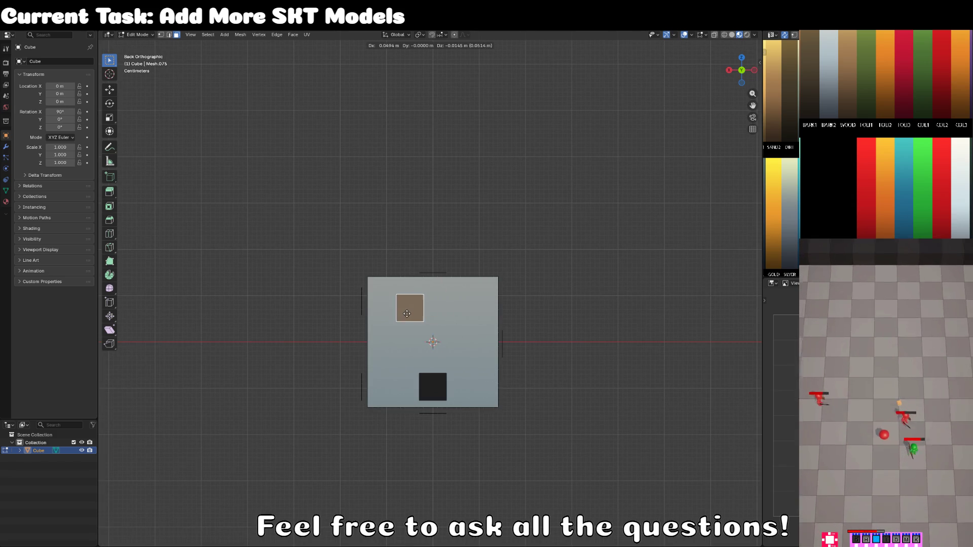
key("z")
left_click(433, 344)
Step: Move both pips higher along Z and then sideways along X
left_click(442, 388, "shift")
key("g")
key("z")
left_click(443, 375)
key("g")
key("x")
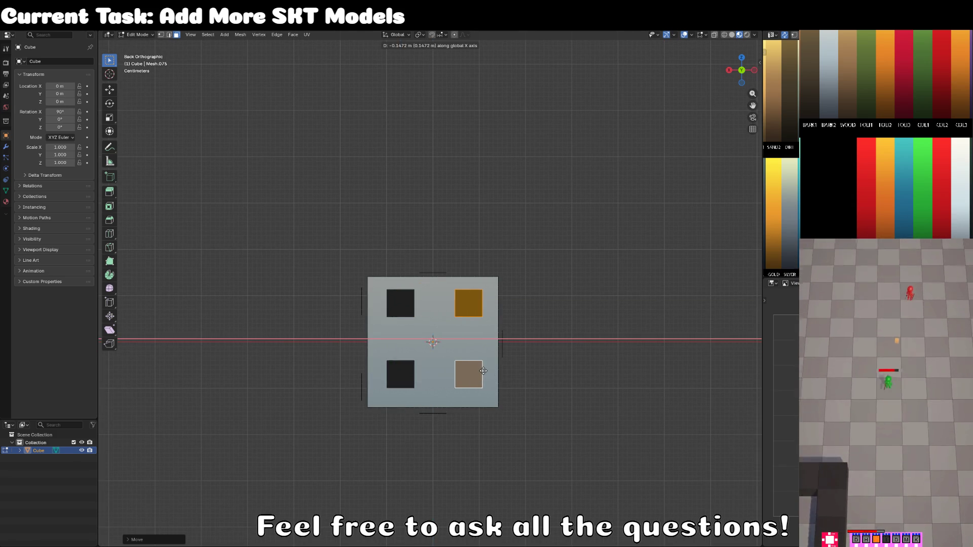
left_click(474, 371)
Step: Select the right-hand pip and look at the cube from its right side
key("Tab")
scroll(480, 369, "down", 2)
mouse_move(480, 370)
left_mouse_down()
mouse_move(411, 393)
mouse_move(275, 389)
mouse_move(396, 299)
mouse_move(448, 284)
mouse_move(433, 345)
left_mouse_up()
key("Tab")
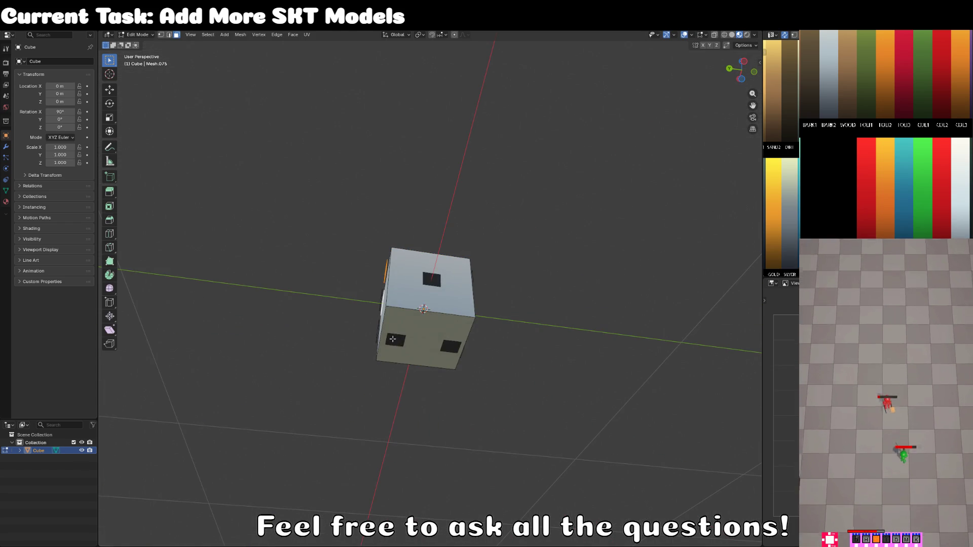
left_click(395, 341)
left_click(449, 346)
key("KP_1")
key("ctrl+KP_1")
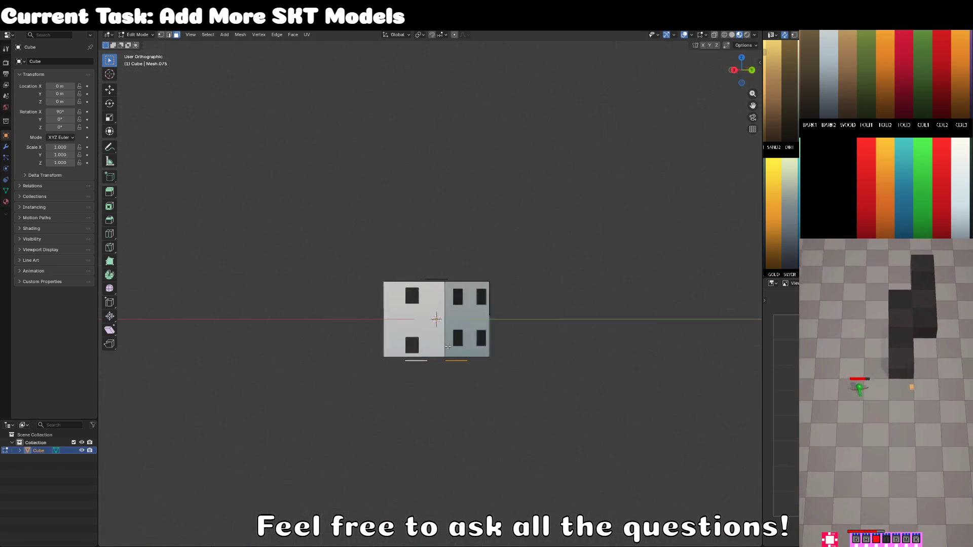
key("ctrl+KP_3")
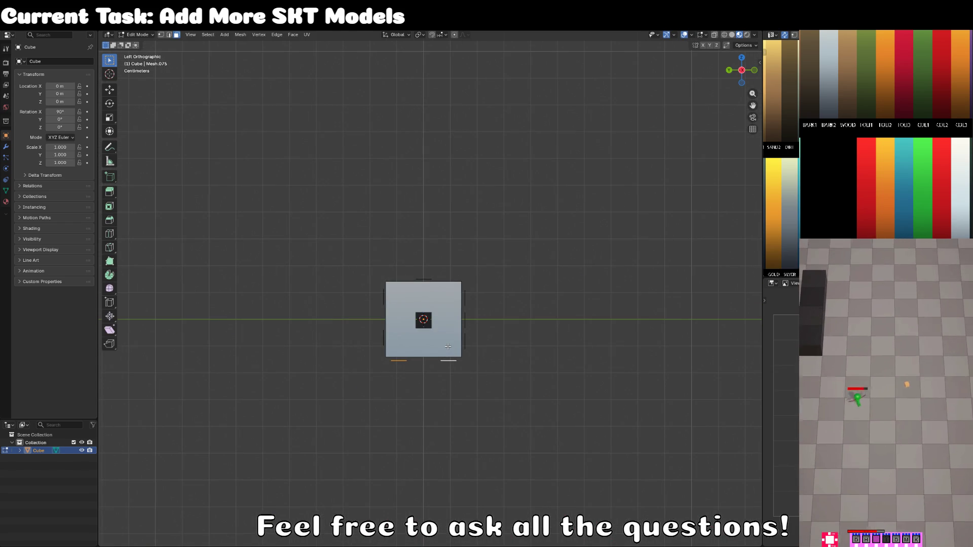
key("KP_3")
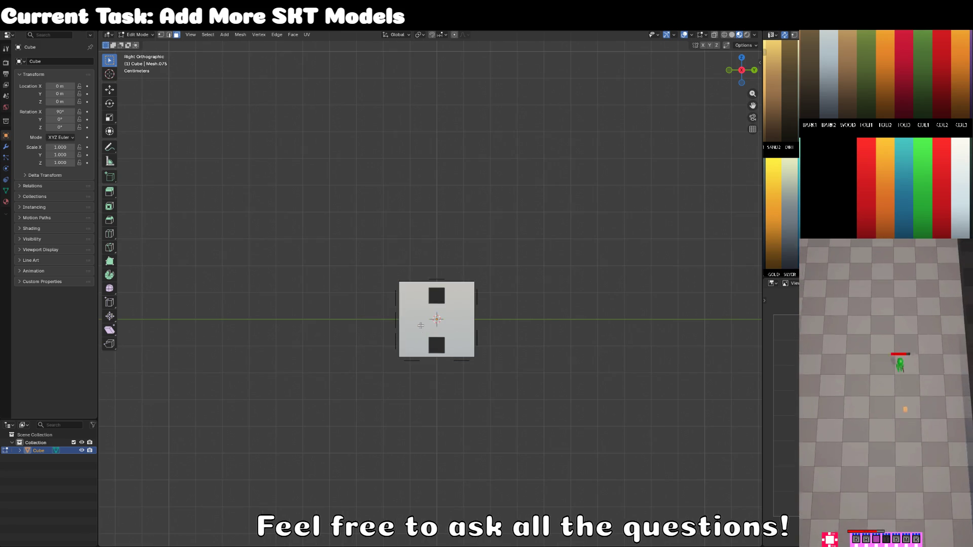
Step: Adjust the lower and top pips' heights along Z on the side face
left_click(436, 349)
scroll(436, 349, "up", 5)
key("g")
key("z")
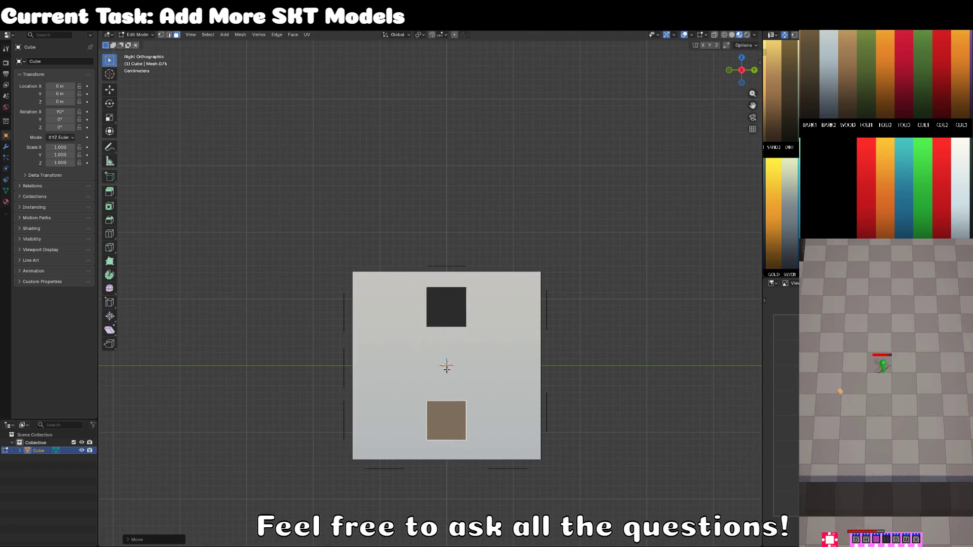
left_click(443, 313)
key("g")
key("z")
left_click(443, 317)
Step: Duplicate the two pips along Y to left and right, making six pips on the side
left_click(446, 421, "shift")
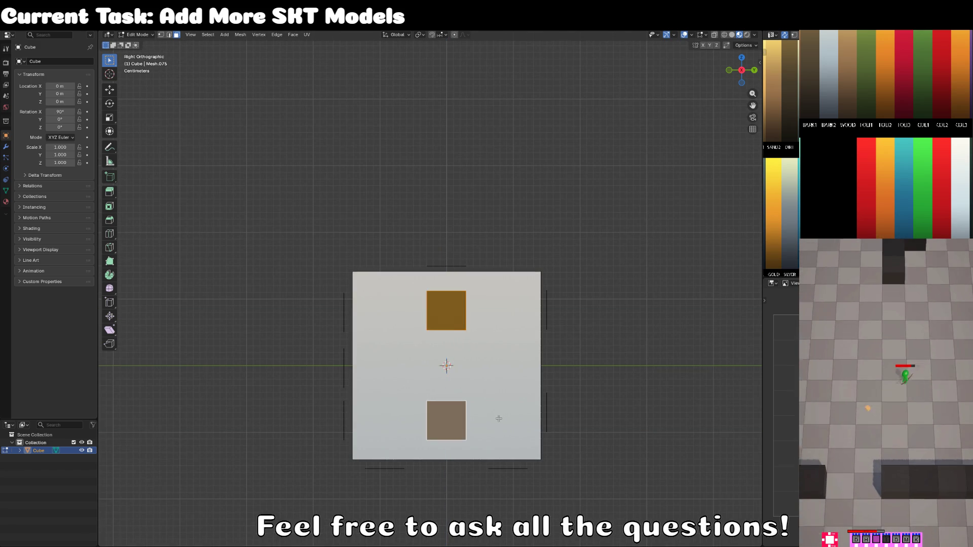
key("shift+d")
key("y")
left_click(492, 406)
key("shift+d")
key("y")
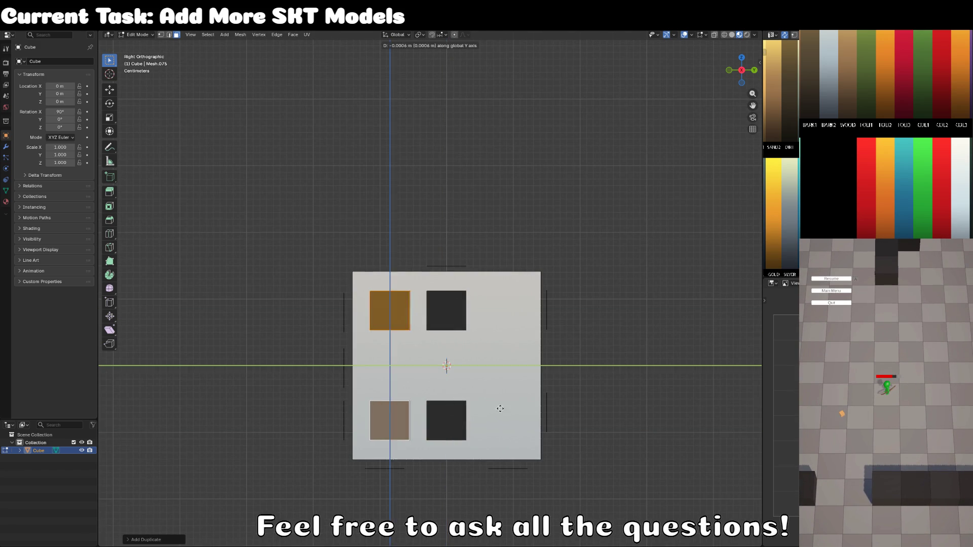
left_click(602, 402)
key("Tab")
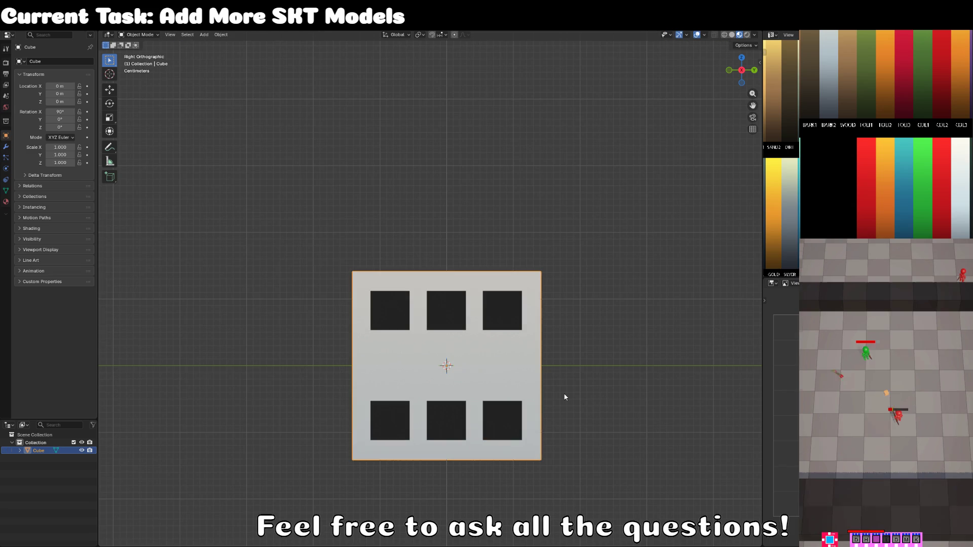
Step: Select the top face's centre pip and move it to the upper-left corner
key("ctrl+KP_7")
key("Tab")
left_click(421, 378)
key("KP_7")
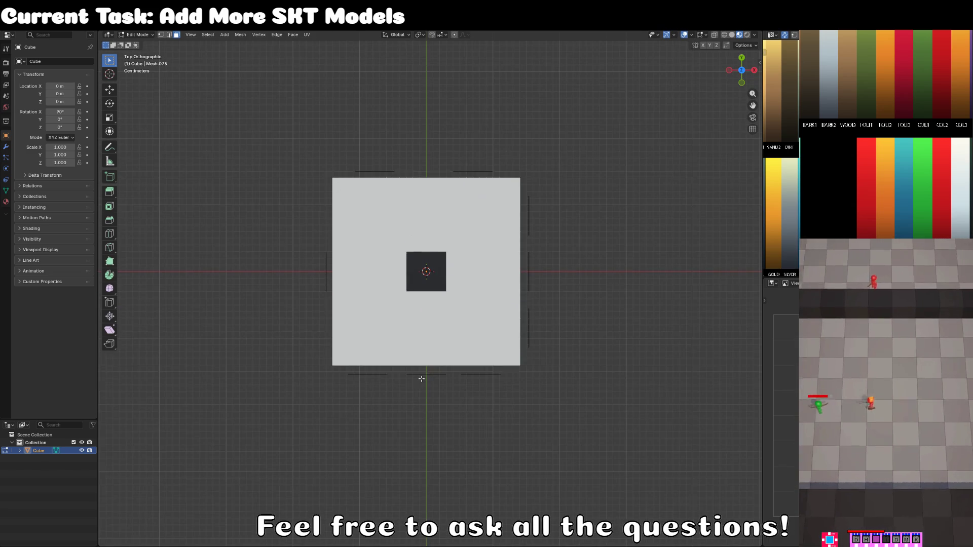
left_click(442, 290)
key("ctrl+l")
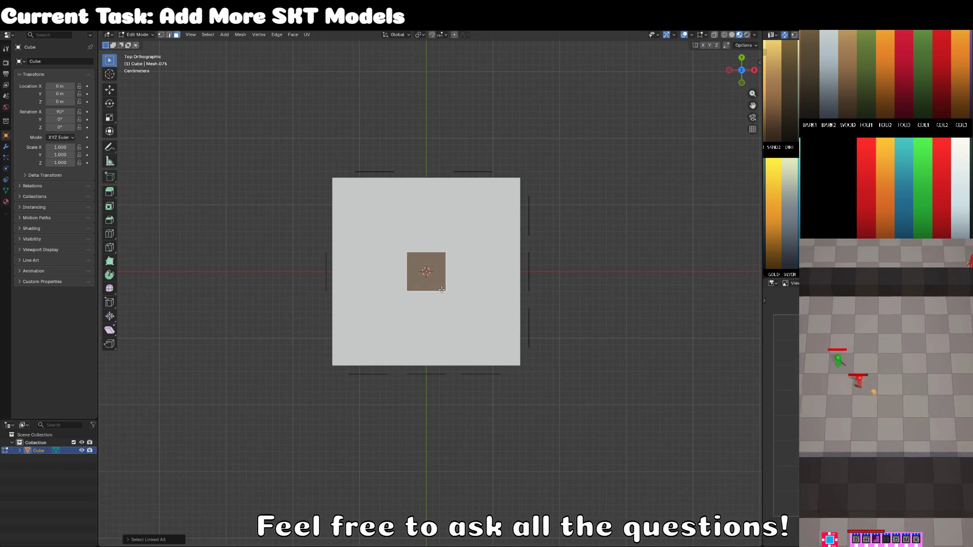
key("g")
left_click(368, 234)
Step: Copy the pip to the upper-right, then both to the lower corners, giving five top pips
key("shift+d")
key("x")
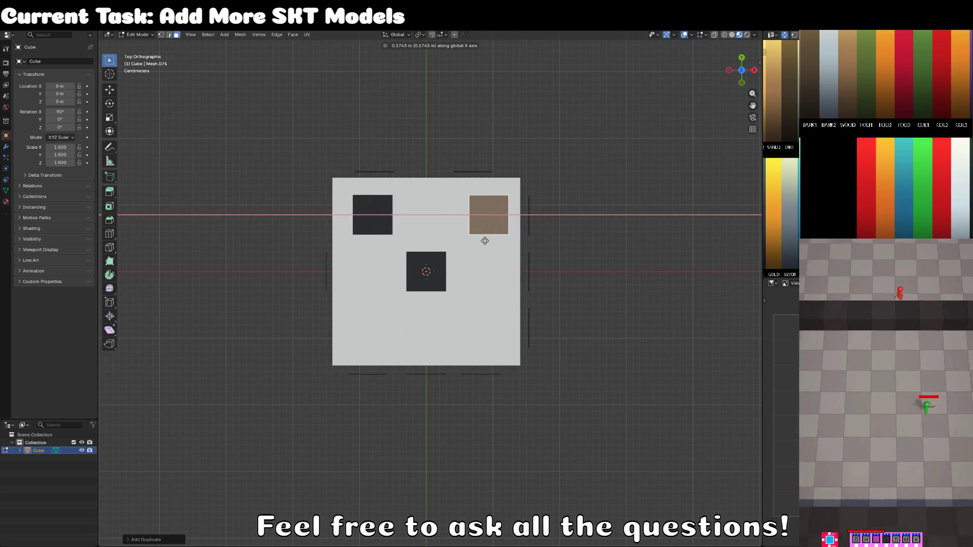
left_click(486, 239)
left_click(376, 228, "shift")
key("g")
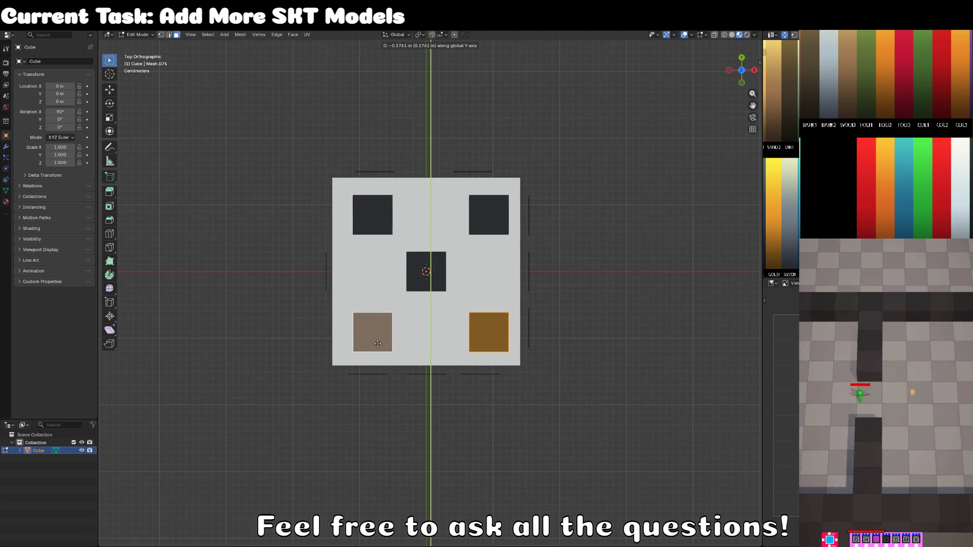
left_click(380, 340)
key("Tab")
left_click_drag(438, 342, 325, 404)
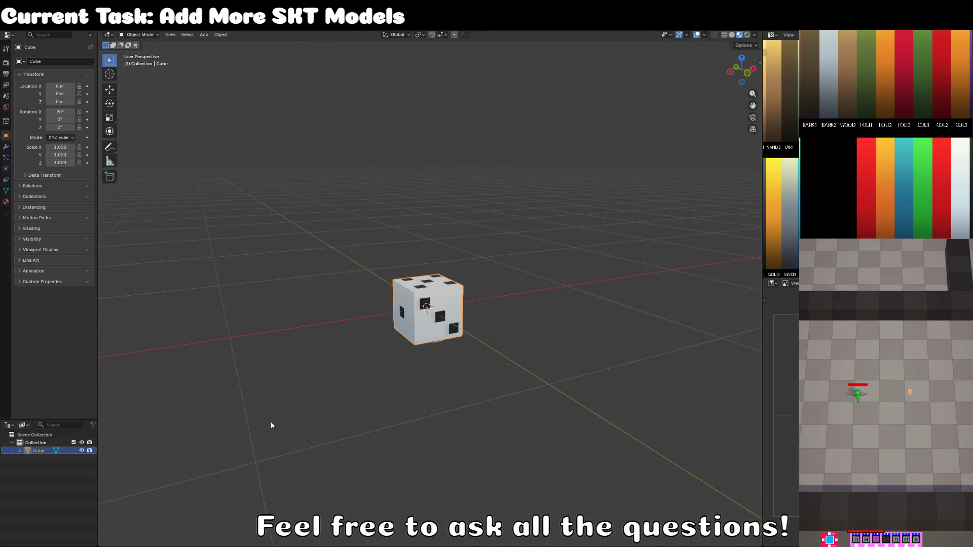
Step: Rename the Cube object in the Outliner to MOD_CHIPPY_dice_SKT and deselect it
double_click(39, 451)
type("MOD_CHIPPY_")
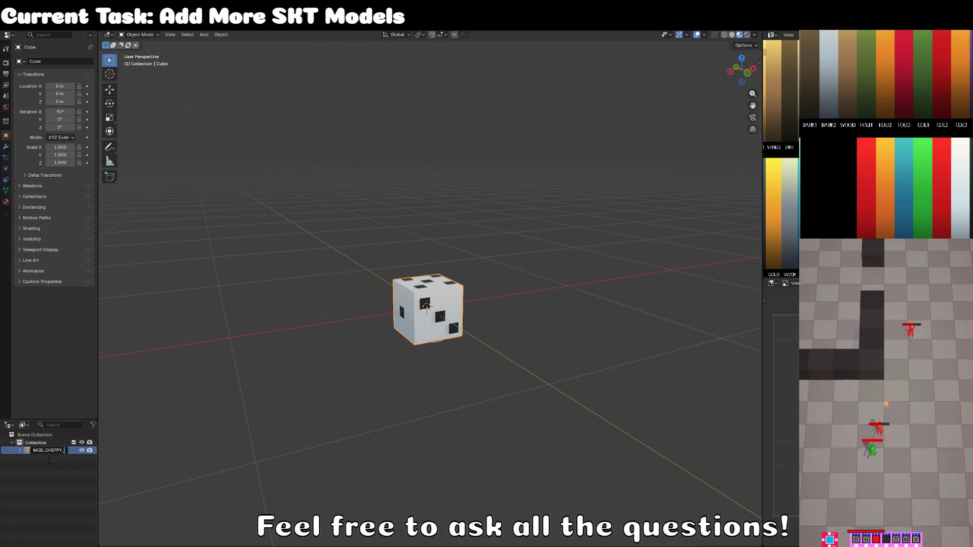
type("dice_SKT")
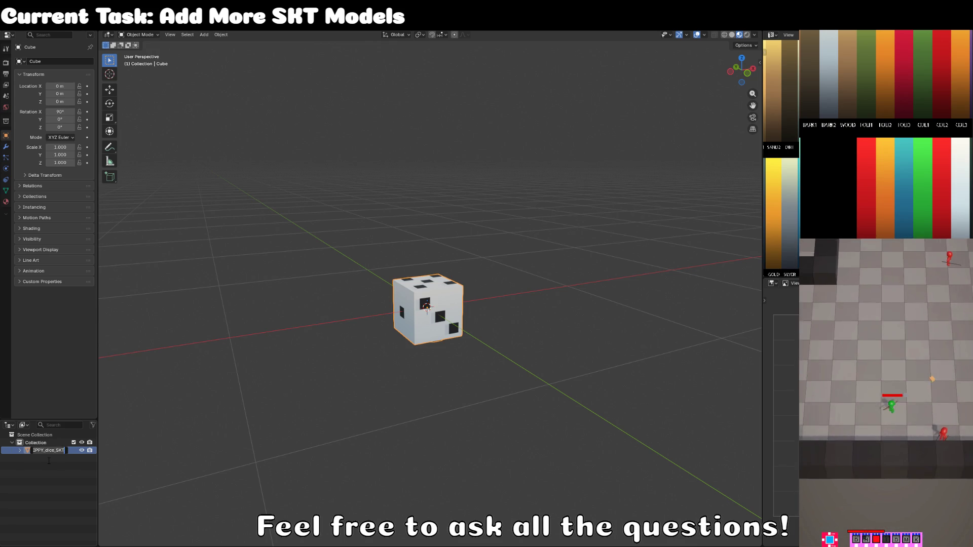
type("MOD")
key("Return")
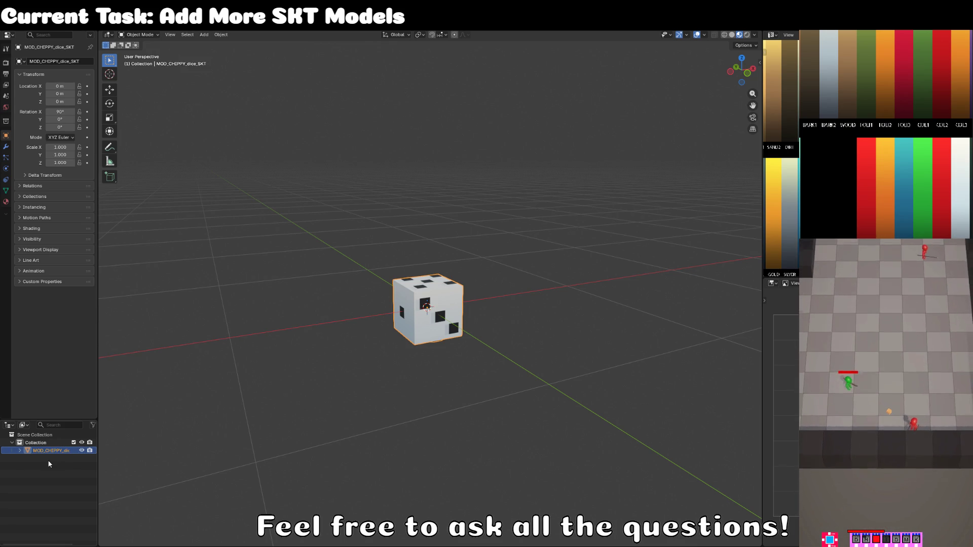
left_click(266, 296)
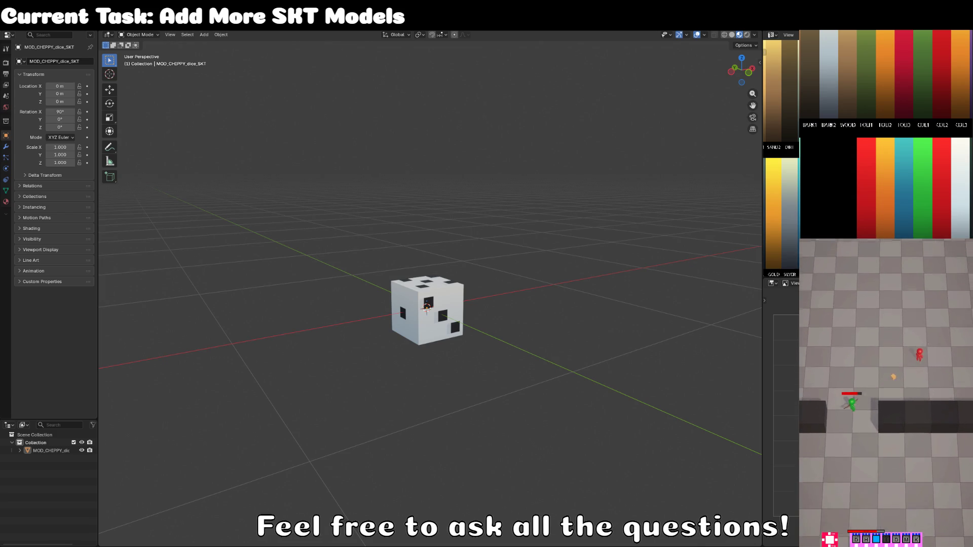
Step: Scale the whole dice mesh to 0.25 of its size in Edit Mode
left_click(461, 332)
key("Tab")
type("a")
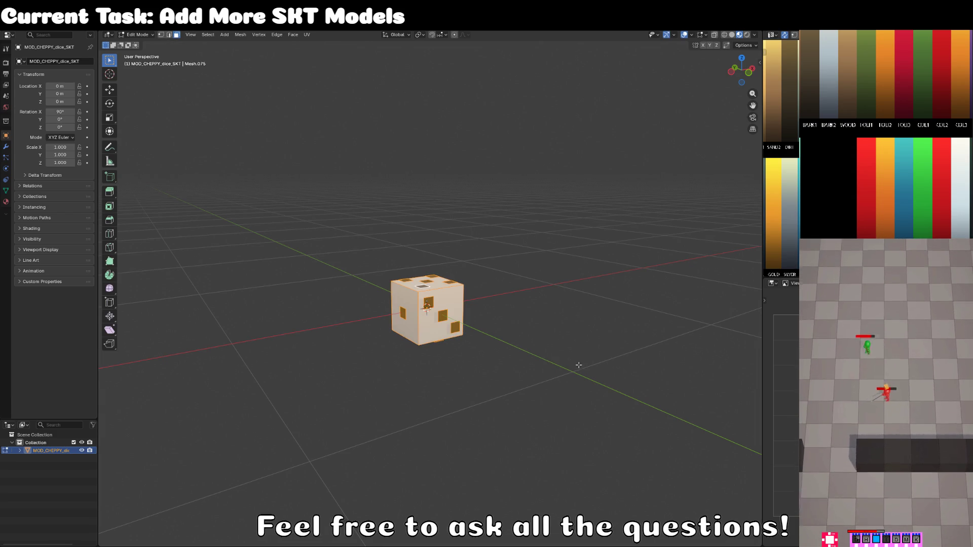
type("s0.25")
key("Return")
key("Tab")
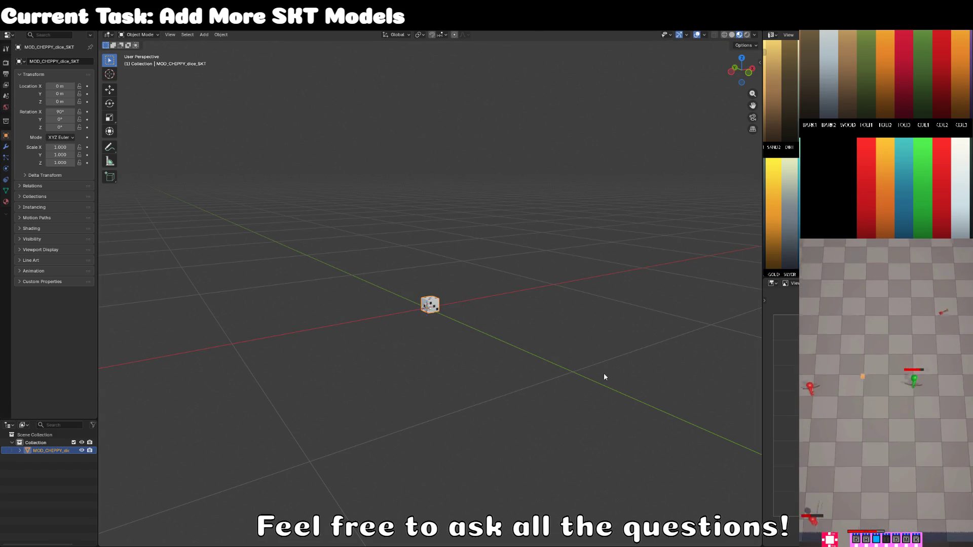
Step: Centre the dice mesh over the origin from the front and right views, moving along Y
key("KP_1")
key("Tab")
key("KP_Decimal")
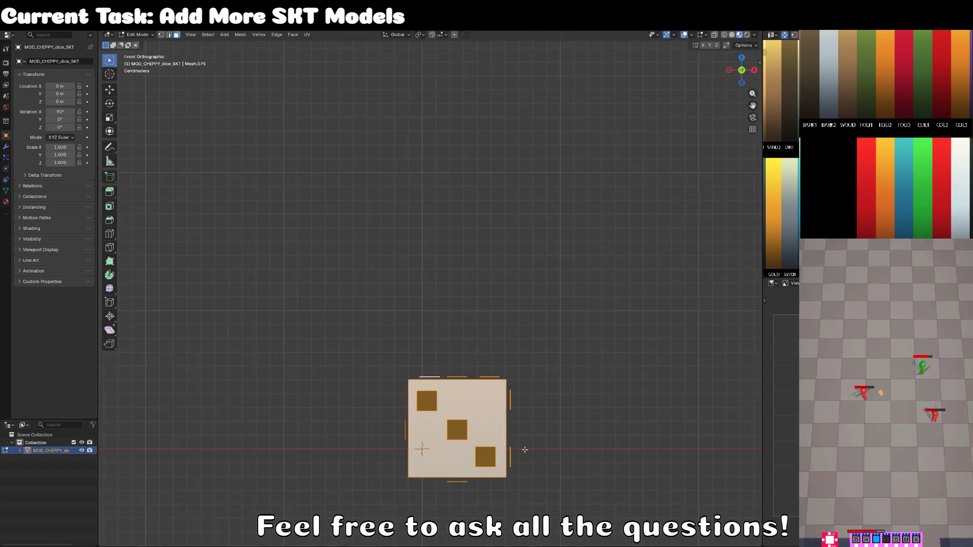
scroll(509, 324, "up", 2)
key("g")
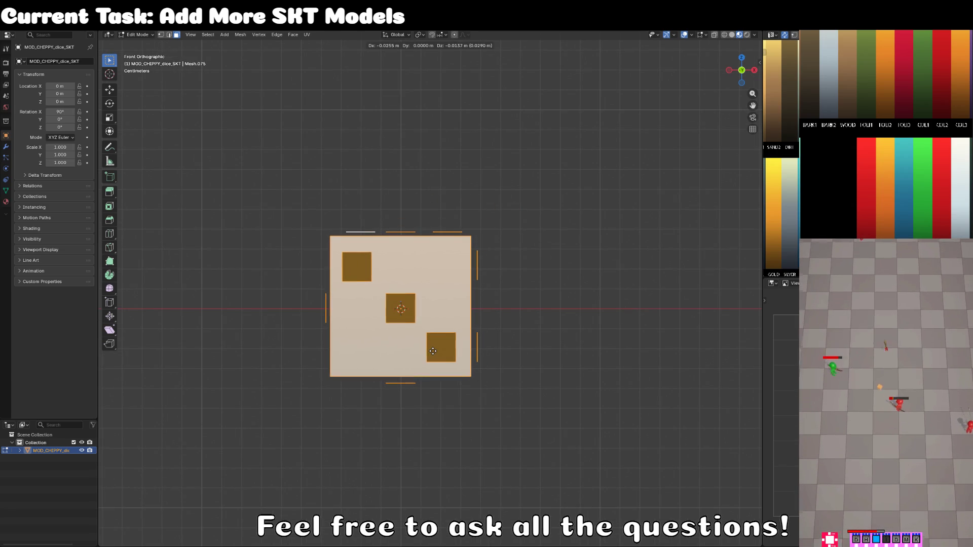
left_click(433, 351)
key("KP_3")
key("g")
key("z")
key("y")
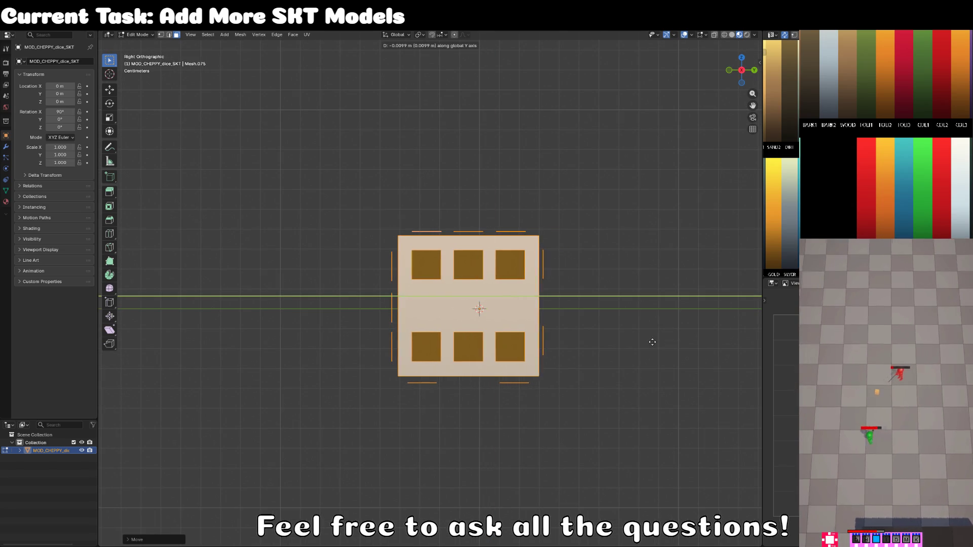
left_click(662, 342)
key("Tab")
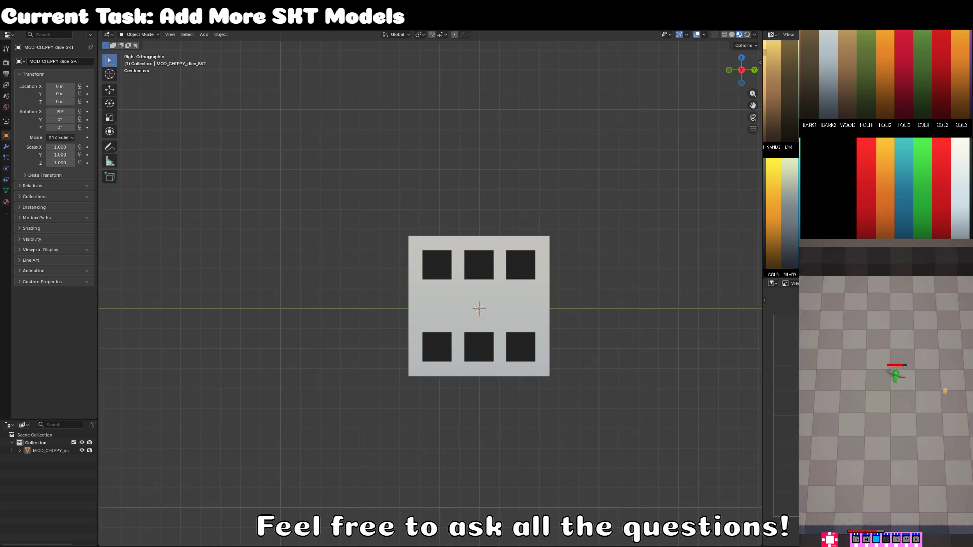
key("alt+Tab")
scroll(487, 303, "up", 10)
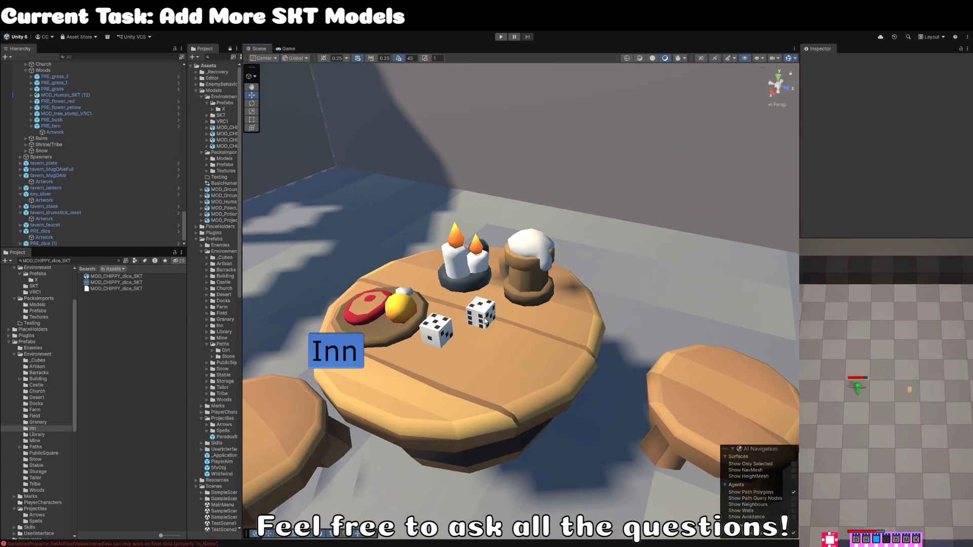
left_click(484, 319)
key("e")
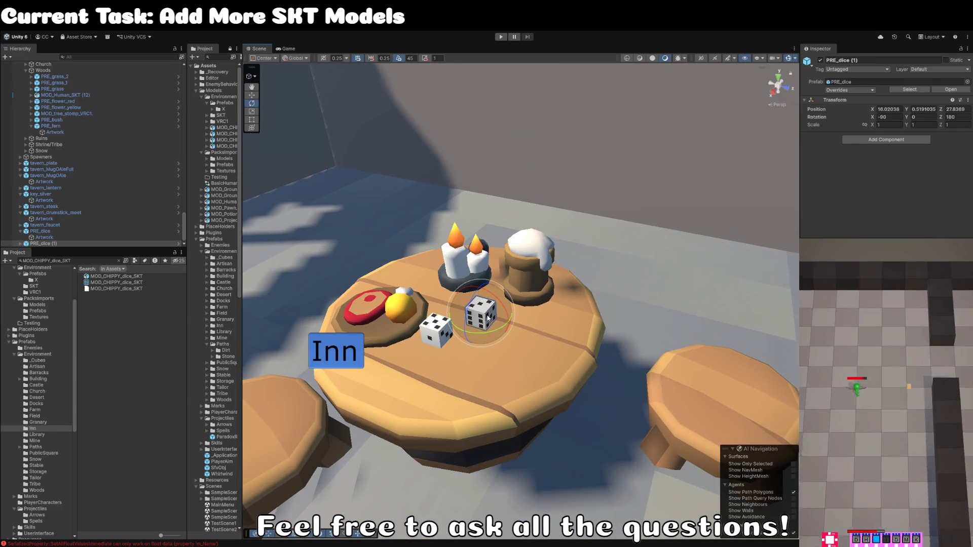
scroll(566, 345, "down", 10)
mouse_move(565, 344)
left_mouse_down()
mouse_move(692, 293)
mouse_move(613, 214)
left_mouse_up()
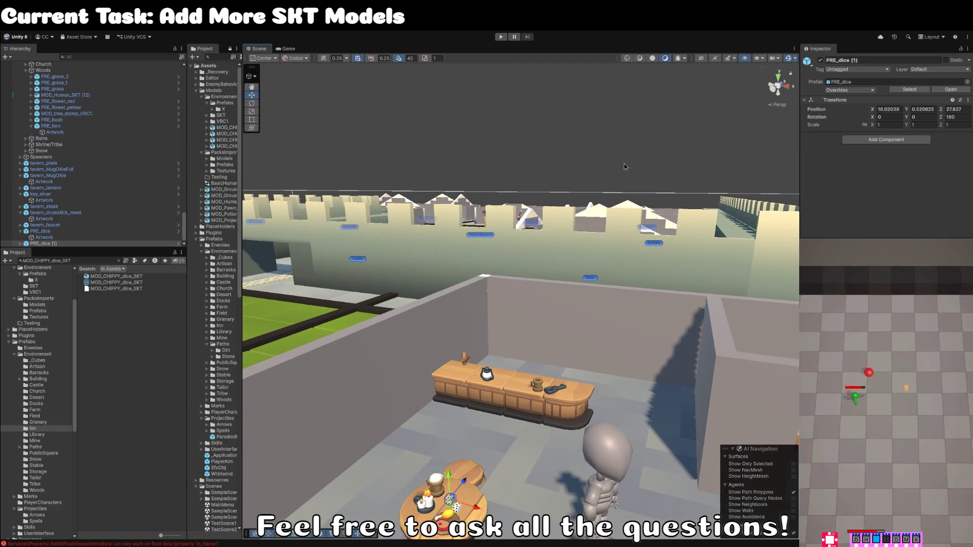
left_click(614, 215)
scroll(613, 215, "up", 5)
scroll(608, 229, "up", 3)
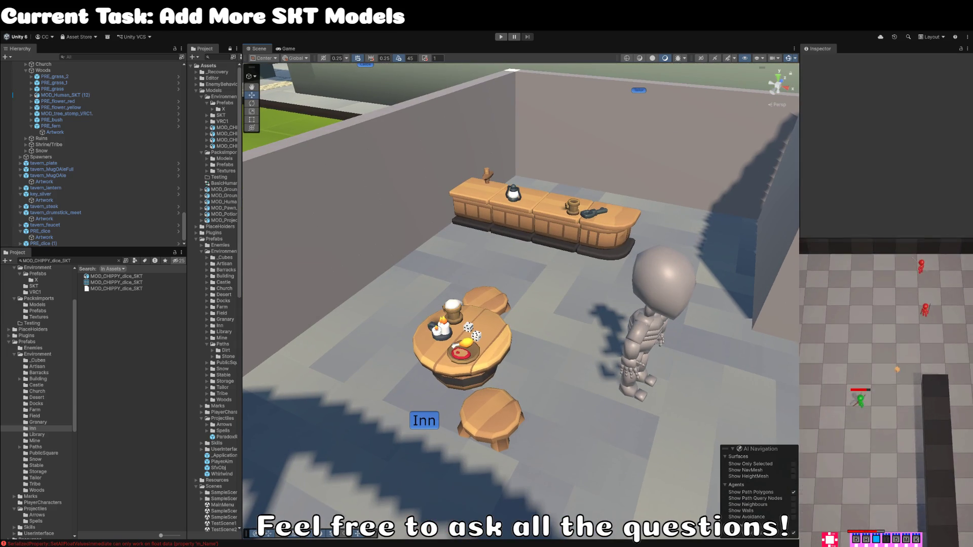
key("alt+Tab")
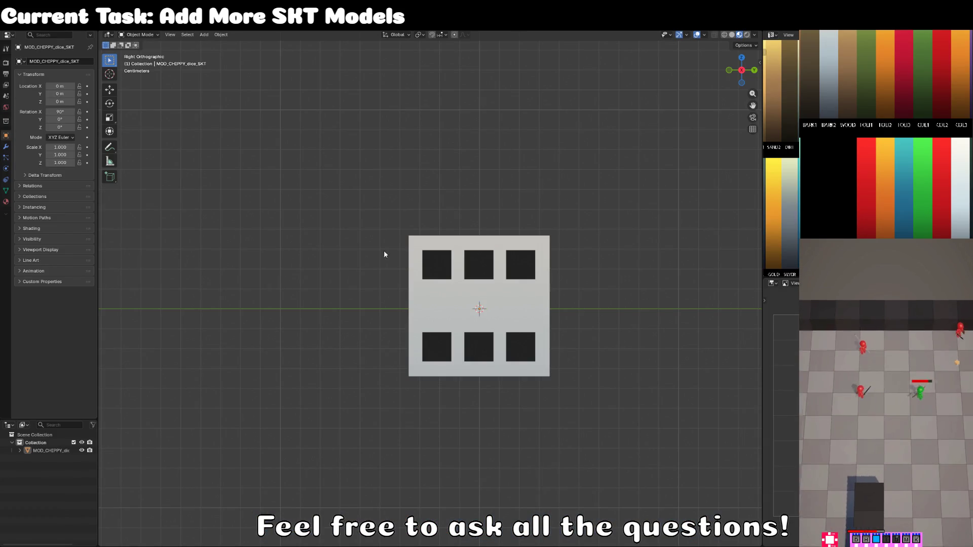
Step: Start a new General file in Blender, discarding the unsaved dice changes
left_click(524, 361)
left_click(343, 198)
left_click(20, 29)
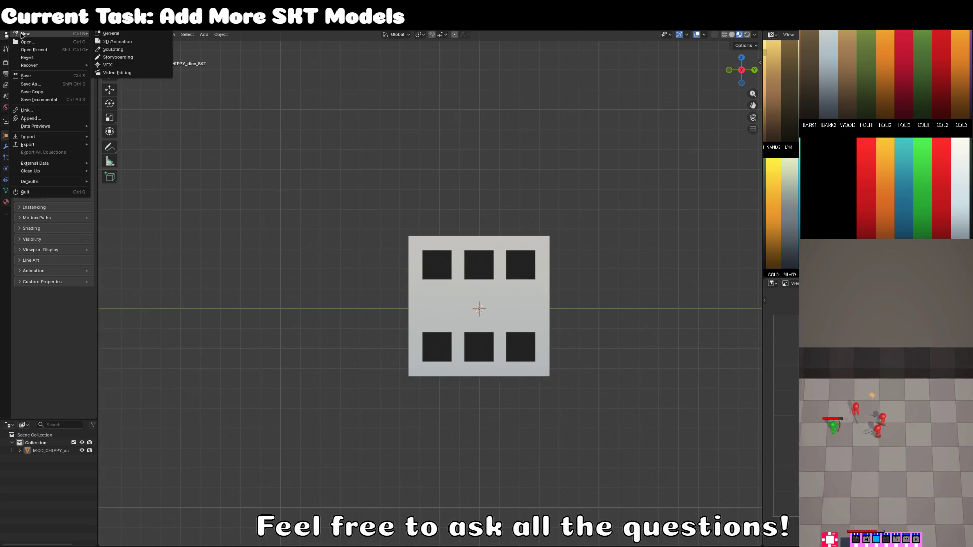
left_click(122, 36)
left_click(511, 299)
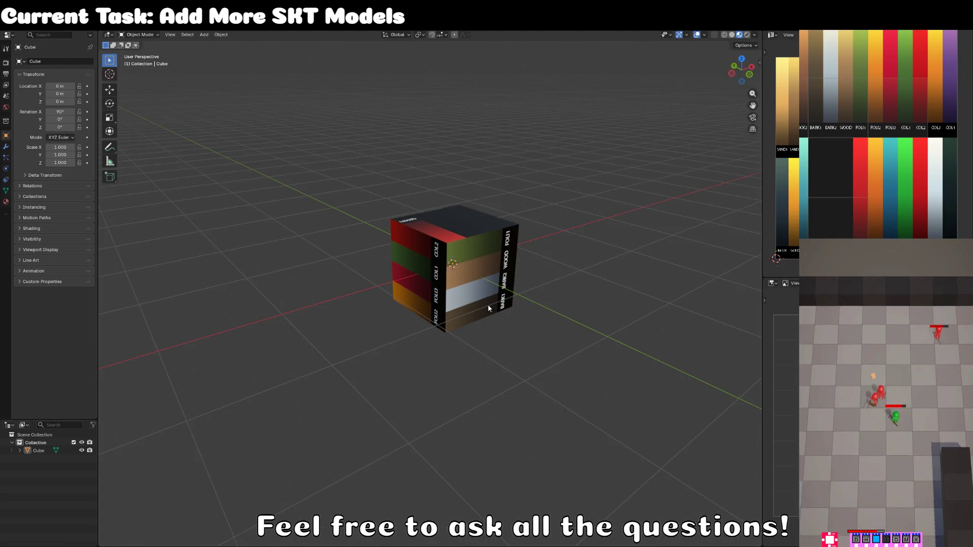
Step: Select the new cube and flatten it along Z into a thin slab in Edit Mode
scroll(488, 304, "down", 5)
left_click(458, 286)
key("KP_1")
key("Tab")
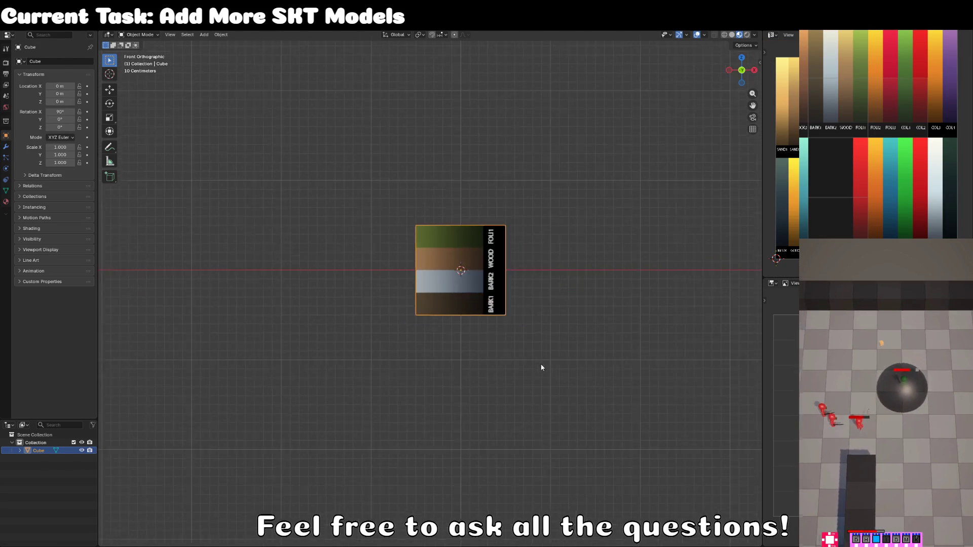
key("a")
key("s")
key("z")
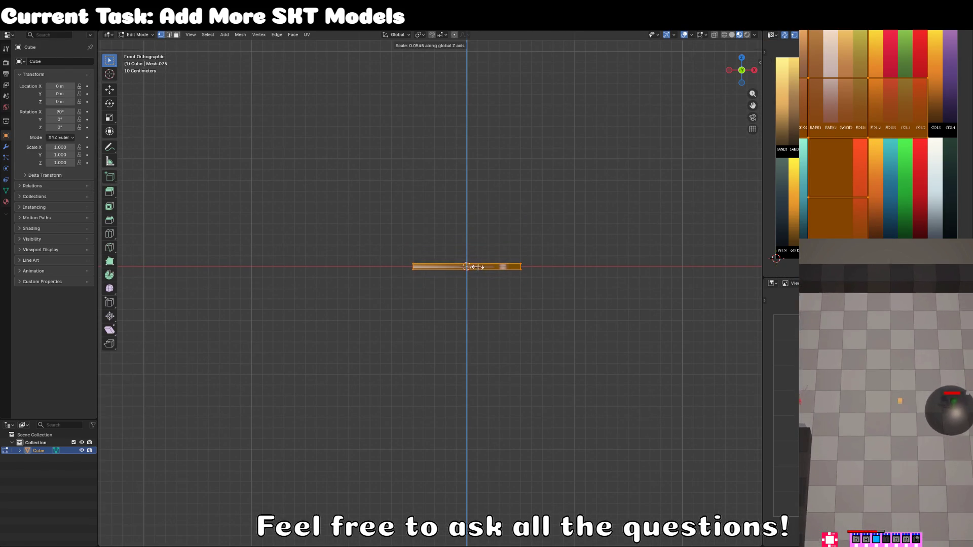
left_click(479, 269)
Step: Raise the slab slightly along Z above the ground line
scroll(521, 276, "up", 2)
scroll(437, 326, "up", 2)
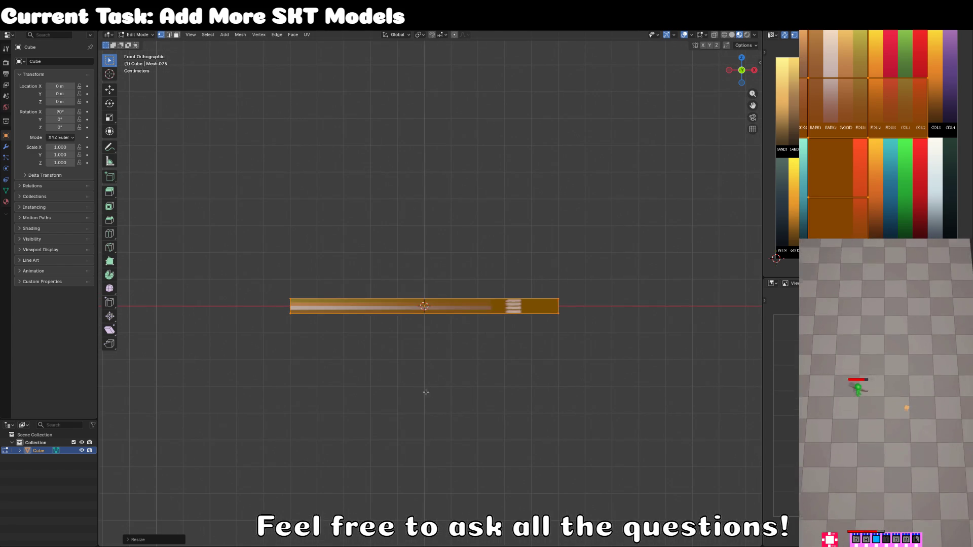
key("g")
key("z")
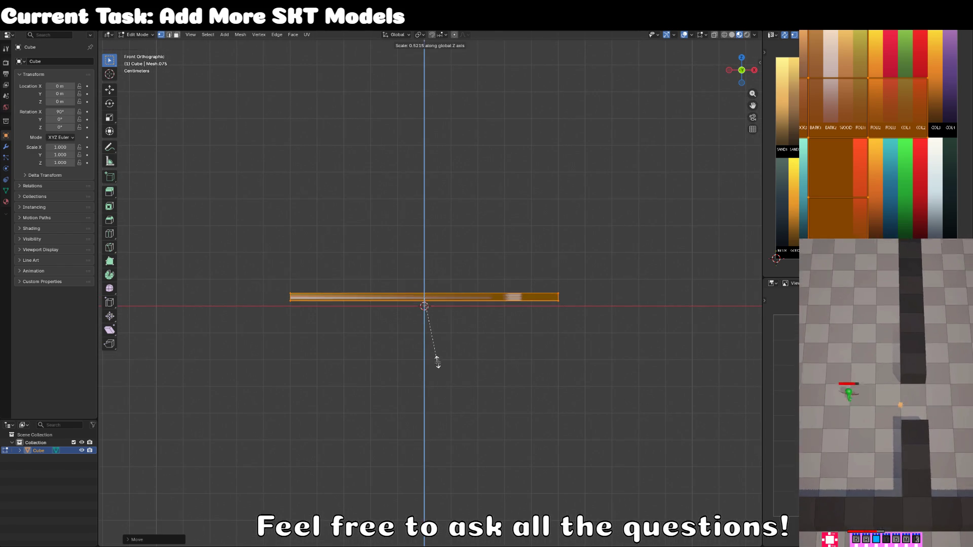
left_click(440, 368)
Step: In Top view, scale the slab along X and Y into a card shape and project its UVs from view
key("KP_7")
key("s")
key("x")
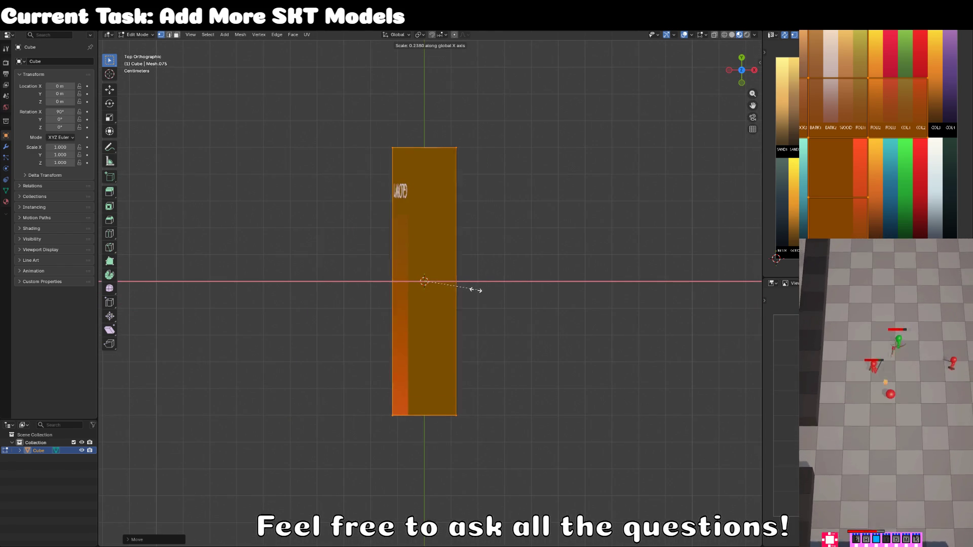
left_click(460, 289)
key("s")
key("y")
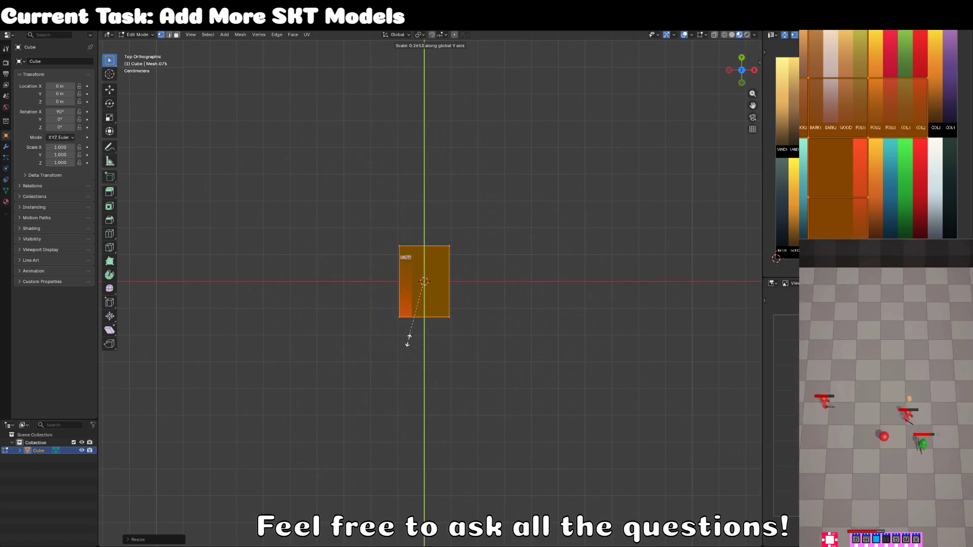
left_click(446, 373)
key("s")
key("x")
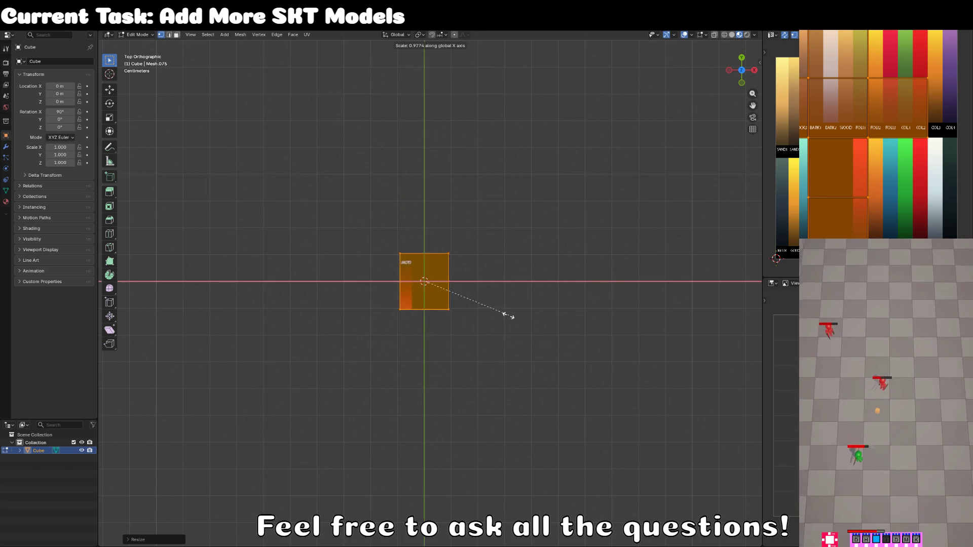
left_click(479, 313)
key("u")
left_click(479, 314)
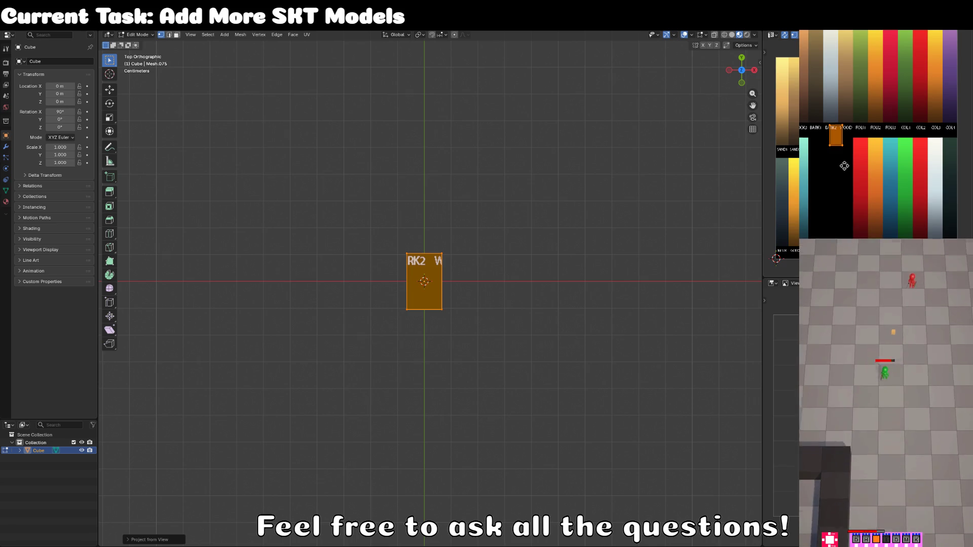
Step: Move the card's UV island onto a new palette colour
key("g")
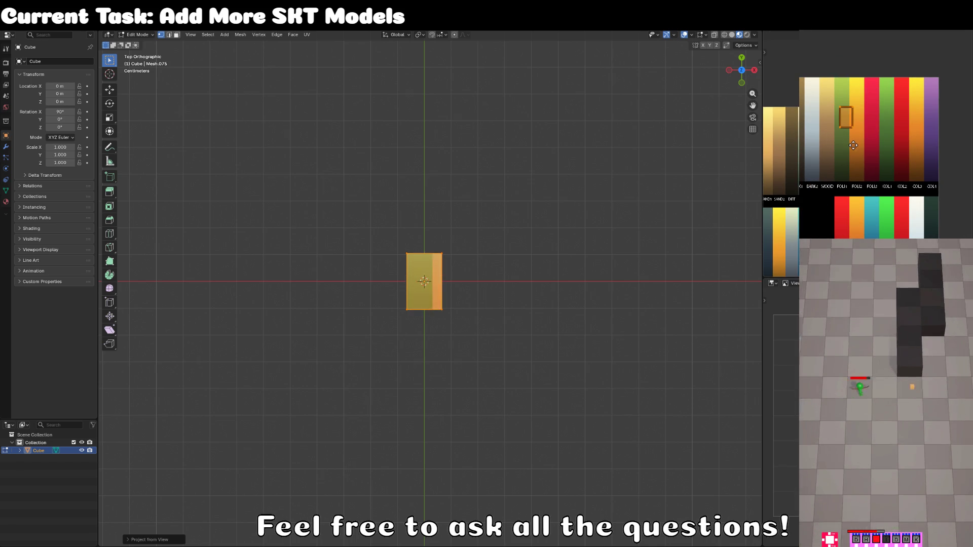
left_click(850, 146)
scroll(848, 150, "up", 4)
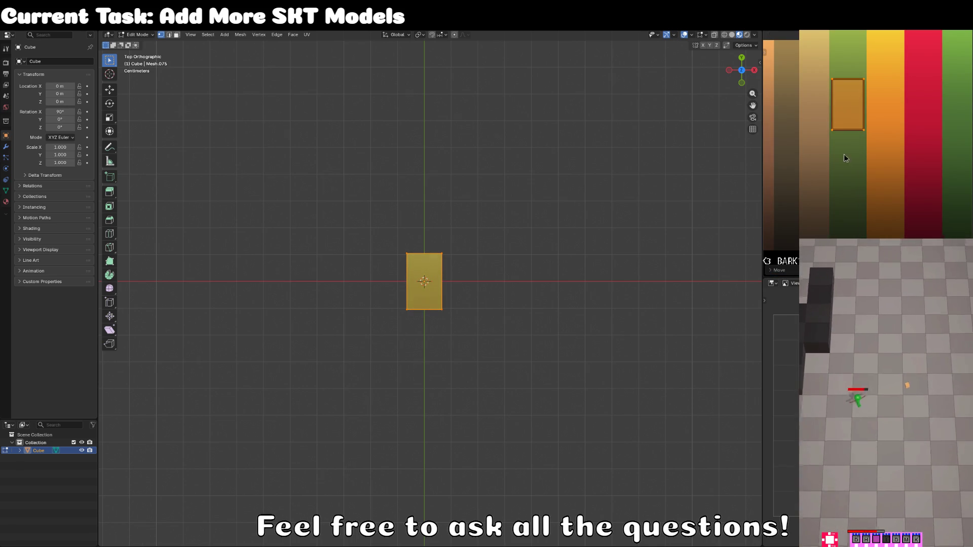
left_click_drag(490, 351, 433, 262)
scroll(423, 318, "up", 8)
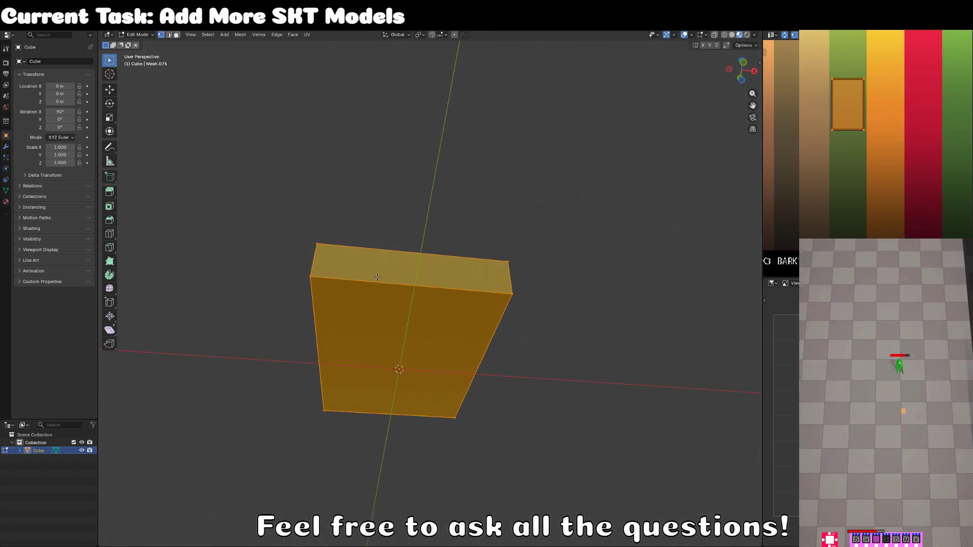
Step: Select the loop of edge faces around the card and scale them thinner along Z
key("alt+a")
left_click(176, 34)
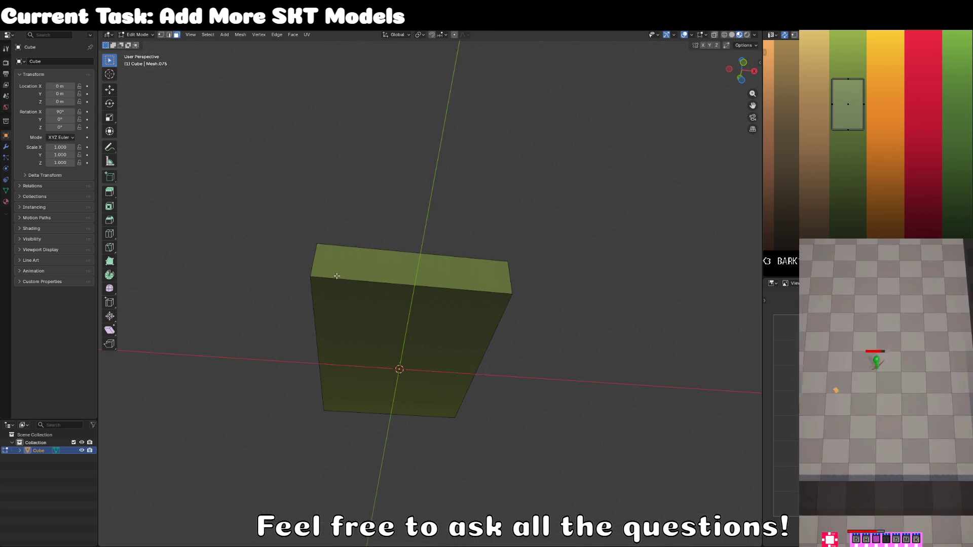
left_click(318, 260, "alt")
left_click_drag(318, 260, 357, 280)
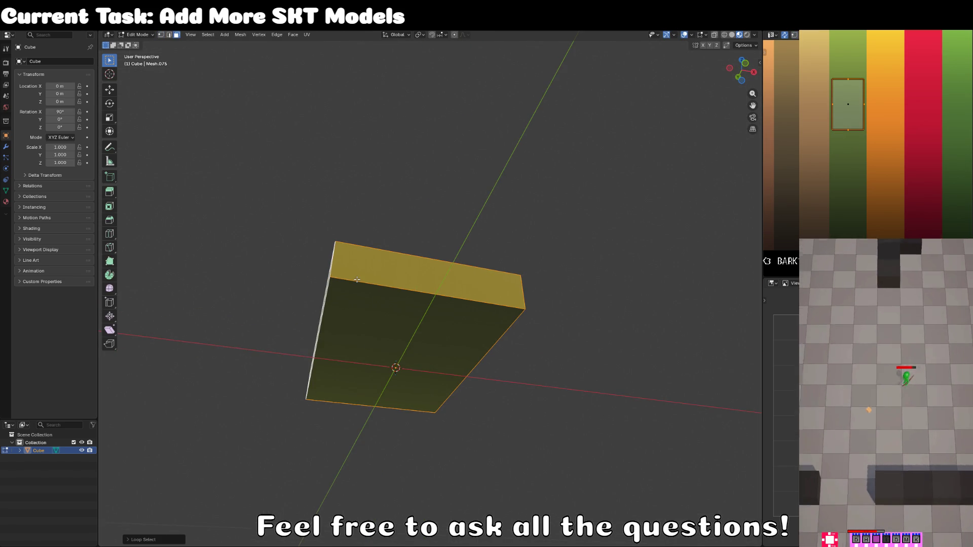
key("KP_1")
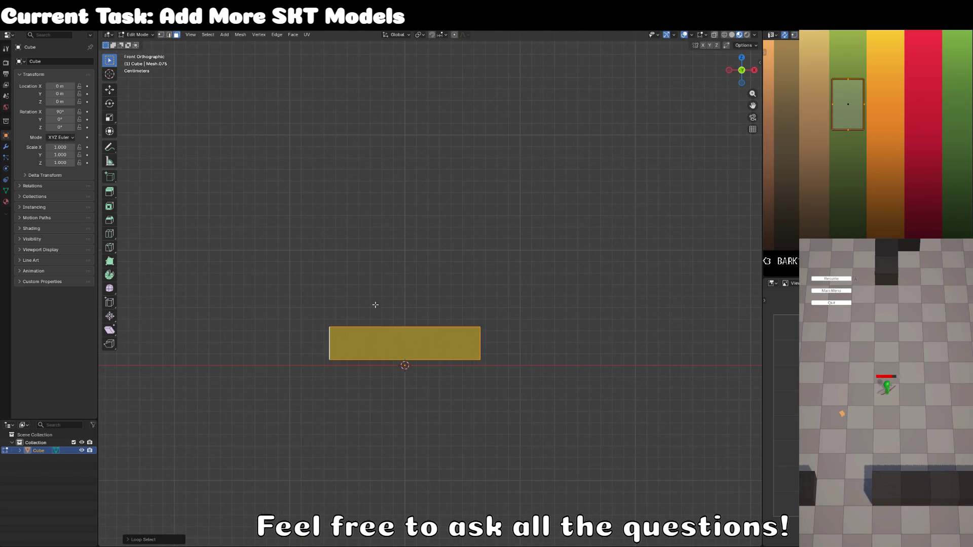
key("s")
key("z")
left_click(407, 365)
left_click_drag(406, 364, 565, 304)
scroll(856, 144, "down", 4)
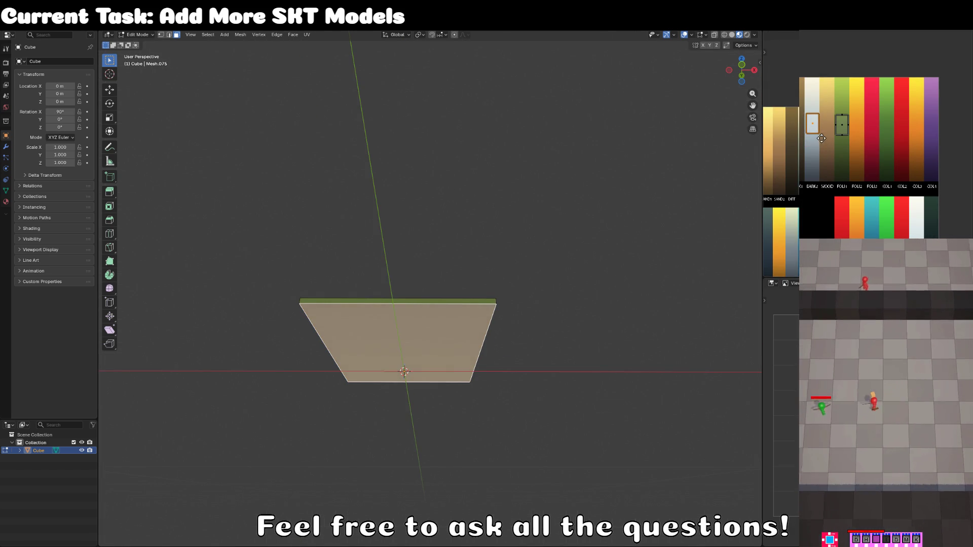
Step: Move the edge faces' UV island onto another palette colour and switch to material preview shading
key("Tab")
left_click_drag(750, 213, 671, 271)
key("Tab")
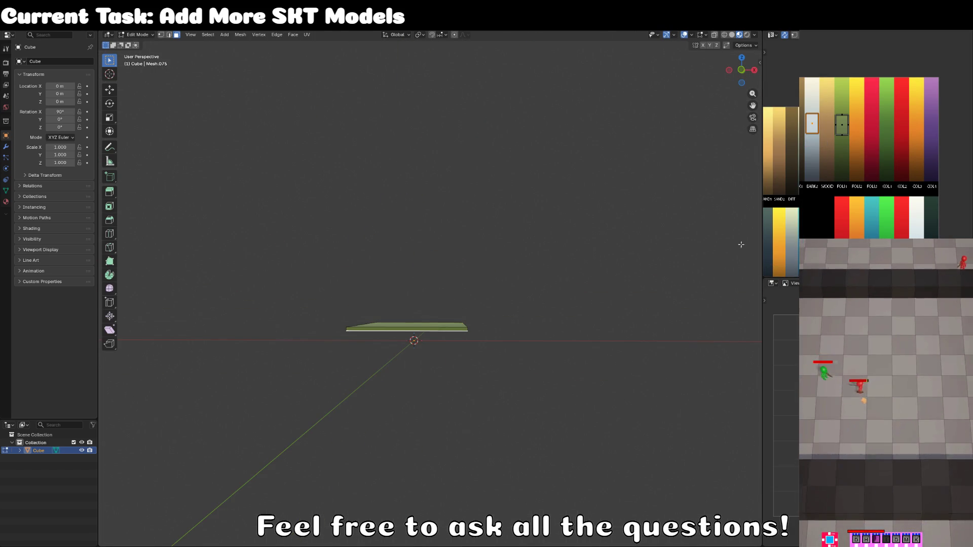
left_click_drag(801, 149, 796, 245)
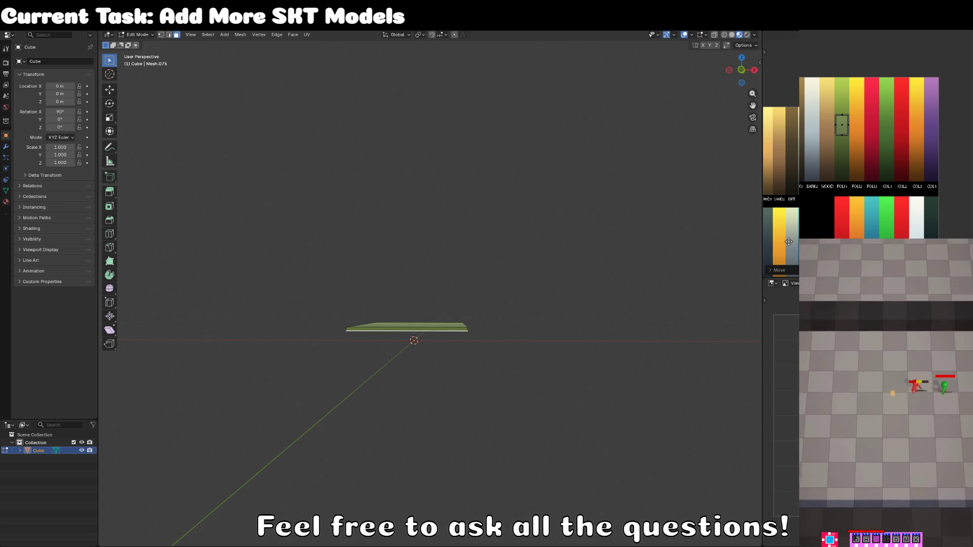
key("Tab")
mouse_move(604, 279)
left_mouse_down()
mouse_move(521, 310)
mouse_move(442, 323)
mouse_move(477, 345)
left_mouse_up()
key("z")
left_click(455, 387)
Step: Flip the card 180° around X with R X 180 and duplicate it
key("Tab")
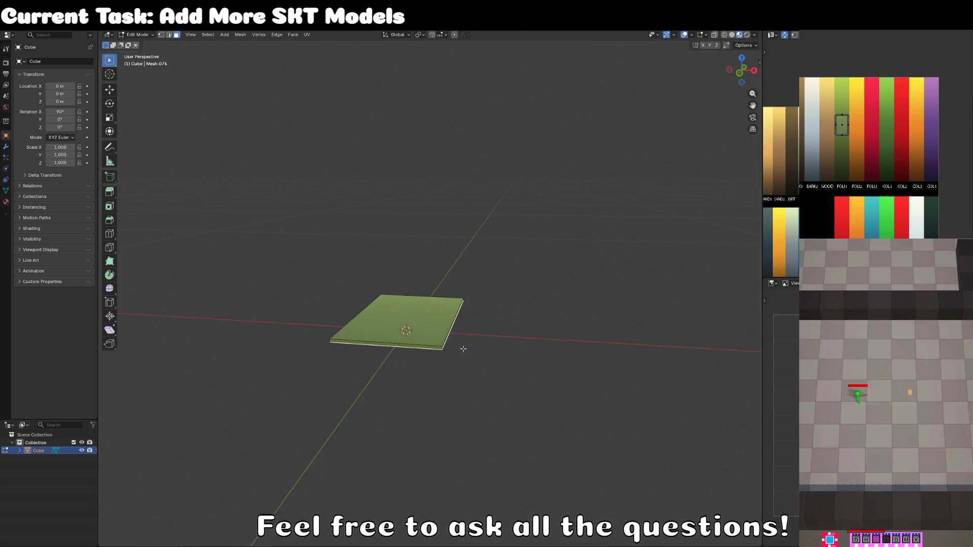
key("KP_1")
scroll(467, 348, "up", 2)
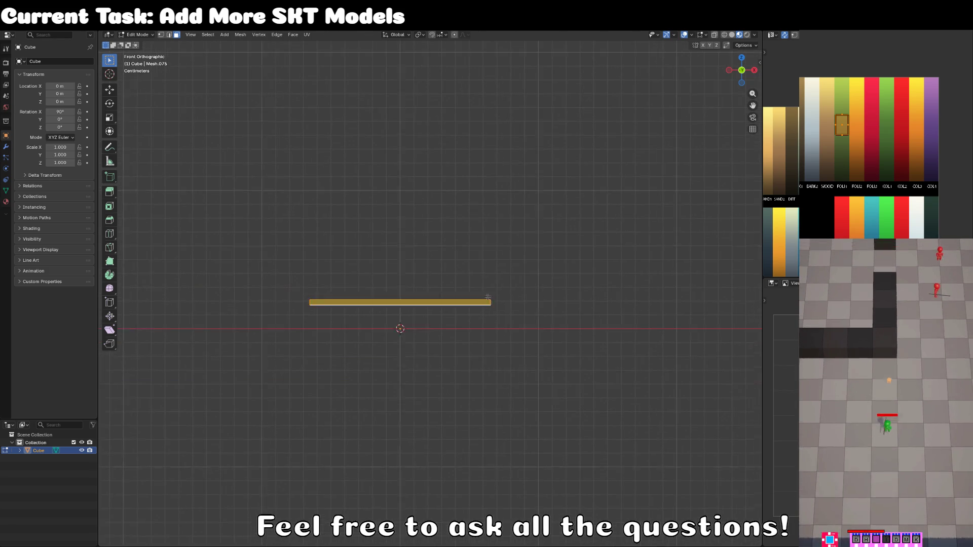
key("g")
key("z")
key("Escape")
key("Tab")
scroll(494, 332, "down", 5)
type("rx180")
key("Return")
mouse_move(495, 272)
left_mouse_down()
mouse_move(487, 330)
mouse_move(473, 297)
left_mouse_up()
key("shift+d")
Step: Slide the copy along X and add three more duplicates, giving five cards in a row
key("x")
left_click(526, 285)
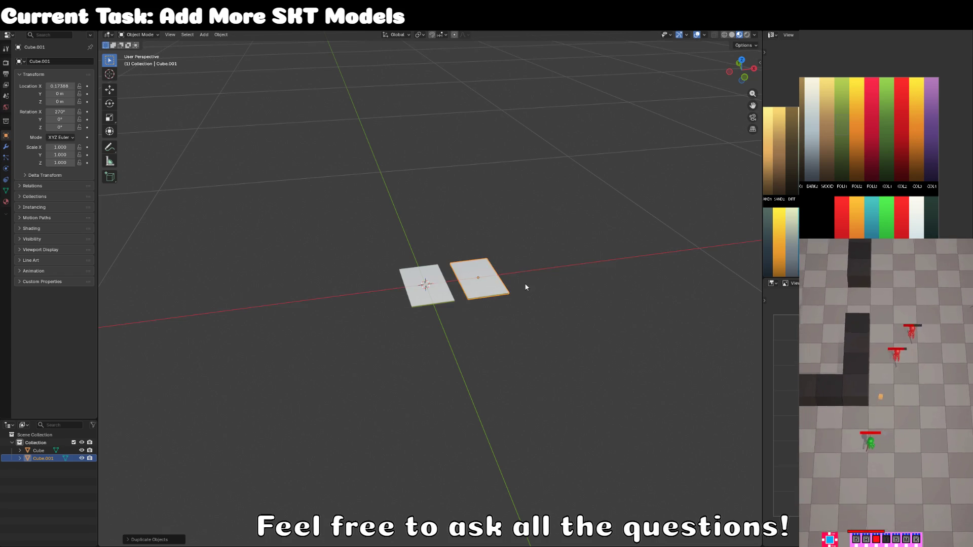
key("shift+d")
key("x")
left_click(568, 275)
key("shift+d")
key("x")
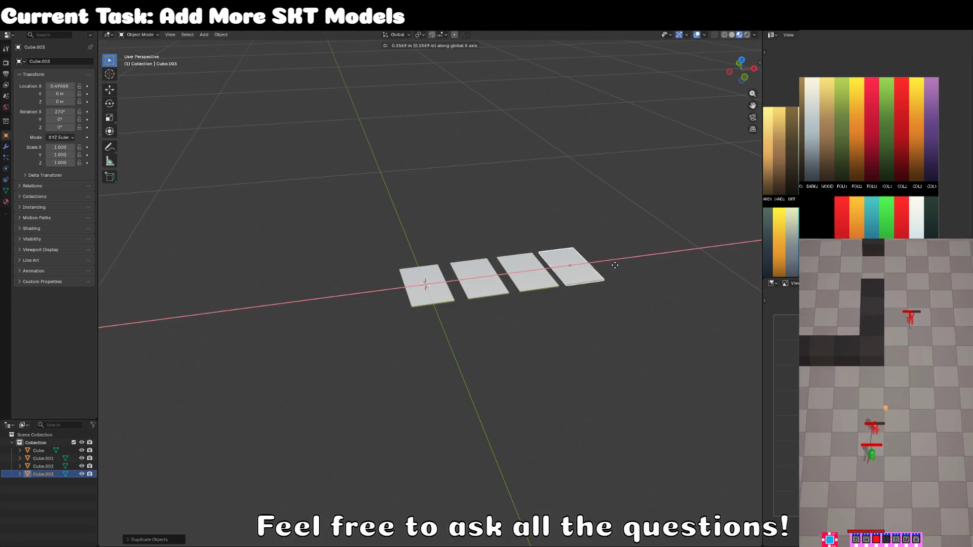
left_click(615, 268)
key("shift+d")
key("x")
left_click(652, 260)
Step: Set face selection mode and select the first card in the row
scroll(652, 260, "down", 2)
key("Tab")
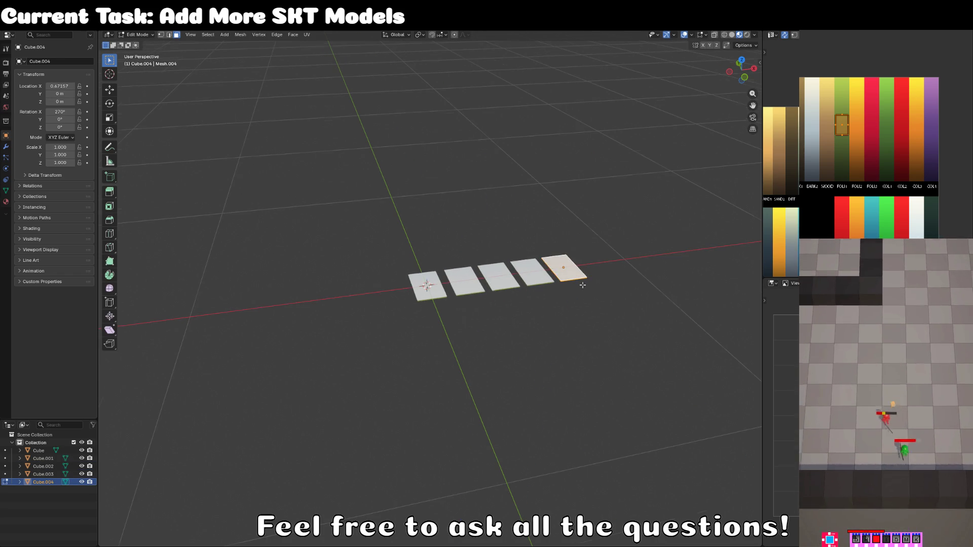
key("ctrl+Tab")
left_click(543, 336)
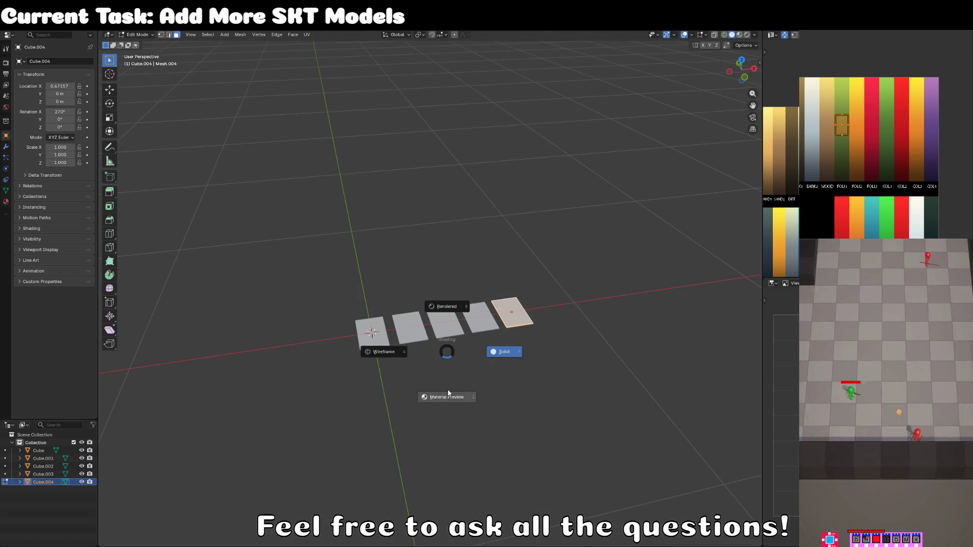
key("Tab")
left_click(371, 327)
scroll(407, 336, "up", 2)
key("Tab")
key("Tab")
key("ctrl+Tab")
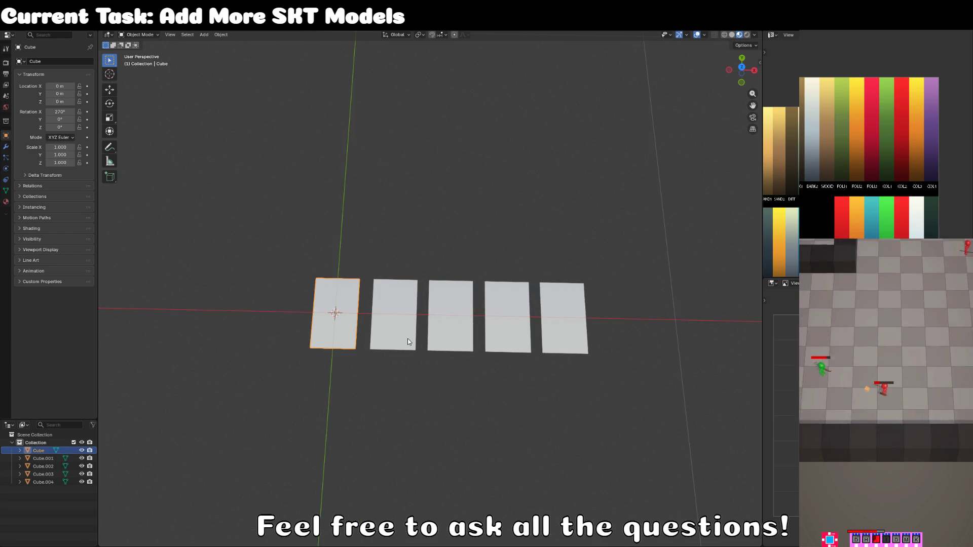
Step: Click through the five cards, then select only the first card's top face in Edit Mode
left_click(407, 338)
left_click(445, 342, "shift")
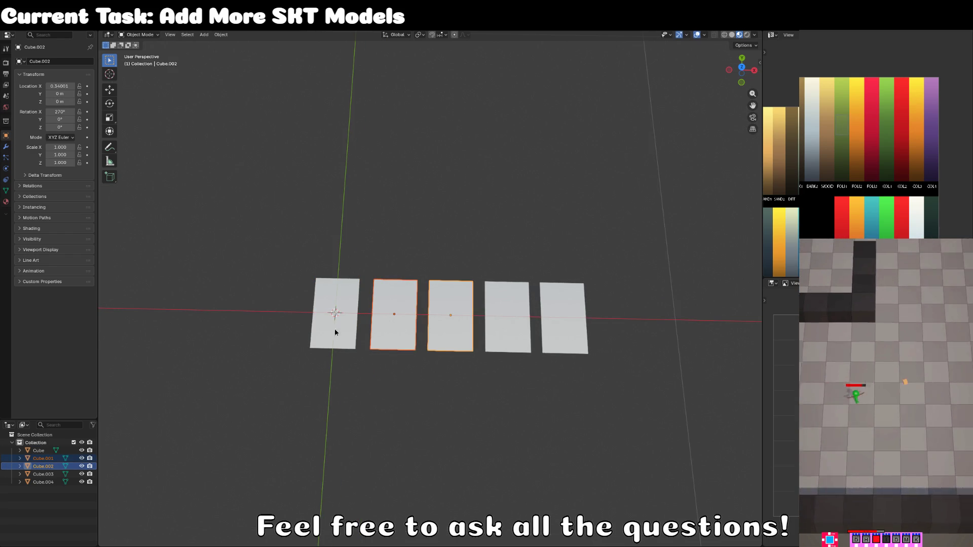
left_click(517, 341)
left_click(555, 344)
left_click(368, 357)
key("Tab")
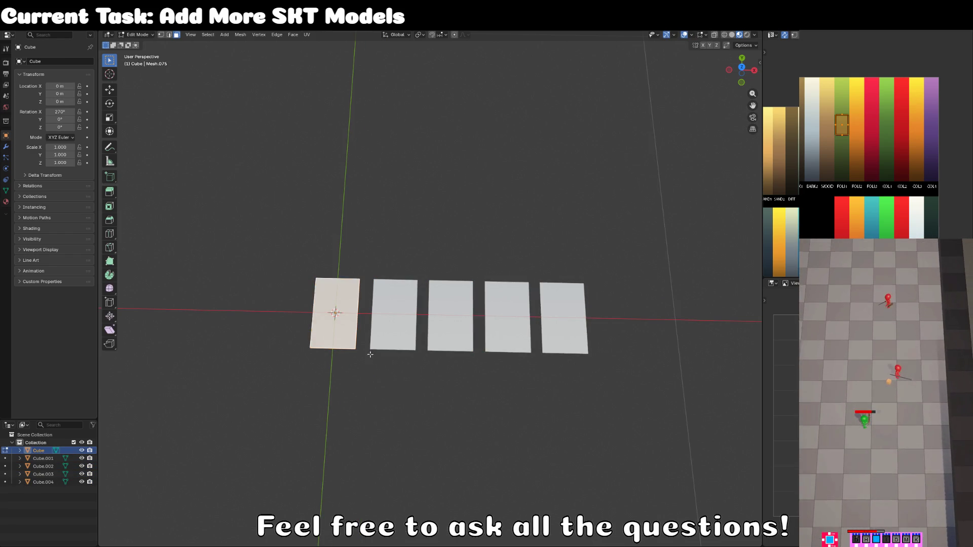
key("alt+a")
left_click(225, 35)
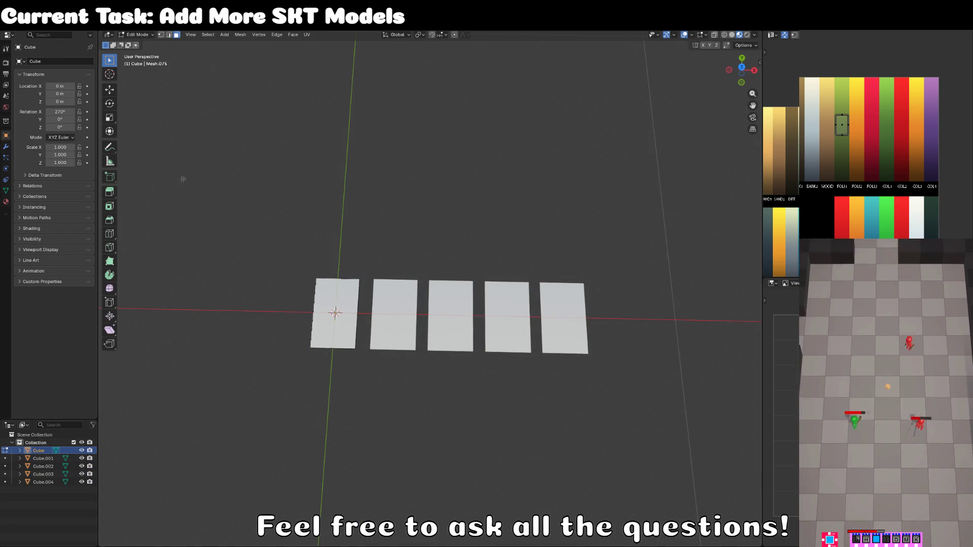
left_click(339, 306)
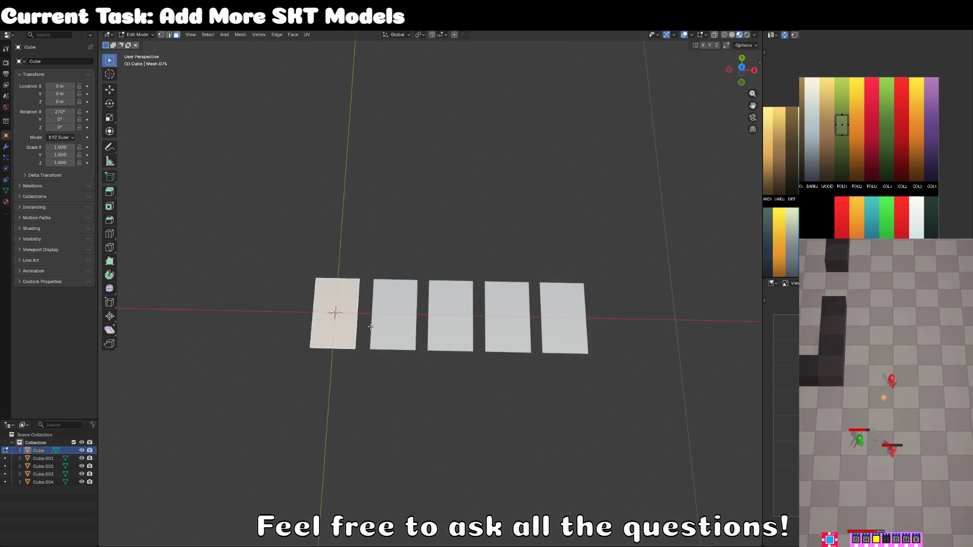
scroll(369, 327, "up", 2)
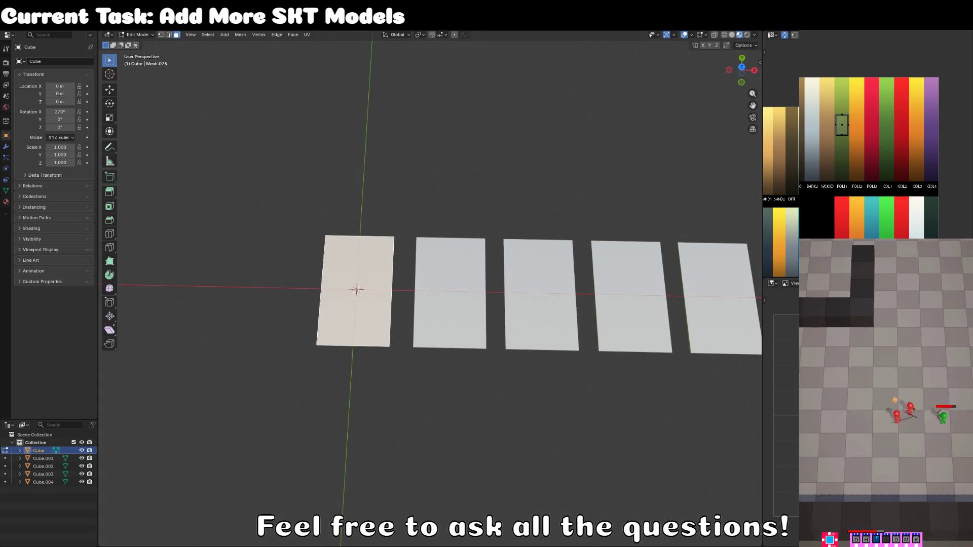
Step: Extrude the top face in place and scale it smaller along X and Y into an inset panel
key("e")
right_click(472, 338)
key("s")
key("x")
left_click(442, 334)
key("s")
key("y")
left_click(348, 383)
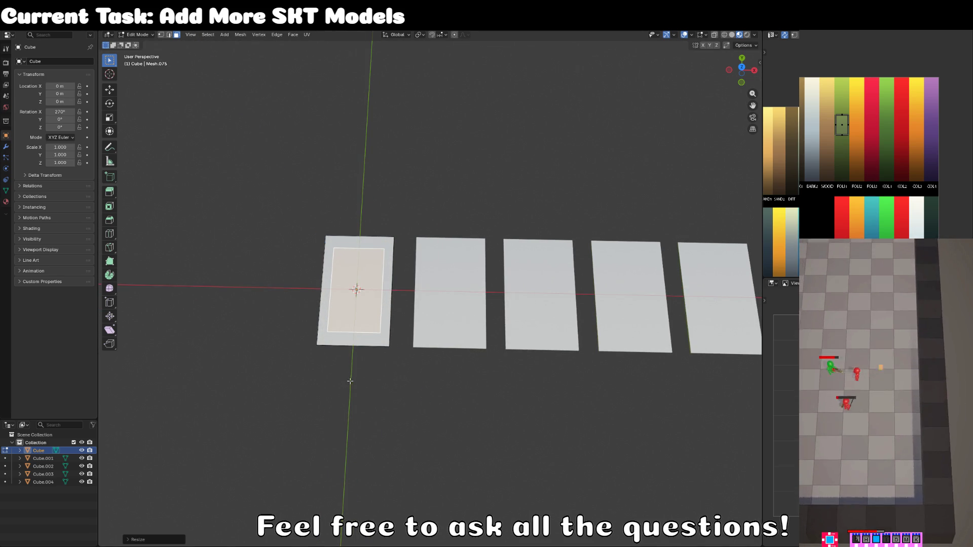
Step: Move the inner panel's UVs onto a new palette colour
key("g")
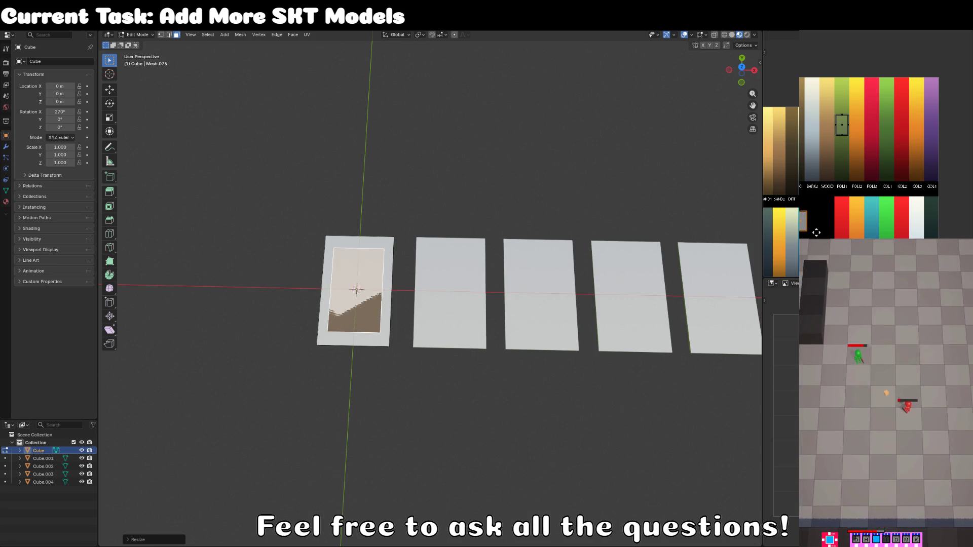
left_click(803, 221)
key("KP_1")
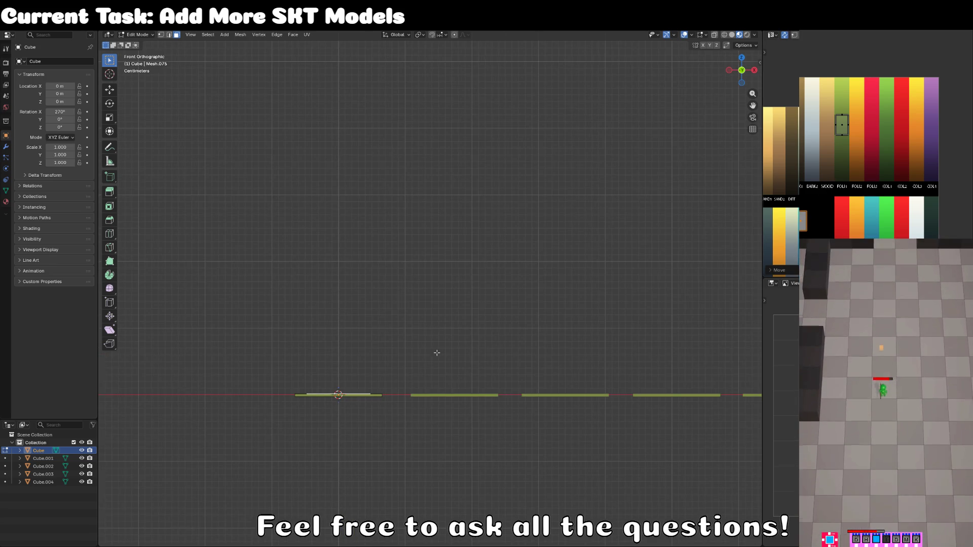
scroll(495, 288, "up", 4)
scroll(495, 287, "up", 4)
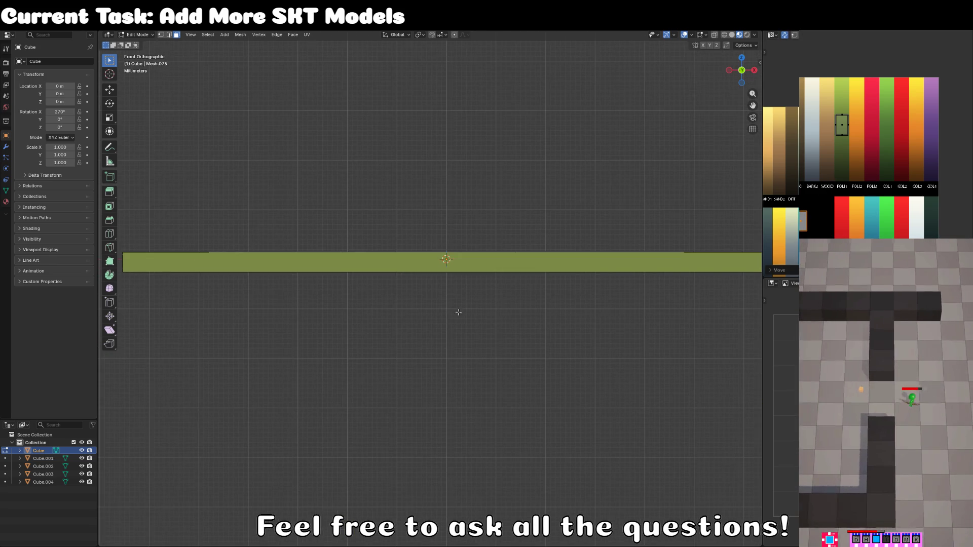
Step: Lift the inner panel along Z just above the card surface, then switch to Top view
key("g")
key("z")
left_click(458, 308)
key("g")
key("z")
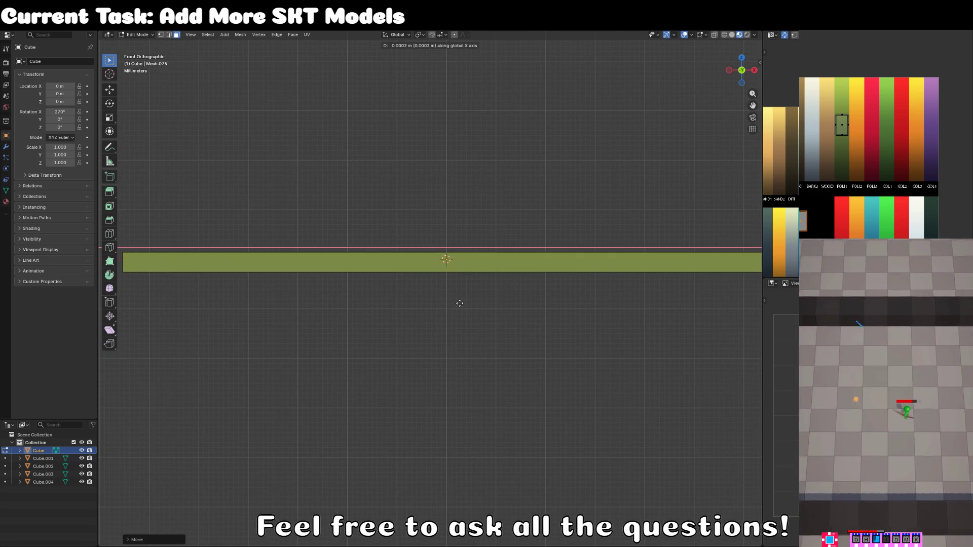
left_click(455, 304)
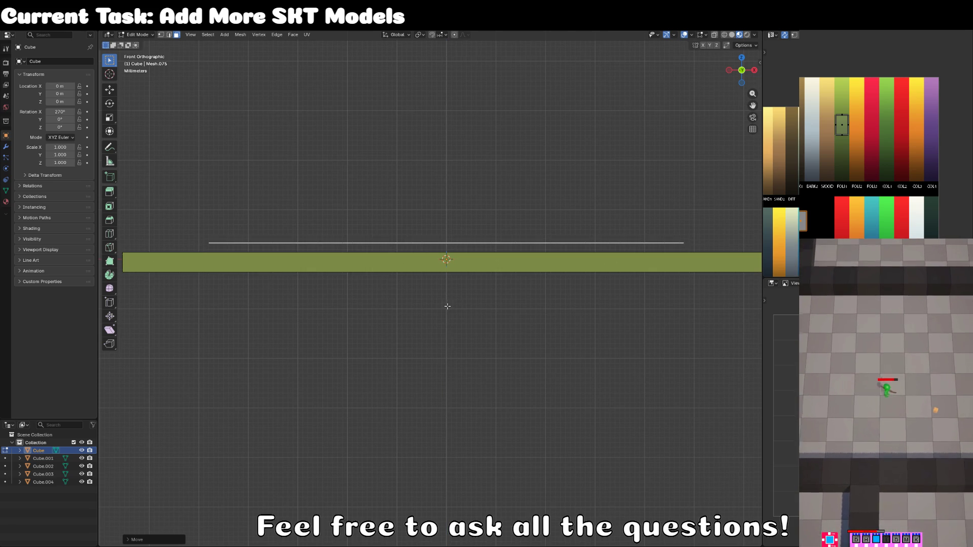
key("KP_7")
scroll(453, 305, "down", 1)
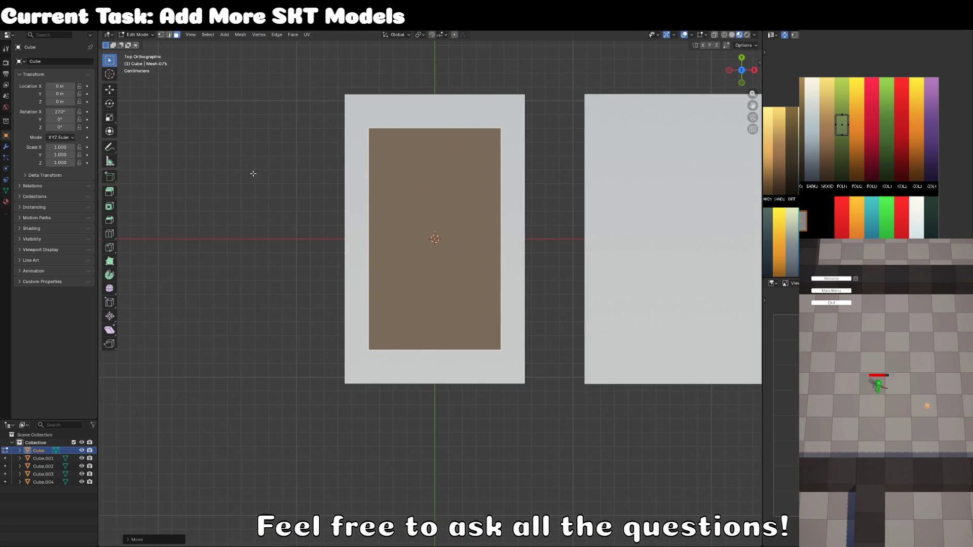
Step: Lower the inset panel's top edge along Y toward its bottom
left_click(161, 34)
key("a")
left_click(370, 126)
left_click(499, 128, "shift")
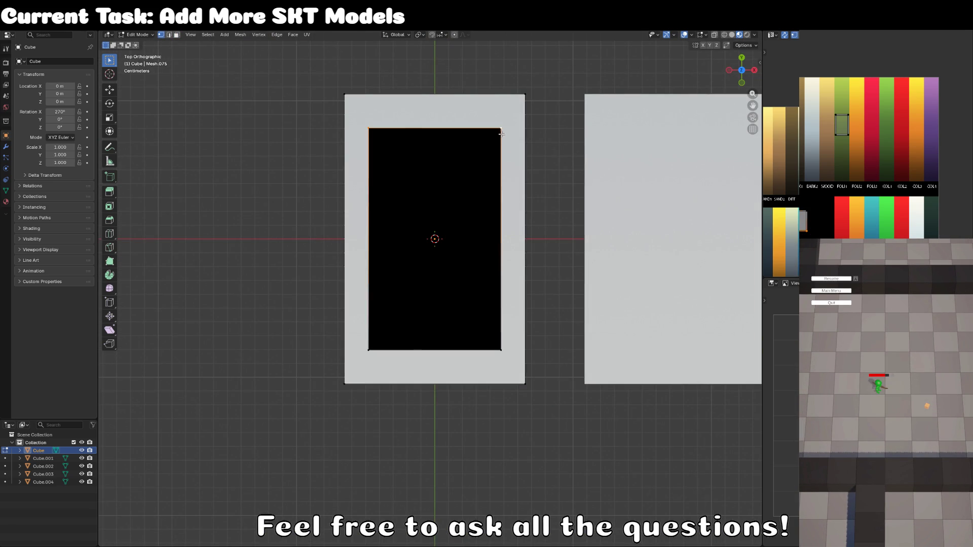
key("g")
key("y")
left_click(515, 304)
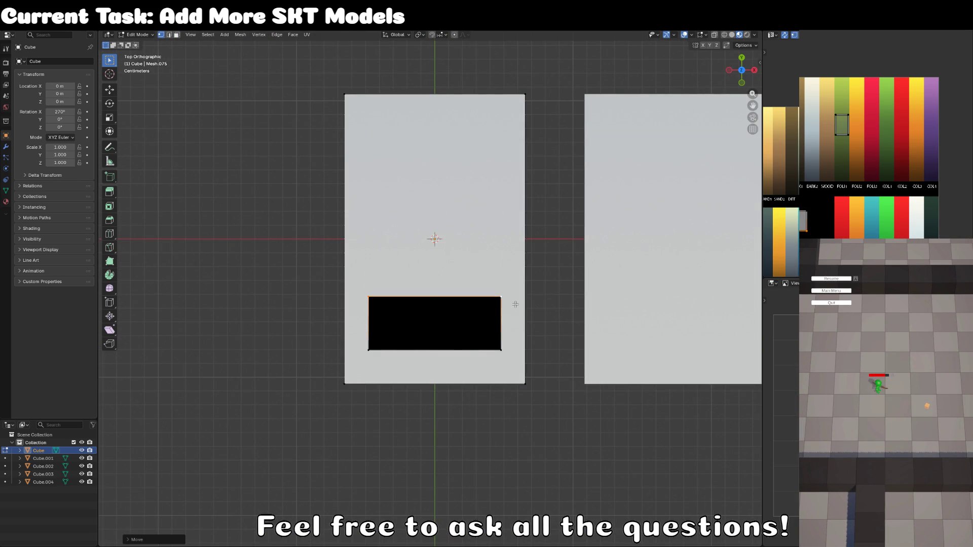
Step: Scale the inset panel along Y into a low, slightly narrower bar
key("ctrl+l")
key("s")
key("y")
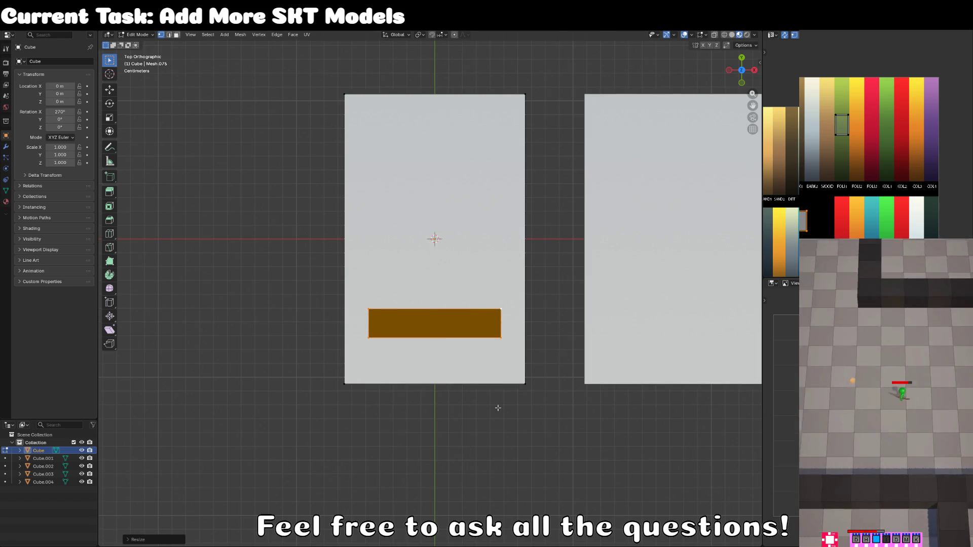
left_click(449, 427)
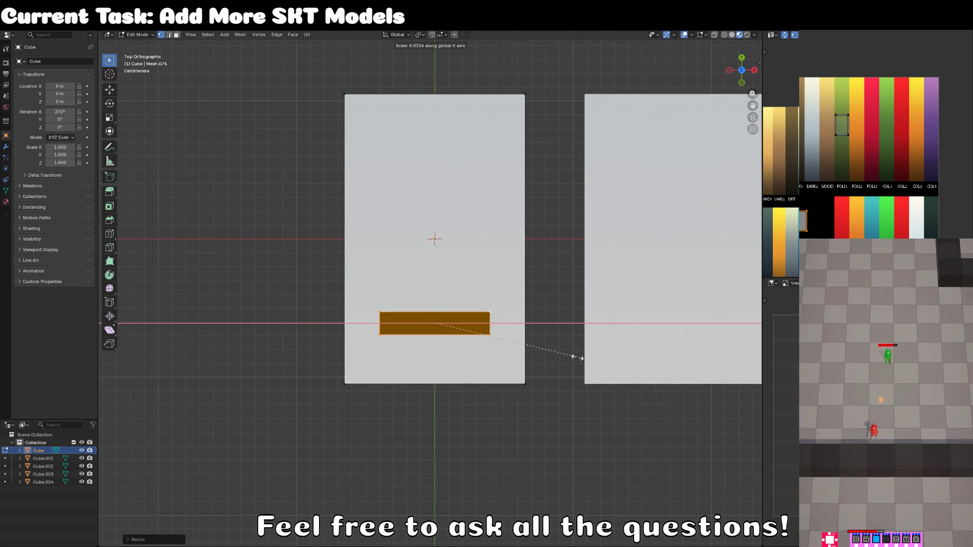
left_click(577, 355)
Step: Loop cut the bar with two cuts into three sections and select the middle one
left_click(113, 234)
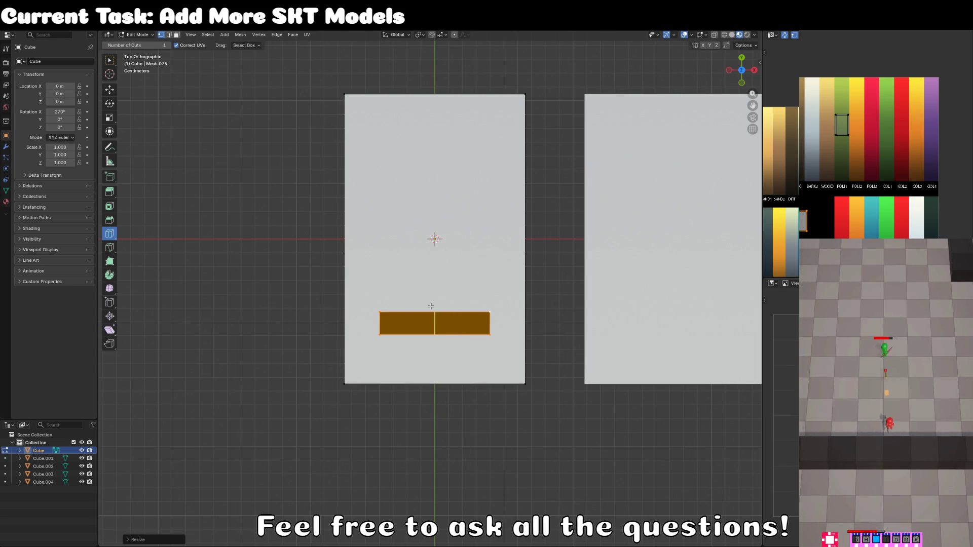
left_click(167, 45)
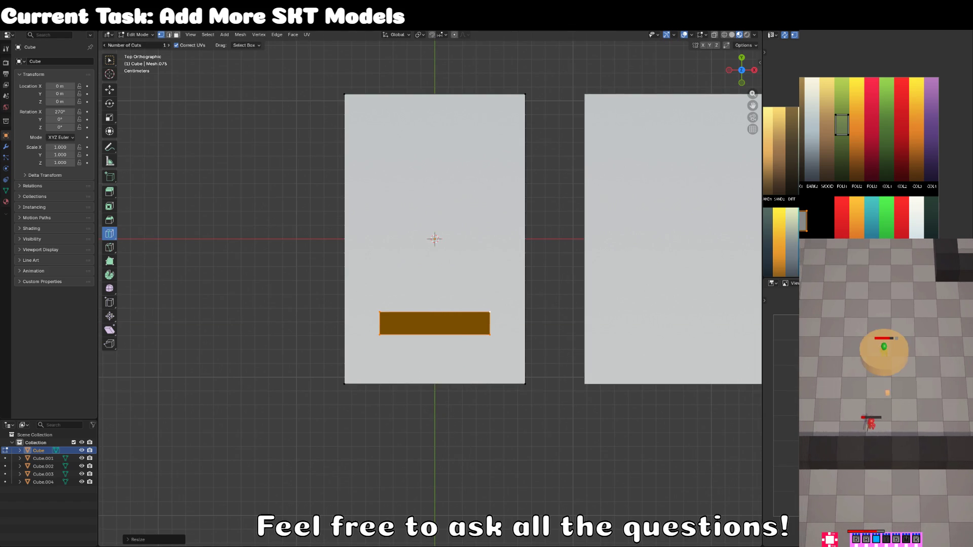
left_click(435, 330)
left_click(110, 61)
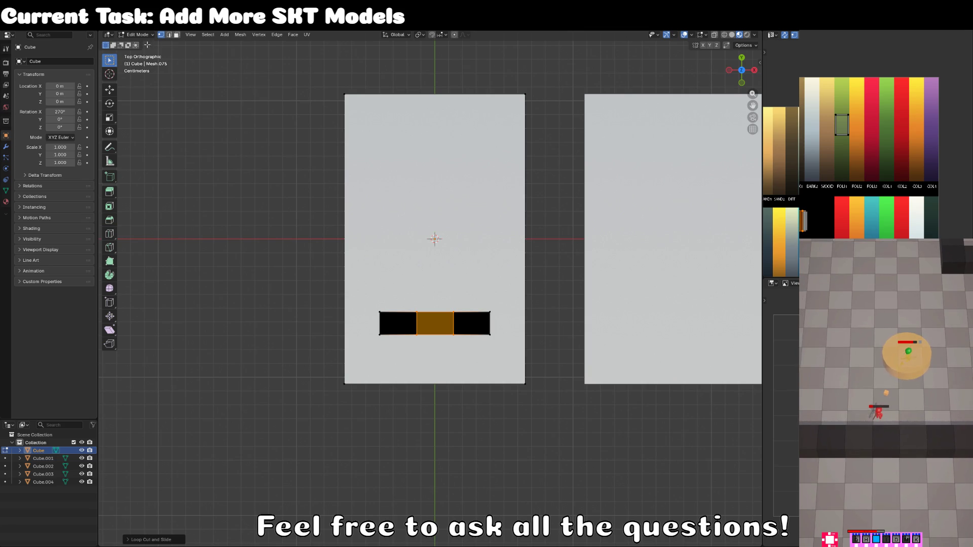
left_click(169, 39)
Step: Extrude the middle section upward into a stem and widen its top edge
key("e")
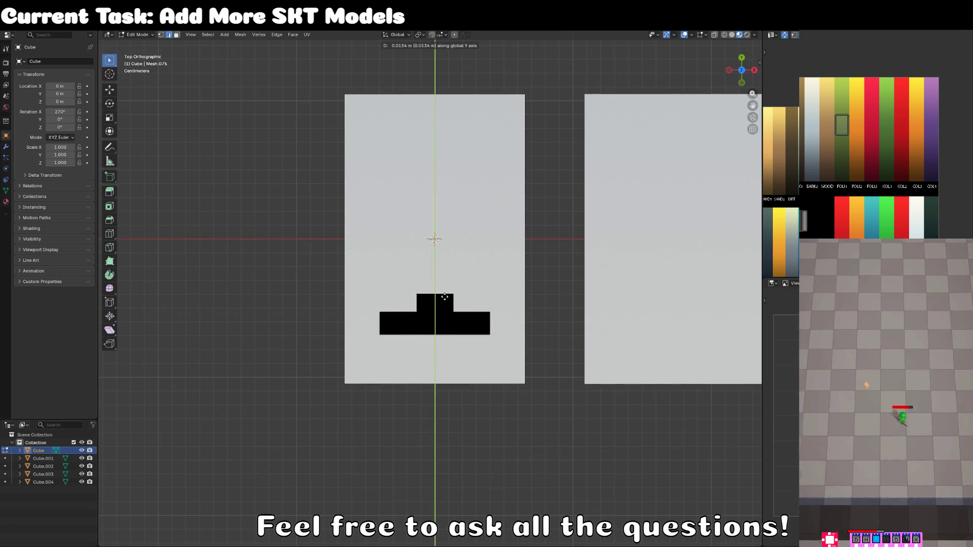
left_click(445, 292)
key("g")
key("y")
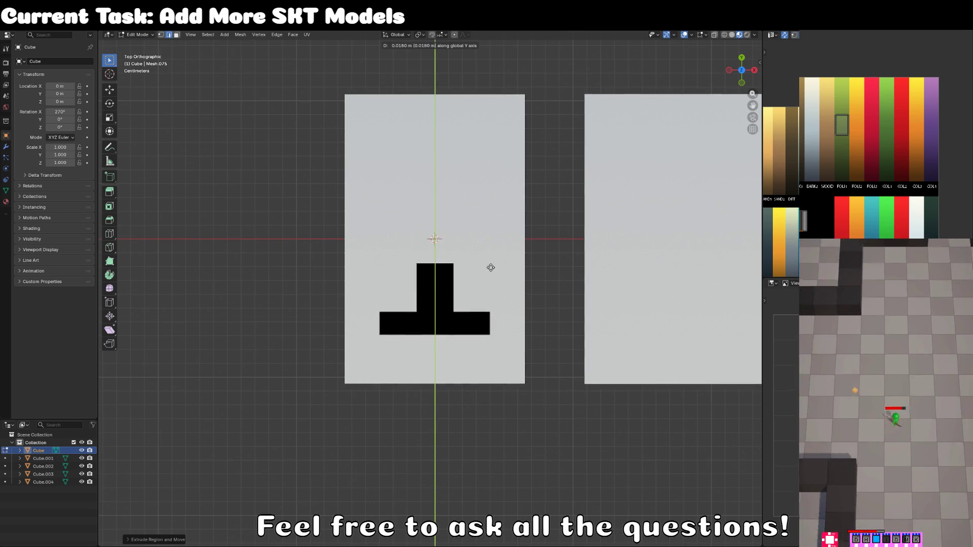
left_click(553, 240)
key("s")
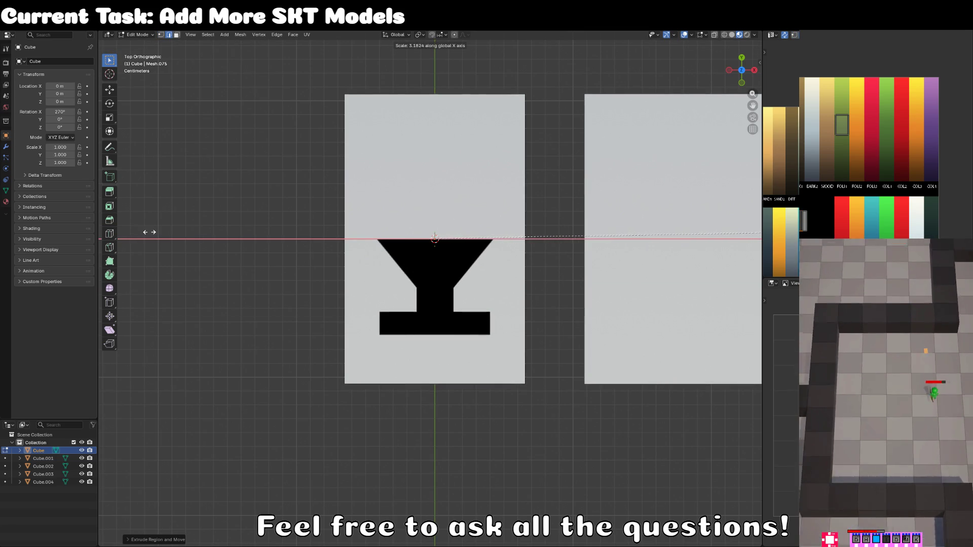
left_click(436, 285)
Step: Extrude and taper stacked blocks above the stem, shrinking the top to a pointed tip
key("e")
key("y")
left_click(495, 244)
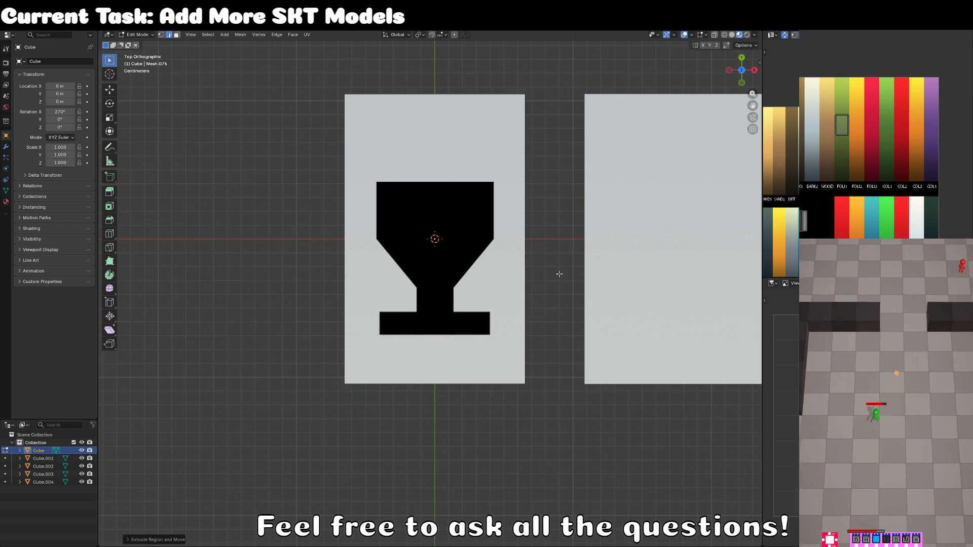
key("s")
left_click(557, 218)
key("e")
key("y")
left_click(604, 191)
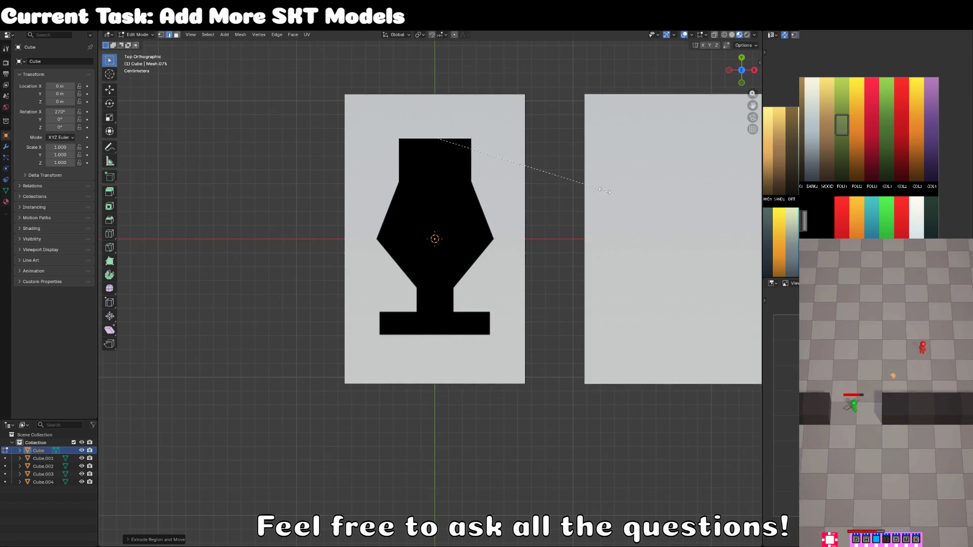
key("s")
left_click(442, 152)
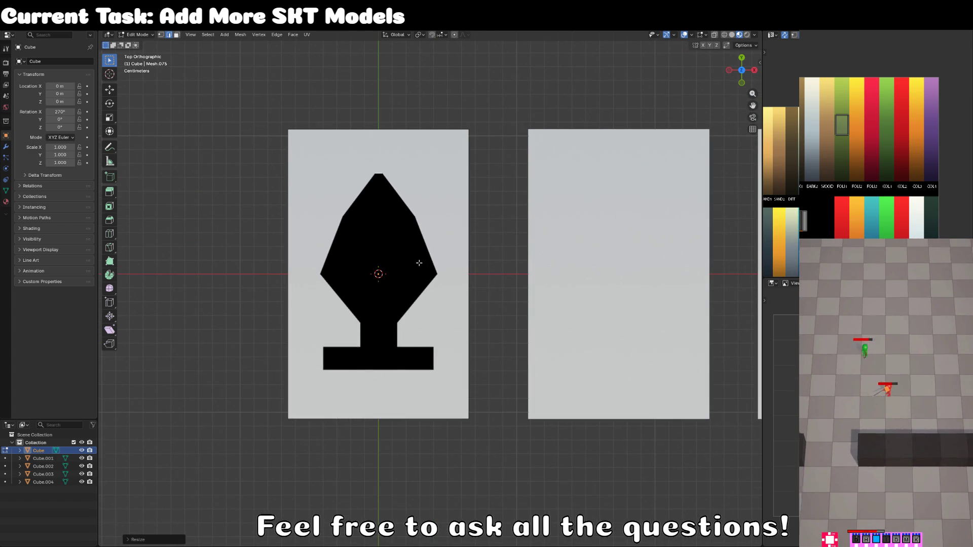
Step: Select the whole spade shape and return to Object Mode
key("ctrl+l")
scroll(438, 272, "right", 2)
scroll(455, 334, "down", 4)
key("Tab")
Step: Delete the four blank cards Cube.001–.004
scroll(509, 320, "down", 4)
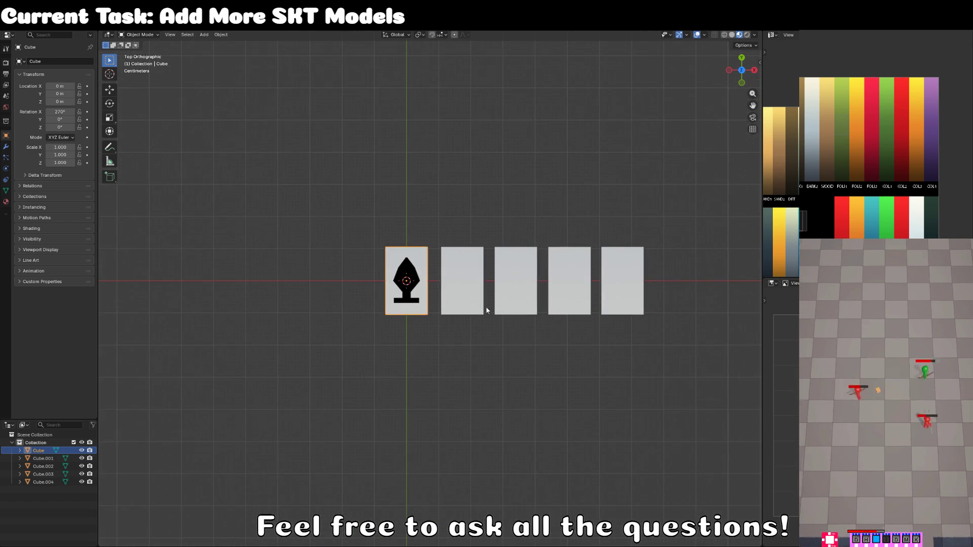
left_click(462, 304)
left_click(515, 304, "shift")
left_click(569, 307, "shift")
left_click(617, 301, "shift")
key("Delete")
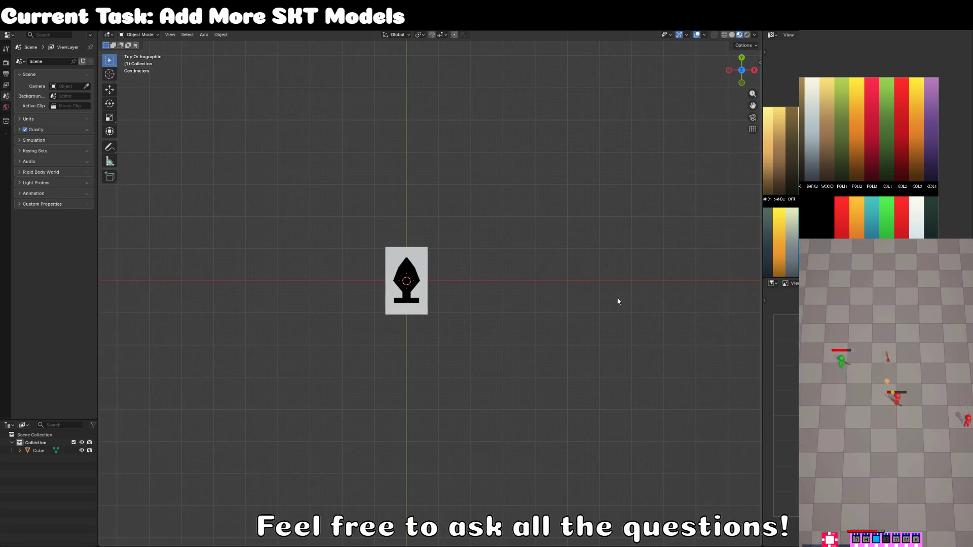
Step: Duplicate the spade card with Shift+D and place the copy to its right along X
scroll(441, 323, "up", 3)
left_click(410, 317)
key("shift+d")
key("x")
left_click(512, 302)
Step: In the copy's mesh, add a horizontal loop cut and delete the spade's upper vertices
key("Tab")
scroll(460, 292, "up", 4)
scroll(460, 292, "down", 3)
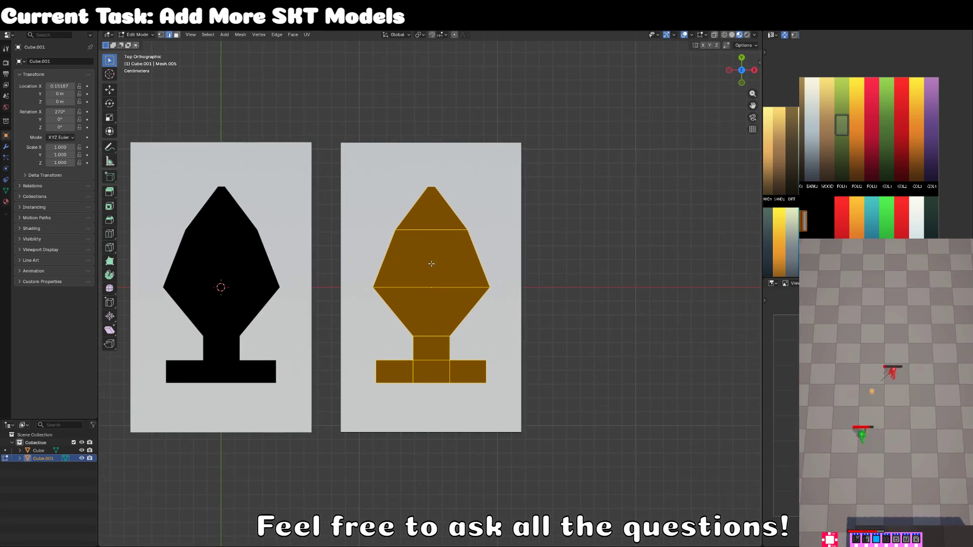
scroll(431, 304, "up", 1)
key("alt+a")
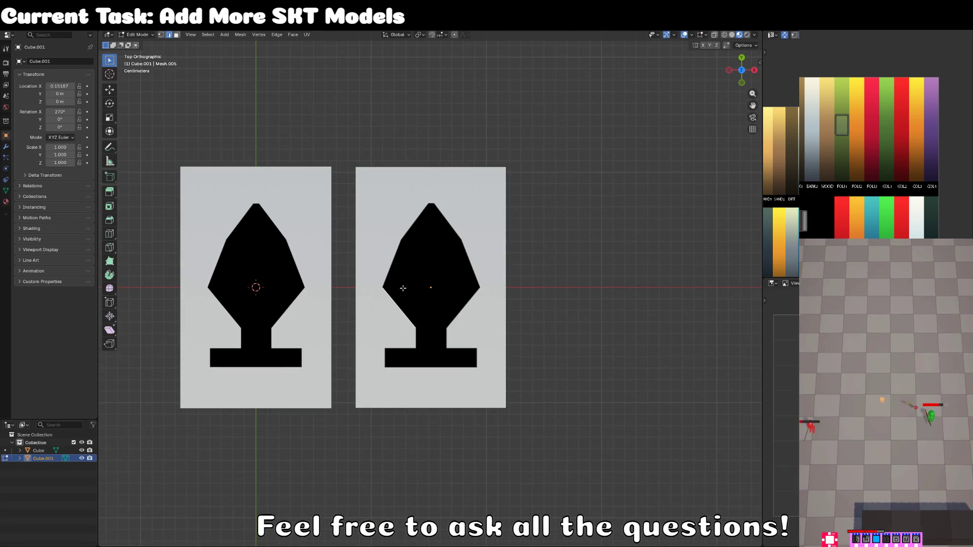
key("ctrl+r")
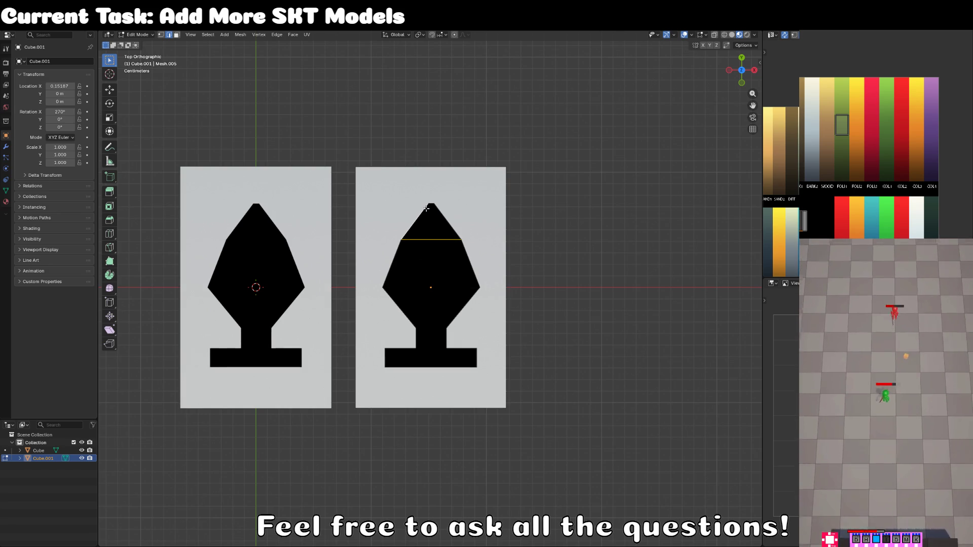
key("x")
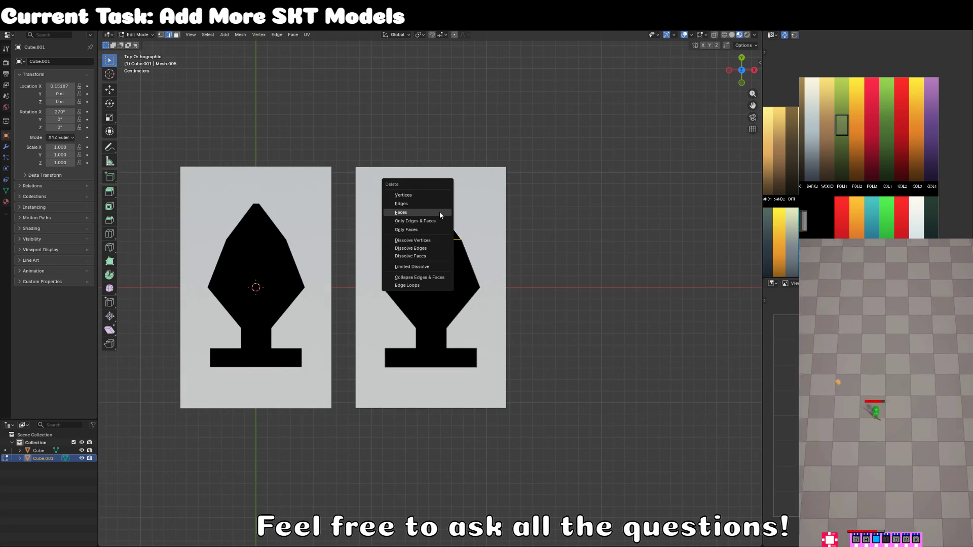
key("Up")
key("Up")
key("Return")
Step: Undo that deletion and instead delete only the tip, leaving a flat-topped shape
key("ctrl+z")
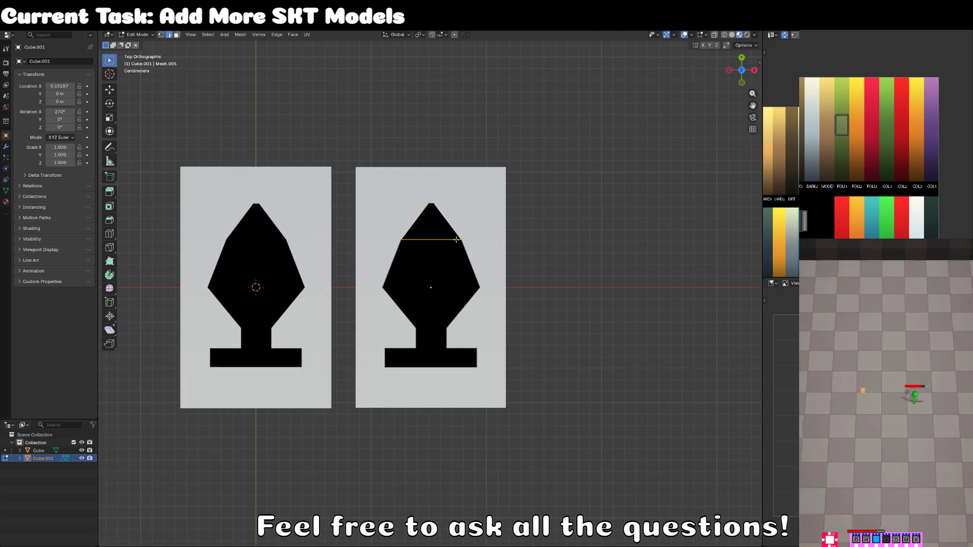
scroll(456, 223, "up", 1)
key("KP_0")
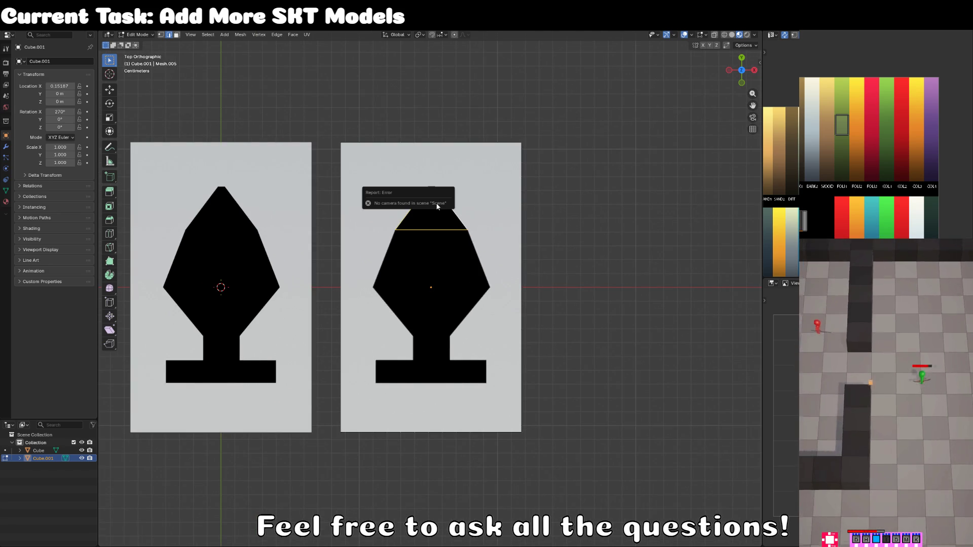
scroll(503, 268, "down", 1)
key("x")
left_click(504, 266)
Step: Try three vertical loop cuts through the copied shape, then undo them
scroll(504, 267, "up", 2)
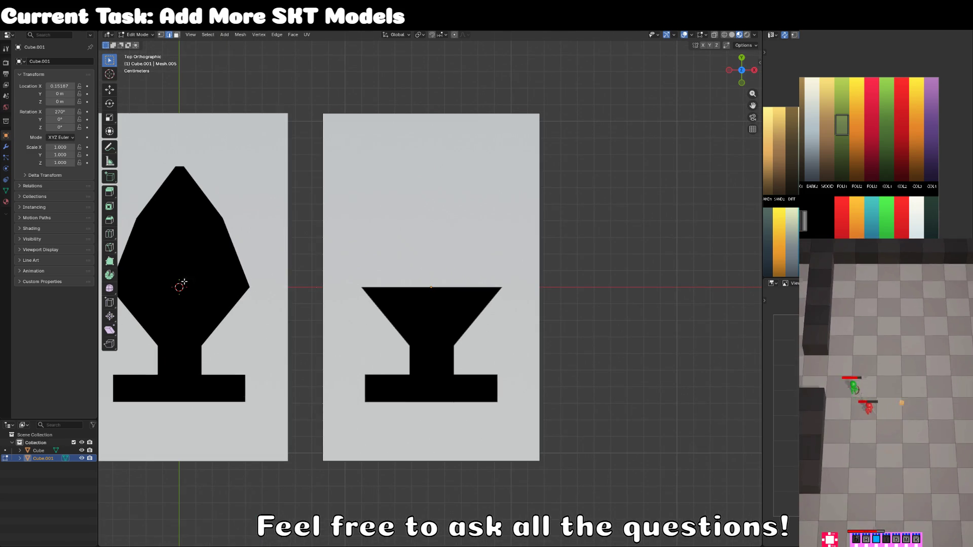
left_click(112, 233)
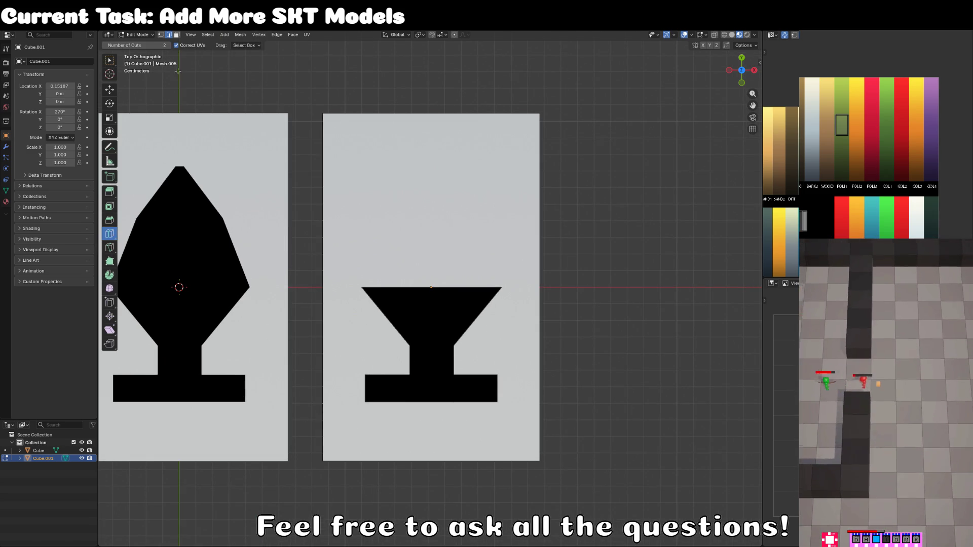
left_click(171, 46)
left_click(434, 287)
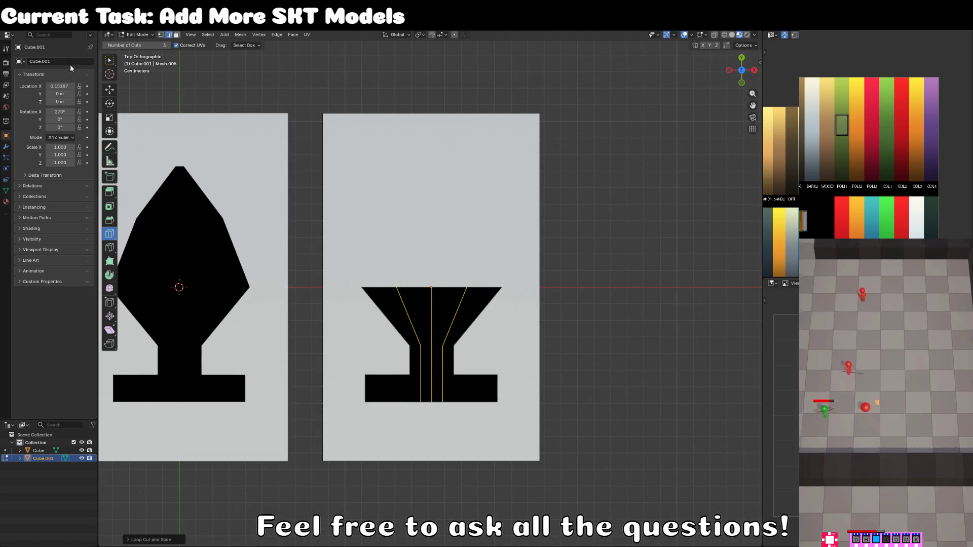
left_click(111, 63)
key("3")
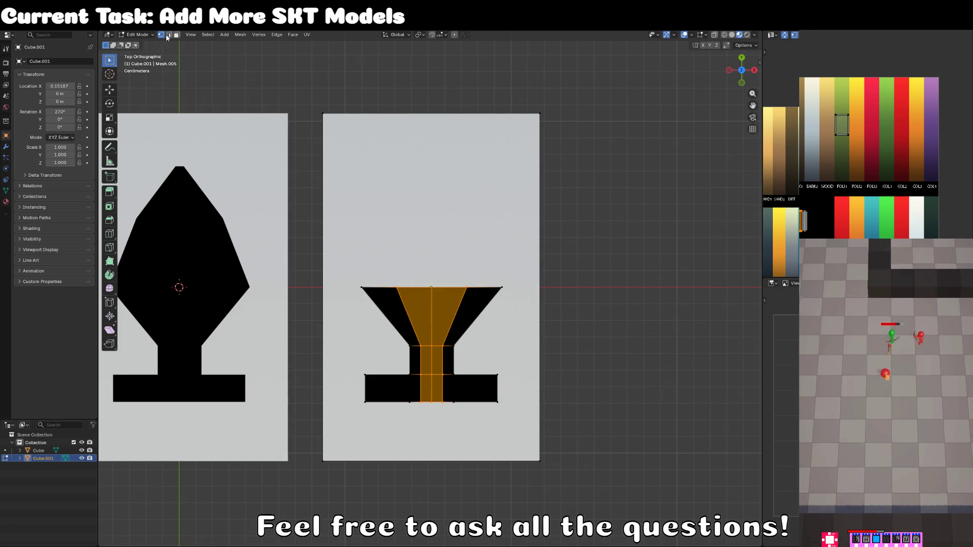
key("2")
left_click(455, 316)
left_click(431, 317)
left_click(421, 287)
key("ctrl+z")
key("ctrl+z")
key("ctrl+z")
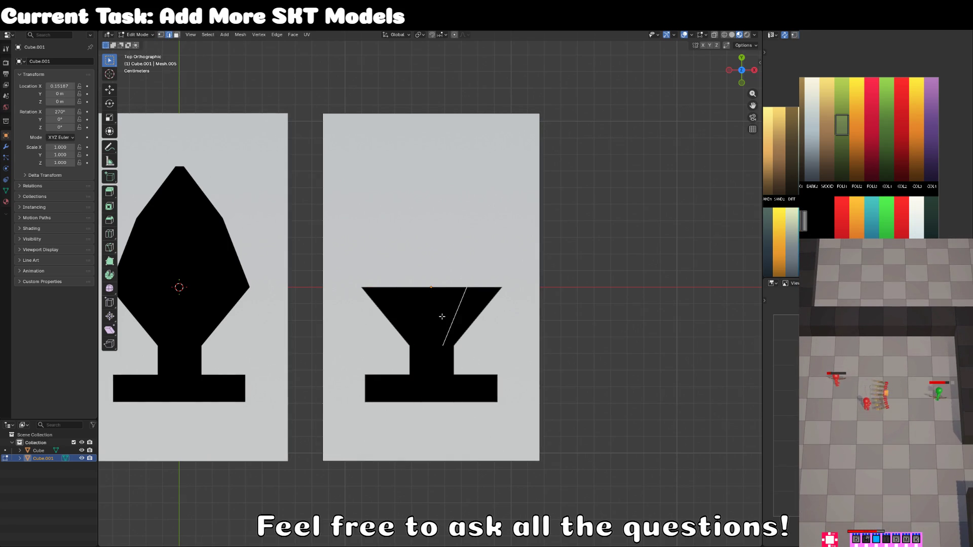
key("ctrl+z")
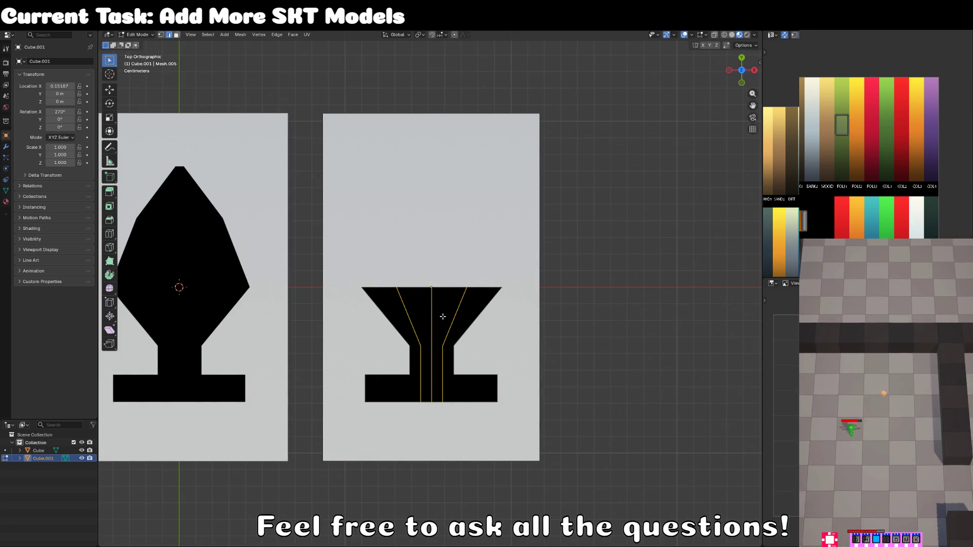
key("ctrl+z")
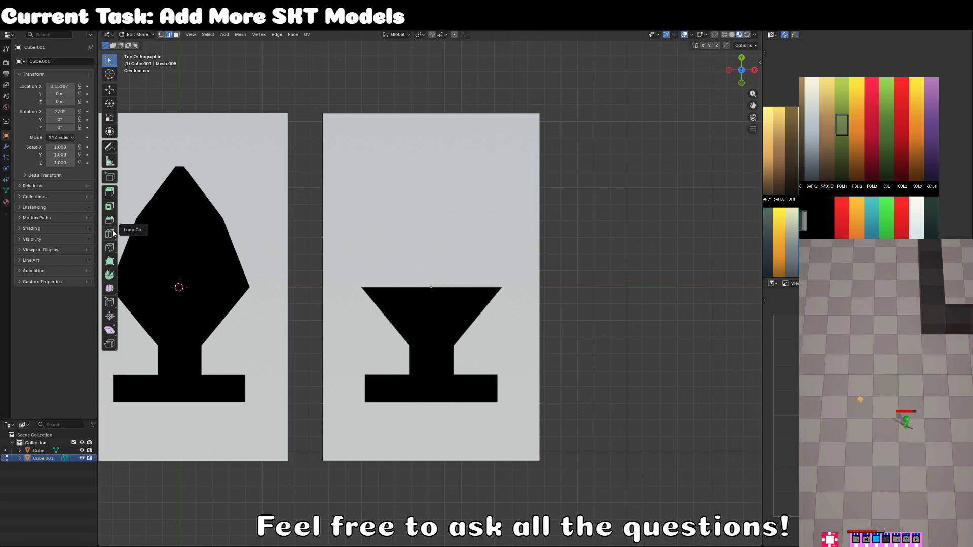
Step: Try two vertical cuts through the shape and undo those as well
left_click(110, 234)
left_click(421, 290)
left_click(109, 61)
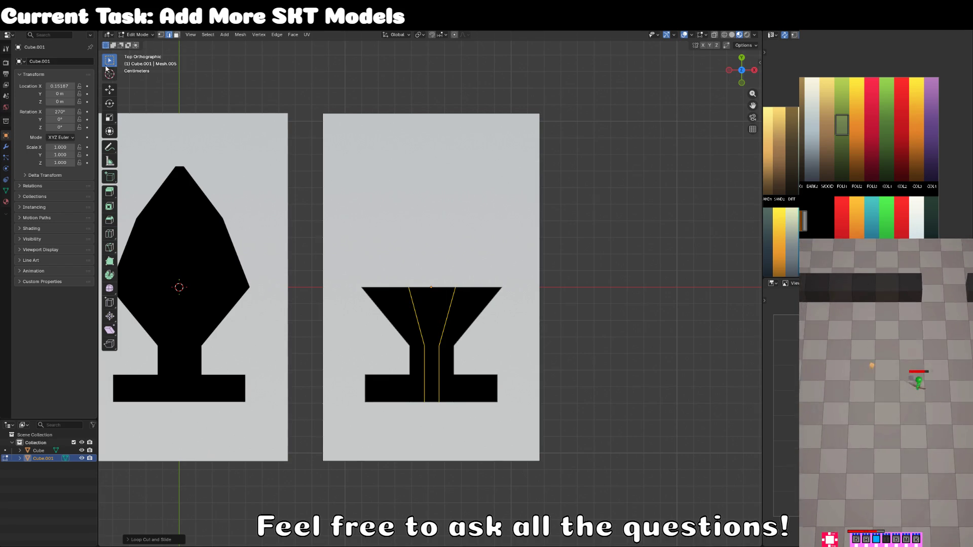
key("ctrl+z")
key("ctrl+z")
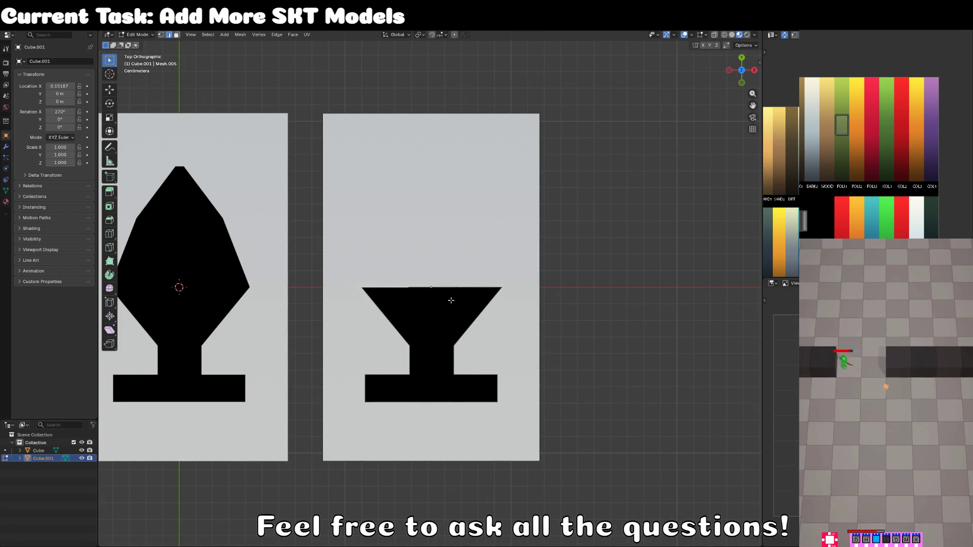
Step: Extrude the top edges and the middle notch edge upward into prongs
left_click(489, 290, "shift")
key("e")
left_click(492, 235)
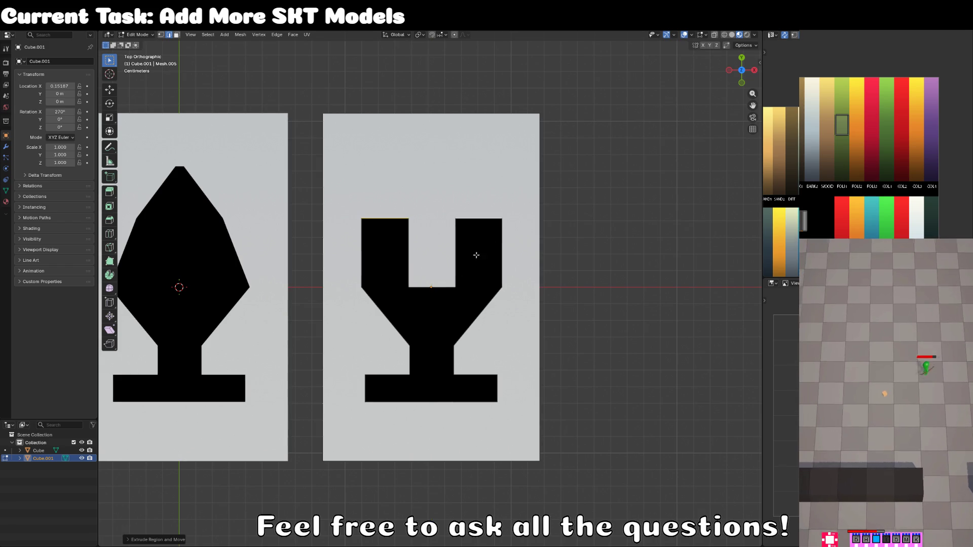
left_click(436, 290)
key("e")
left_click(395, 220)
Step: Scale the top prong edges narrower along the global X axis
left_click(395, 219)
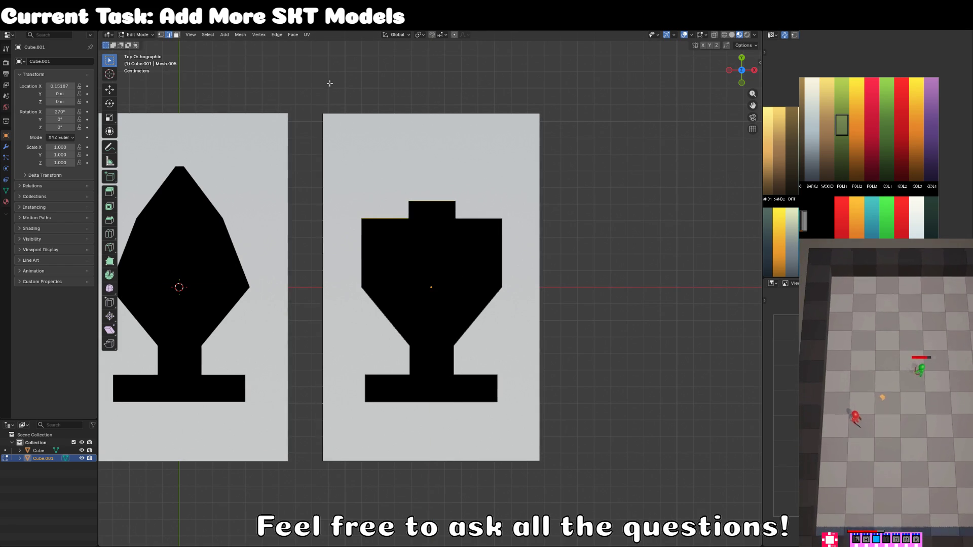
left_click(403, 35)
key("s")
key("x")
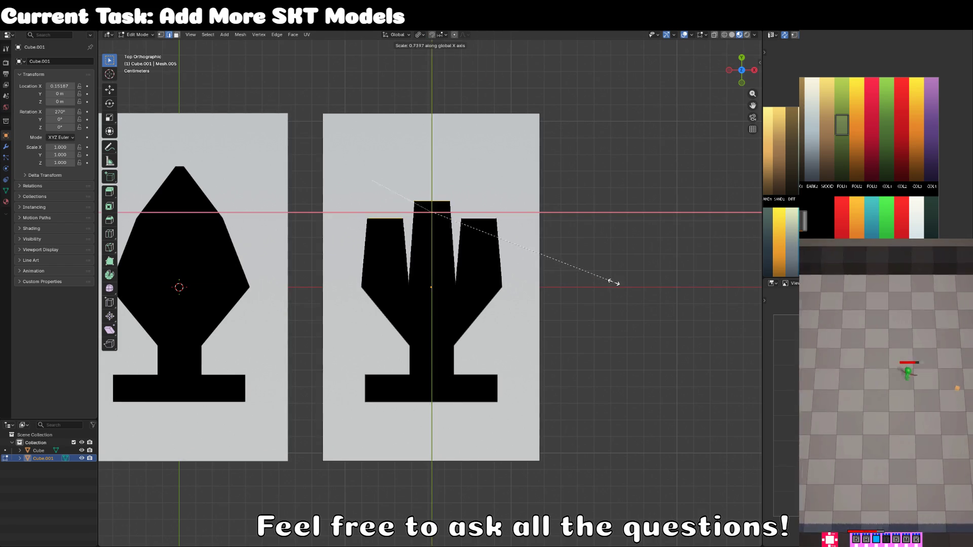
left_click(542, 251)
scroll(390, 319, "down", 2)
scroll(390, 320, "up", 2)
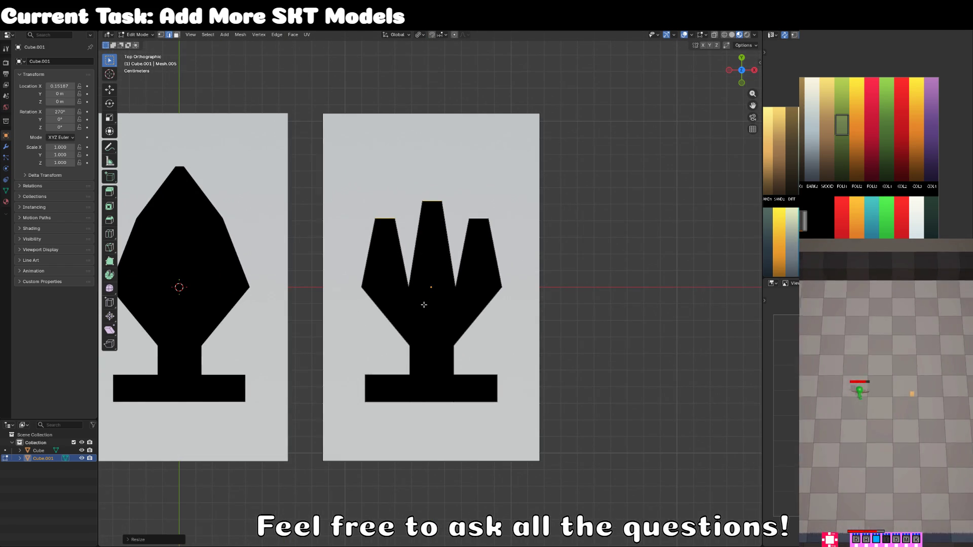
Step: Delete the shape's flat bottom base and return to Object Mode
left_click(387, 375)
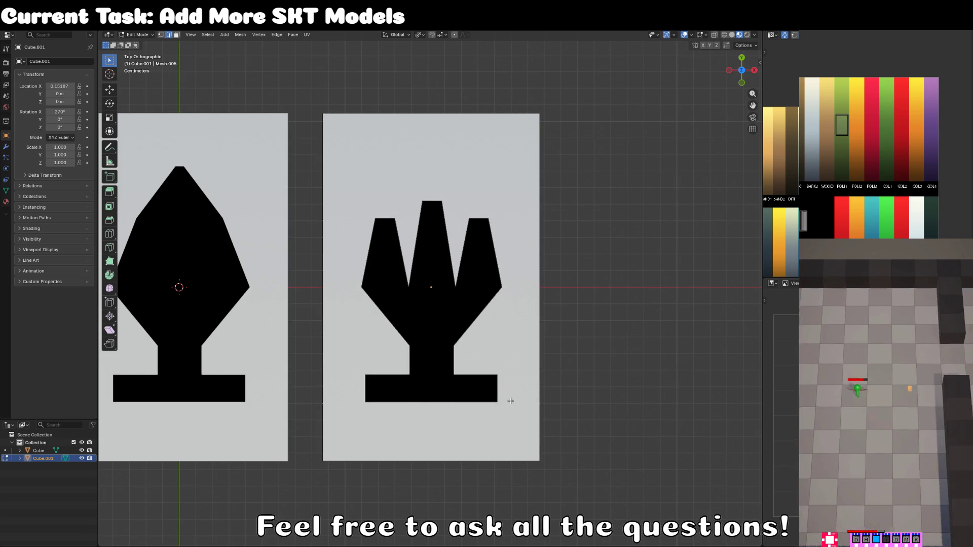
key("x")
left_click(497, 387)
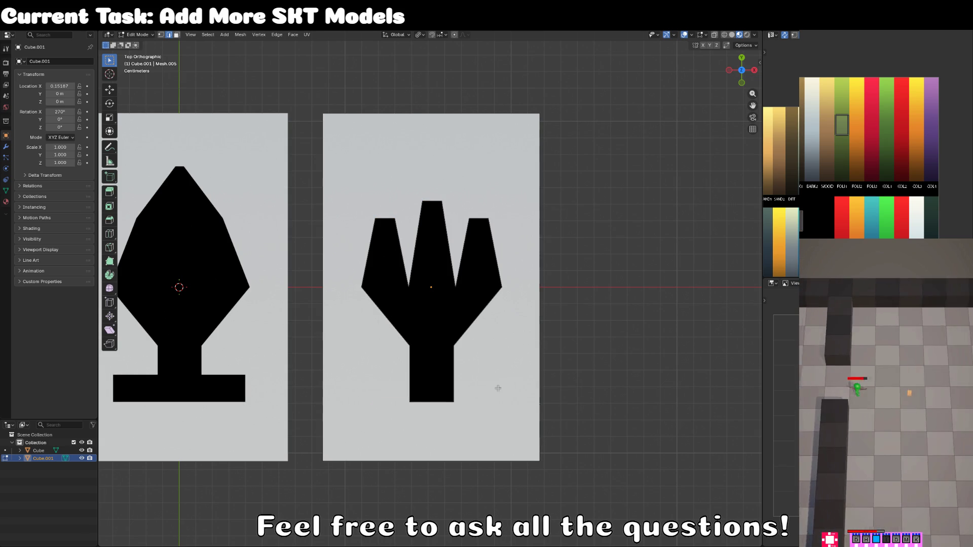
scroll(431, 304, "down", 4)
key("Tab")
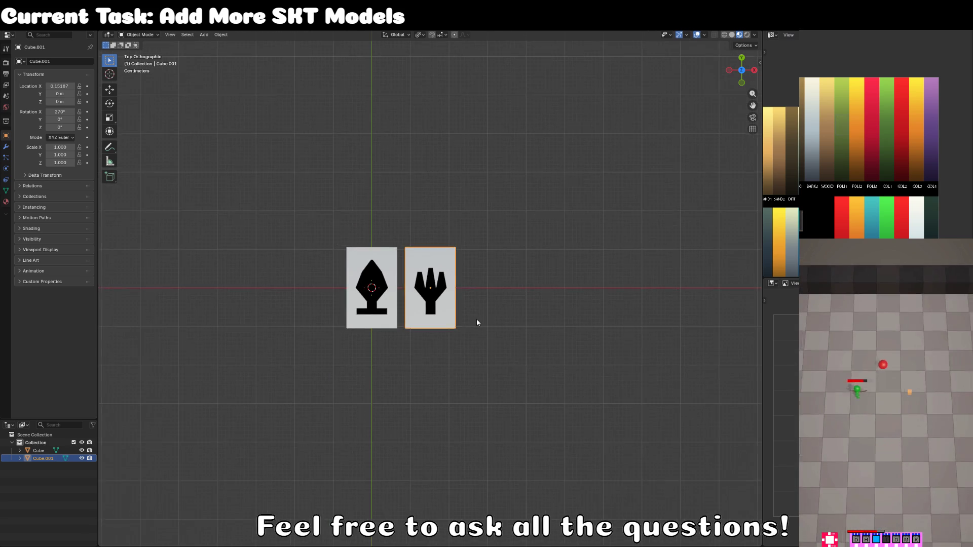
scroll(373, 330, "up", 2)
left_click(355, 324)
Step: Duplicate the first card along X and place it right of the second card
scroll(358, 322, "up", 2)
scroll(357, 322, "right", 2)
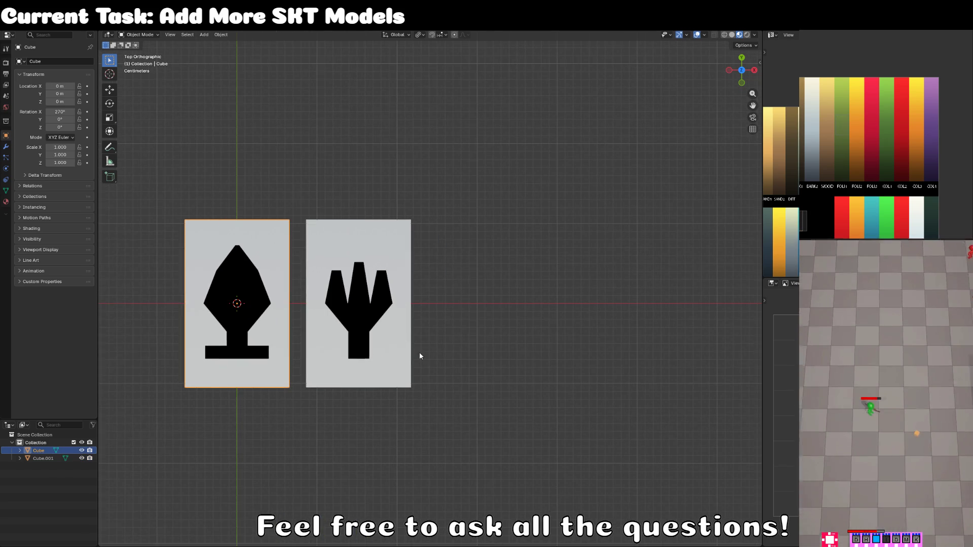
key("shift+d")
key("x")
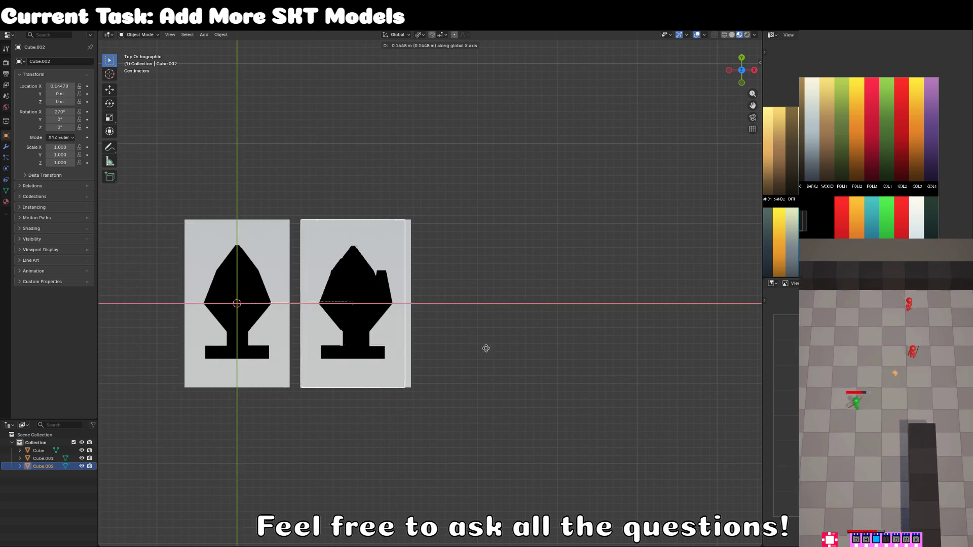
left_click(578, 345)
Step: Move the third card's symbol UVs onto the red swatch
key("Tab")
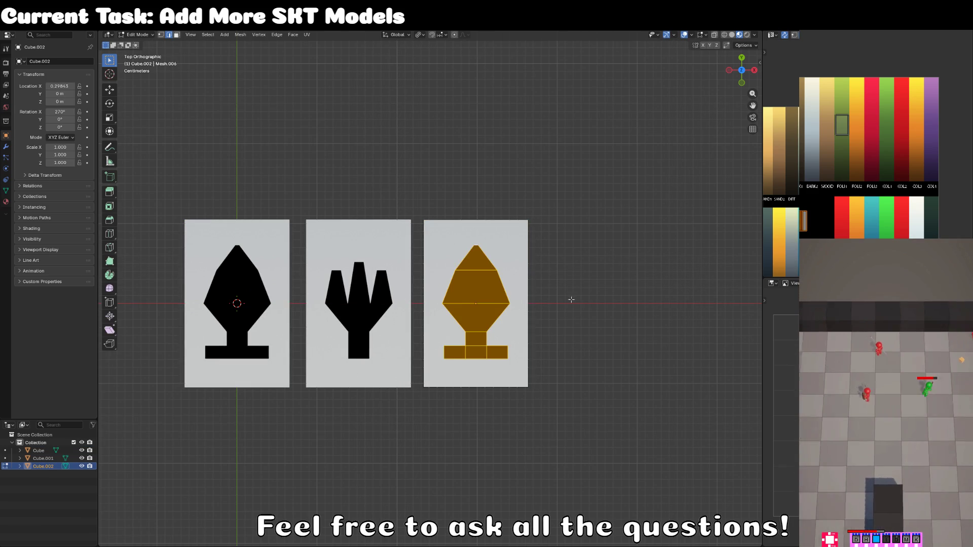
left_click(815, 220)
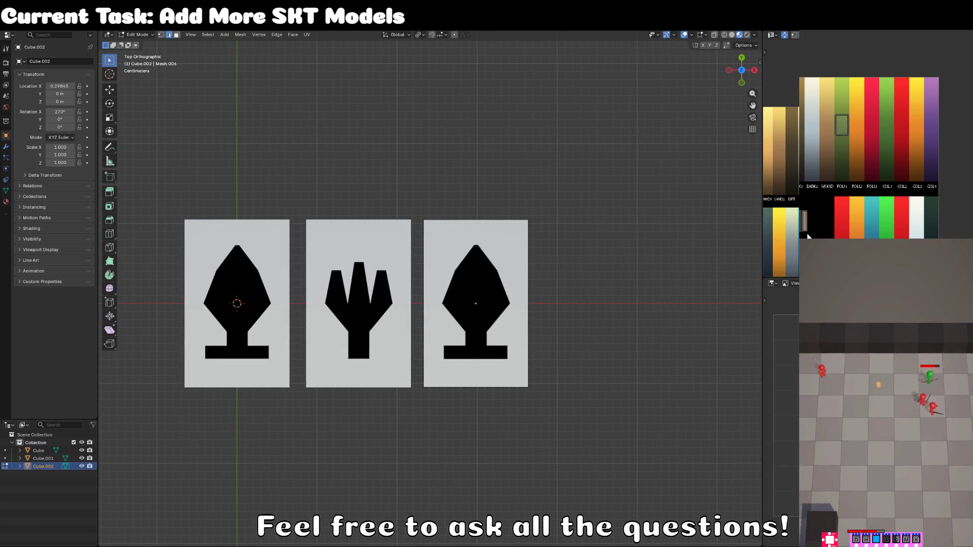
left_click(808, 234)
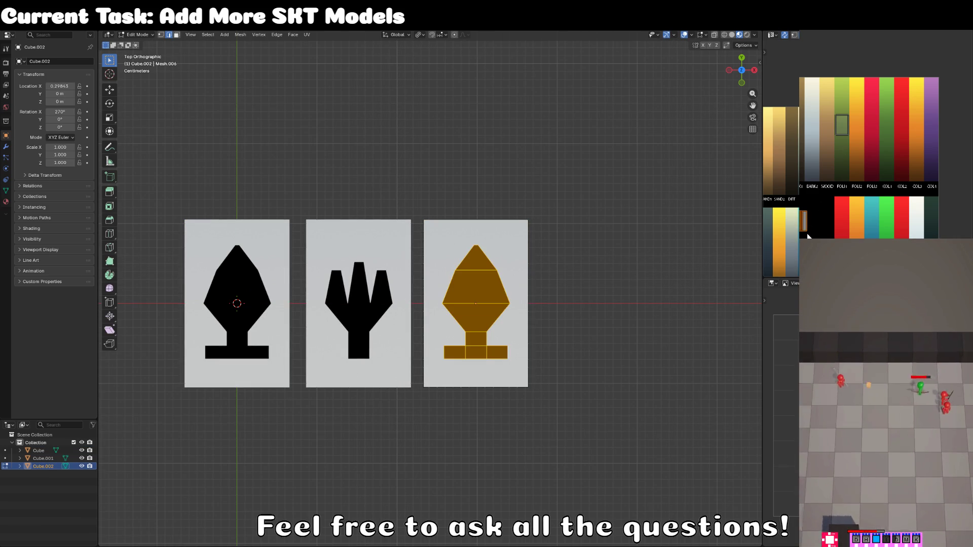
left_click(915, 223)
scroll(841, 200, "up", 4)
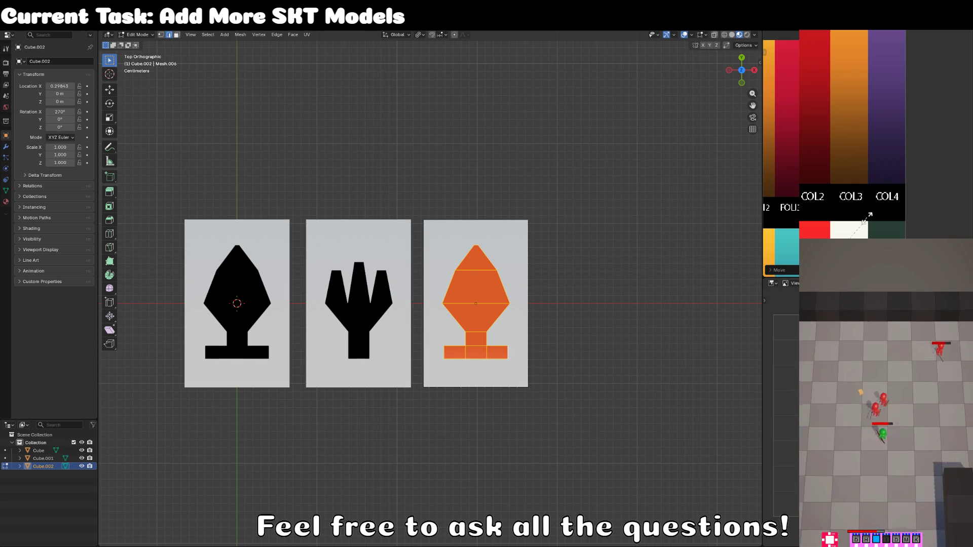
scroll(403, 323, "up", 2)
Step: Delete the red symbol's stem and foot edges
left_click(481, 386)
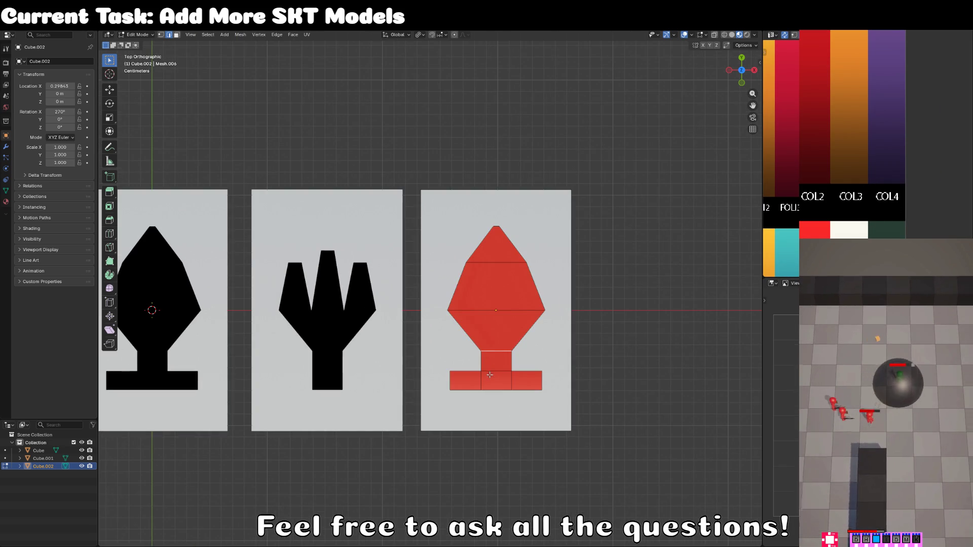
left_click(511, 381, "shift")
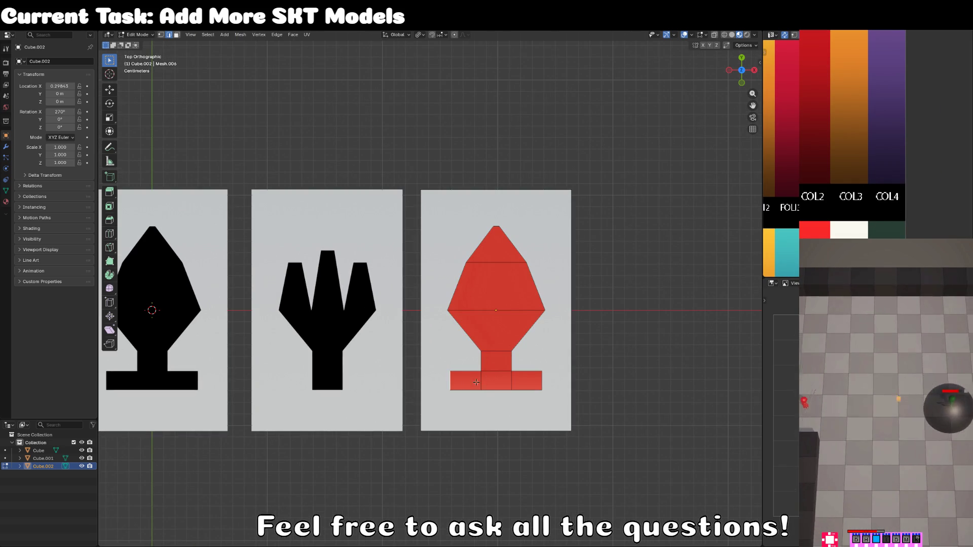
key("x")
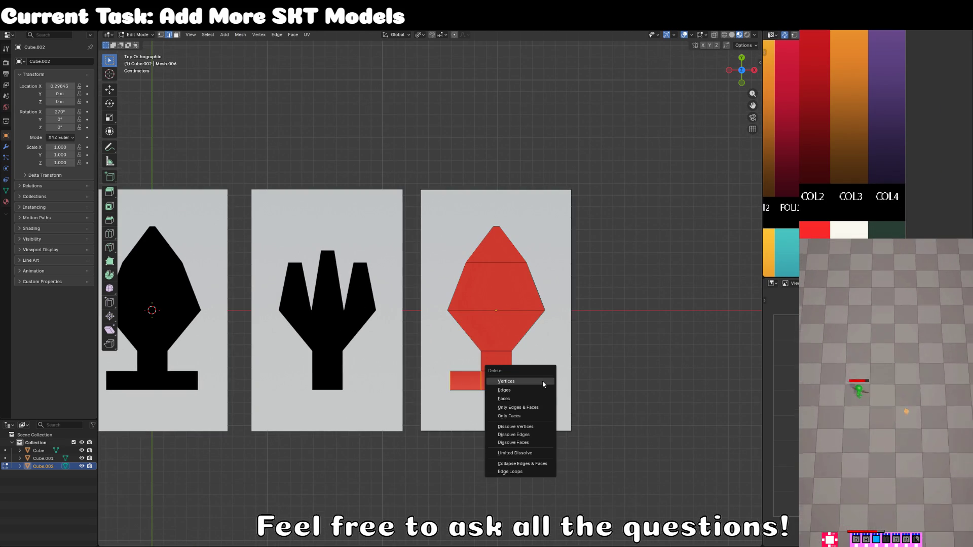
left_click(543, 381)
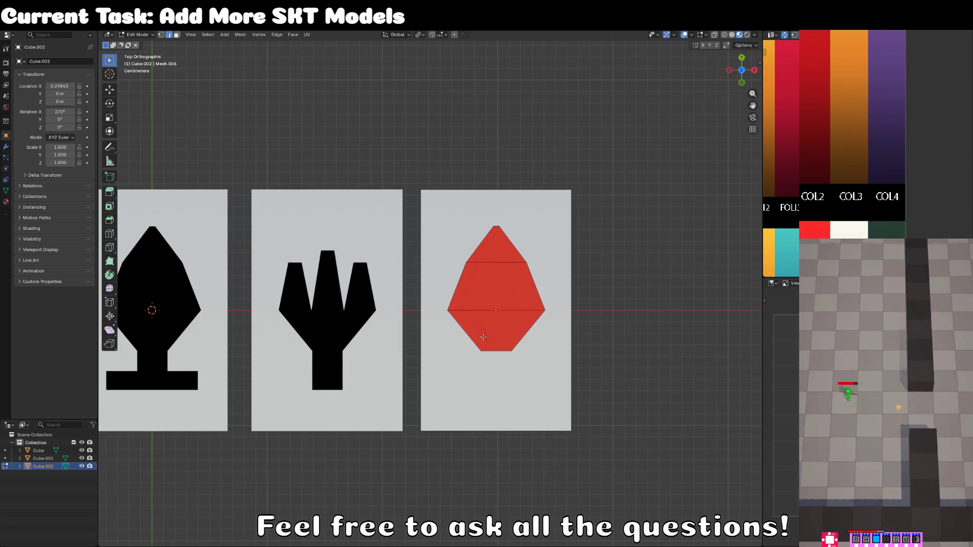
Step: Add a single vertical loop cut through the third card's red symbol
left_click(109, 233)
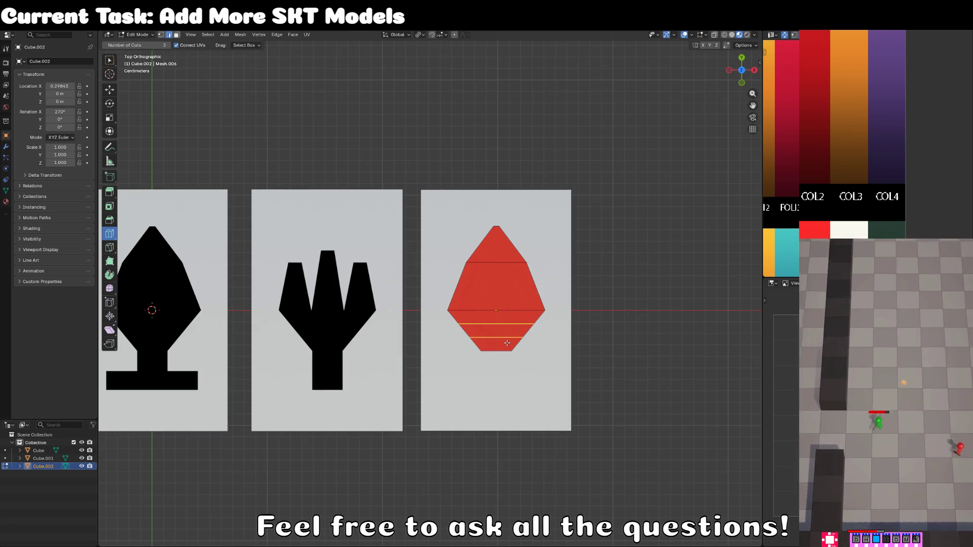
left_click_drag(148, 47, 141, 47)
left_click(517, 310)
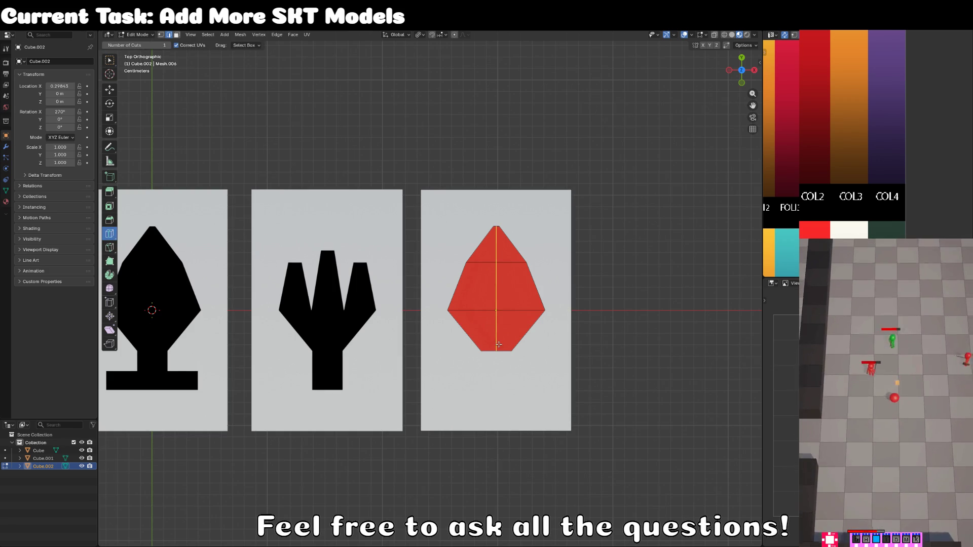
left_click(111, 59)
key("1")
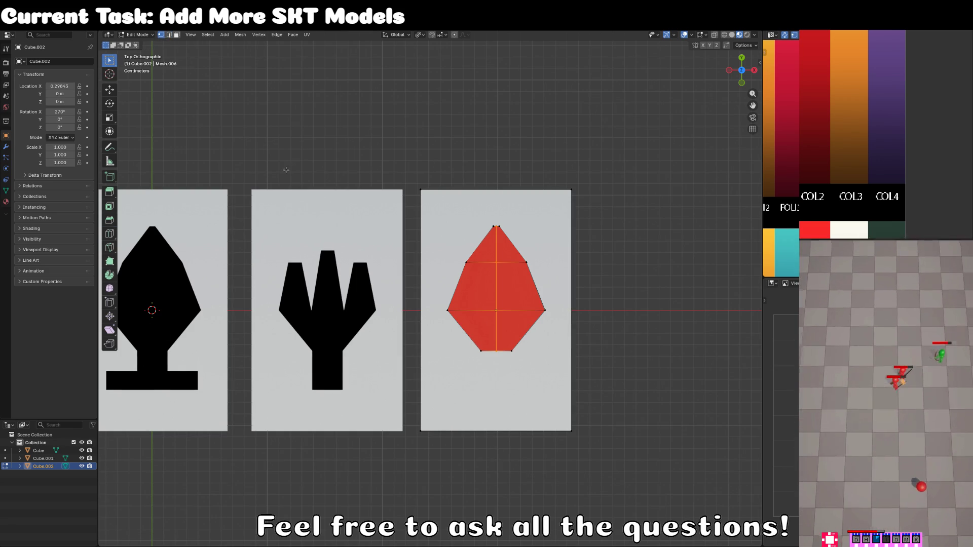
left_click(478, 346)
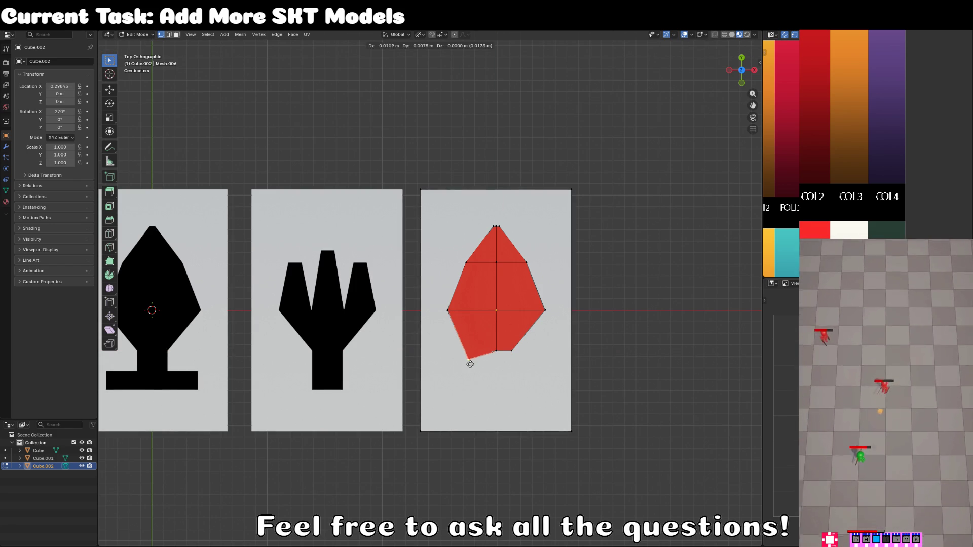
Step: With Individual Origins pivot, spread, lower and pull in the bottom vertices into two points
left_click(419, 35)
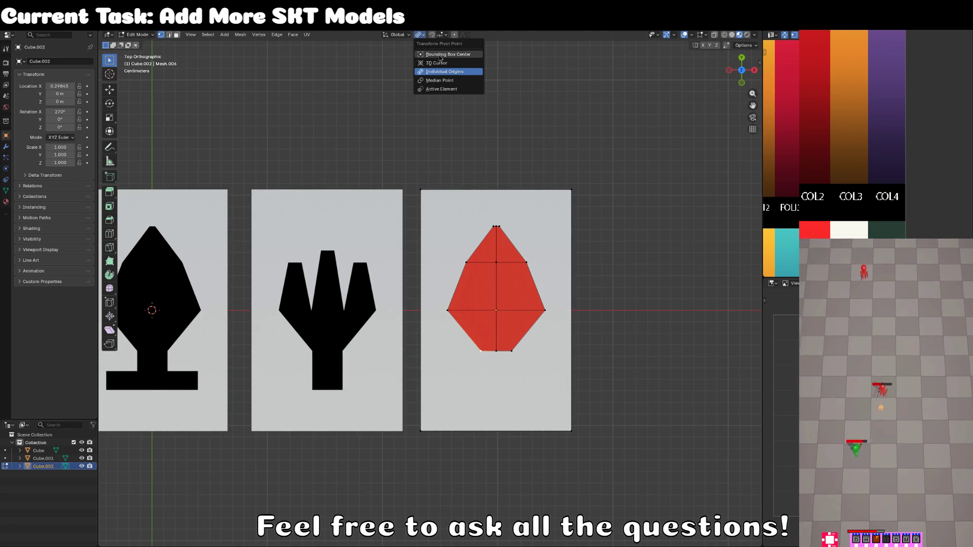
left_click(430, 57)
key("s")
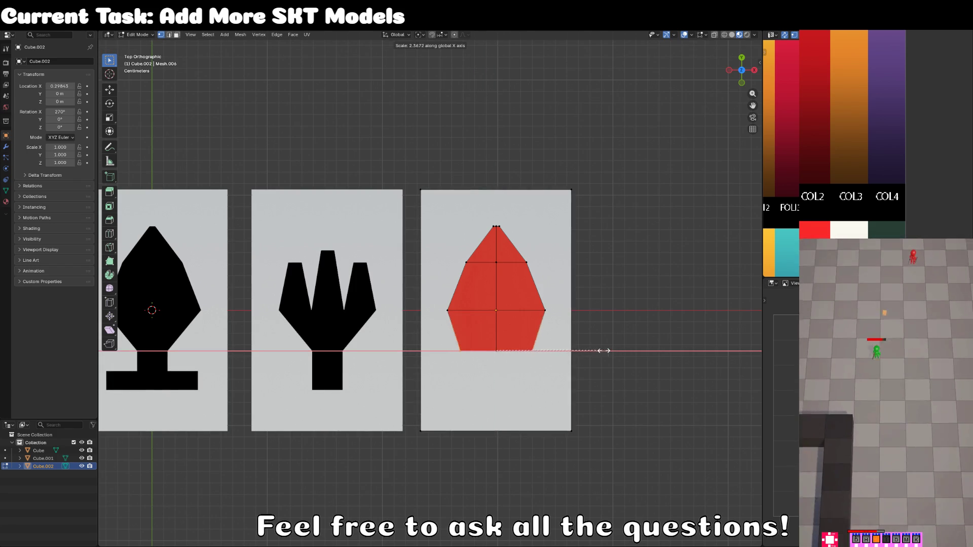
left_click(573, 353)
key("g")
key("y")
left_click(616, 382)
key("s")
key("x")
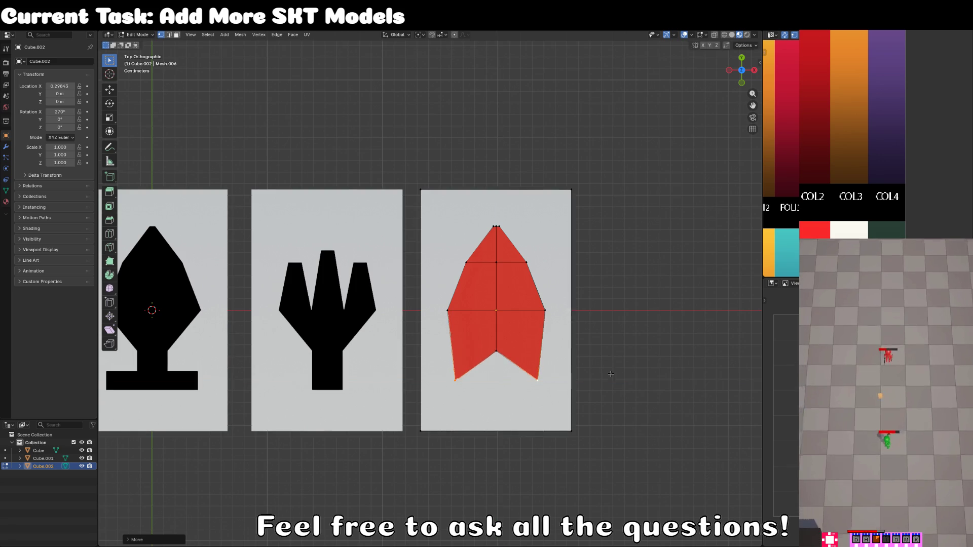
left_click(632, 373)
Step: Lower and widen the middle side vertices to finish the notched arrowhead, then exit Edit Mode
left_click(458, 312)
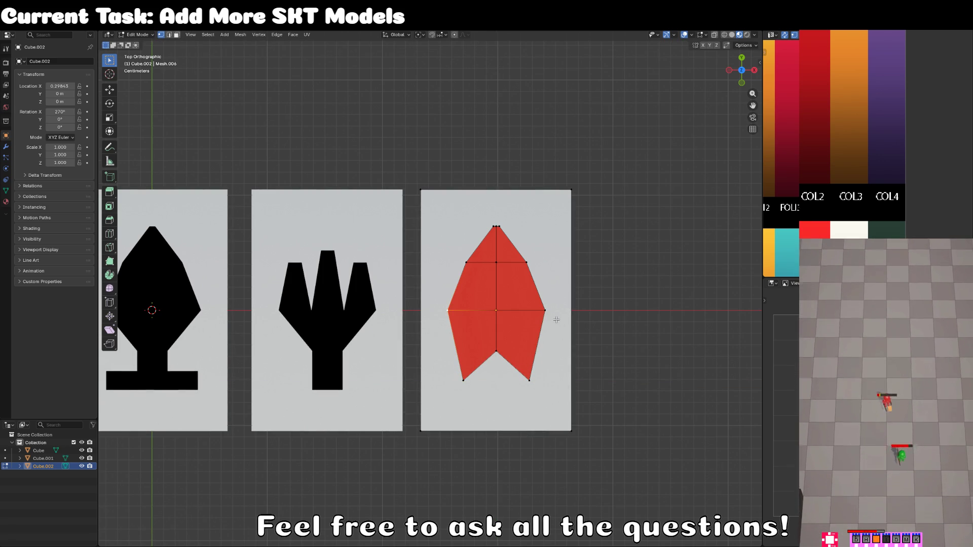
key("g")
key("y")
left_click(550, 361)
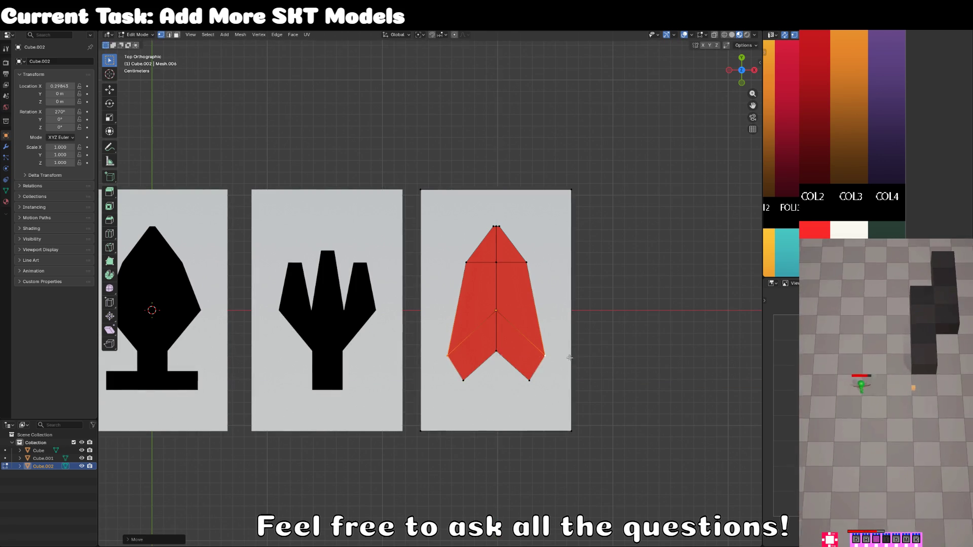
key("s")
key("x")
left_click(583, 349)
key("Tab")
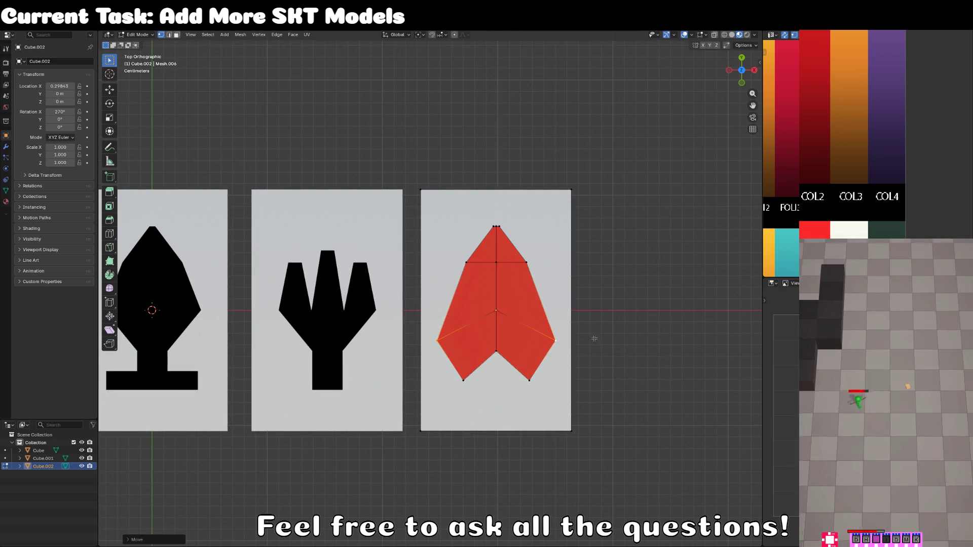
scroll(567, 339, "down", 5)
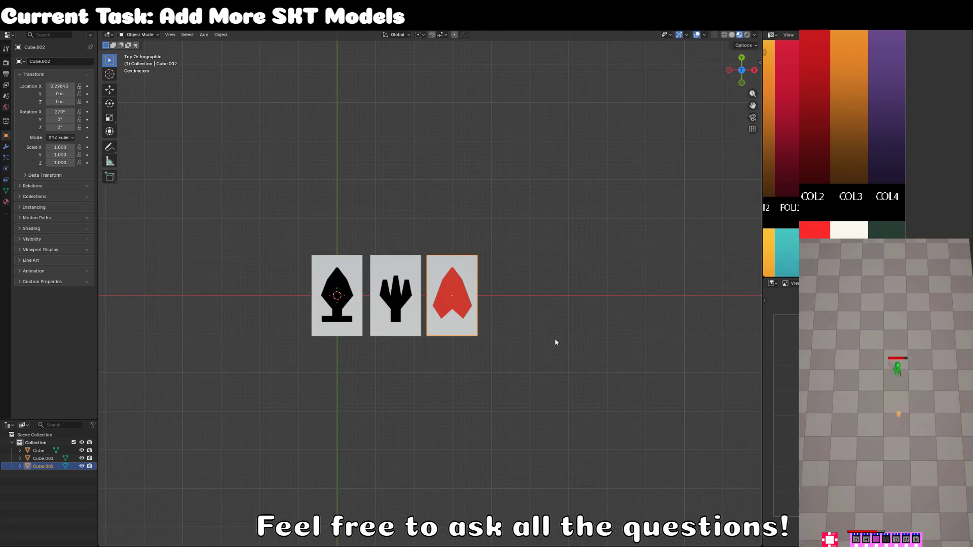
Step: Duplicate the arrowhead card along X to make a fourth card at the right end
scroll(475, 341, "up", 3)
key("shift+d")
key("x")
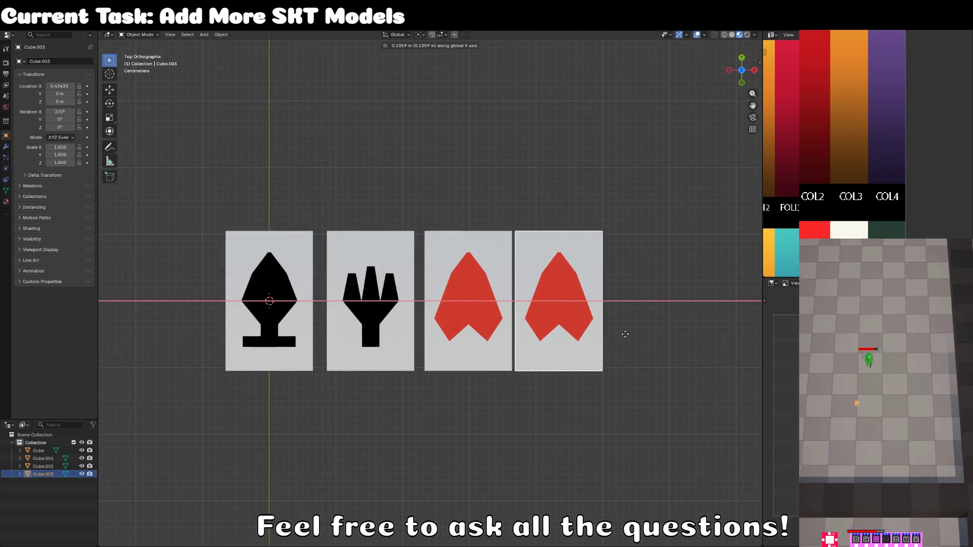
left_click(630, 337)
Step: Delete the horizontal edge loop across the fourth card's red arrow
key("Tab")
scroll(598, 349, "up", 3)
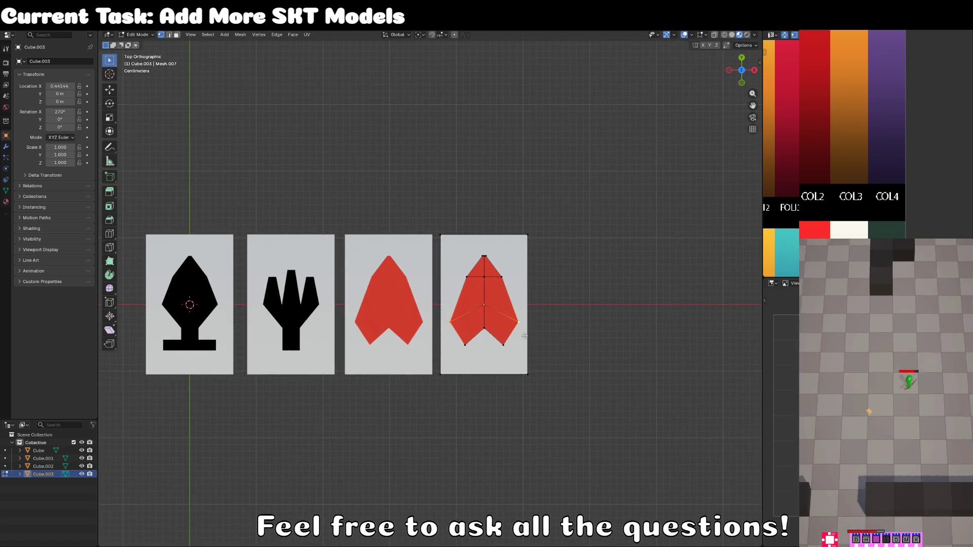
left_click(525, 319)
left_click(529, 274)
left_click(524, 318, "shift")
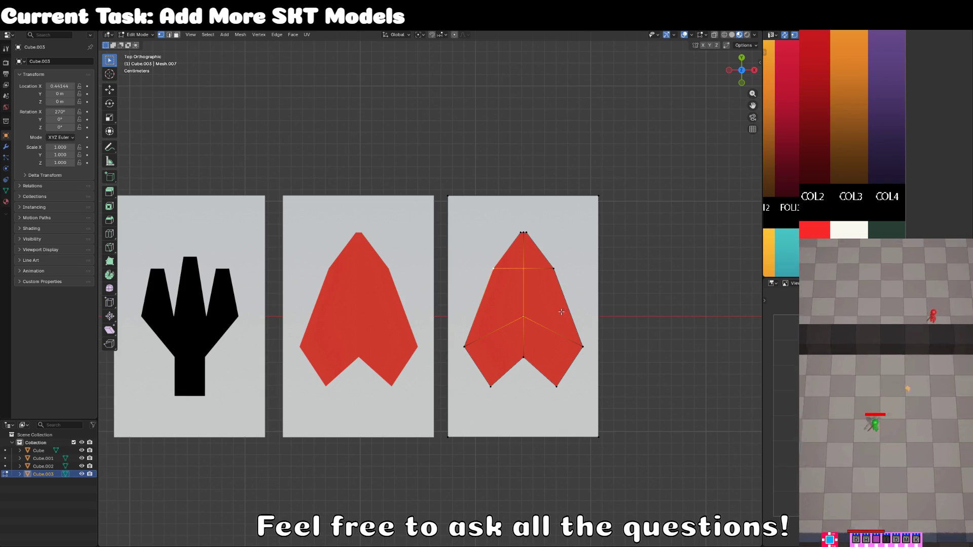
left_click(537, 282)
left_click(169, 35)
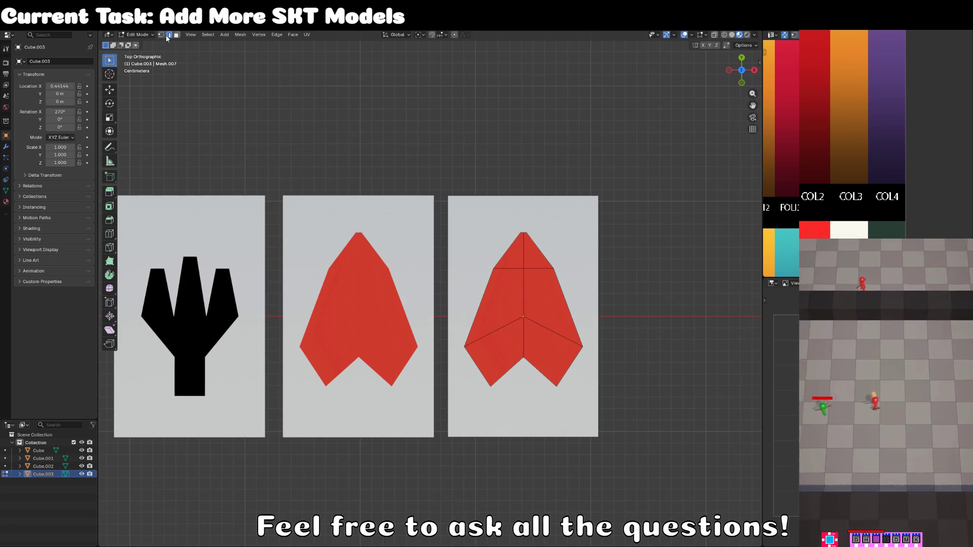
left_click(511, 290, "alt")
key("x")
key("Up")
key("Return")
Step: Lower the bottom-centre vertex along Y to form the diamond's bottom point
left_click(516, 323)
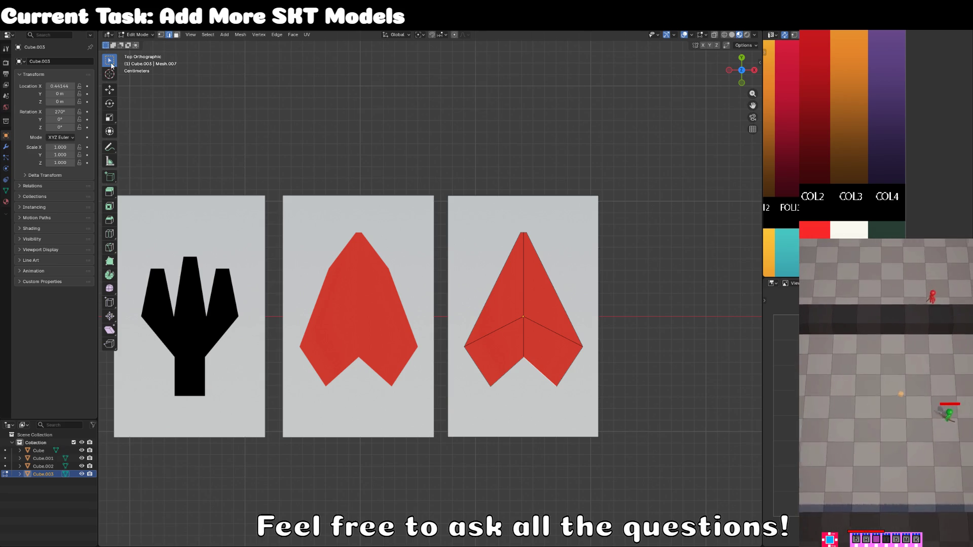
left_click(160, 35)
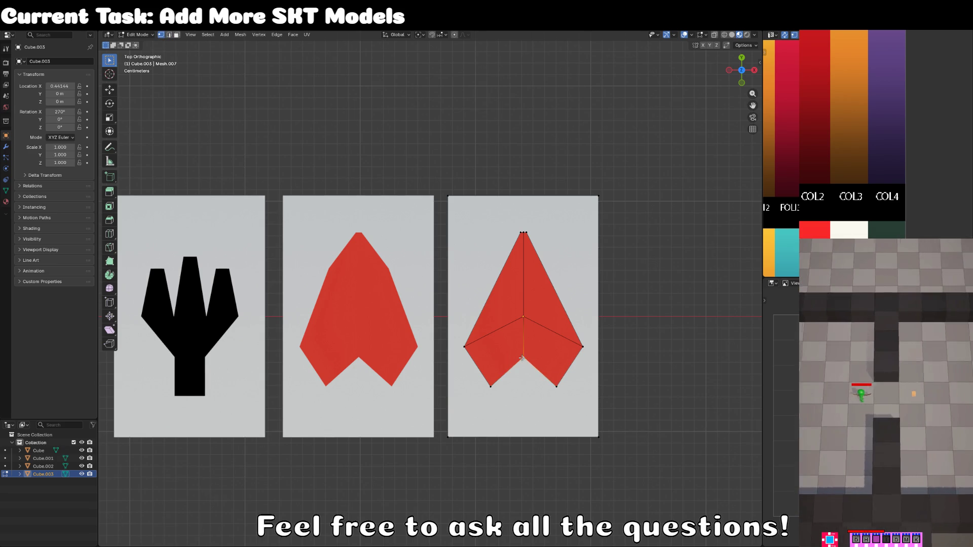
key("g")
key("Escape")
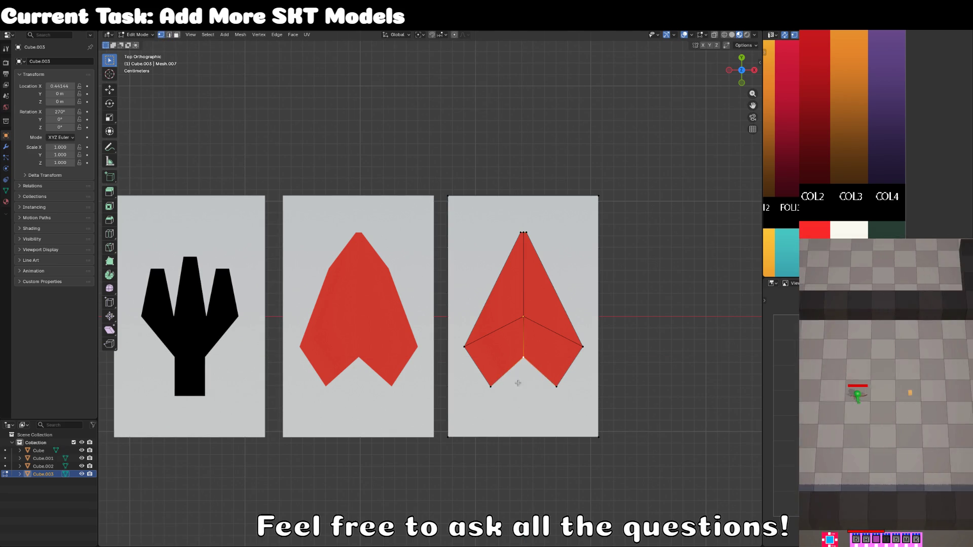
key("g")
key("y")
key("Escape")
key("g")
key("y")
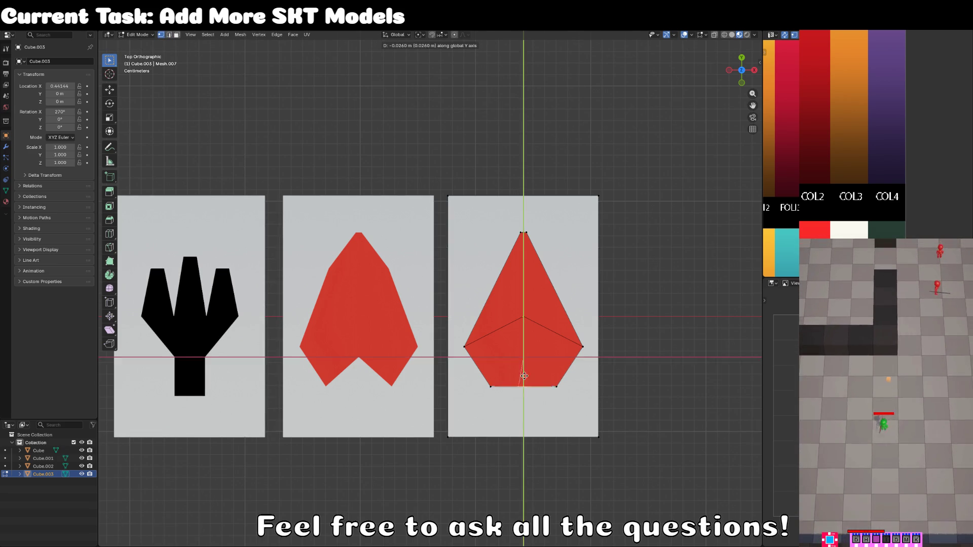
left_click(524, 415)
Step: Vertex-slide the left and right vertices, then move both onto the centre line along Y
key("shift+v")
left_click(469, 325)
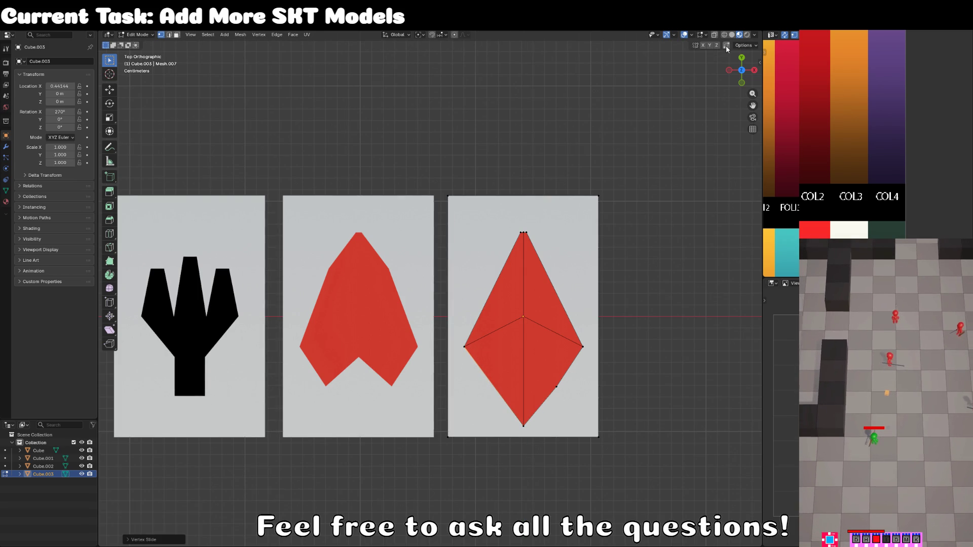
key("shift+v")
key("Escape")
left_click(573, 410)
key("shift+v")
left_click(595, 328)
left_click(464, 347, "shift")
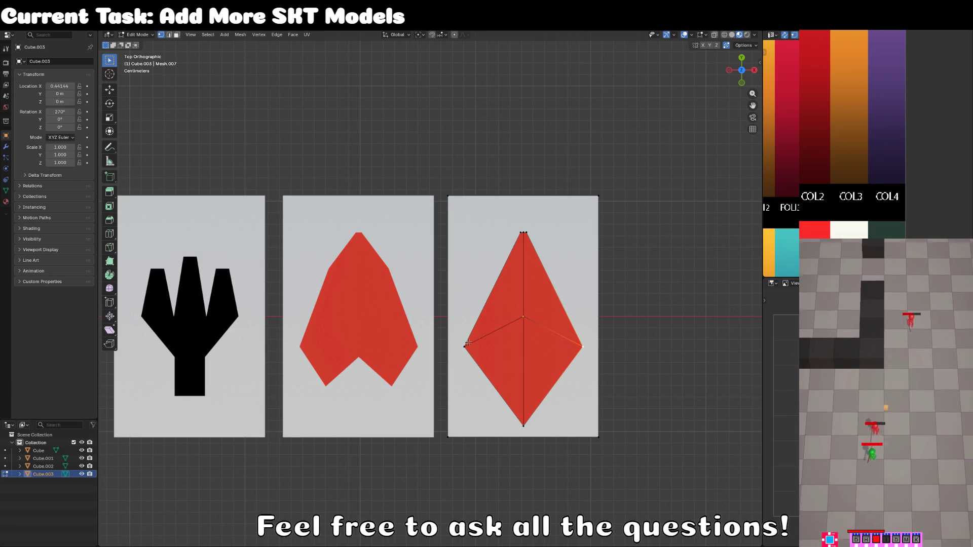
key("g")
key("y")
left_click(530, 272)
Step: Slide the top vertex and move the centre vertex to straighten the diamond's horizontal edge
left_click(523, 233)
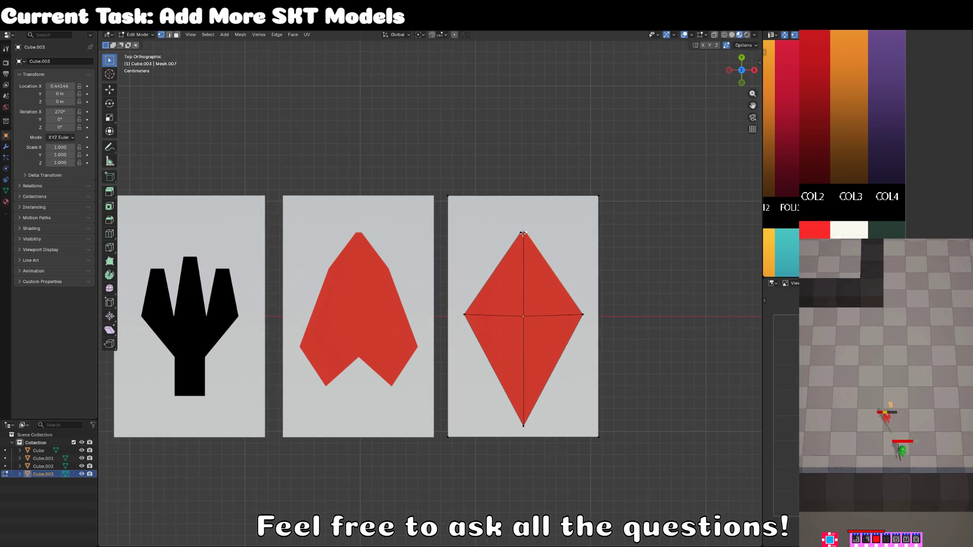
key("shift+v")
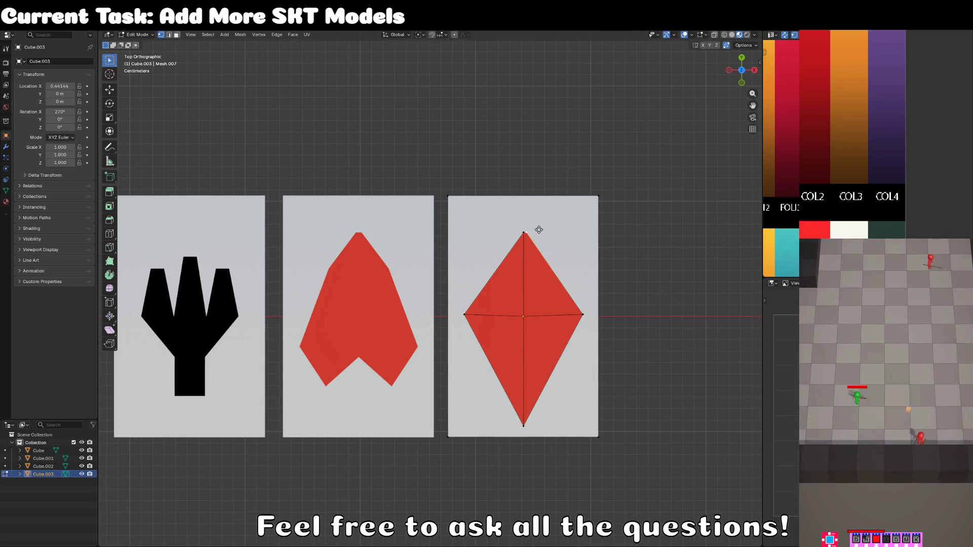
left_click(512, 222)
key("g")
key("y")
left_click(520, 321)
Step: Return to Object Mode and orbit to view all four cards in perspective
key("Tab")
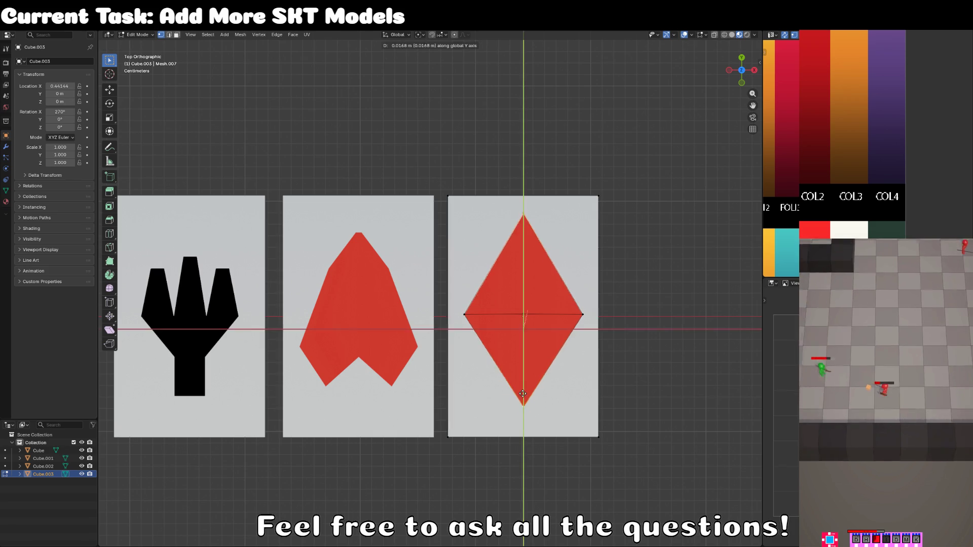
scroll(467, 397, "down", 8)
mouse_move(501, 415)
left_mouse_down()
mouse_move(456, 337)
mouse_move(444, 380)
mouse_move(358, 343)
mouse_move(409, 375)
left_mouse_up()
scroll(435, 365, "up", 3)
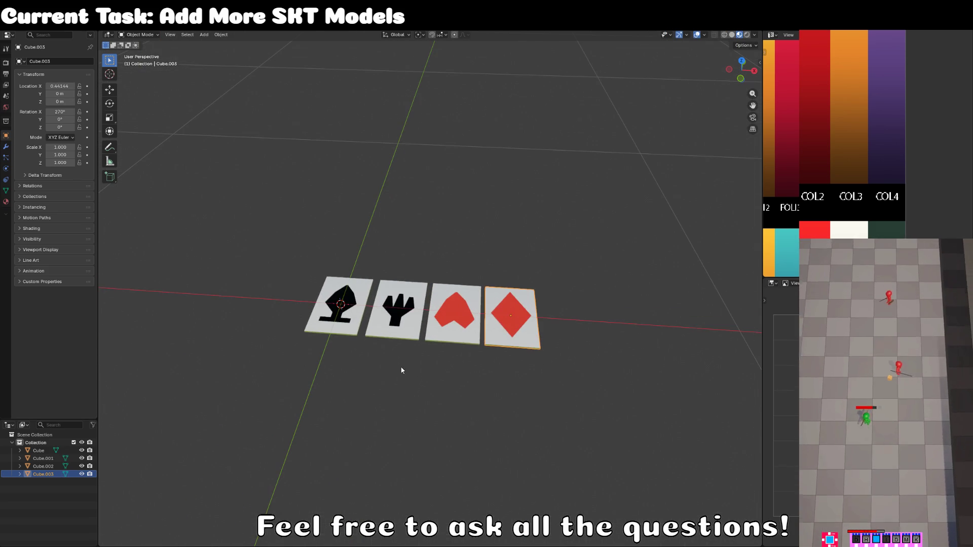
Step: Rename the spade card object to MOD_CHIPPY_card_spade_SKT in the Outliner
left_click(355, 318)
double_click(38, 451)
type("card_spade_s")
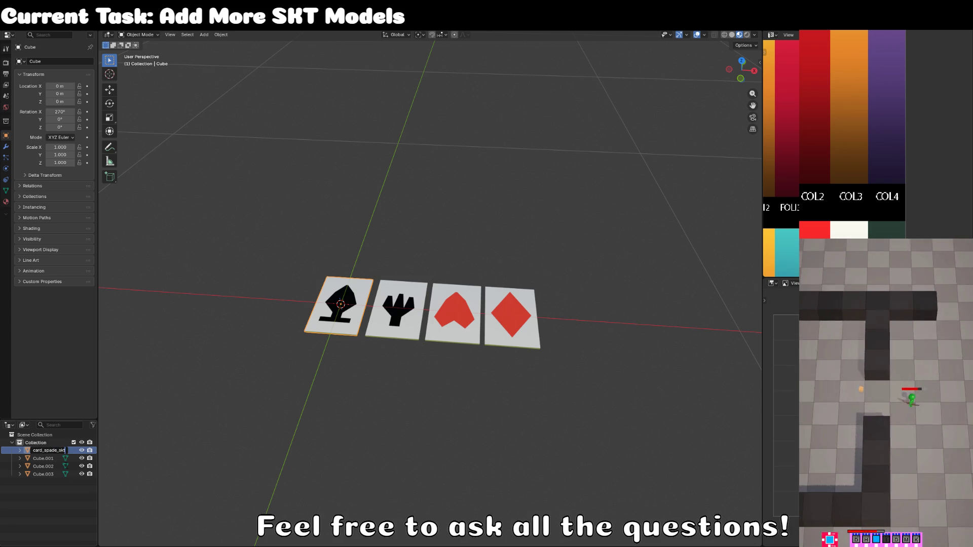
type("KT")
key("Return")
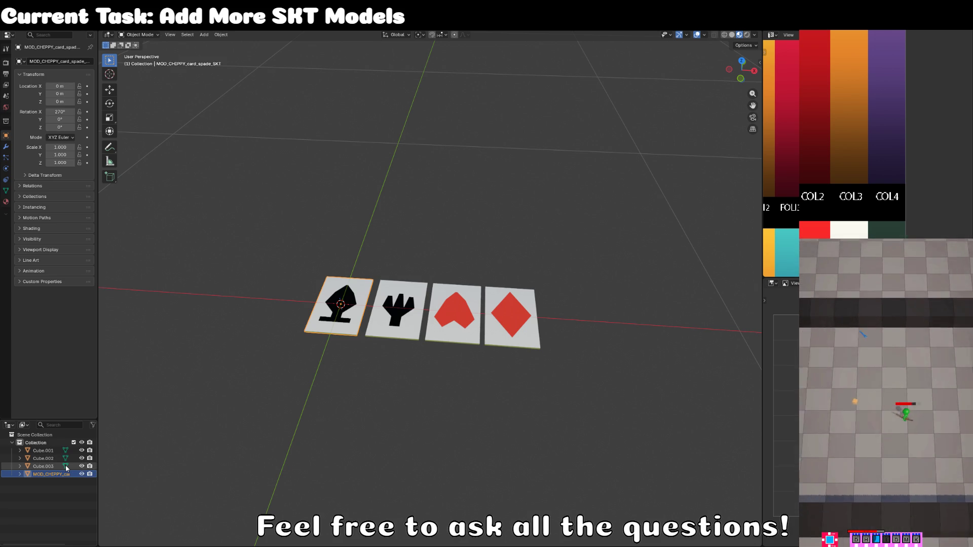
double_click(57, 473)
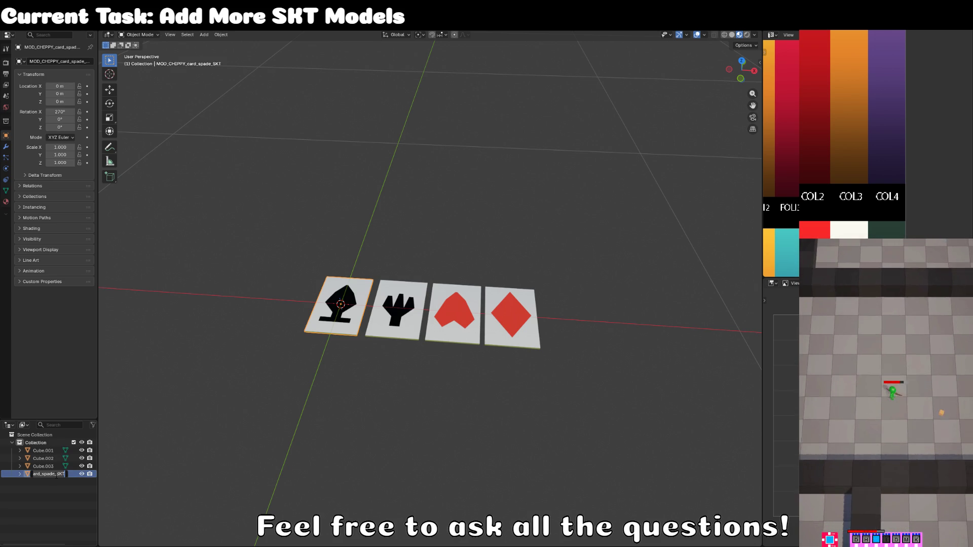
left_click(43, 452)
Step: Rename the other cards to MOD_CHIPPY_card_club_SKT, MOD_CHIPPY_card_diamond_SKT and MOD_CHIPPY_card_heart_SKT
left_click(44, 451)
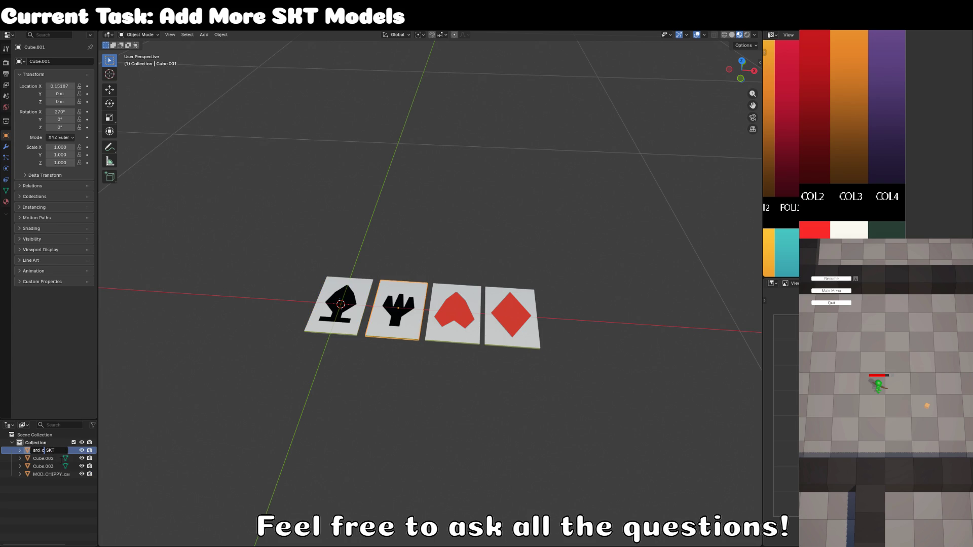
key("Return")
left_click(52, 461)
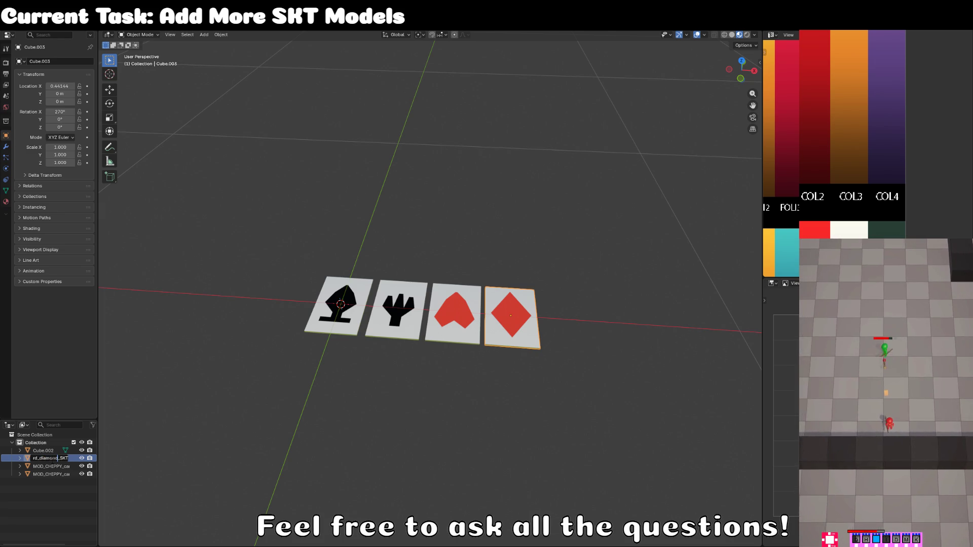
key("Return")
left_click(46, 451)
double_click(46, 451)
key("ctrl+v")
key("BackSpace")
key("BackSpace")
key("BackSpace")
type("heart")
key("Return")
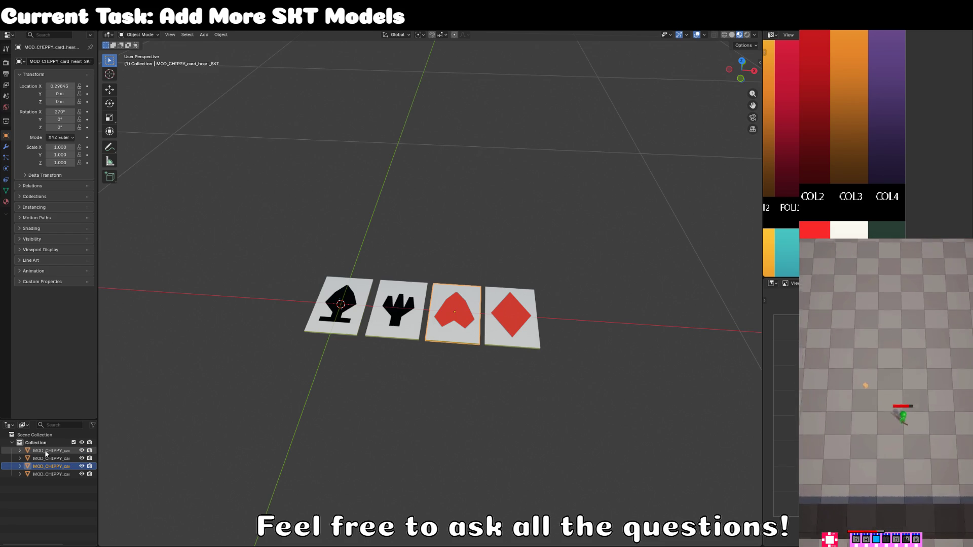
Step: Orbit around the four renamed cards, then Alt-Tab over to the Unity editor
left_click(384, 383)
mouse_move(383, 384)
left_mouse_down()
mouse_move(495, 244)
mouse_move(491, 258)
left_mouse_up()
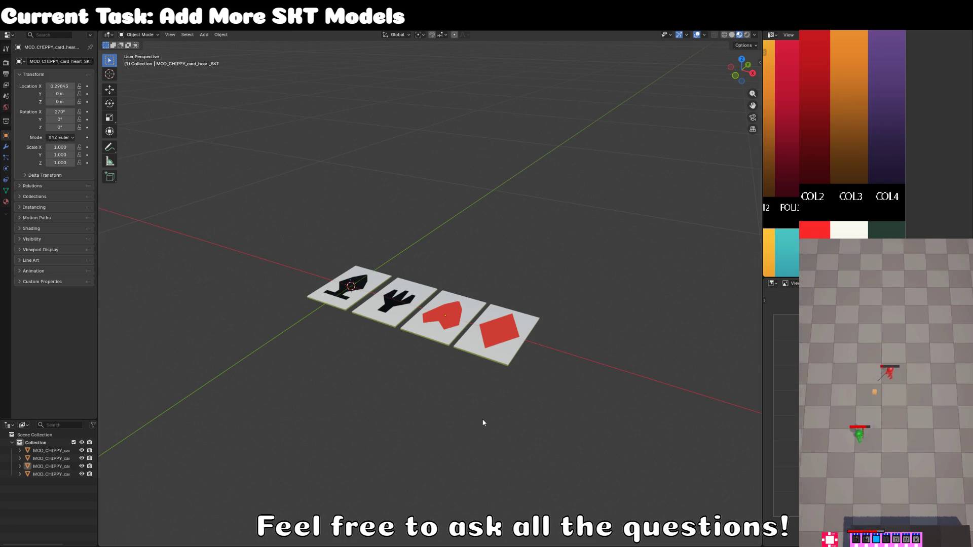
scroll(477, 423, "down", 4)
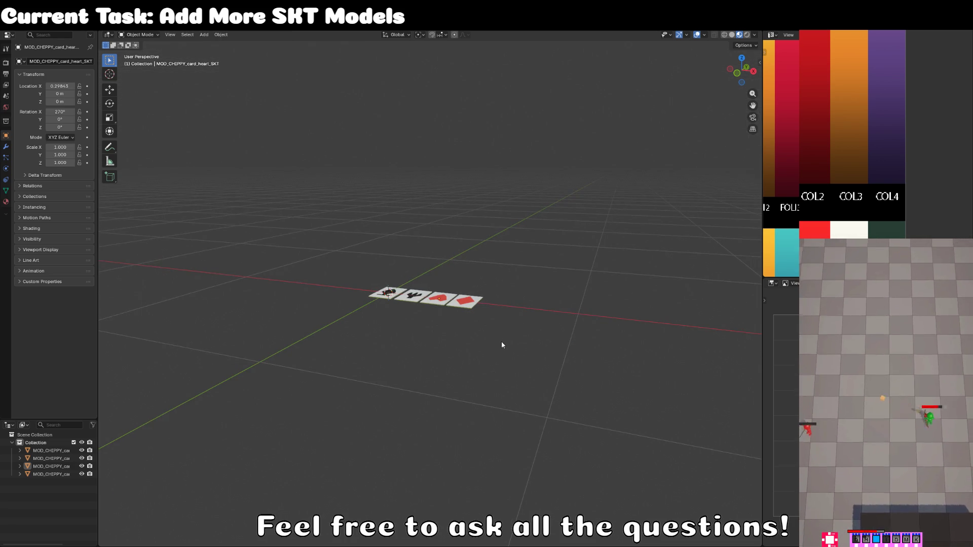
key("alt+Tab")
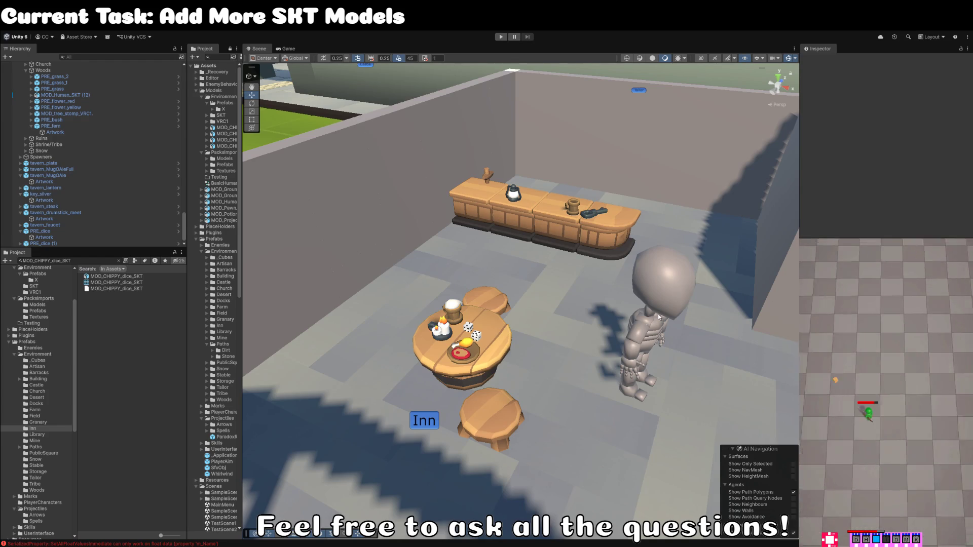
Step: Search the Project for MOD_CHIPPY_playing_cards_SKT and drop it onto the tavern table
left_click_drag(607, 335, 617, 329)
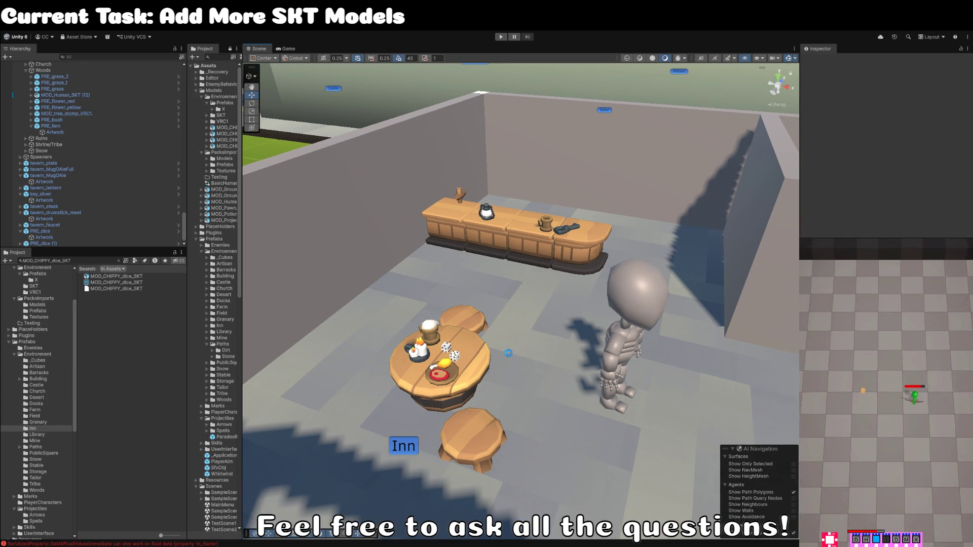
left_click(76, 260)
type("MOD_CHIPPY_playing_cards_SKT")
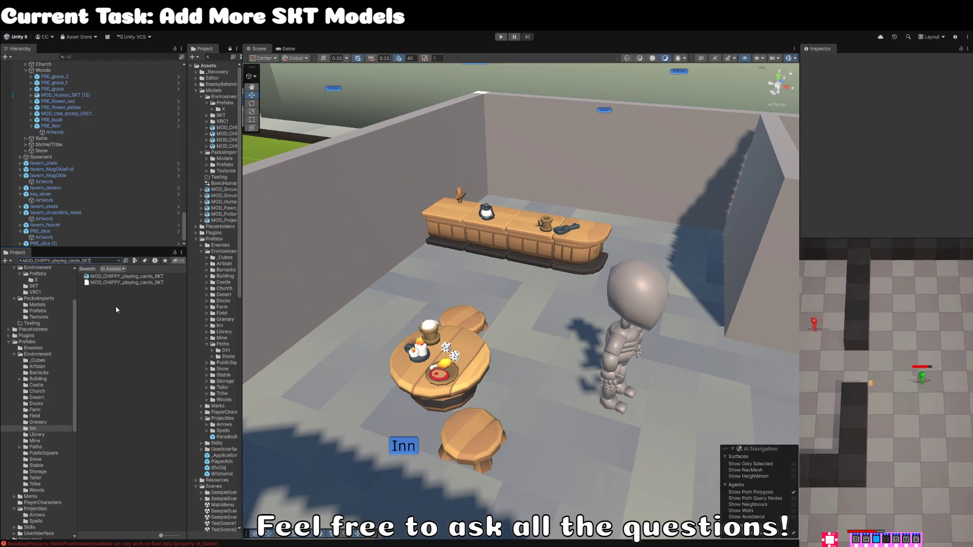
mouse_move(126, 283)
left_mouse_down()
mouse_move(493, 387)
mouse_move(471, 386)
mouse_move(477, 373)
left_mouse_up()
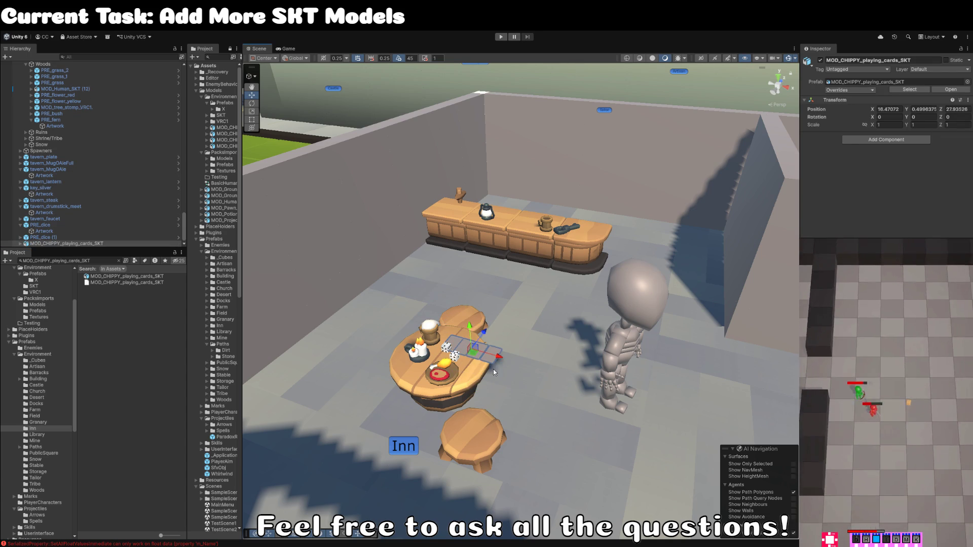
Step: Expand the playing cards object in the Hierarchy and select its four card children
scroll(476, 373, "up", 3)
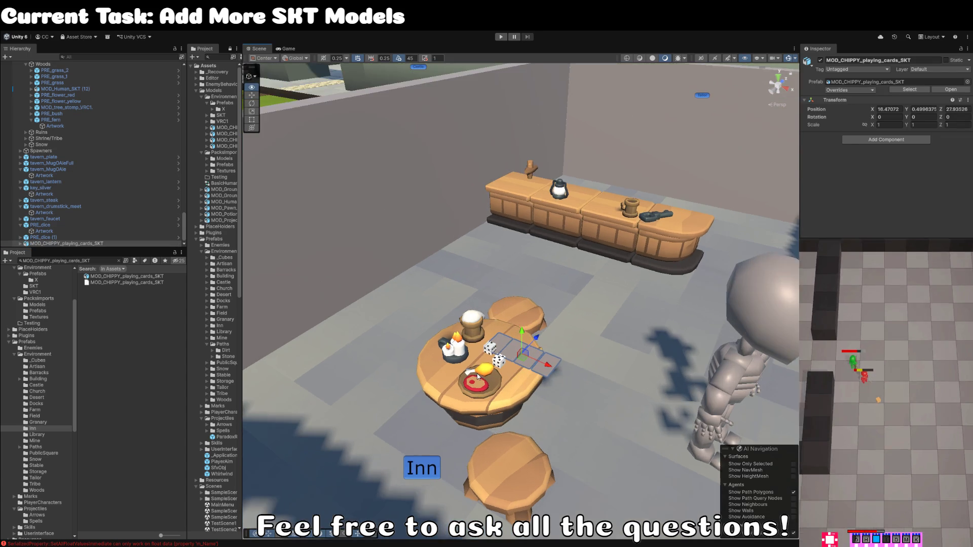
left_click(21, 243)
scroll(77, 231, "down", 1)
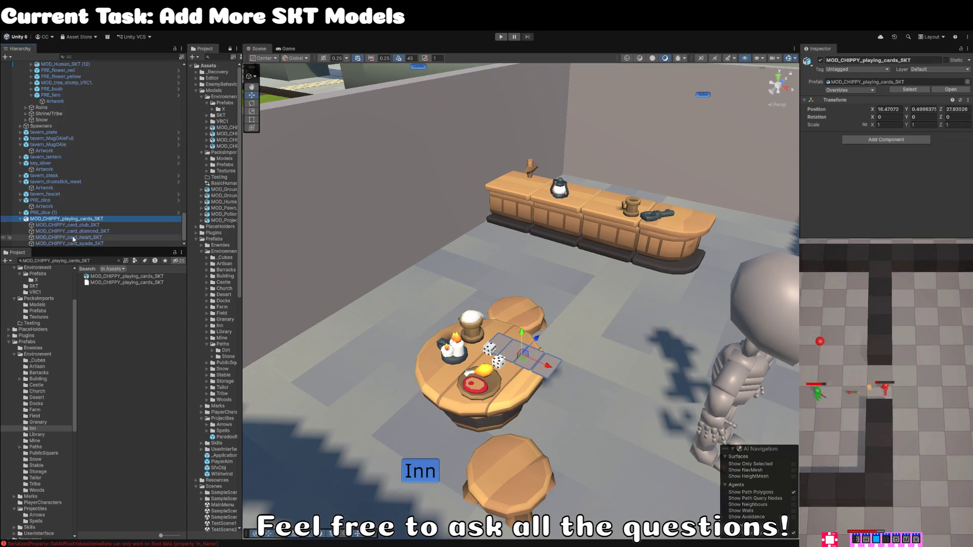
left_click(78, 225)
left_click(76, 243, "shift")
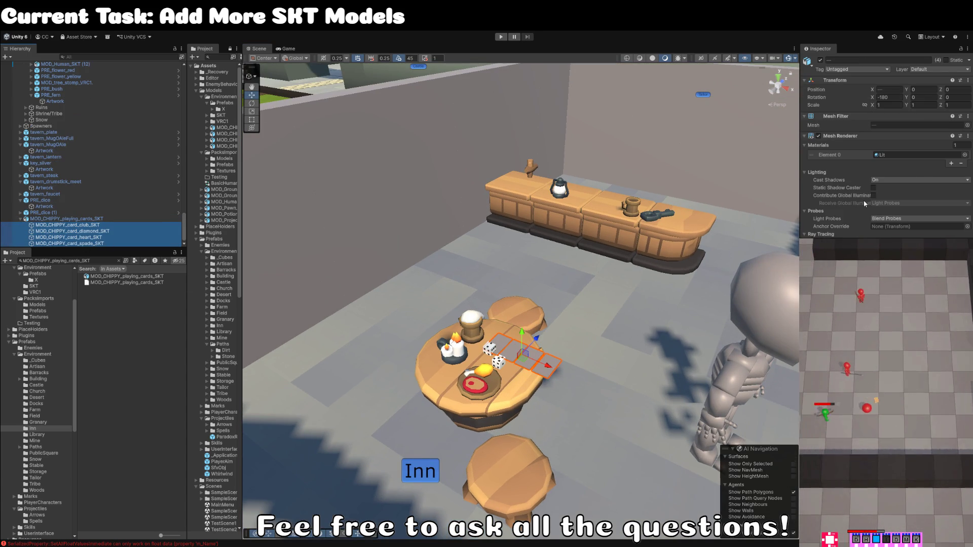
Step: Set Element 0 of the four cards' materials to cubeworld_mat
left_click(937, 284)
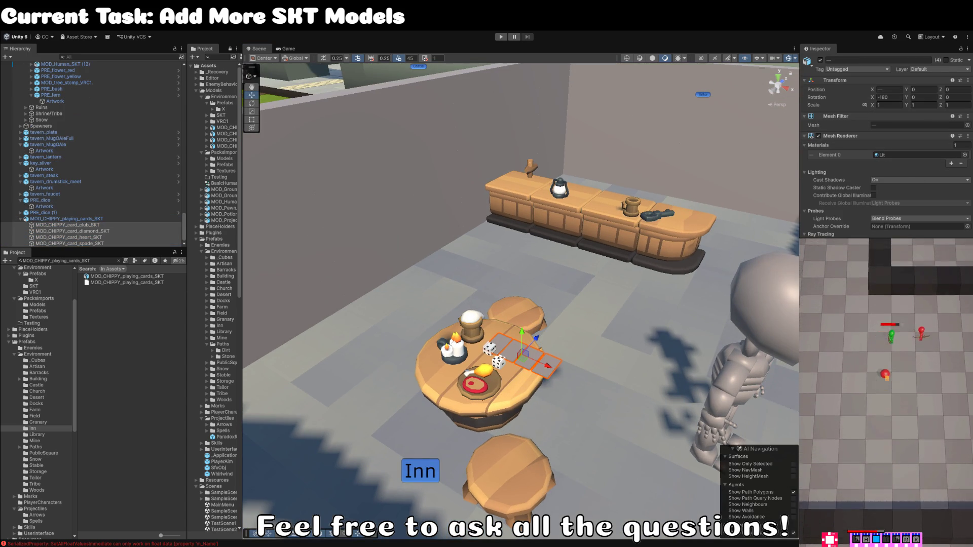
key("ctrl+z")
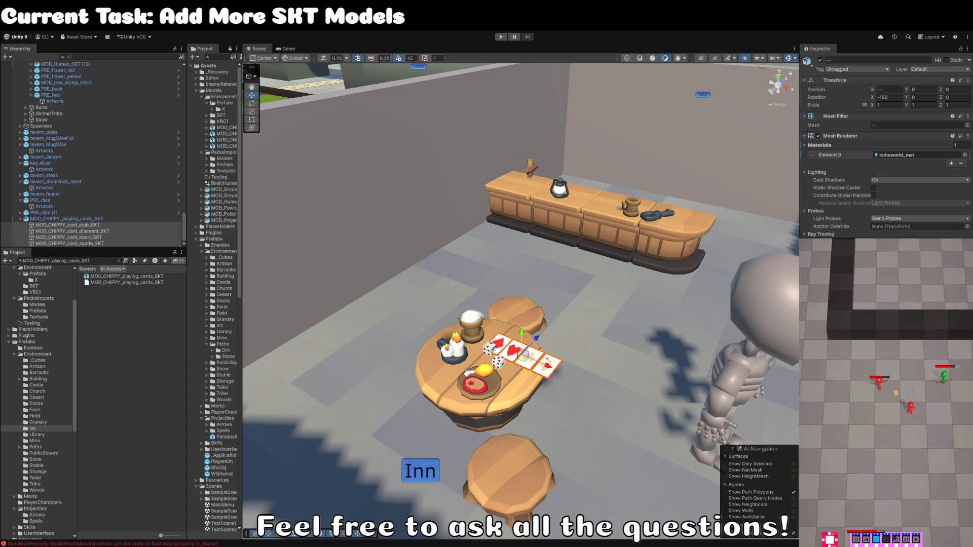
scroll(535, 330, "up", 5)
scroll(535, 329, "down", 3)
scroll(537, 352, "up", 3)
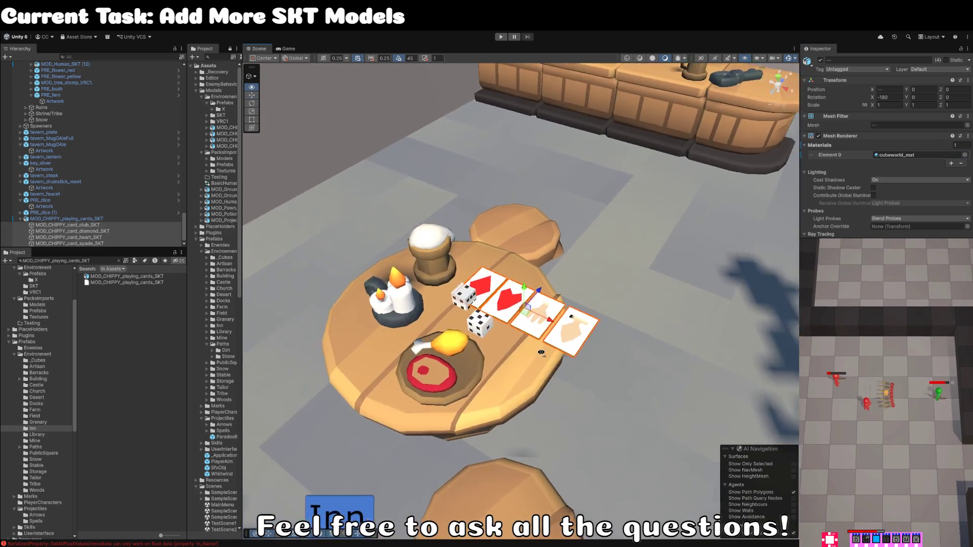
scroll(537, 352, "up", 5)
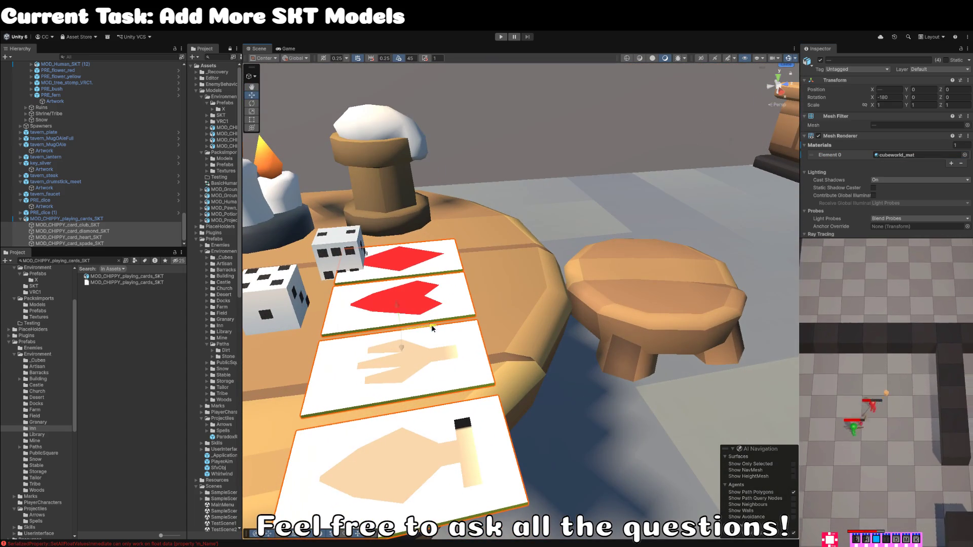
scroll(434, 329, "down", 5)
scroll(664, 347, "up", 3)
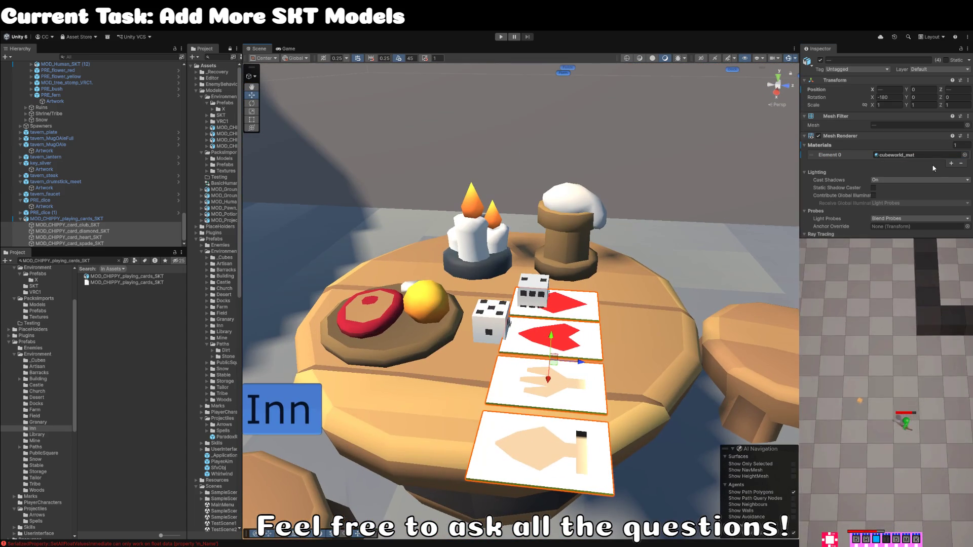
left_click(897, 154)
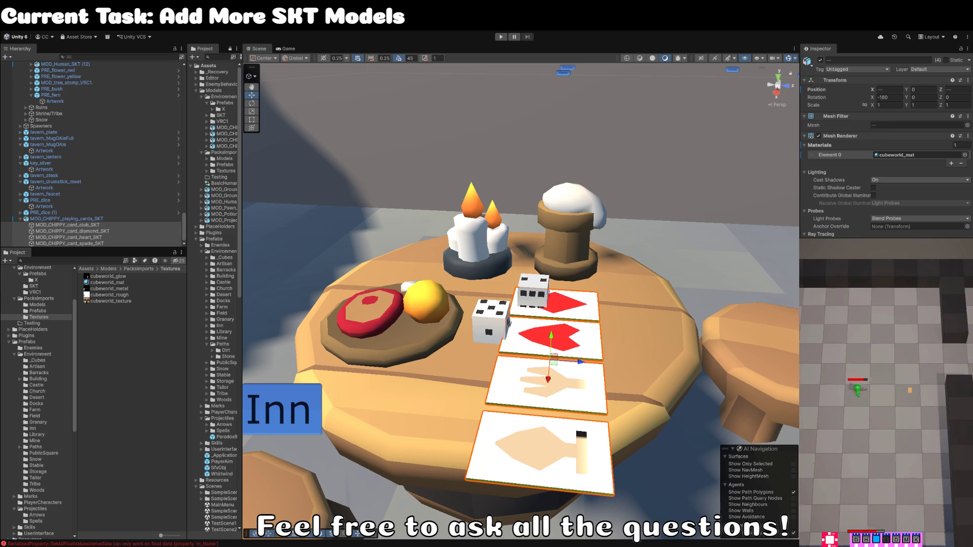
scroll(532, 354, "down", 3)
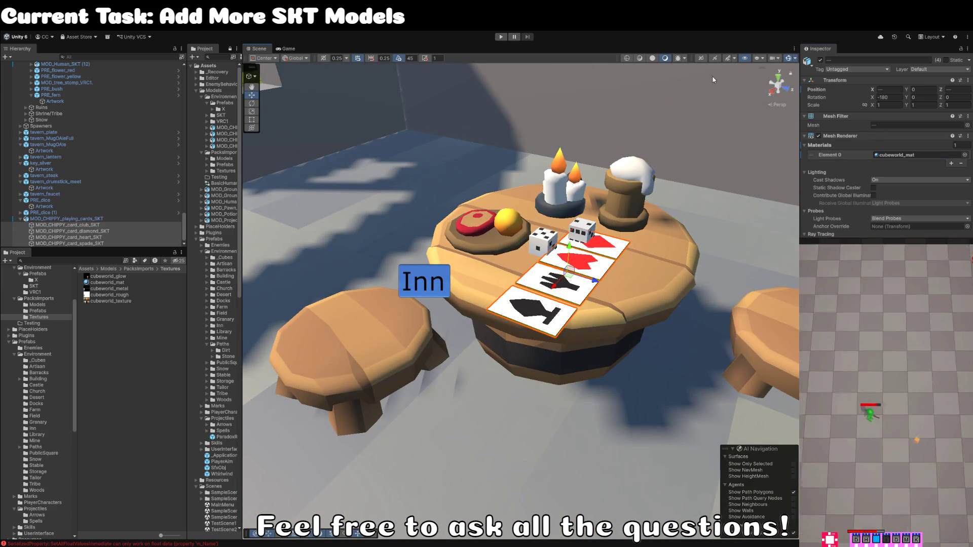
Step: Rename all four selected card meshes to Artwork
left_click(861, 60)
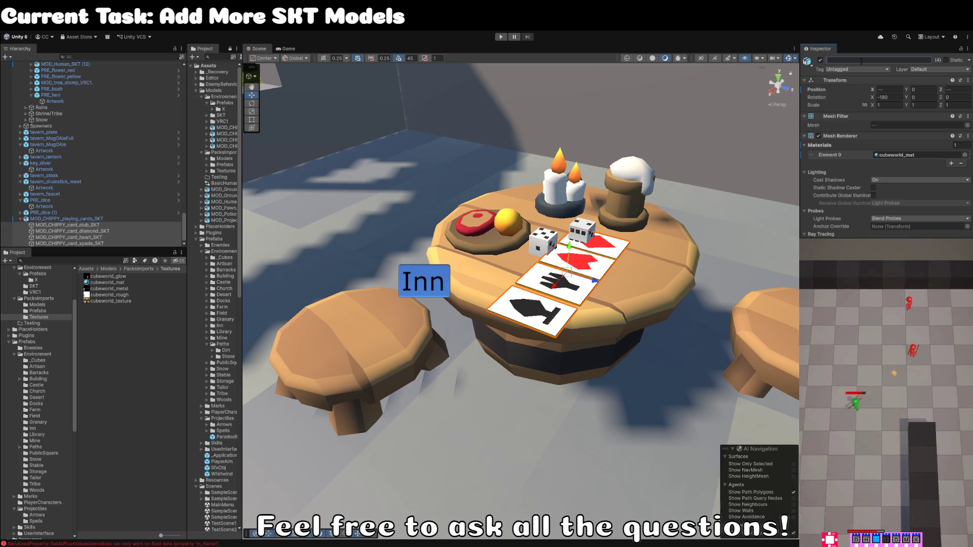
type("Artwork")
key("Return")
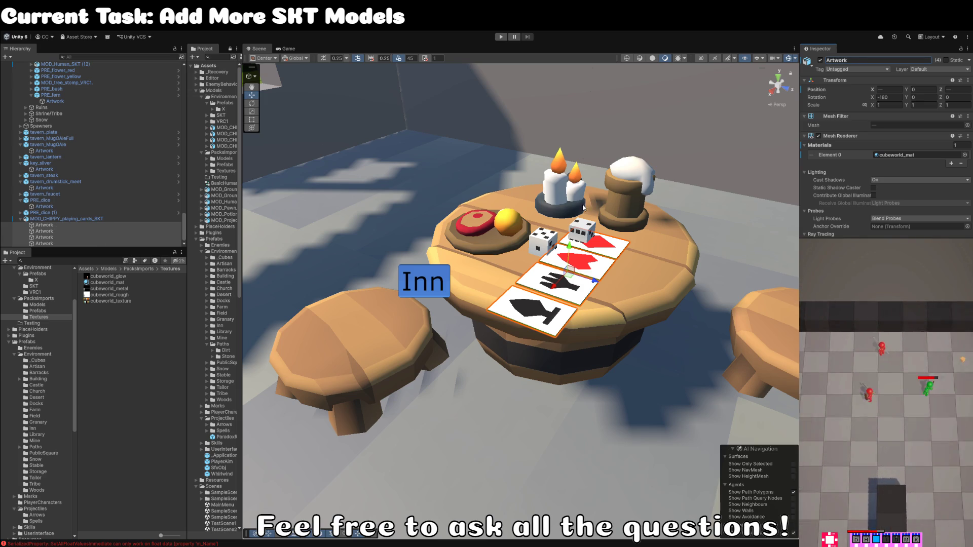
Step: Wrap the club card's Artwork in a new parent named PRE_playing_card_club
left_click(98, 219)
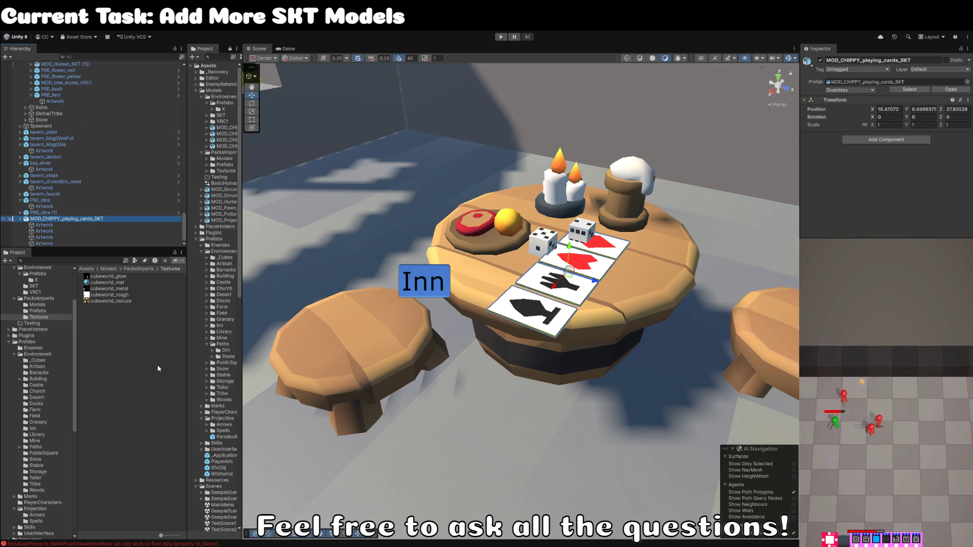
key("Down")
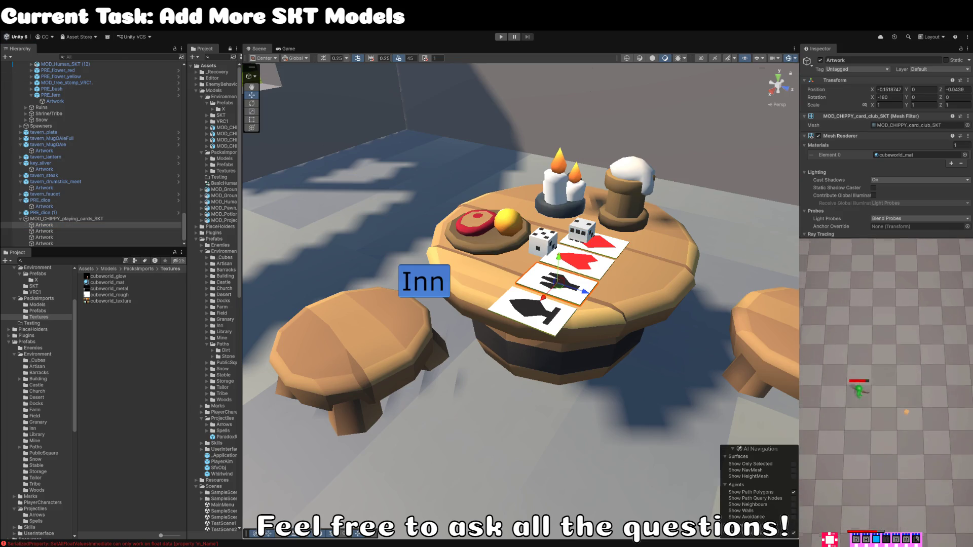
key("ctrl+shift+g")
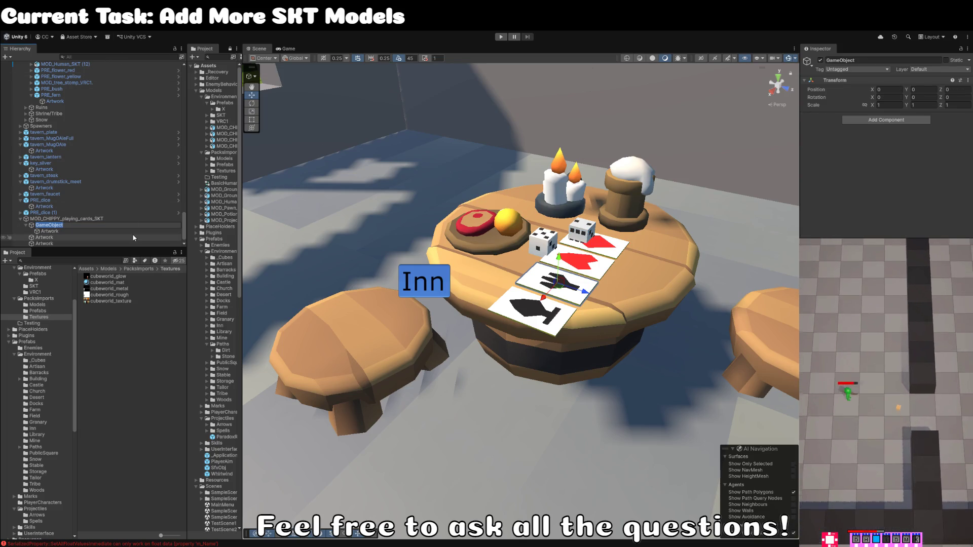
type("Playing")
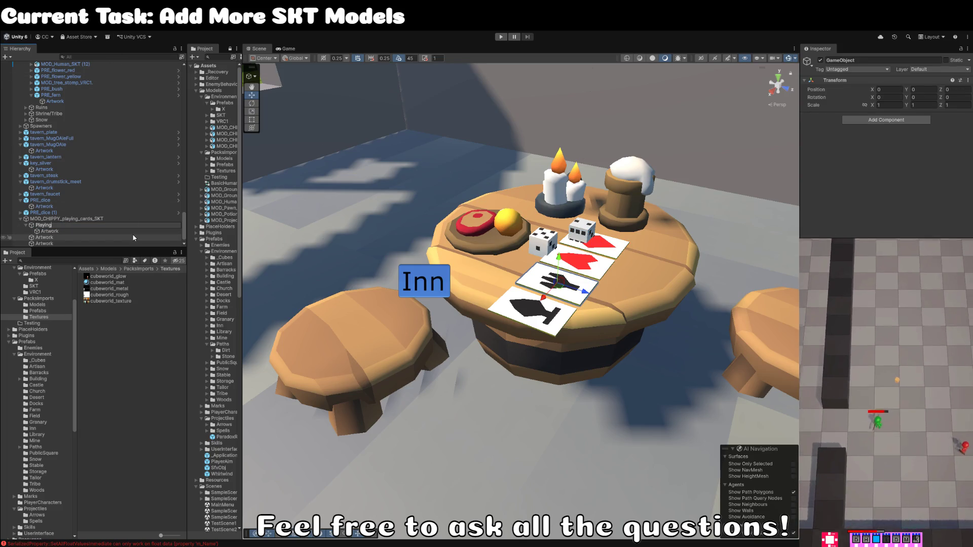
key("BackSpace")
key("BackSpace")
key("BackSpace")
type("PRE_play")
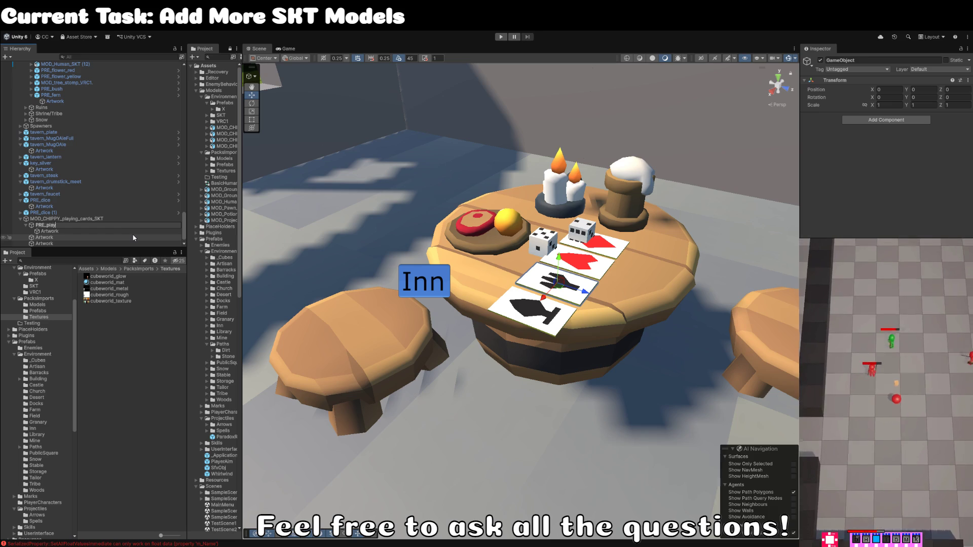
type("ingCard")
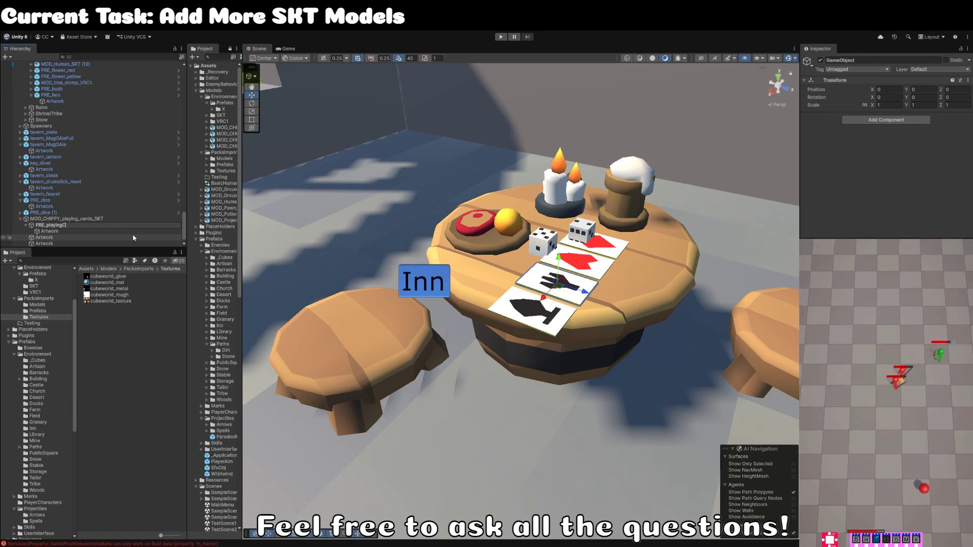
key("BackSpace")
key("BackSpace")
type("_card_spa")
key("Return")
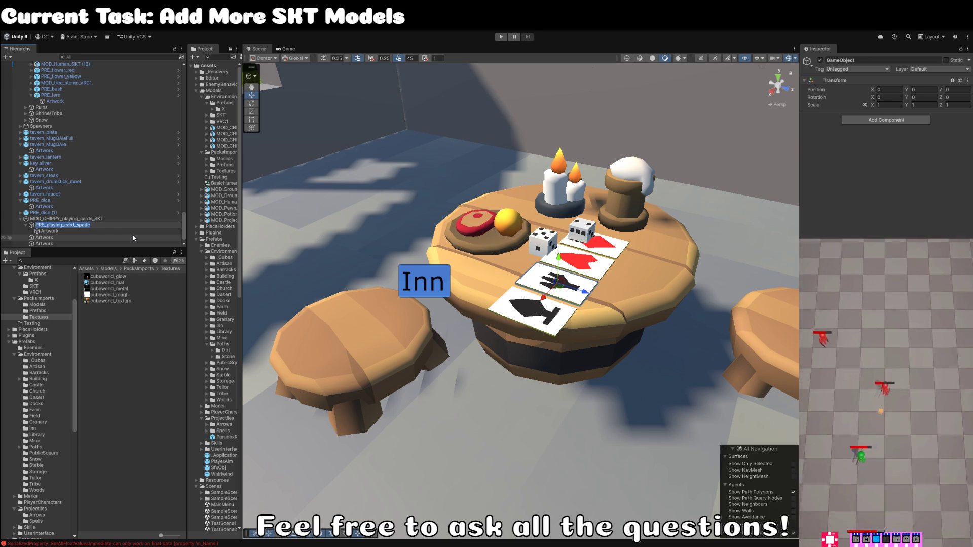
key("Right")
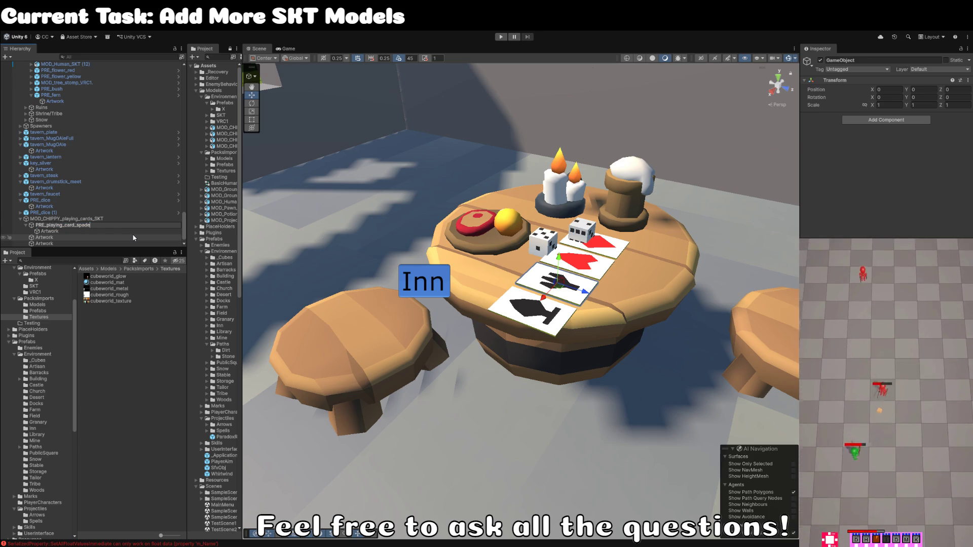
type("club")
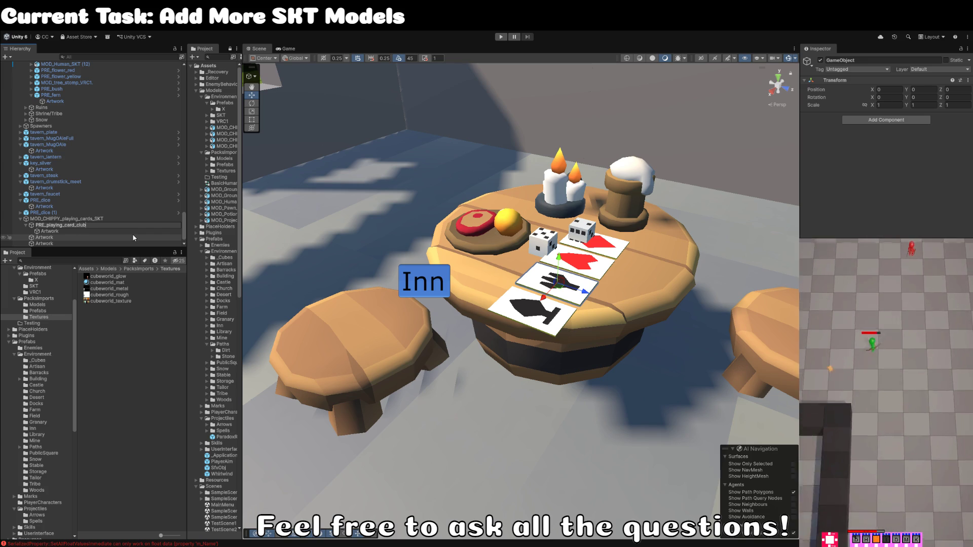
key("Return")
Step: Give the diamond and heart Artwork parents named PRE_playing_card_diamond and PRE_playing_card_heart
left_click(135, 238)
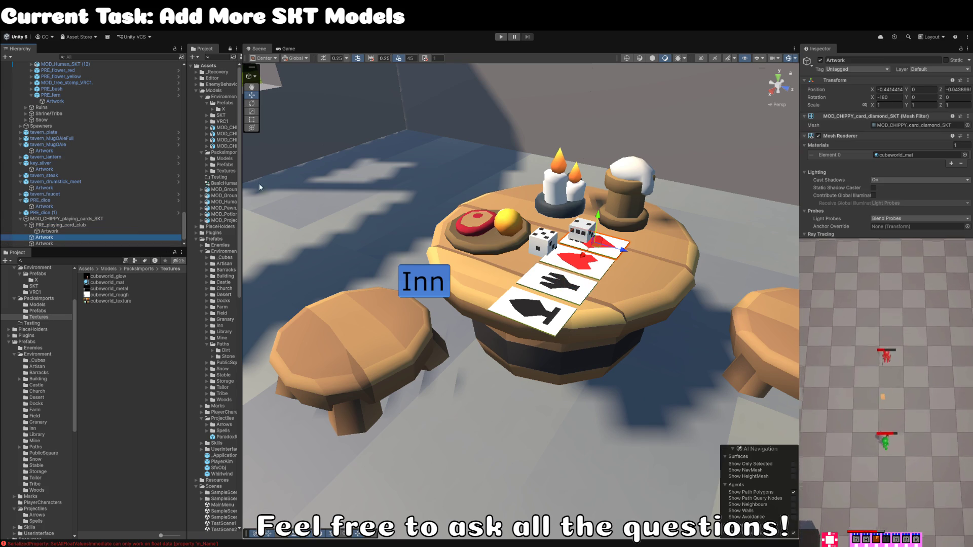
key("ctrl+shift+g")
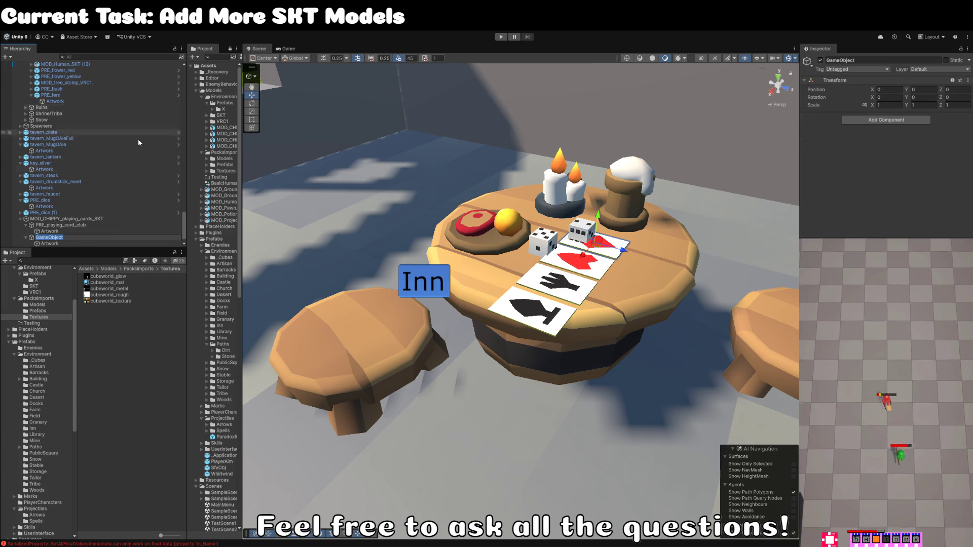
type("PRE_playing_card_")
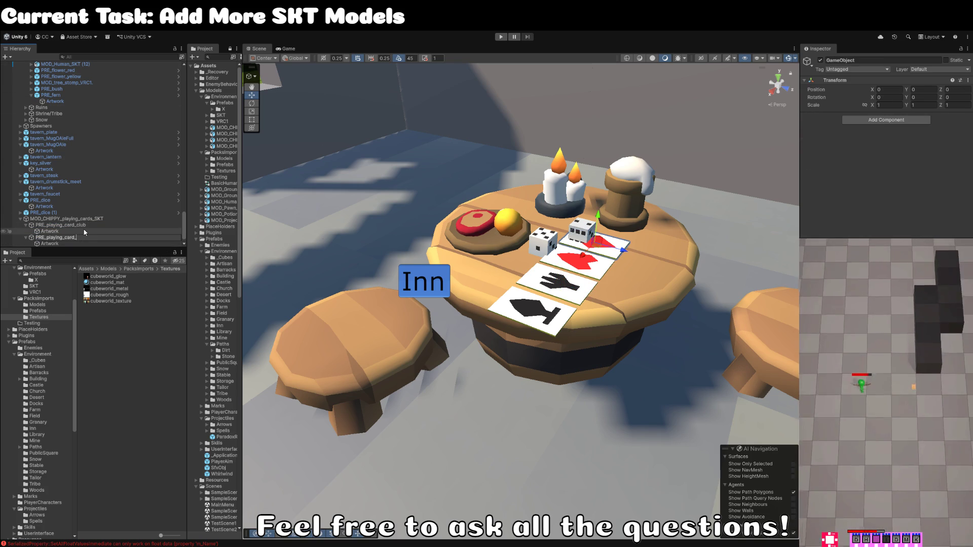
type("spmond")
key("Return")
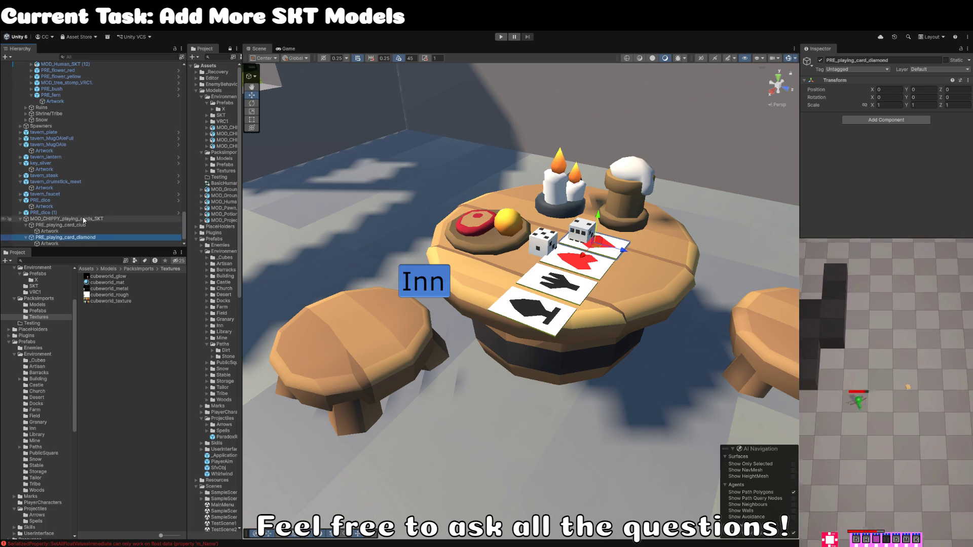
scroll(77, 236, "down", 1)
left_click(77, 237)
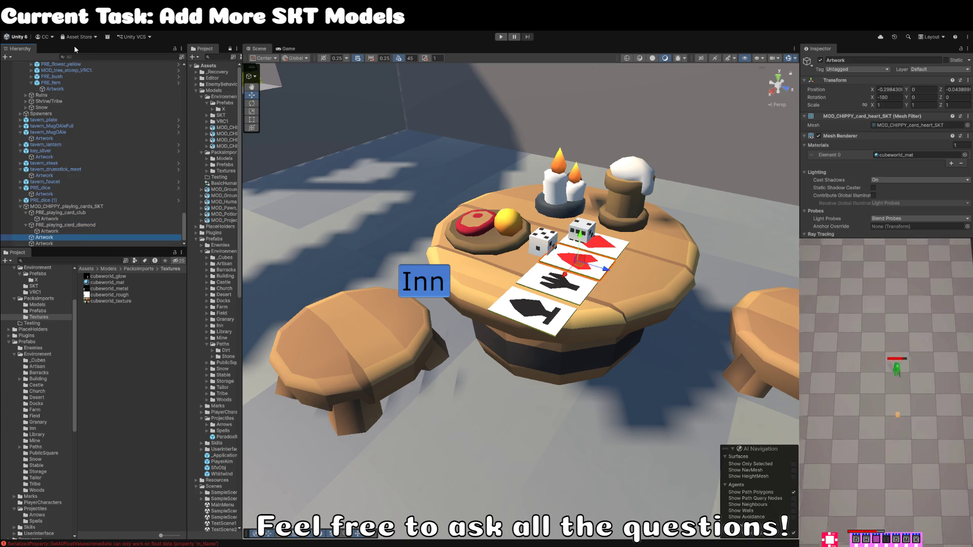
key("ctrl+shift+g")
type("PRE_playing_card_spa")
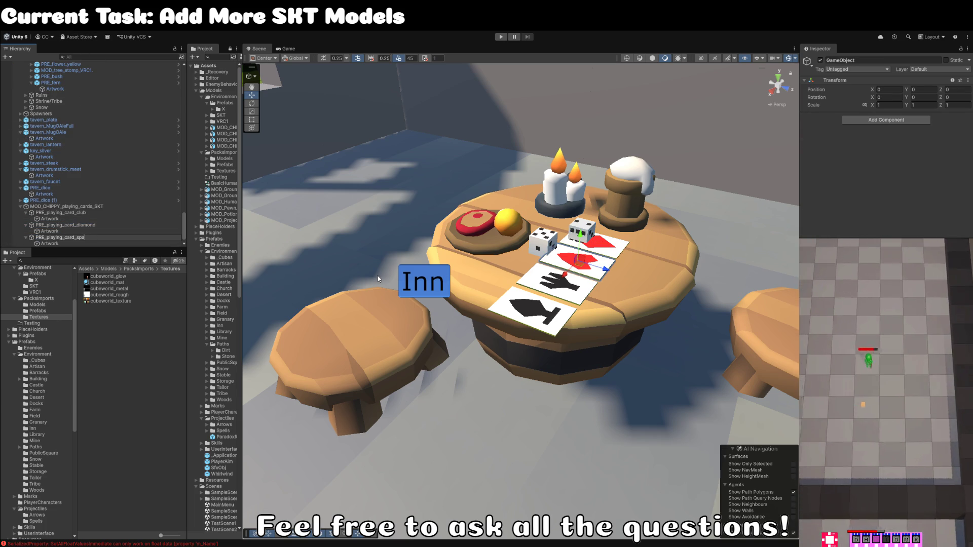
type("t")
key("Return")
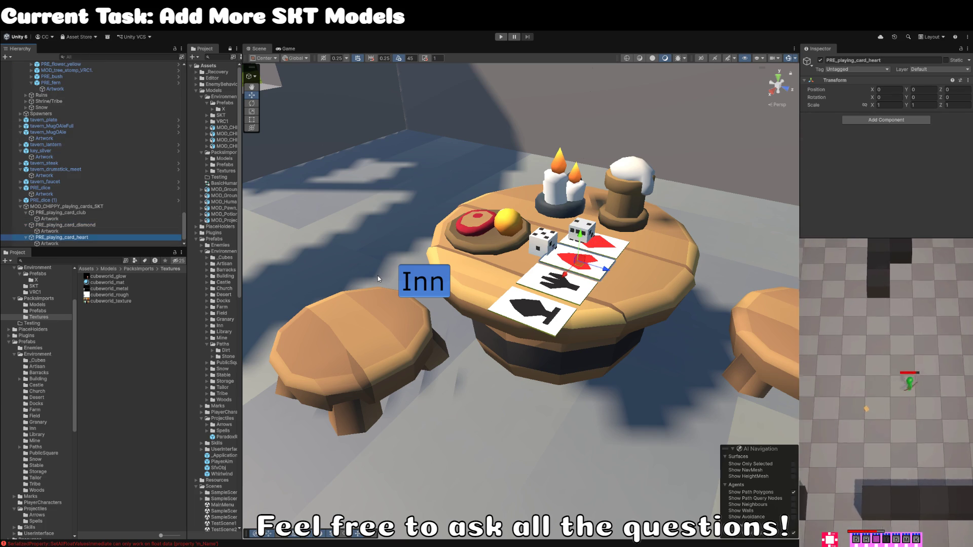
Step: Wrap the spade card's Artwork in a parent named PRE_playing_card_spade
scroll(53, 238, "down", 1)
left_click(51, 243)
key("F2")
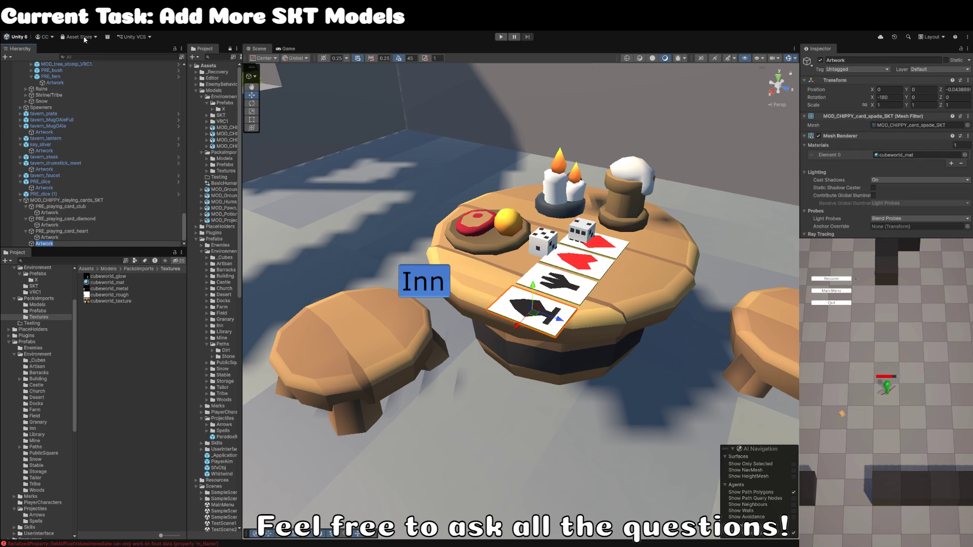
key("ctrl+shift+g")
type("PRE_playing_card_spade")
key("BackSpace")
key("BackSpace")
key("BackSpace")
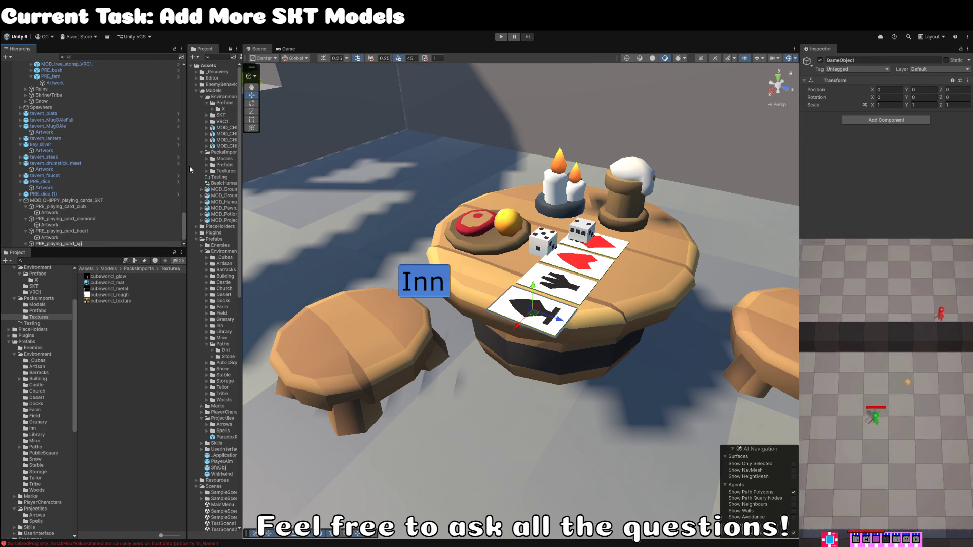
type("spade")
key("Return")
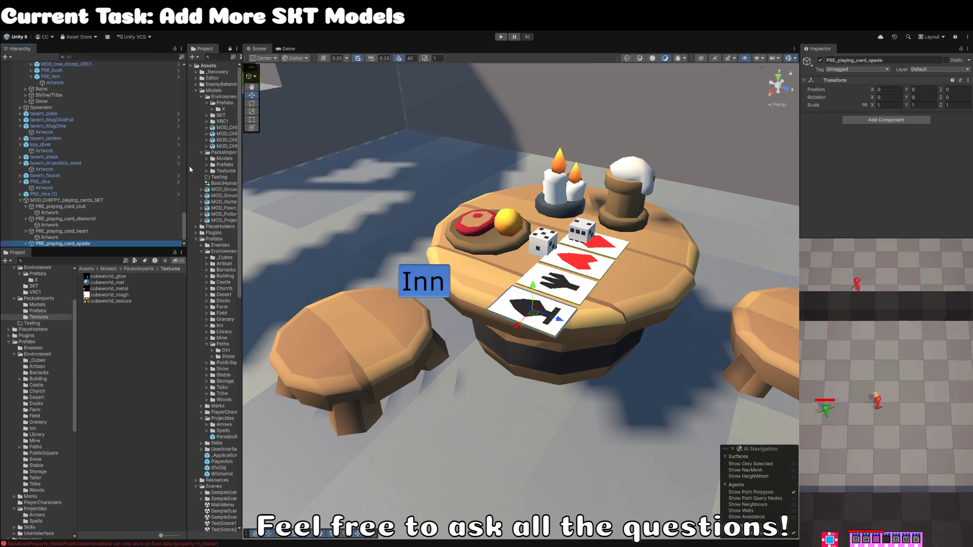
left_click(74, 194)
Step: Create a Cards folder in the Inn prefabs and save the spade and diamond cards as prefabs there
key("F2")
left_click(74, 237)
left_click(76, 225, "ctrl")
left_click(81, 212, "ctrl")
left_click(81, 200, "ctrl")
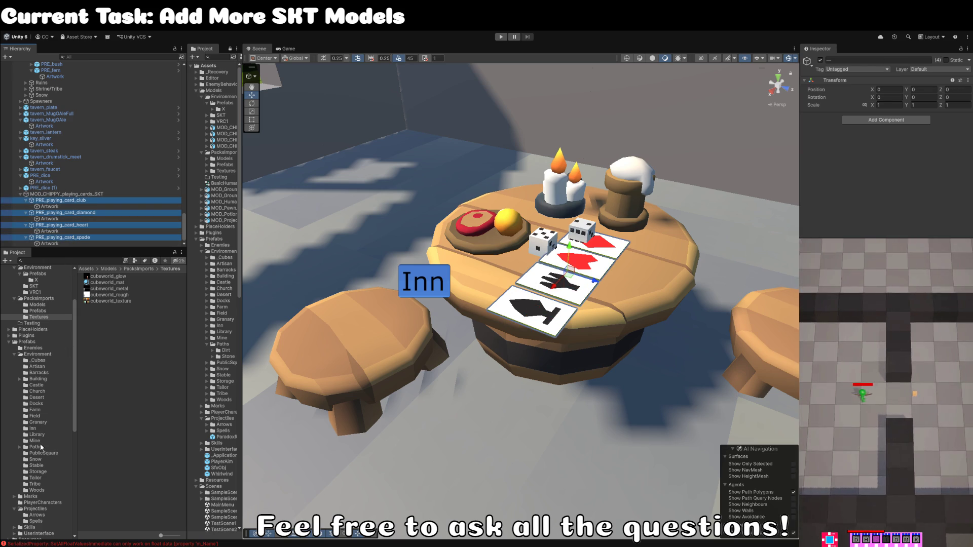
left_click(70, 238)
left_click(32, 428)
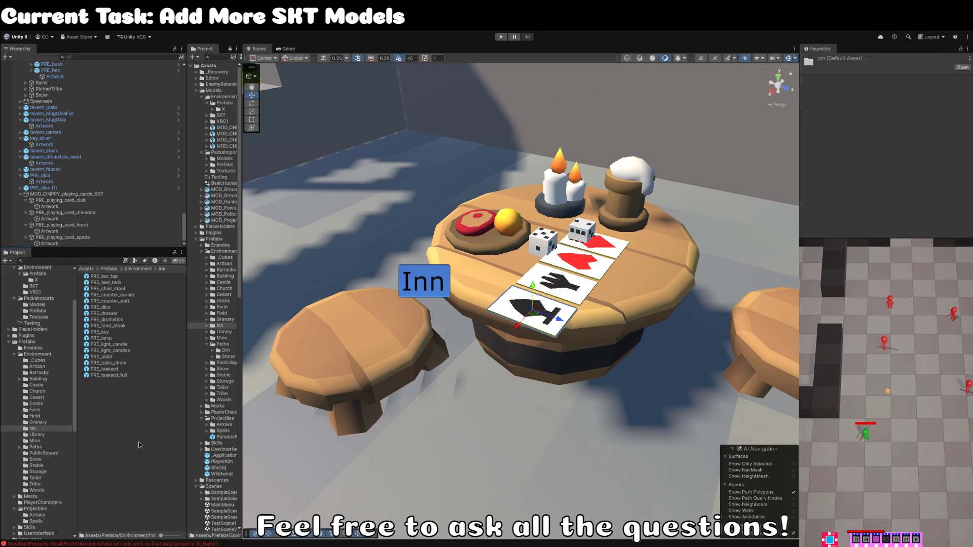
type("Cards")
key("Return")
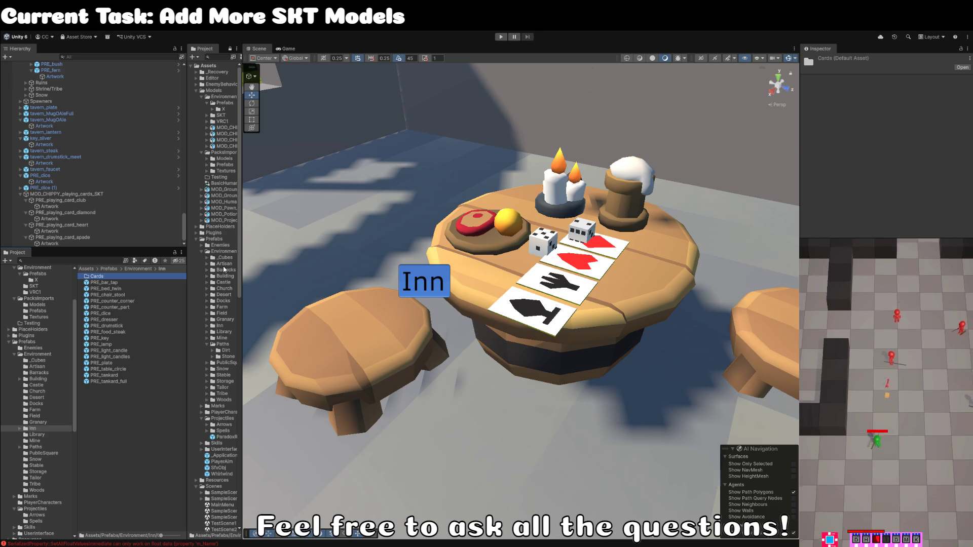
mouse_move(61, 237)
left_mouse_down()
mouse_move(87, 248)
mouse_move(104, 277)
mouse_move(63, 229)
mouse_move(104, 278)
left_mouse_up()
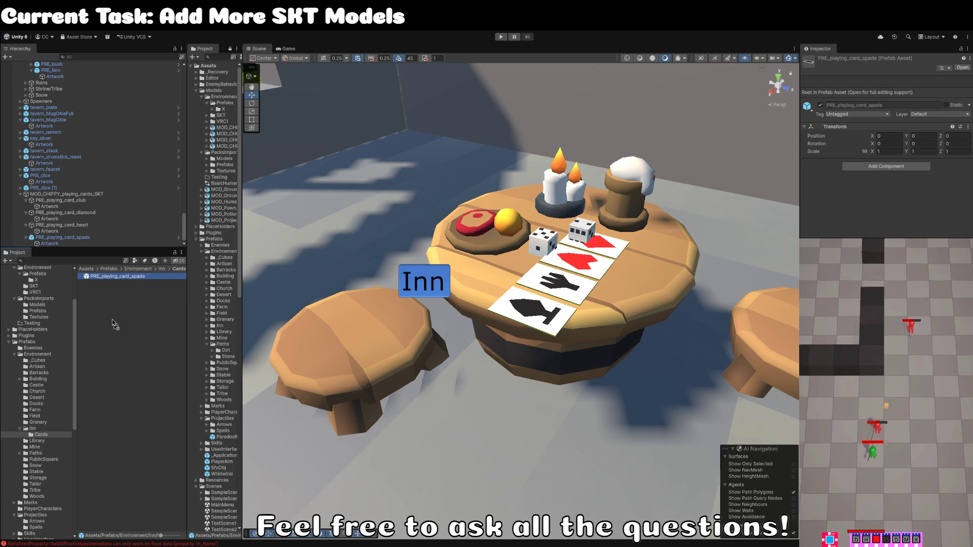
left_click_drag(72, 217, 104, 278)
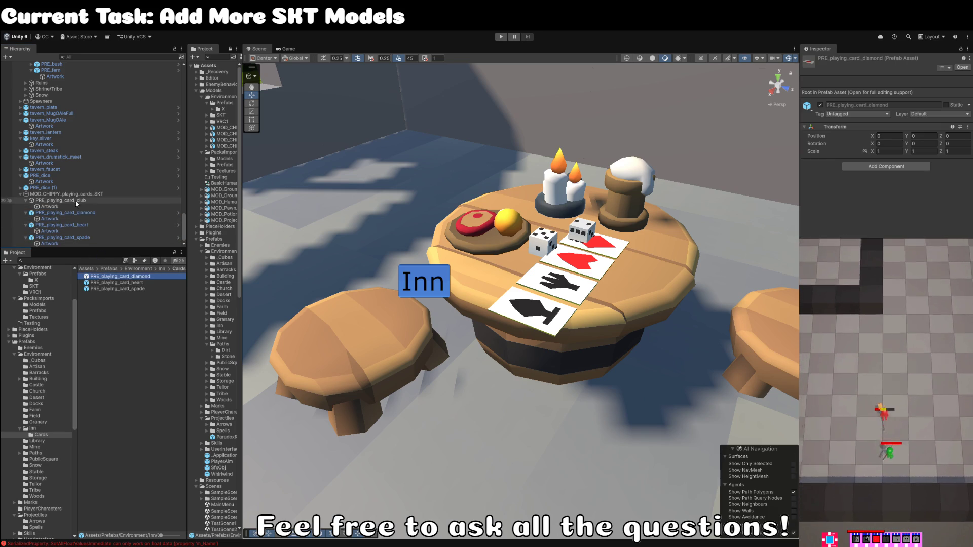
Step: Rotate the spade card on the table so it lies face-down
left_click(553, 314)
key("e")
mouse_move(541, 311)
left_mouse_down()
mouse_move(644, 196)
mouse_move(514, 299)
mouse_move(316, 296)
left_mouse_up()
key("w")
Step: Angle the club card and slide the diamond card out from under the die
left_click(514, 299)
key("e")
mouse_move(527, 284)
left_mouse_down()
mouse_move(497, 304)
mouse_move(458, 298)
mouse_move(460, 284)
left_mouse_up()
key("w")
left_click(649, 251)
mouse_move(646, 243)
left_mouse_down()
mouse_move(665, 334)
mouse_move(657, 314)
mouse_move(752, 281)
left_mouse_up()
Step: Turn the heart card slightly and lay it over a face-down card
key("e")
left_click(580, 269)
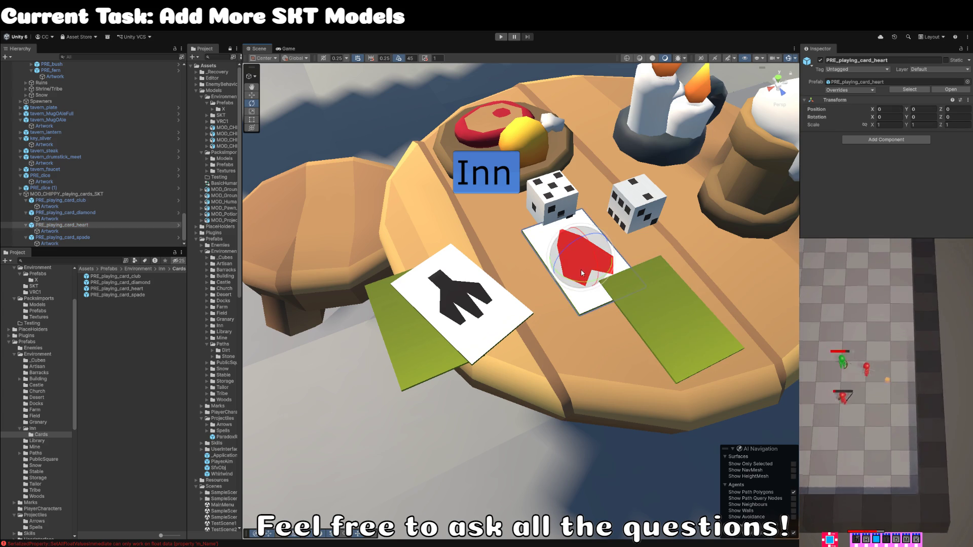
mouse_move(580, 268)
left_mouse_down()
mouse_move(524, 288)
mouse_move(502, 314)
left_mouse_up()
key("w")
mouse_move(578, 263)
left_mouse_down()
mouse_move(701, 331)
mouse_move(696, 285)
left_mouse_up()
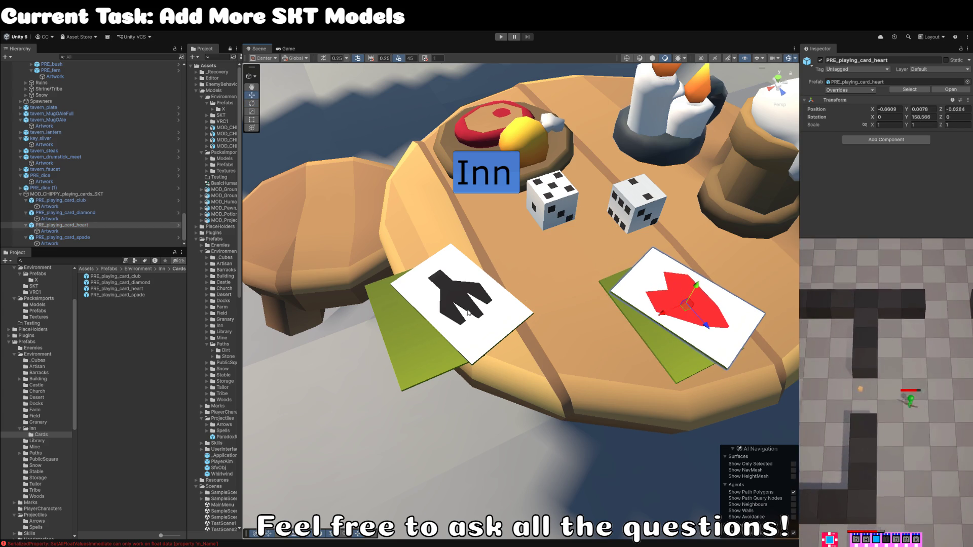
Step: Move the club and spade cards together up beside the dice
left_click(454, 319)
left_click(456, 324, "shift")
mouse_move(455, 322)
left_mouse_down()
mouse_move(489, 271)
mouse_move(474, 254)
left_mouse_up()
scroll(474, 253, "down", 10)
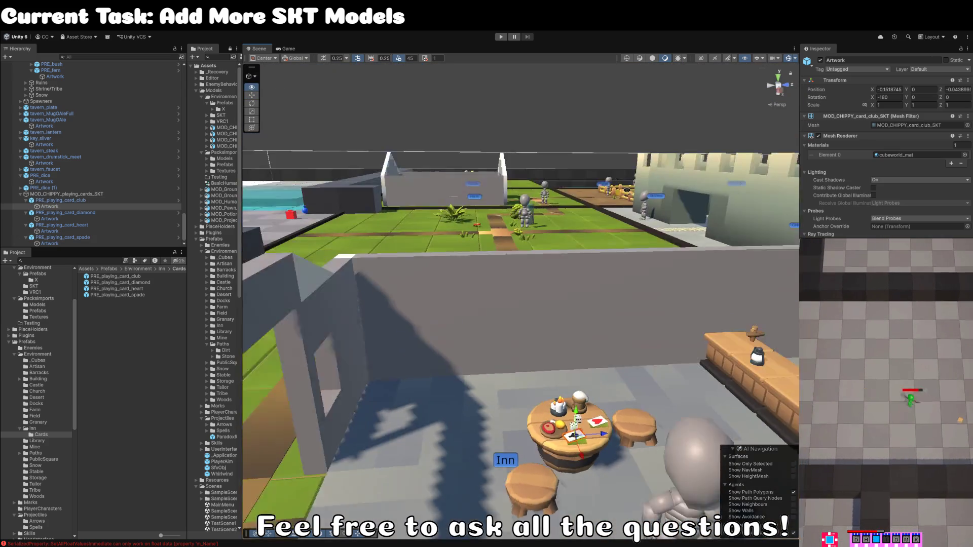
scroll(567, 178, "up", 10)
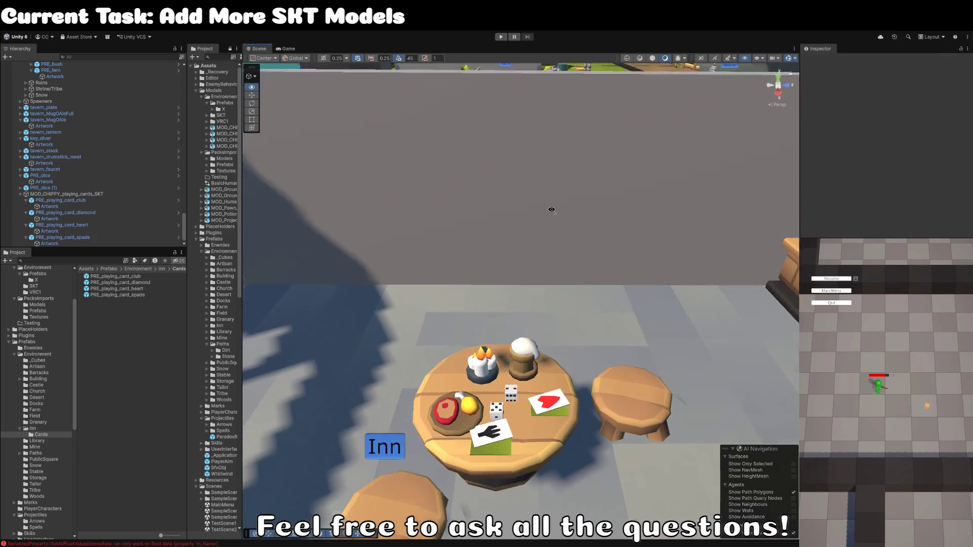
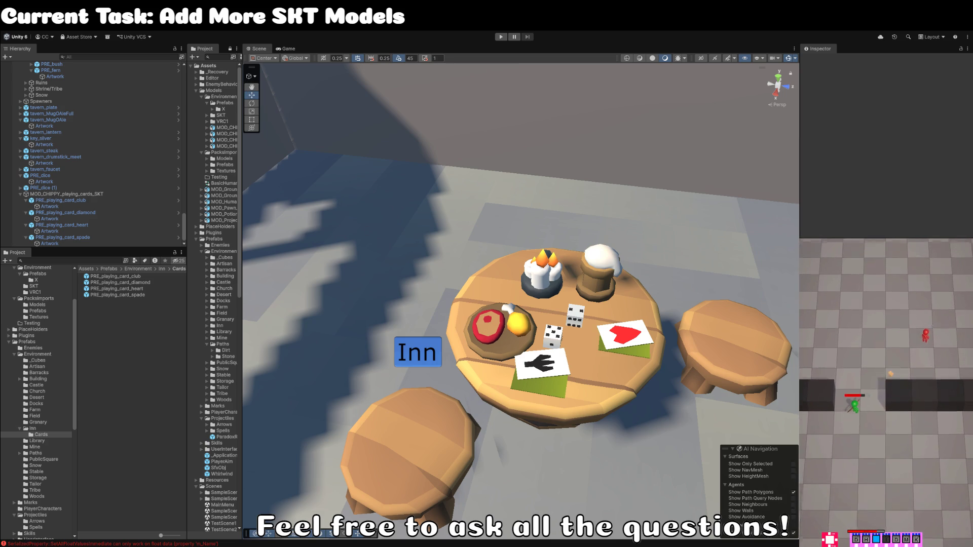
Step: Select the die's Artwork child and locate its MOD_CHIPPY_dice_SKT mesh in the Project window
left_click_drag(542, 355, 507, 363)
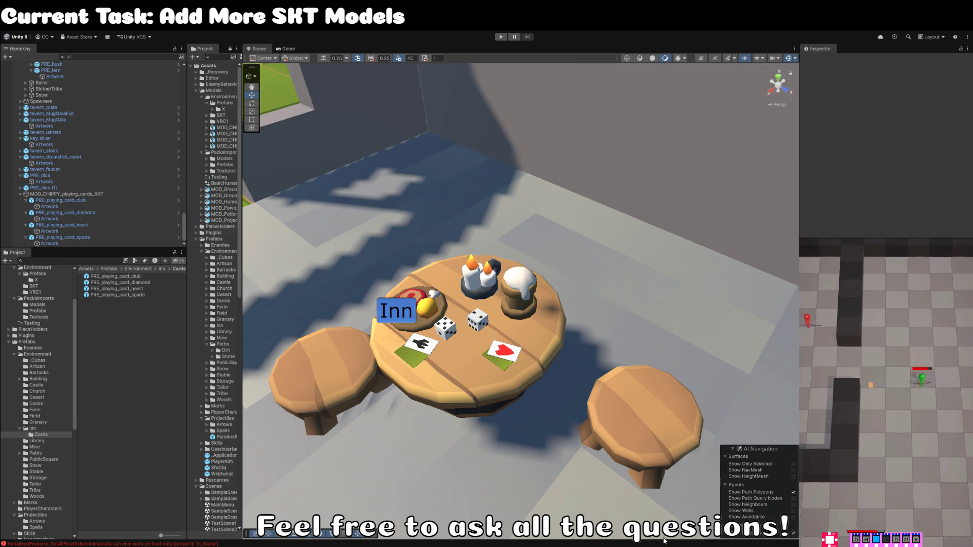
mouse_move(488, 317)
left_mouse_down()
mouse_move(504, 342)
mouse_move(518, 300)
mouse_move(518, 335)
mouse_move(521, 254)
mouse_move(522, 304)
mouse_move(540, 276)
left_mouse_up()
left_click(540, 277)
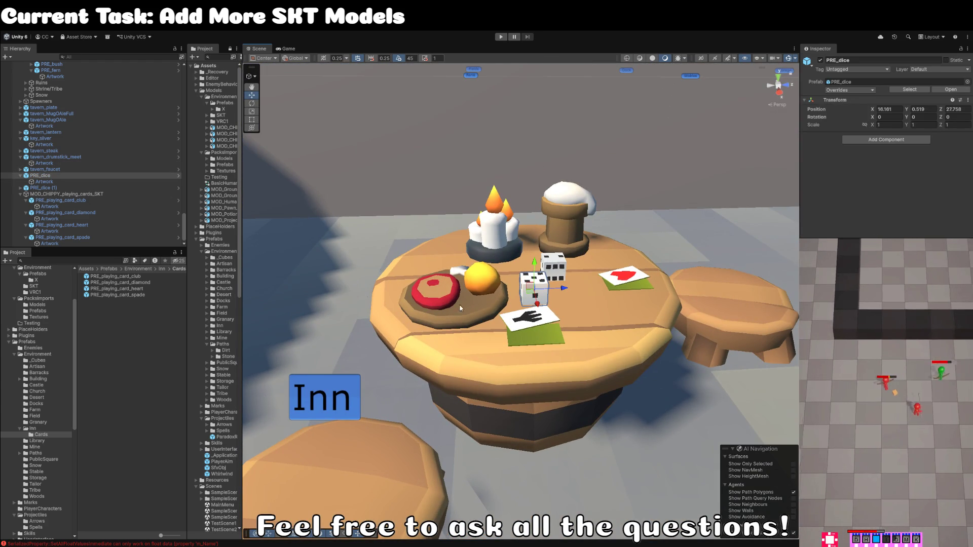
scroll(525, 303, "down", 1)
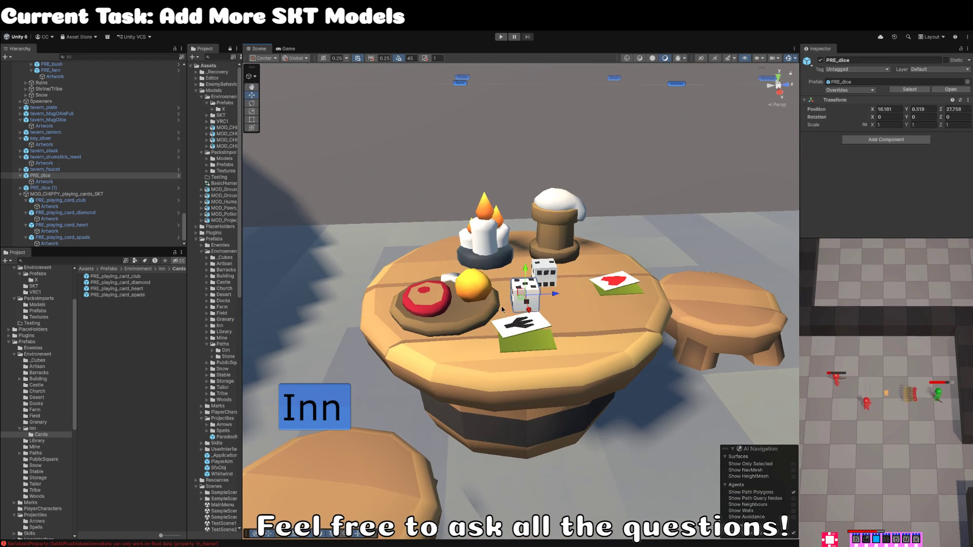
scroll(525, 303, "up", 2)
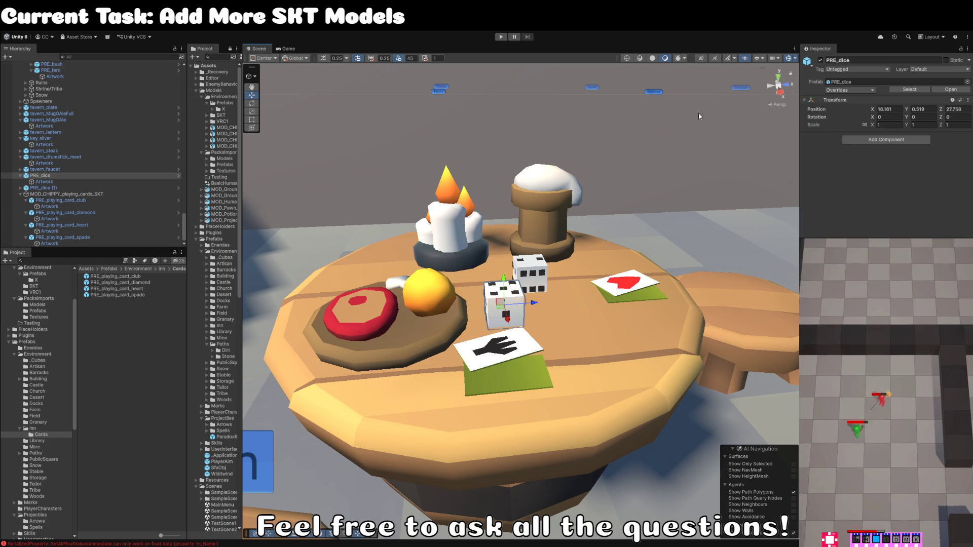
left_click(44, 182)
left_click(906, 126)
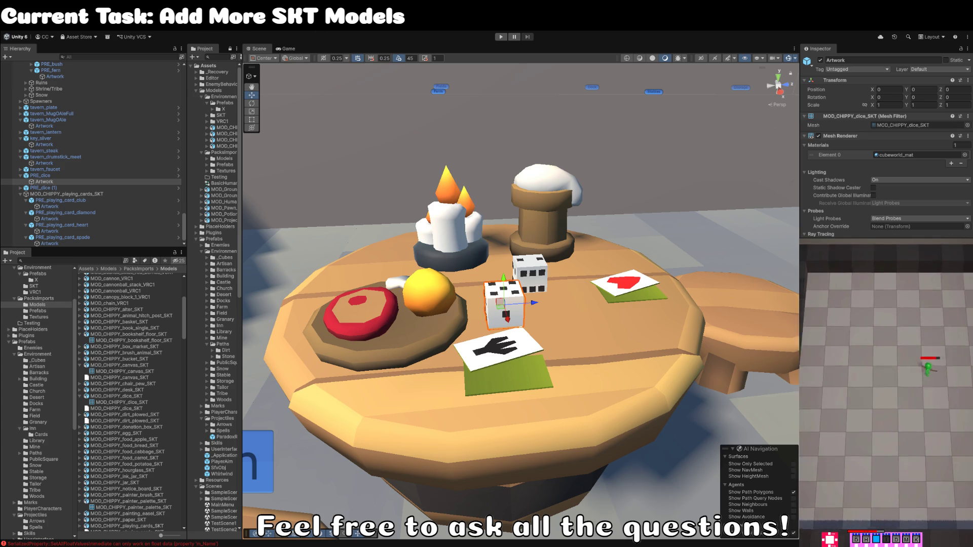
Step: Select both dice and lower them onto the tabletop
scroll(511, 391, "down", 5)
mouse_move(511, 392)
left_mouse_down()
mouse_move(394, 326)
mouse_move(436, 300)
left_mouse_up()
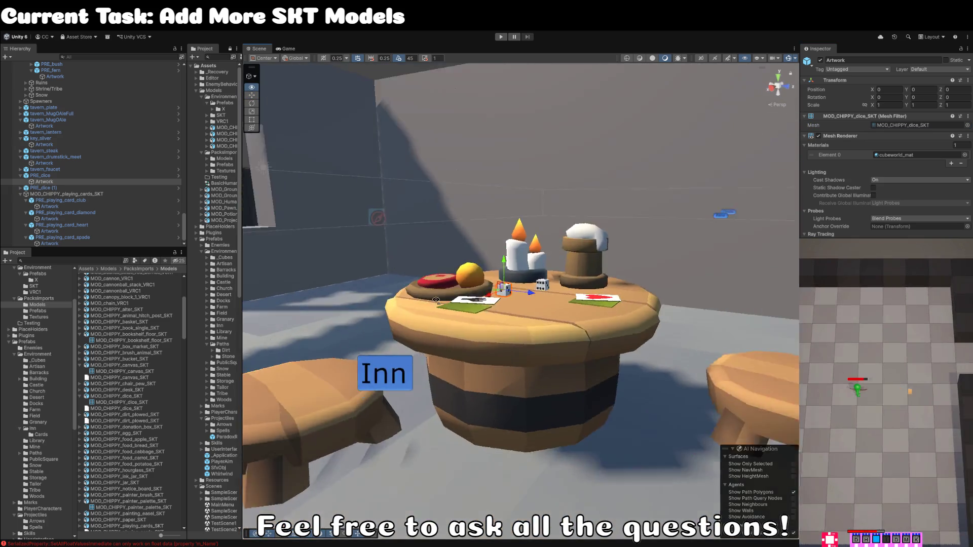
key("f")
scroll(538, 277, "down", 2)
scroll(538, 277, "up", 2)
left_click(538, 277, "shift")
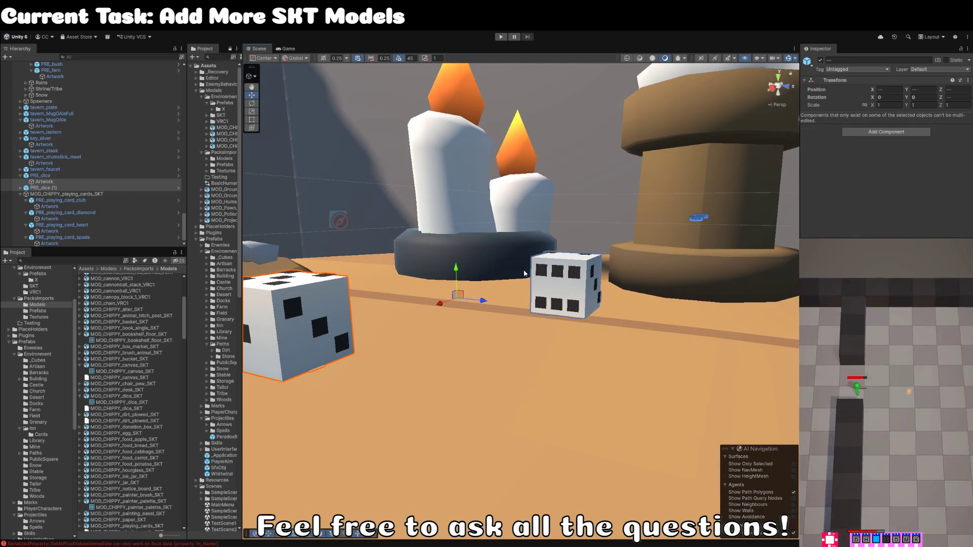
left_click_drag(456, 269, 458, 294)
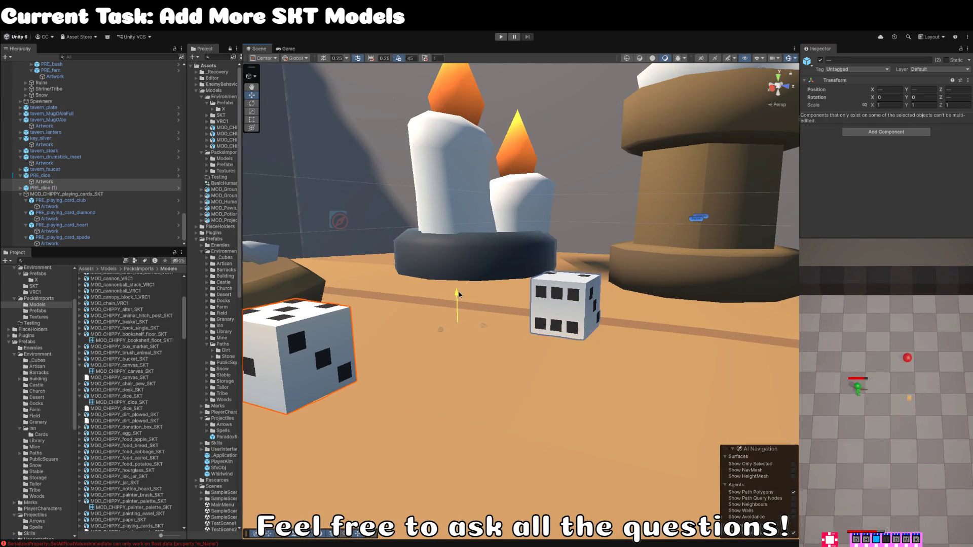
Step: Reselect PRE_dice's Artwork child and find its MOD_CHIPPY_dice_SKT mesh asset
scroll(459, 325, "down", 5)
left_click_drag(463, 363, 527, 349)
left_click(538, 354)
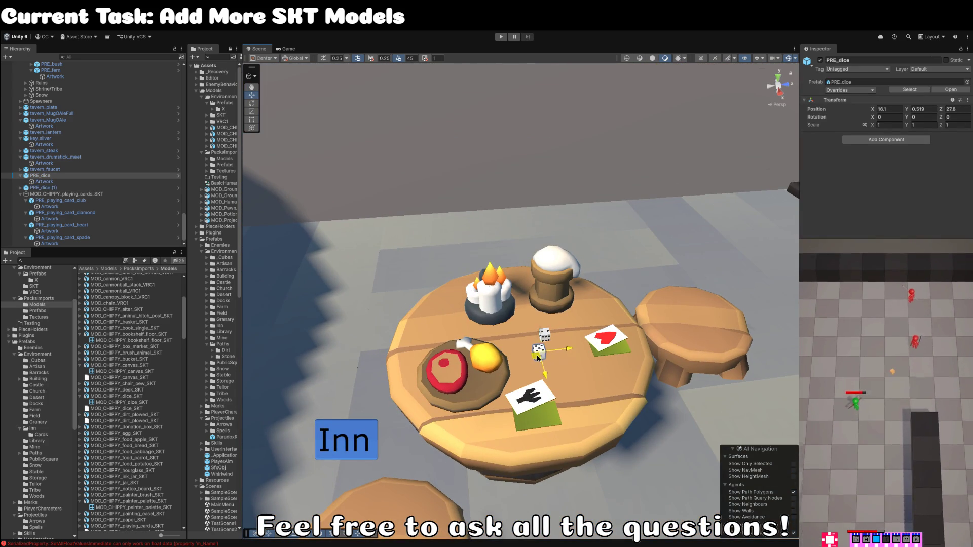
scroll(538, 356, "down", 5)
mouse_move(538, 356)
left_mouse_down()
mouse_move(523, 238)
mouse_move(630, 348)
mouse_move(695, 361)
mouse_move(687, 362)
left_mouse_up()
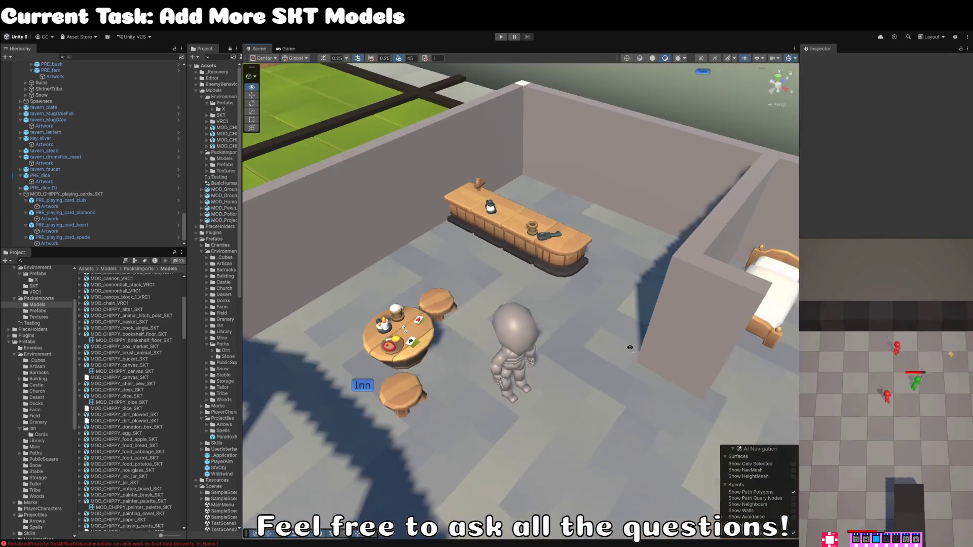
scroll(578, 357, "up", 3)
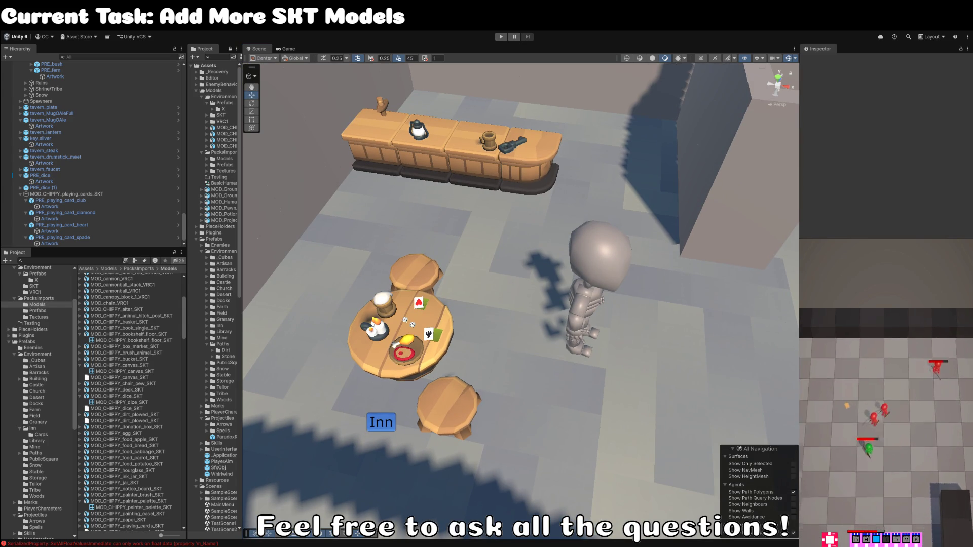
left_click_drag(362, 295, 406, 315)
scroll(406, 314, "up", 2)
left_click(463, 312)
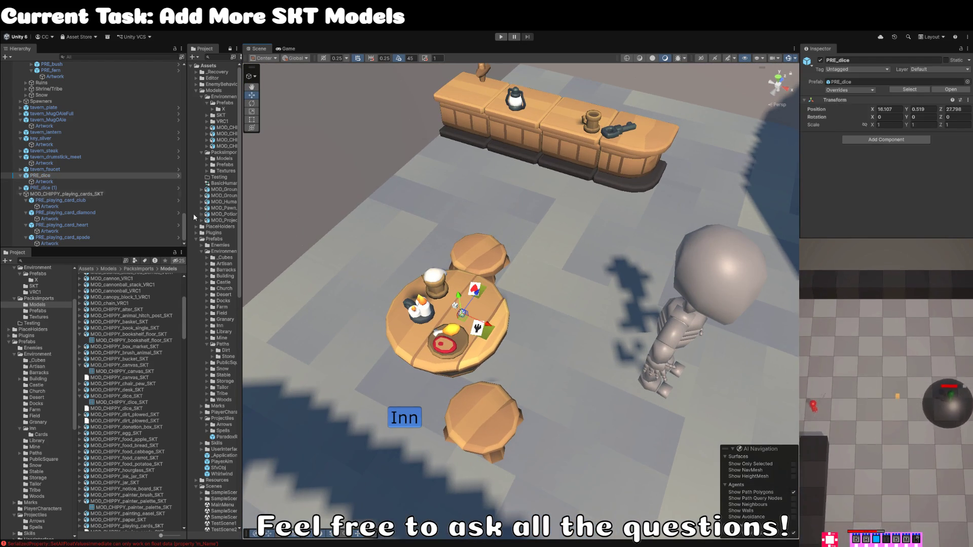
left_click(44, 181)
left_click(919, 127)
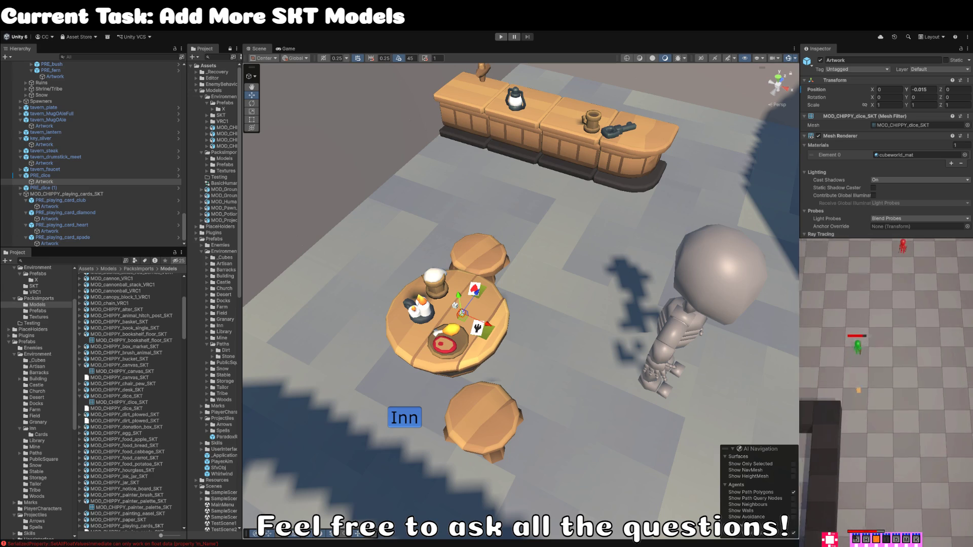
Step: Duplicate the spade card on the tavern table
mouse_move(548, 383)
left_mouse_down()
mouse_move(590, 250)
mouse_move(580, 294)
mouse_move(542, 357)
mouse_move(512, 310)
mouse_move(532, 281)
mouse_move(502, 307)
mouse_move(548, 320)
mouse_move(552, 440)
mouse_move(545, 398)
left_mouse_up()
left_click(537, 366)
scroll(537, 366, "up", 4)
key("ctrl+d")
Step: Rotate the duplicate card, scale its Y to about 9.95 and set it on the table
key("e")
key("f")
key("r")
key("w")
mouse_move(526, 292)
left_mouse_down()
mouse_move(524, 271)
mouse_move(526, 290)
mouse_move(628, 287)
left_mouse_up()
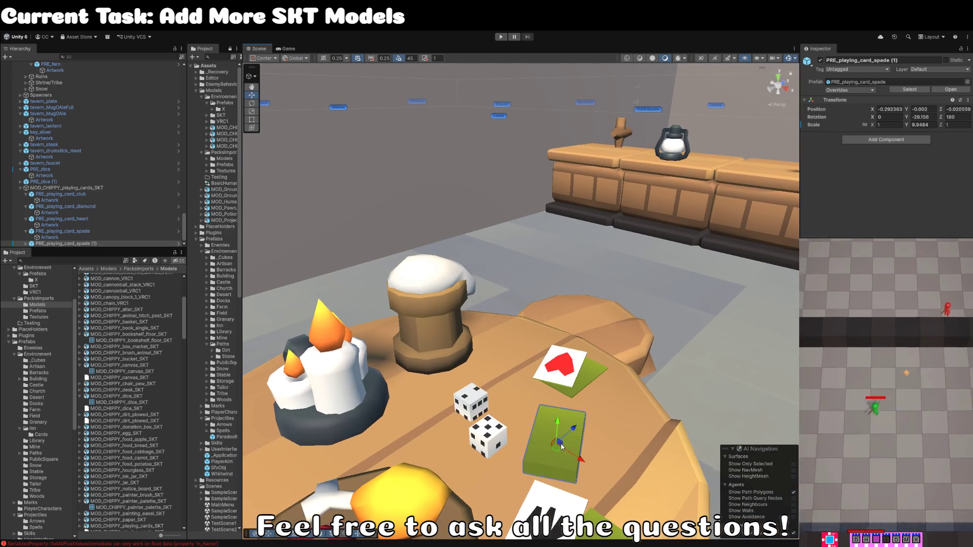
left_click_drag(561, 446, 591, 454)
key("e")
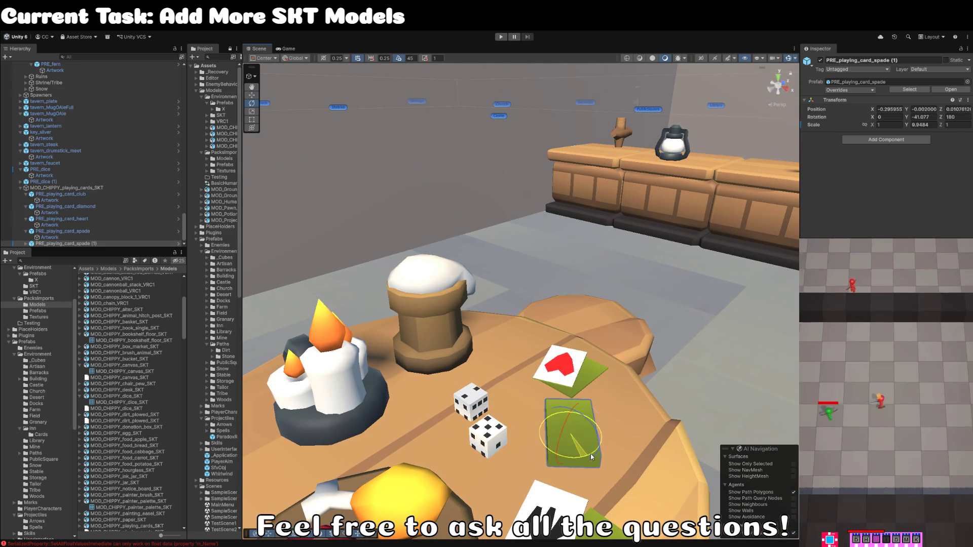
key("w")
left_click(110, 194)
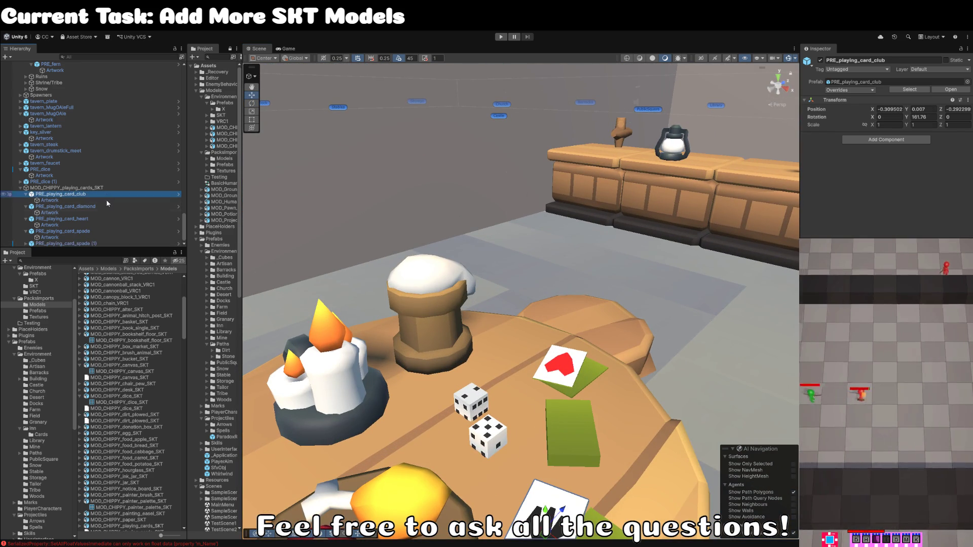
Step: Drag the five PRE_playing_card prefabs out of MOD_CHIPPY_playing_cards_SKT to the root above PRE_dice
left_click(102, 243, "shift")
key("Left")
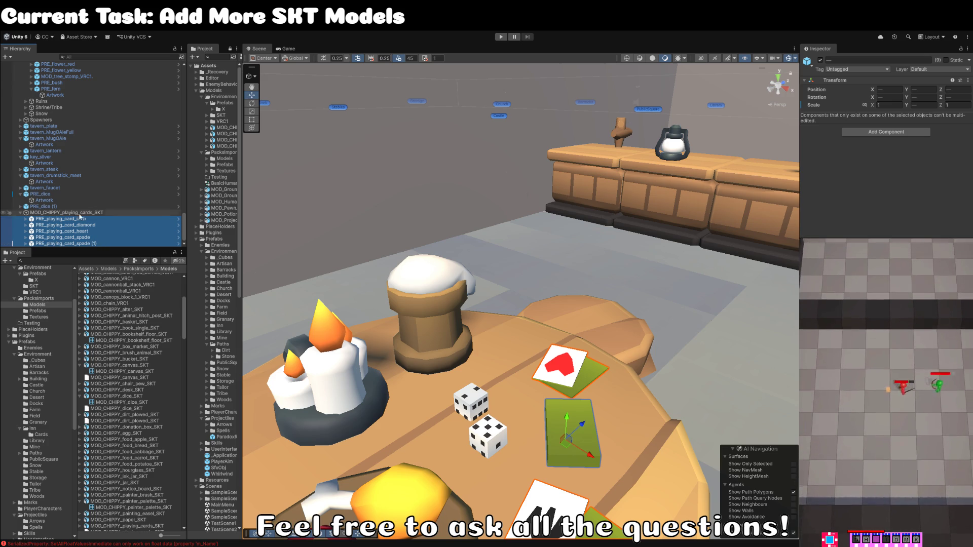
mouse_move(76, 223)
left_mouse_down()
mouse_move(71, 194)
mouse_move(560, 302)
mouse_move(533, 300)
left_mouse_up()
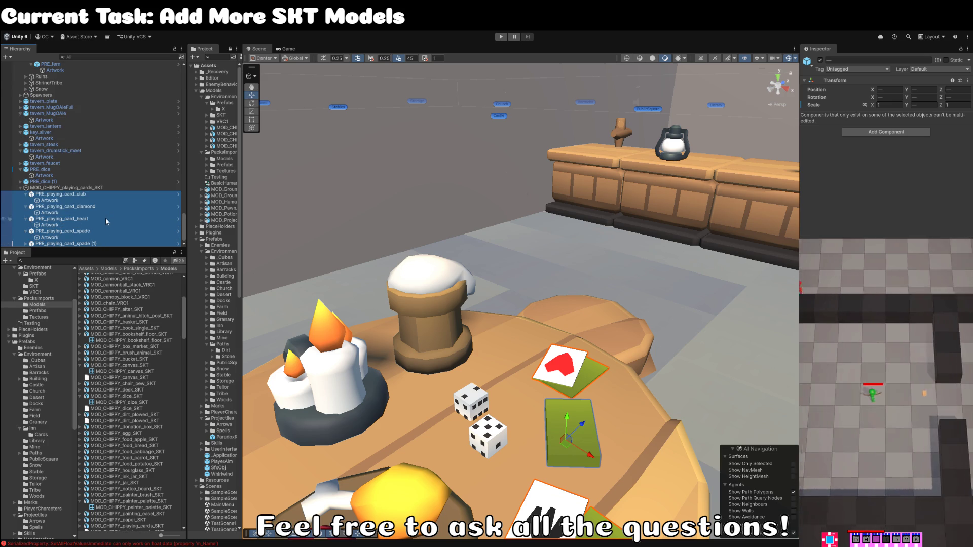
left_click(86, 188)
left_click(87, 196)
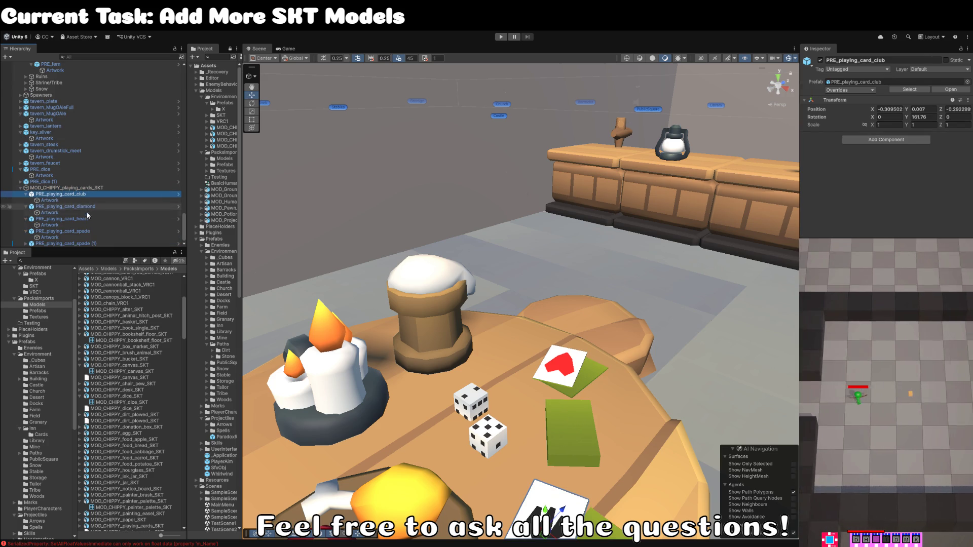
left_click(78, 245, "shift")
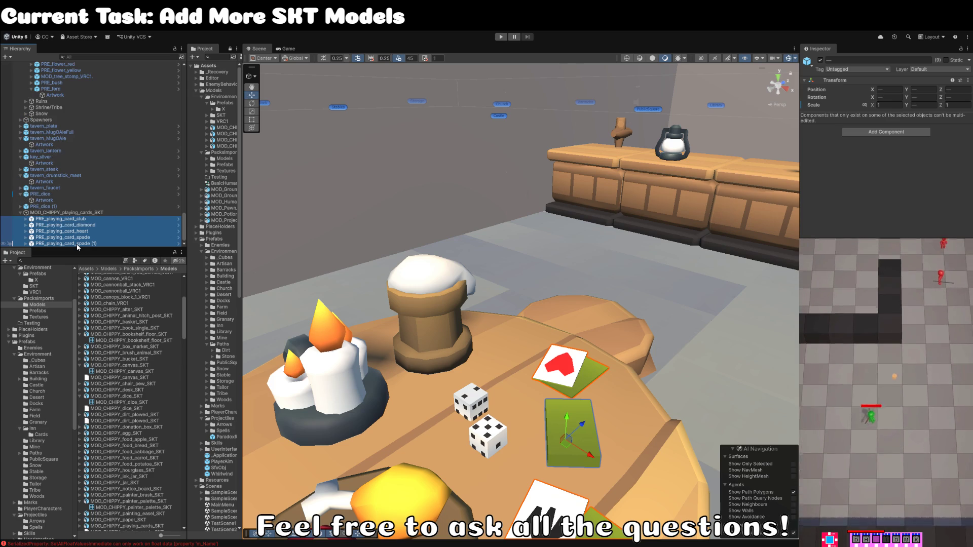
key("Left")
left_click(78, 220)
left_click(79, 243, "shift")
left_click_drag(79, 243, 70, 192)
left_click(72, 245)
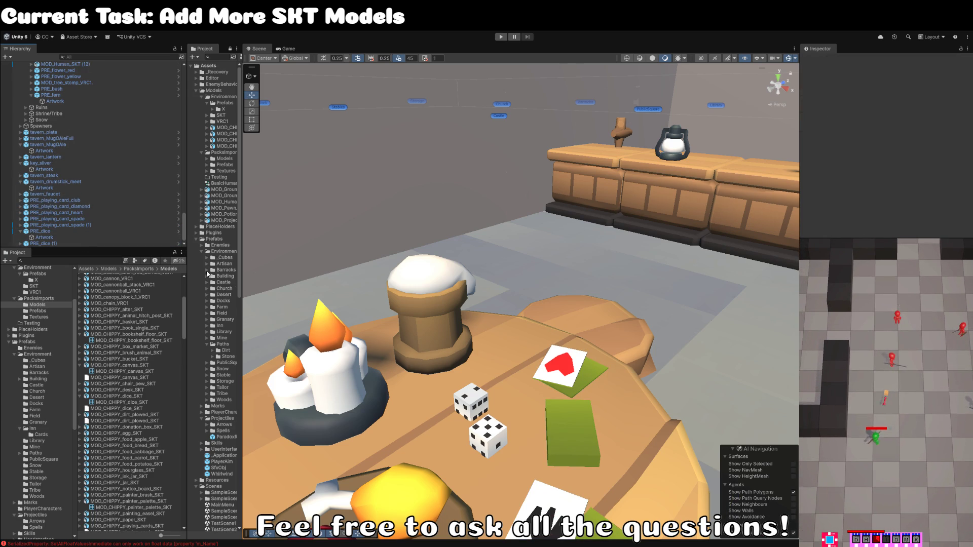
scroll(329, 264, "down", 5)
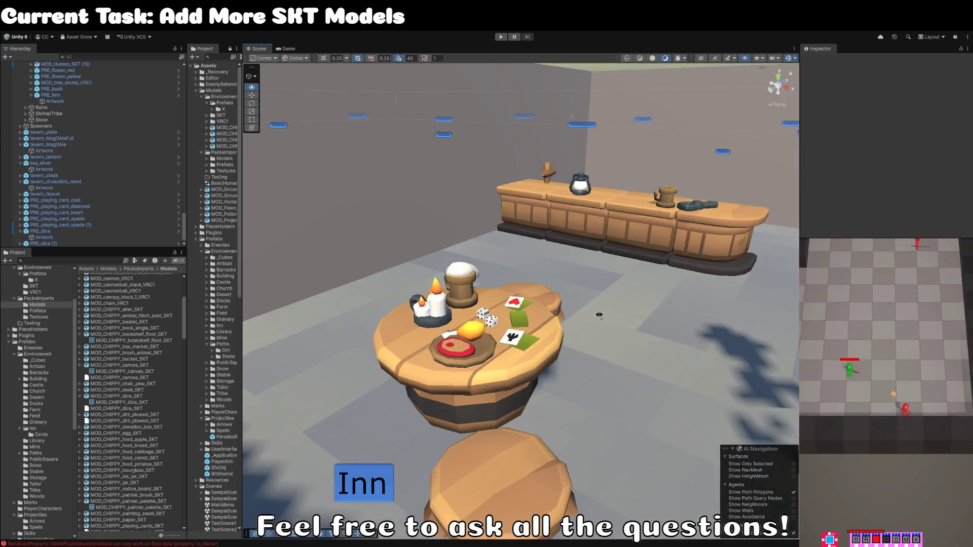
mouse_move(597, 321)
left_mouse_down()
mouse_move(602, 309)
mouse_move(543, 308)
mouse_move(538, 342)
left_mouse_up()
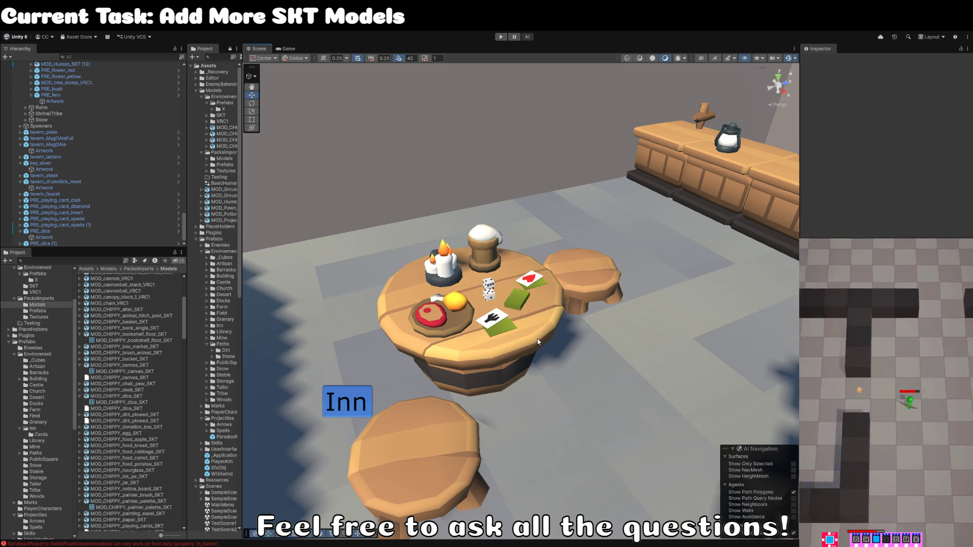
left_click(119, 385)
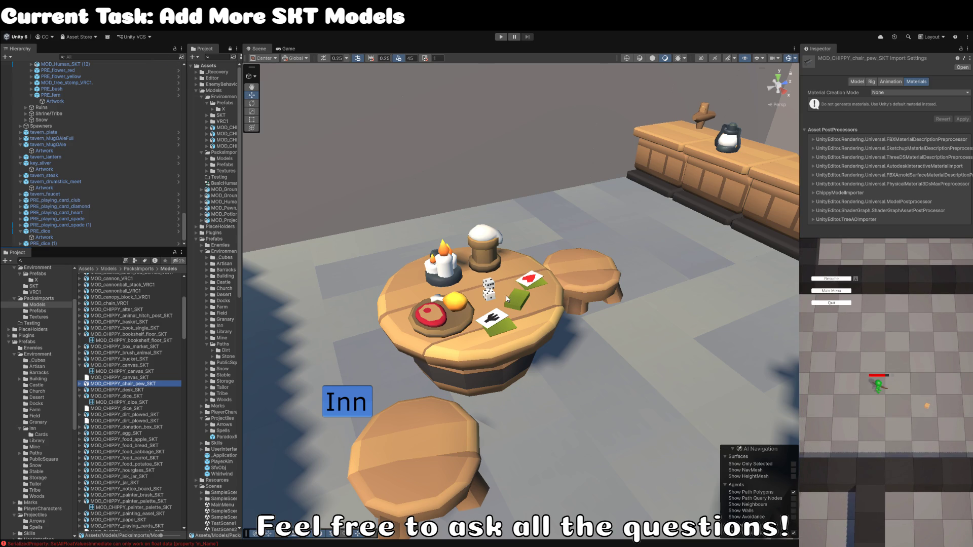
left_click(133, 378)
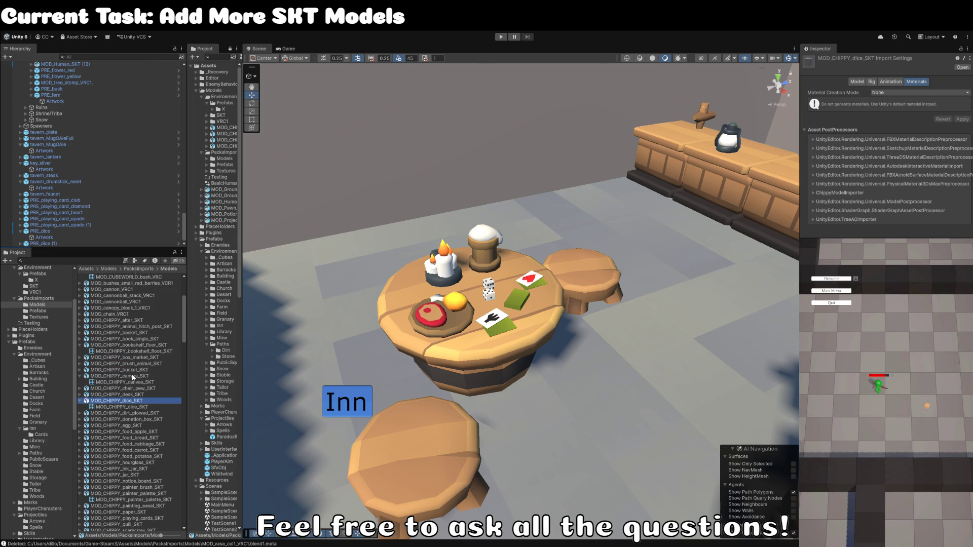
key("ctrl+a")
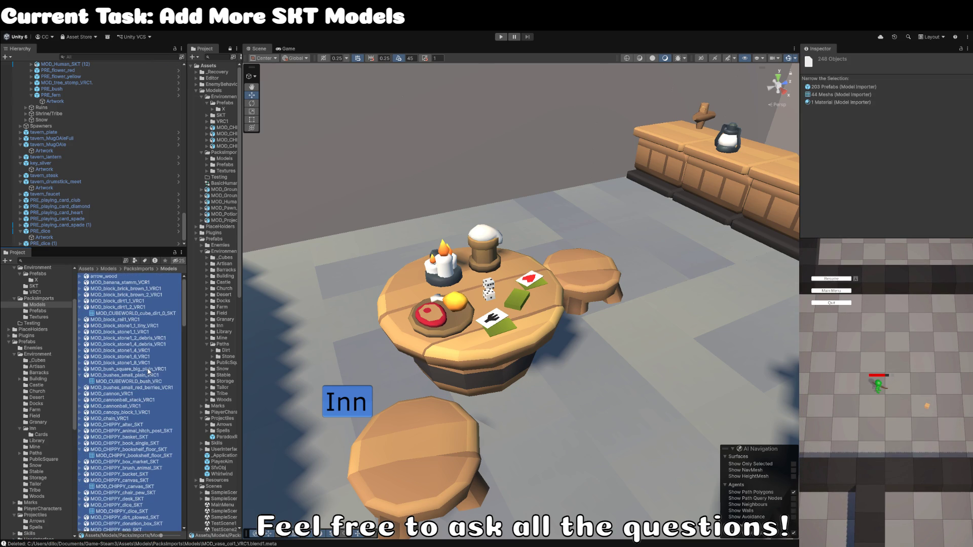
left_click(111, 278)
left_click(110, 283)
left_click(120, 288)
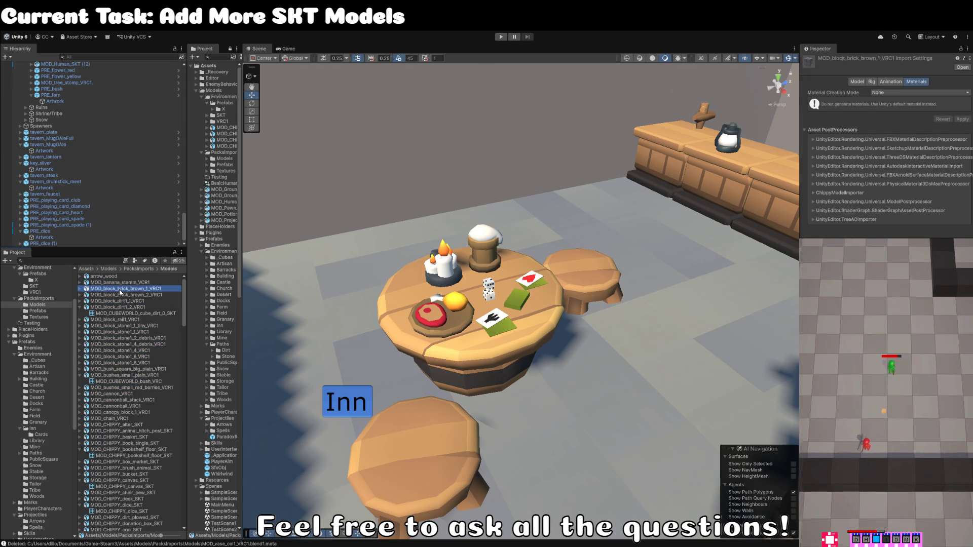
scroll(126, 344, "down", 5)
scroll(133, 357, "down", 15)
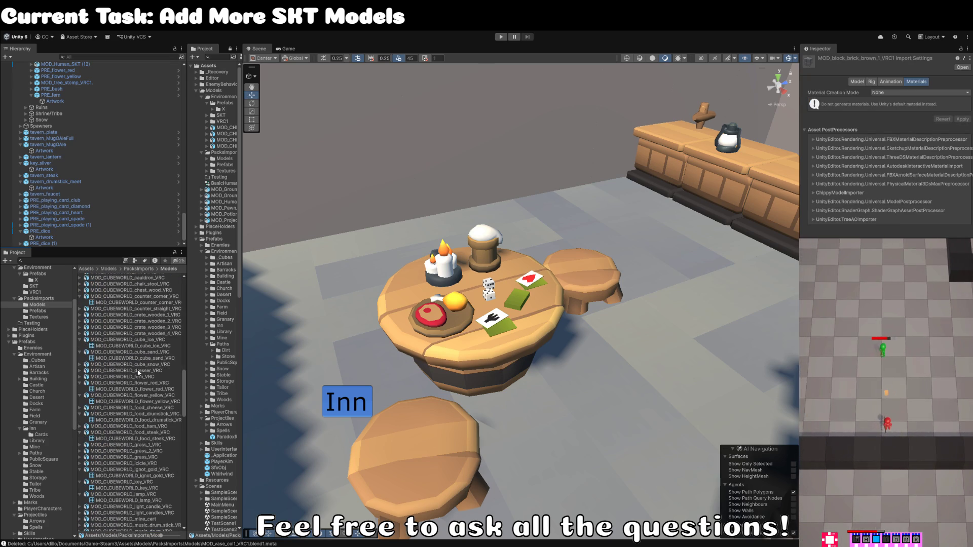
scroll(138, 373, "up", 20)
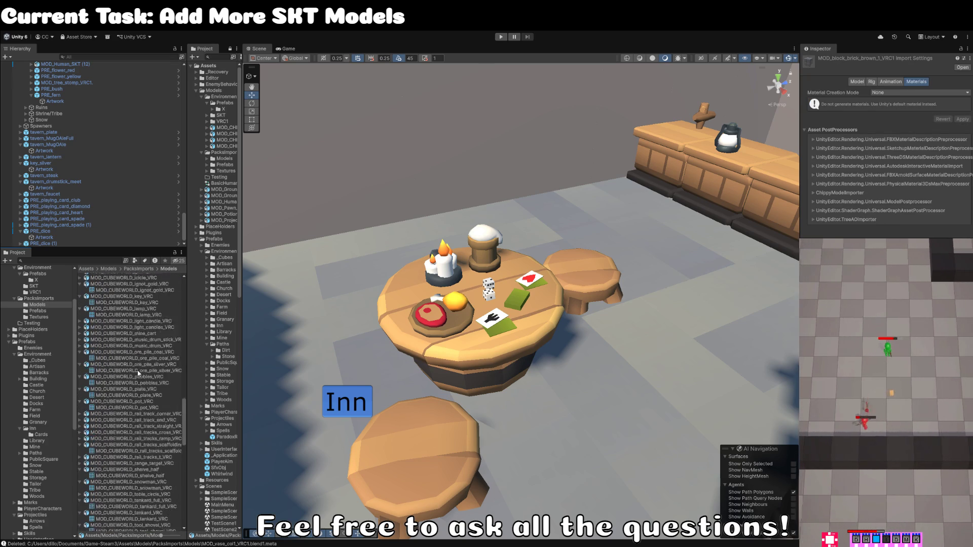
left_click(40, 311)
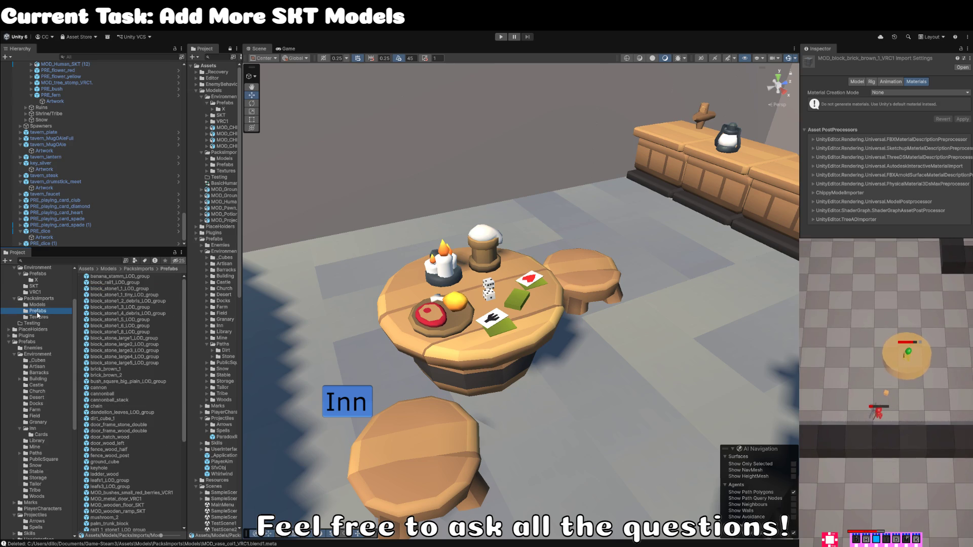
left_click(35, 279)
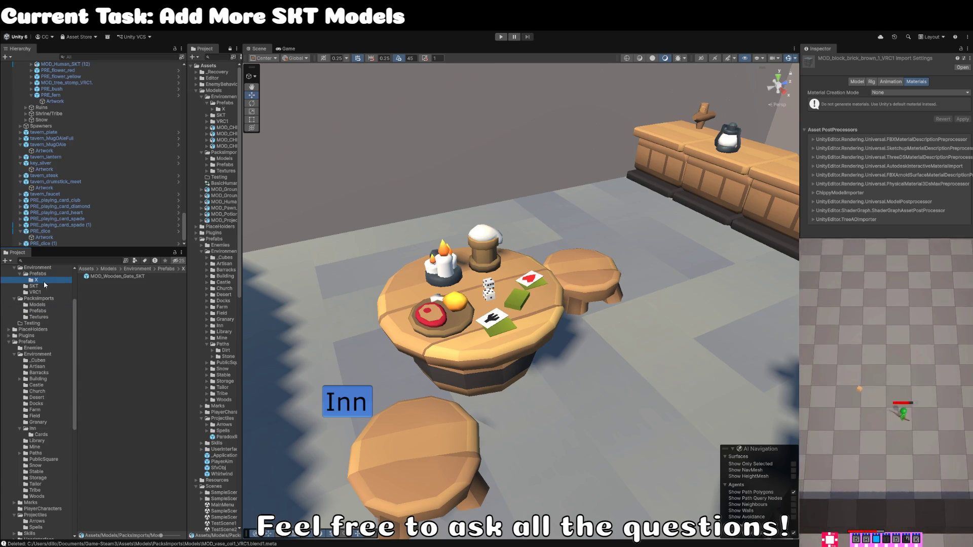
left_click(102, 277)
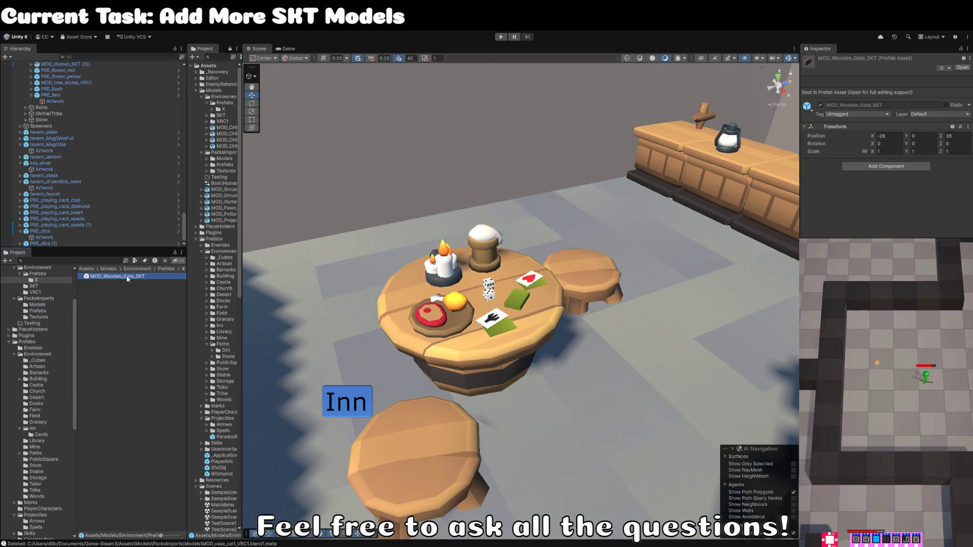
Step: Select tavern_plate through PRE_dice (1) and parent them under the Inn object
left_click(58, 232)
key("Left")
key("Up")
key("Up")
key("Up")
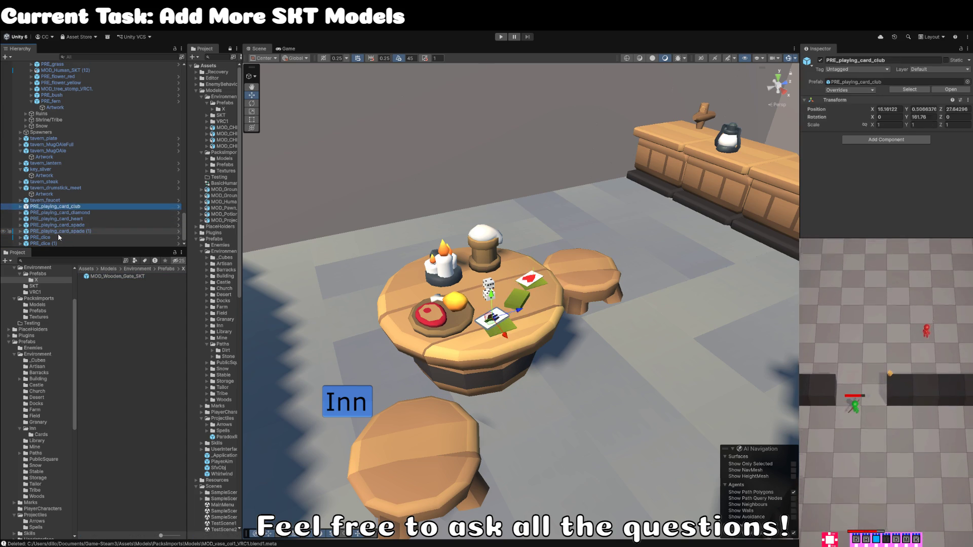
key("Left")
key("Up")
key("Up")
key("Left")
key("Left")
key("Up")
key("Up")
key("Left")
key("Left")
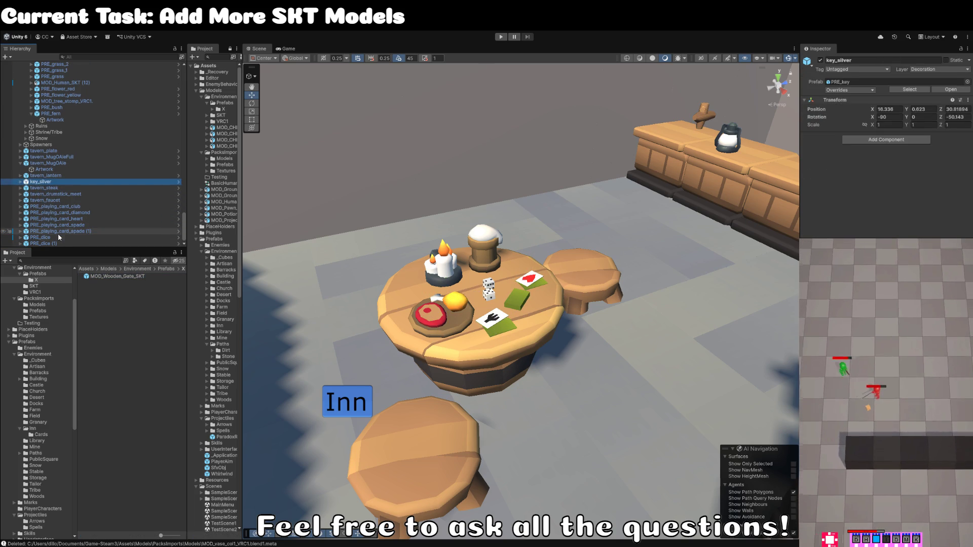
key("Up")
key("Up")
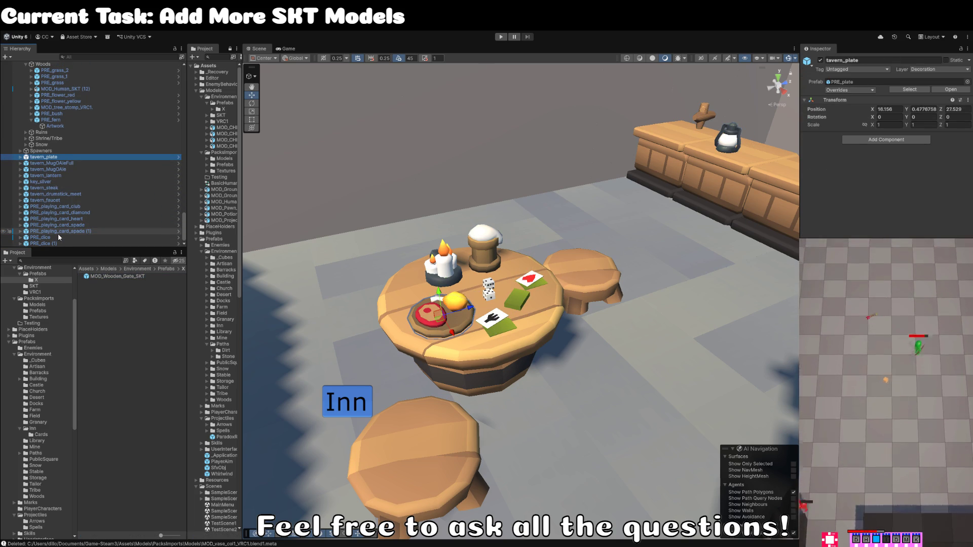
left_click(50, 244, "shift")
scroll(63, 209, "up", 3)
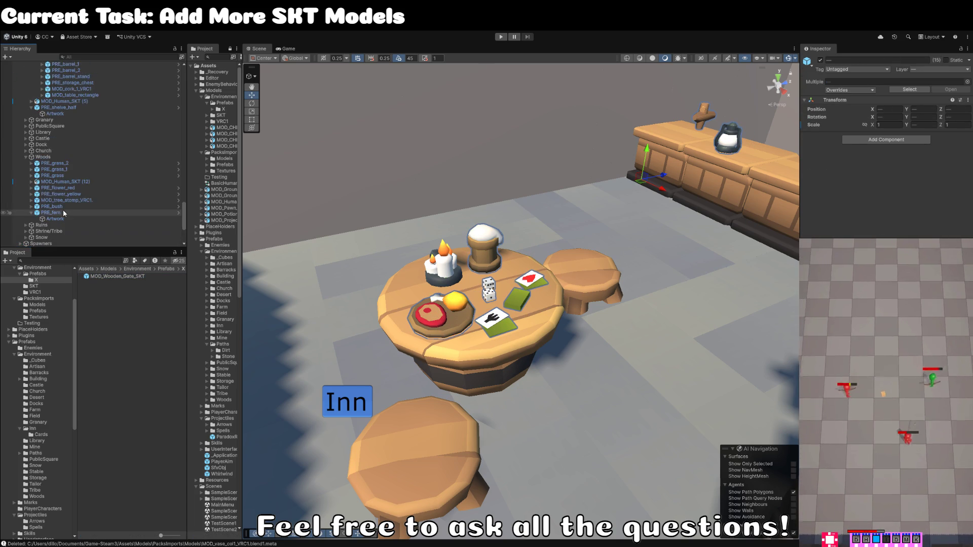
mouse_move(61, 224)
left_mouse_down()
mouse_move(71, 64)
mouse_move(81, 132)
mouse_move(65, 60)
mouse_move(75, 100)
mouse_move(76, 53)
mouse_move(65, 157)
left_mouse_up()
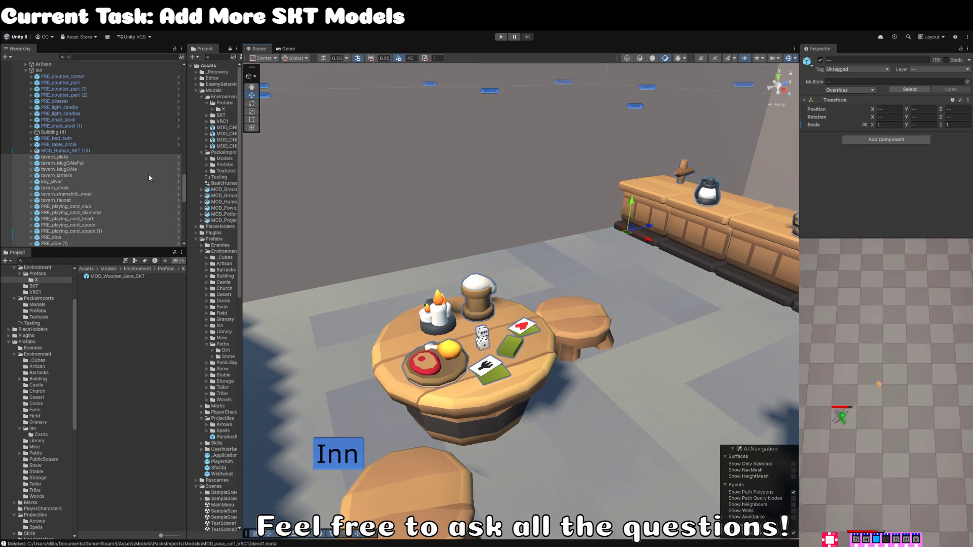
left_click(86, 152)
scroll(82, 193, "down", 15)
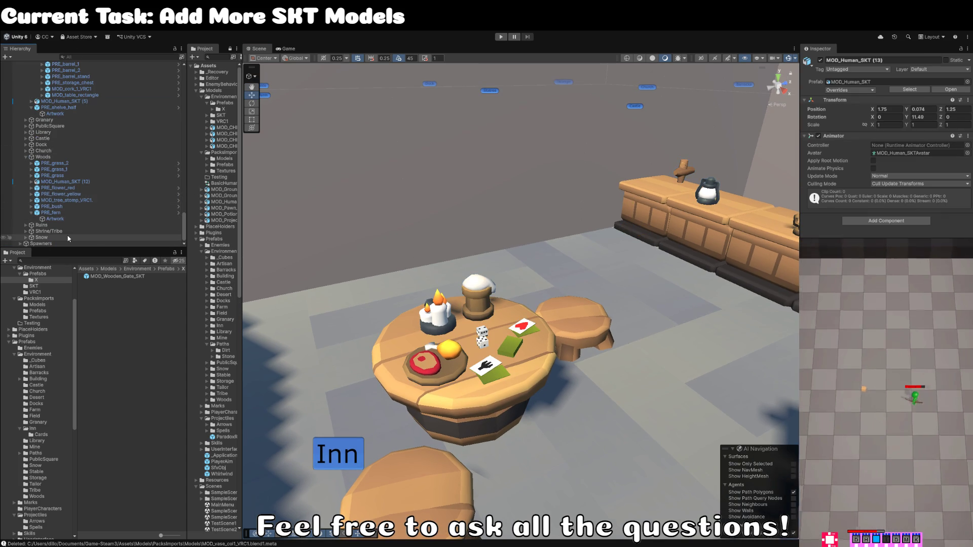
scroll(590, 179, "down", 10)
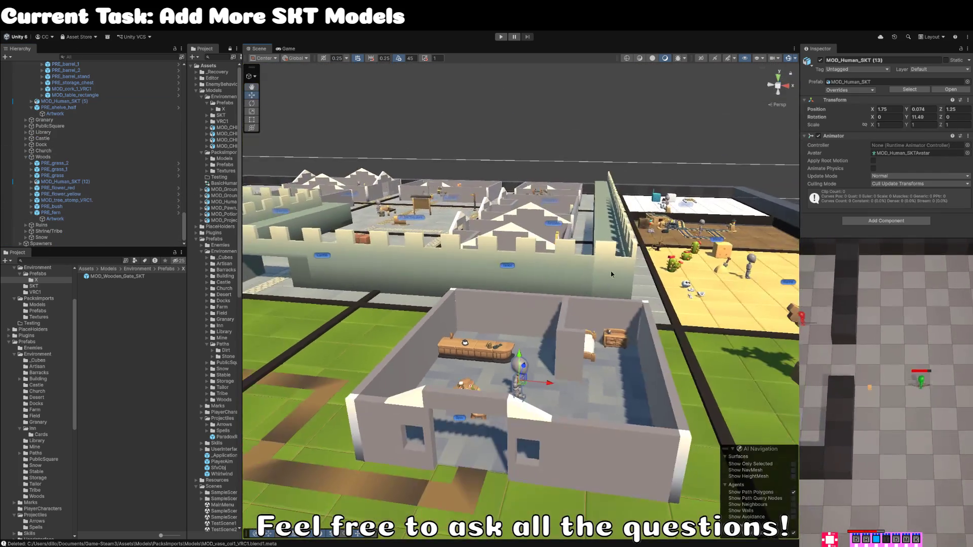
Step: Move MOD_Human_SKT (13) behind the inn counter and rotate it to face the room
key("f")
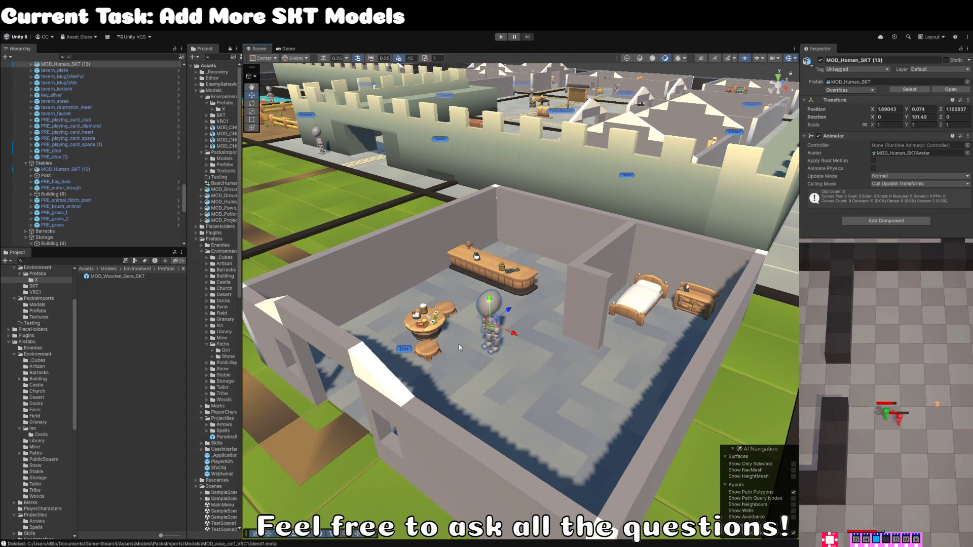
mouse_move(493, 331)
left_mouse_down()
mouse_move(505, 255)
mouse_move(398, 302)
left_mouse_up()
key("e")
key("w")
key("f")
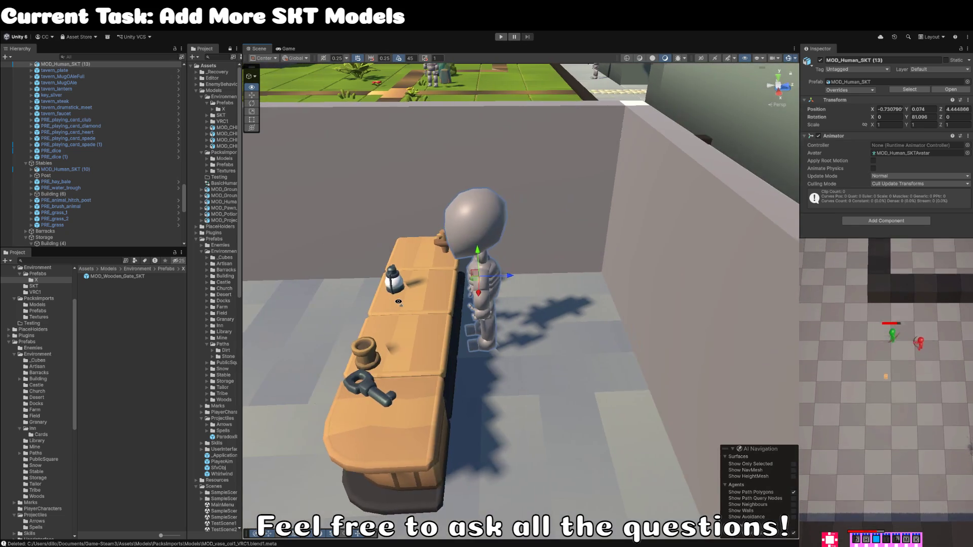
scroll(399, 302, "down", 10)
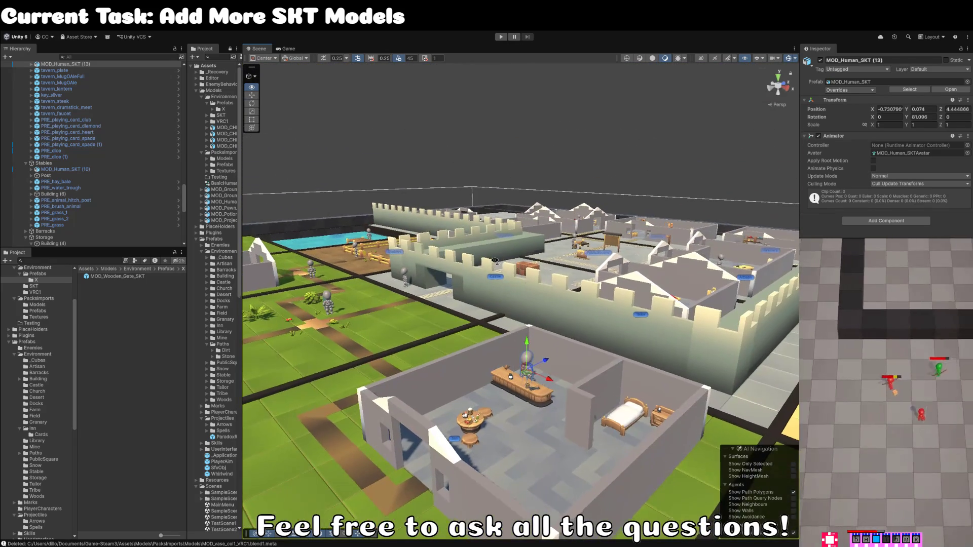
left_click(506, 141)
scroll(505, 139, "up", 10)
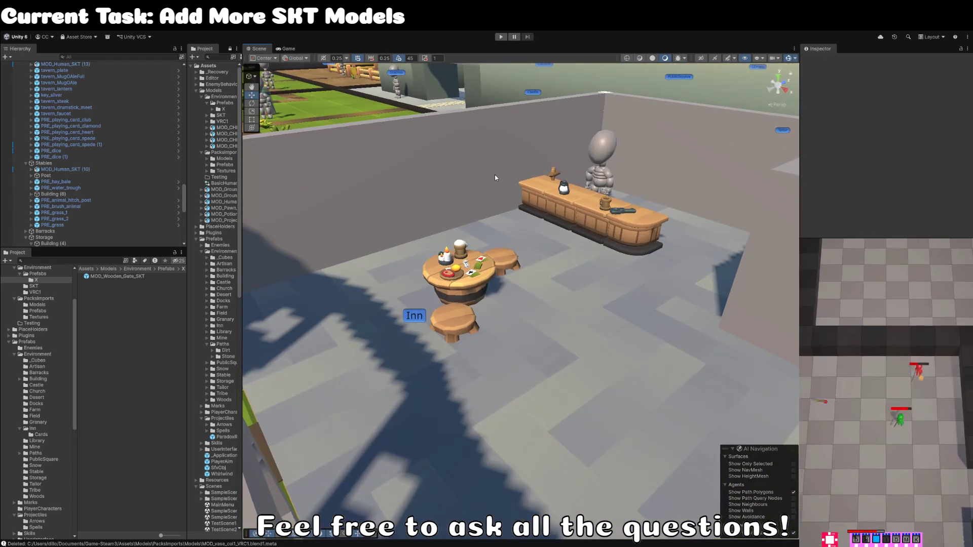
mouse_move(494, 174)
left_mouse_down()
mouse_move(587, 188)
mouse_move(522, 157)
mouse_move(358, 219)
left_mouse_up()
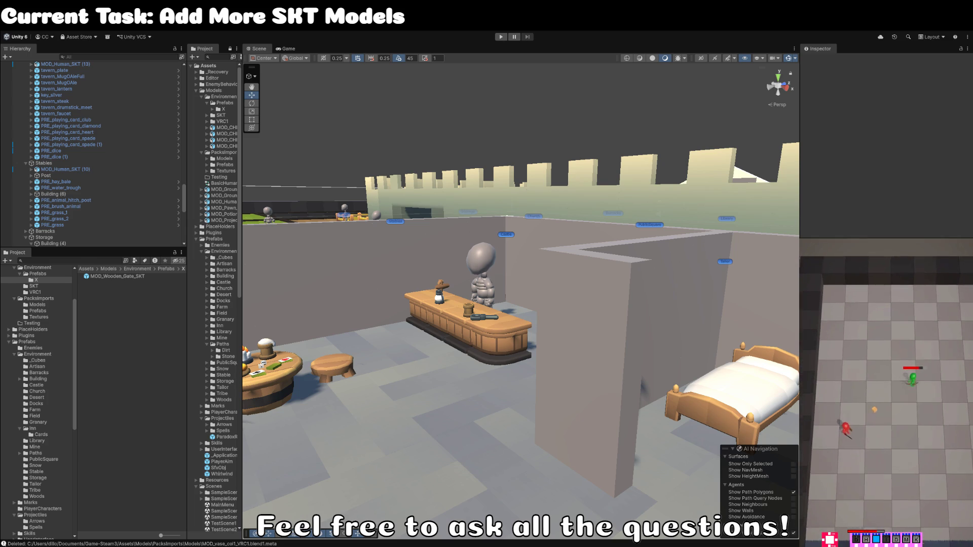
Step: Search the project for 'cup' and drop tavern_cupboard into the inn scene
left_click(64, 260)
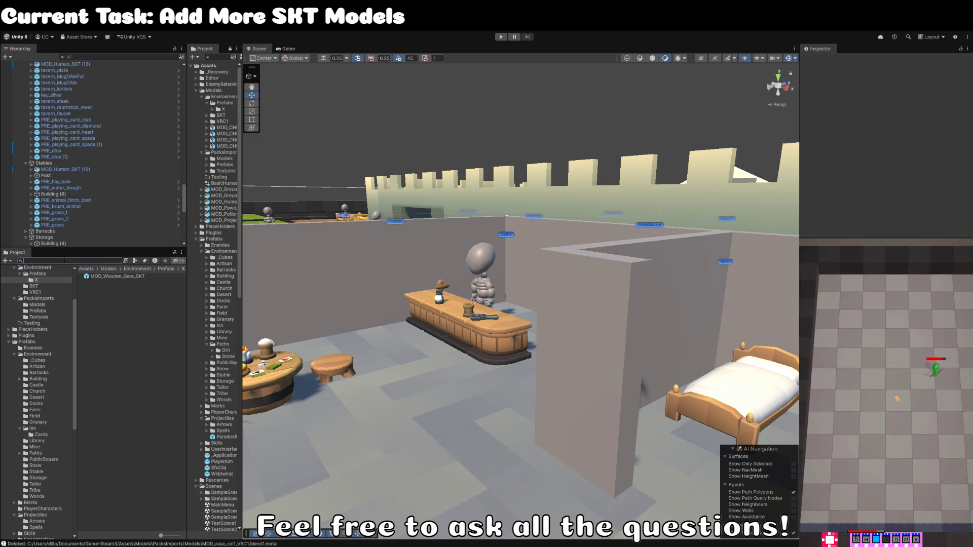
type("cupboa")
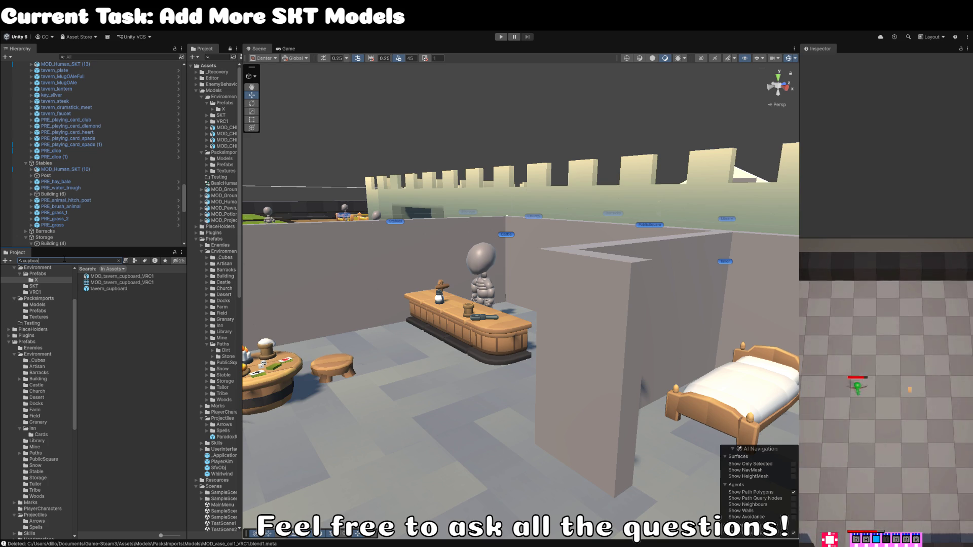
left_click(108, 288)
mouse_move(109, 288)
left_mouse_down()
mouse_move(415, 283)
mouse_move(390, 386)
left_mouse_up()
Step: Rotate the cupboard to face the room and place it against the back wall beside the counter
key("e")
mouse_move(539, 432)
left_mouse_down()
mouse_move(644, 418)
mouse_move(473, 420)
left_mouse_up()
left_click_drag(490, 382, 405, 256)
left_click_drag(456, 278, 324, 263)
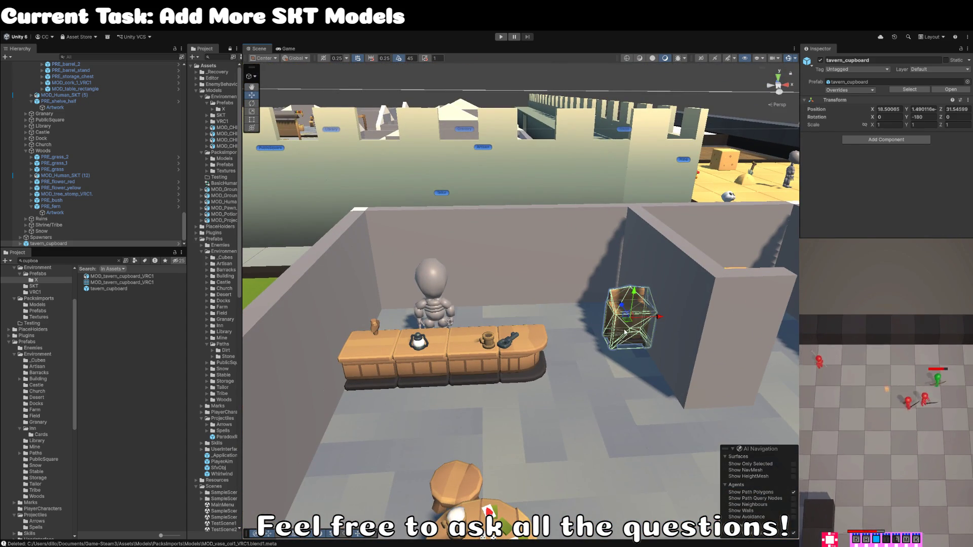
left_click_drag(629, 325, 495, 285)
scroll(465, 353, "up", 5)
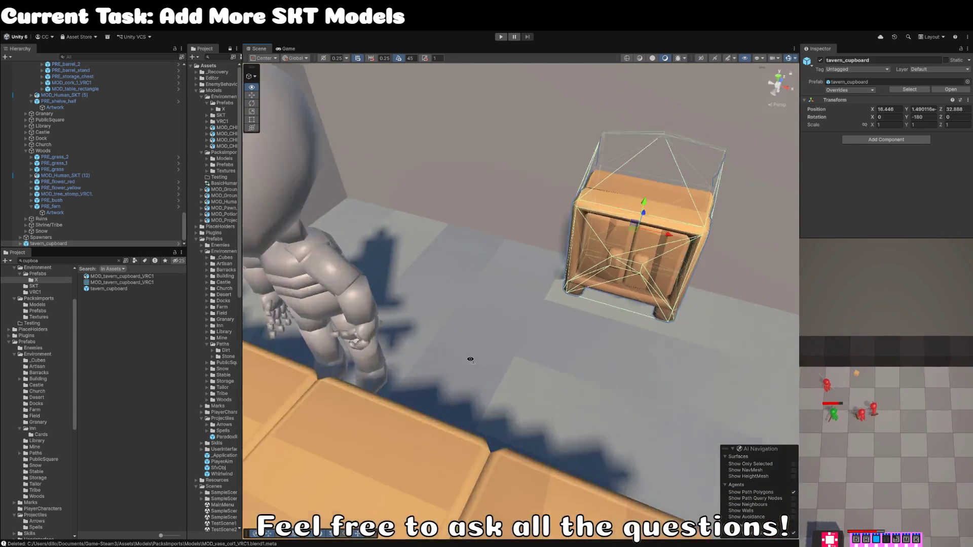
mouse_move(625, 279)
left_mouse_down()
mouse_move(530, 276)
mouse_move(530, 256)
left_mouse_up()
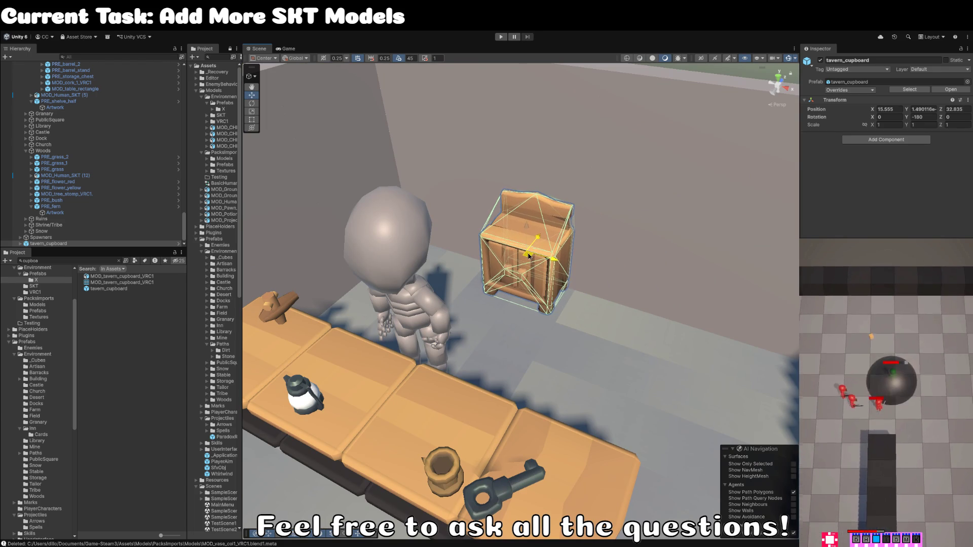
left_click(123, 277)
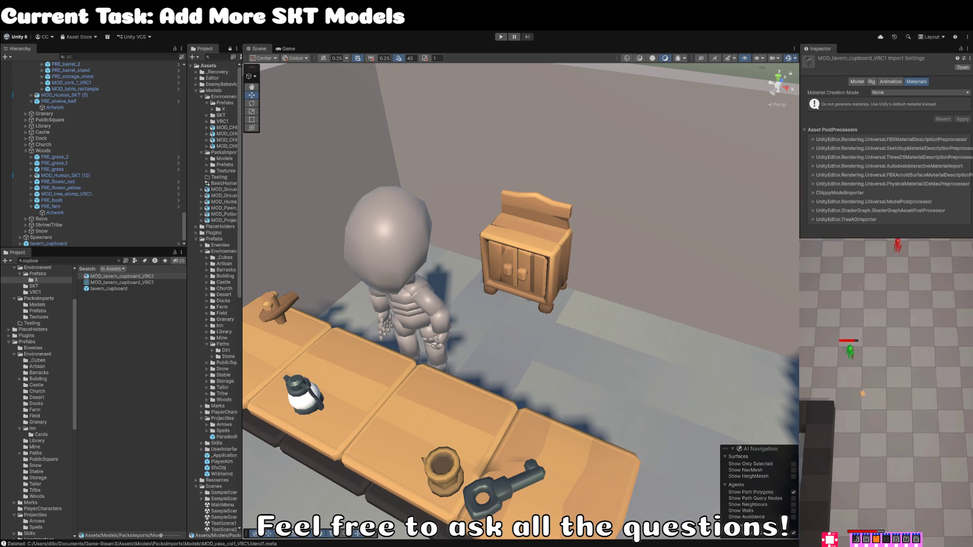
left_click(122, 276)
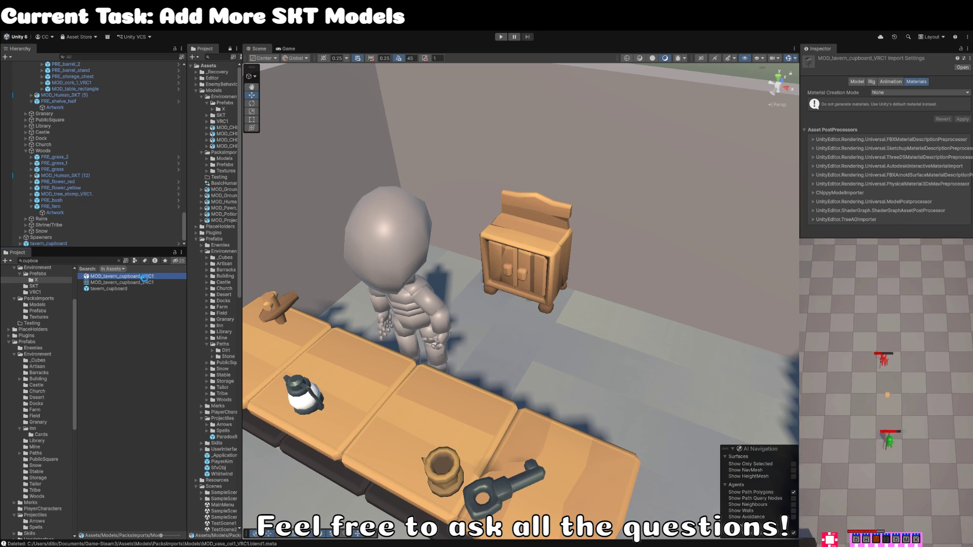
Step: In the tavern_cupboard prefab, rename the LOD1 child to Artwork
double_click(36, 244)
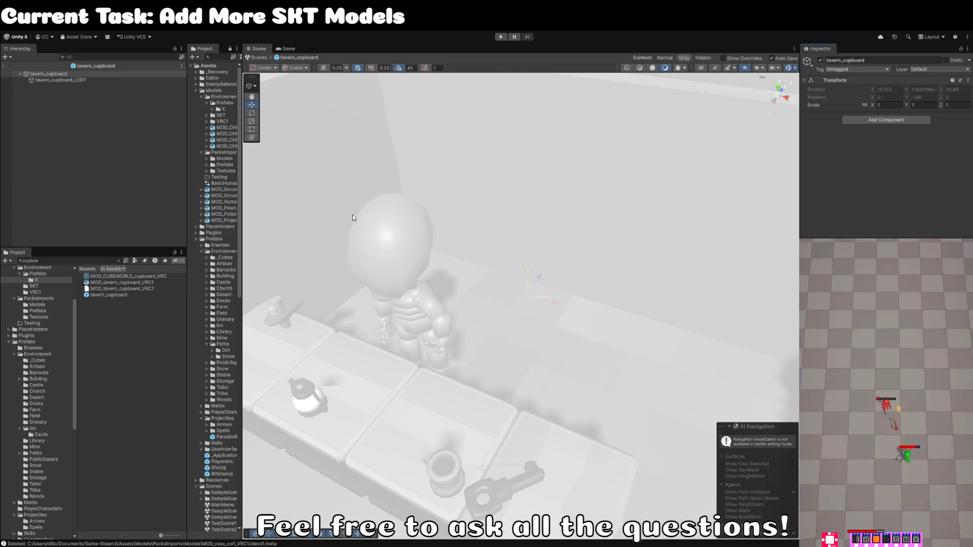
left_click(80, 81)
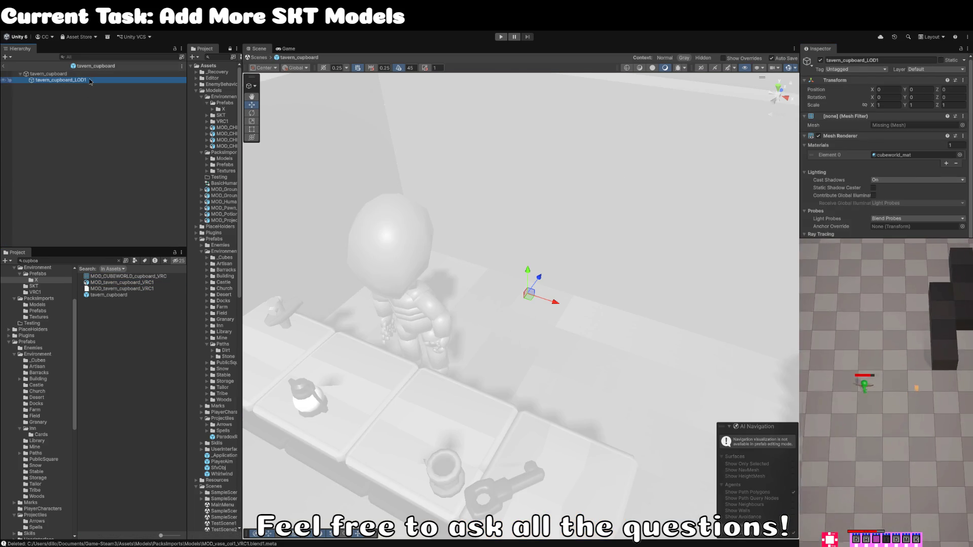
left_click(90, 79)
key("BackSpace")
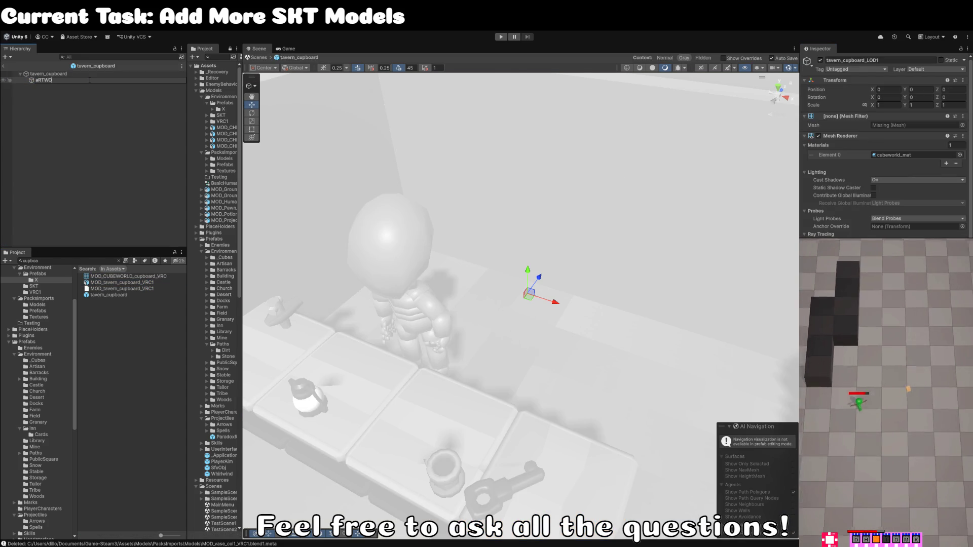
type("ar")
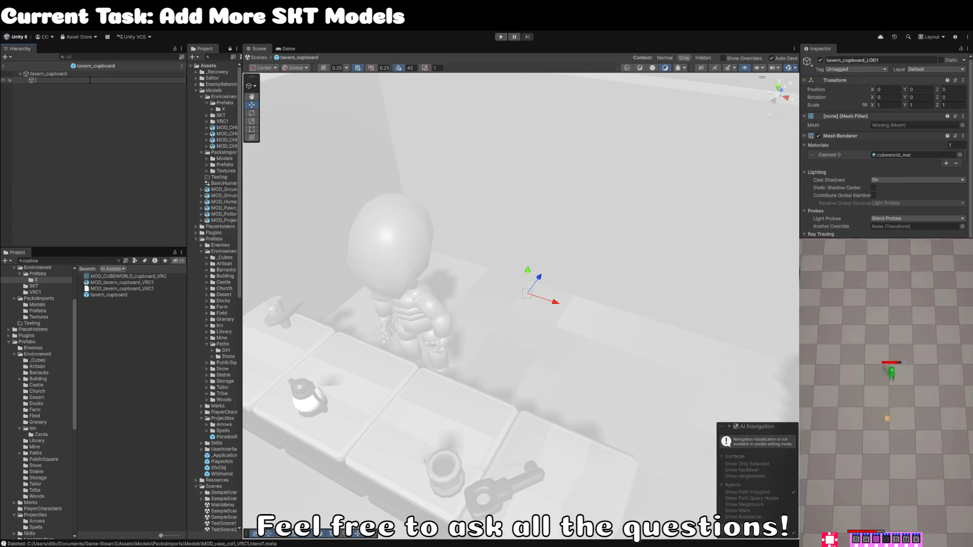
type("Artwork")
key("Return")
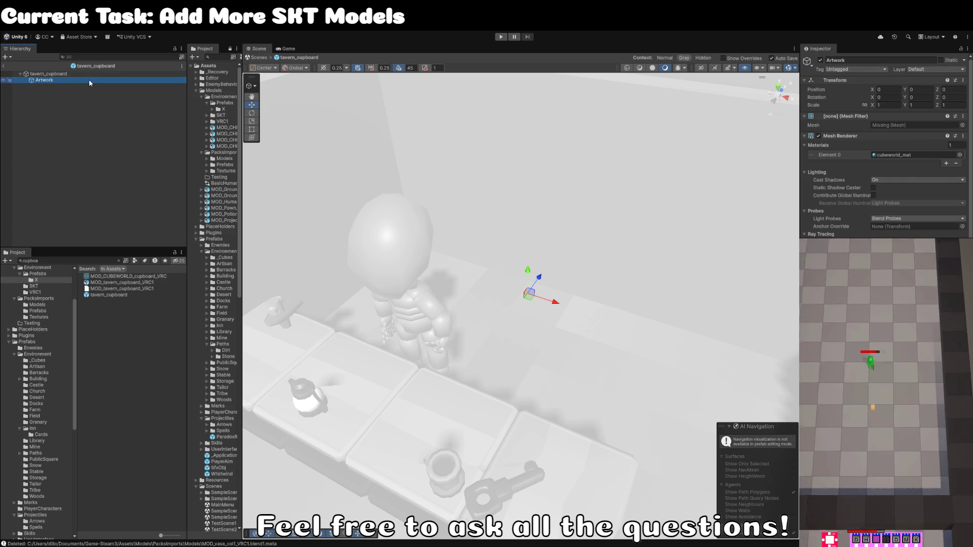
Step: Assign the MOD_CUBEWORLD_cupboard_VRC mesh to Artwork's Mesh Filter and exit Prefab Mode
left_click(959, 127)
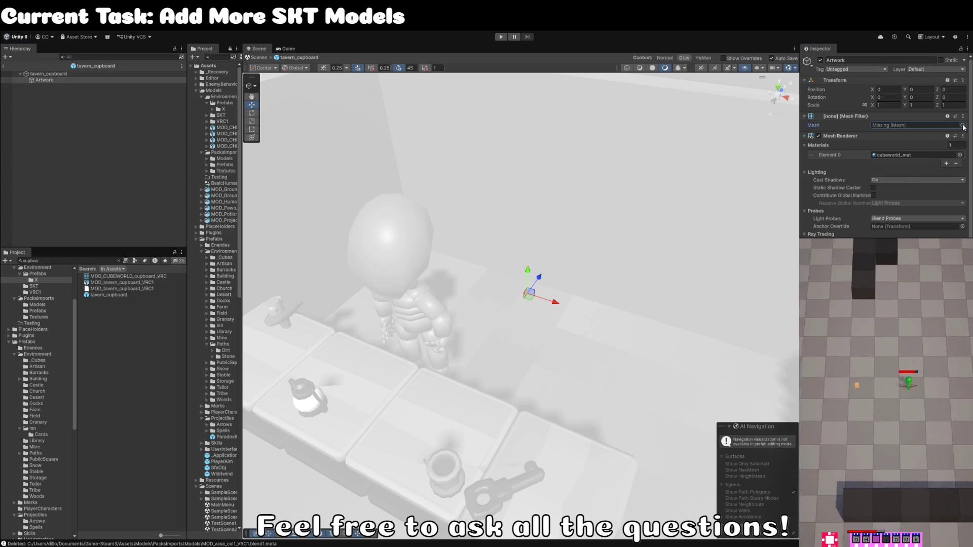
left_click_drag(127, 276, 913, 125)
left_click(122, 117)
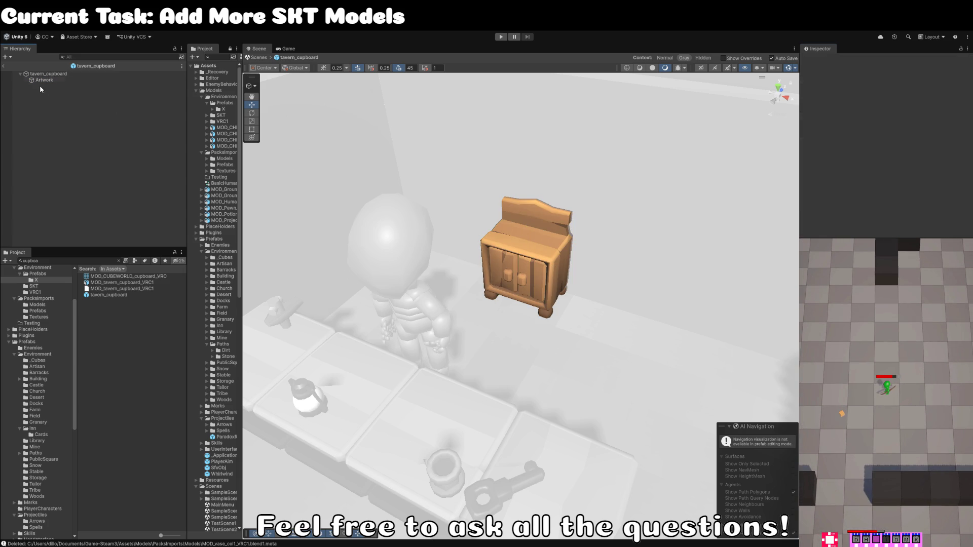
left_click(4, 67)
left_click(116, 295)
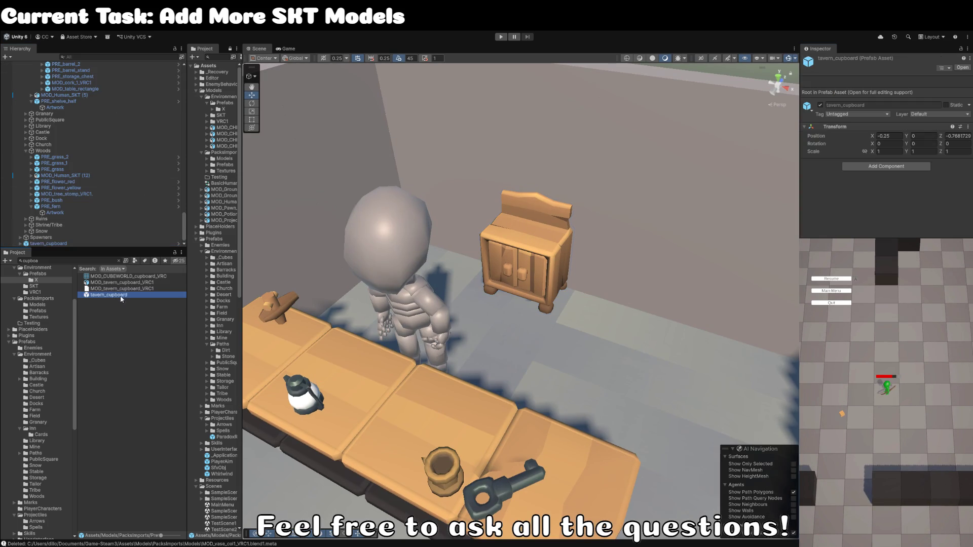
Step: Rename the cupboard prefab PRE_cupboard and move it into Prefabs/Environment/Inn
left_click(133, 295)
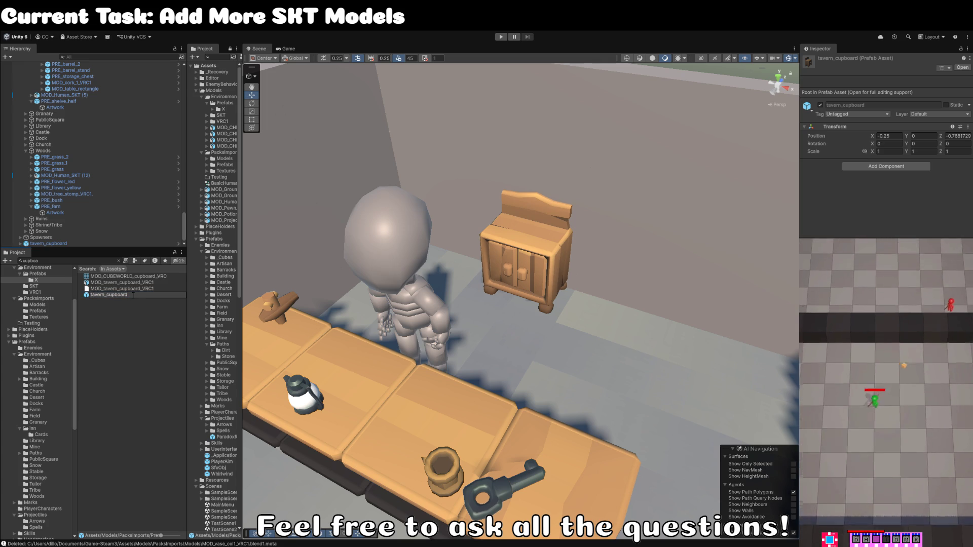
key("BackSpace")
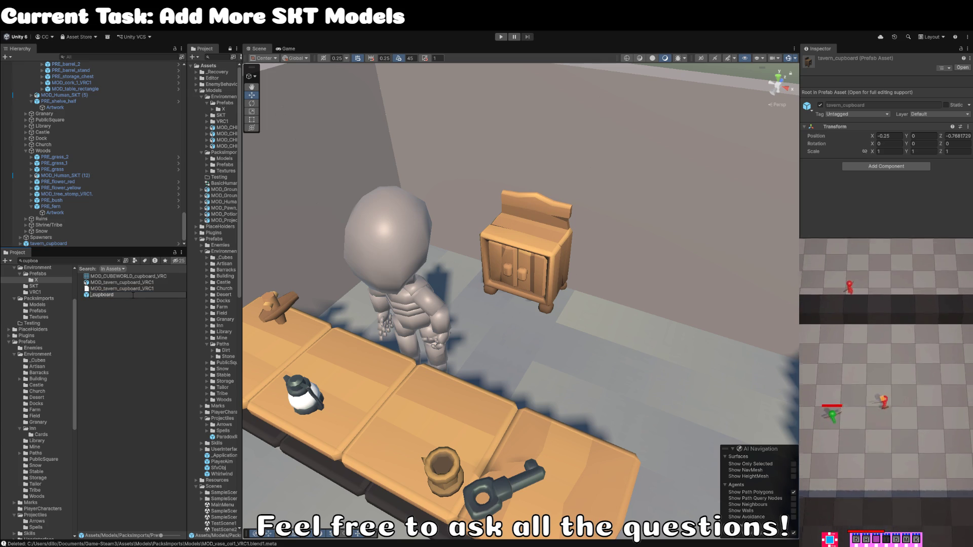
type("PRE_")
key("Return")
mouse_move(122, 296)
left_mouse_down()
mouse_move(55, 452)
mouse_move(93, 472)
mouse_move(58, 433)
mouse_move(38, 430)
left_mouse_up()
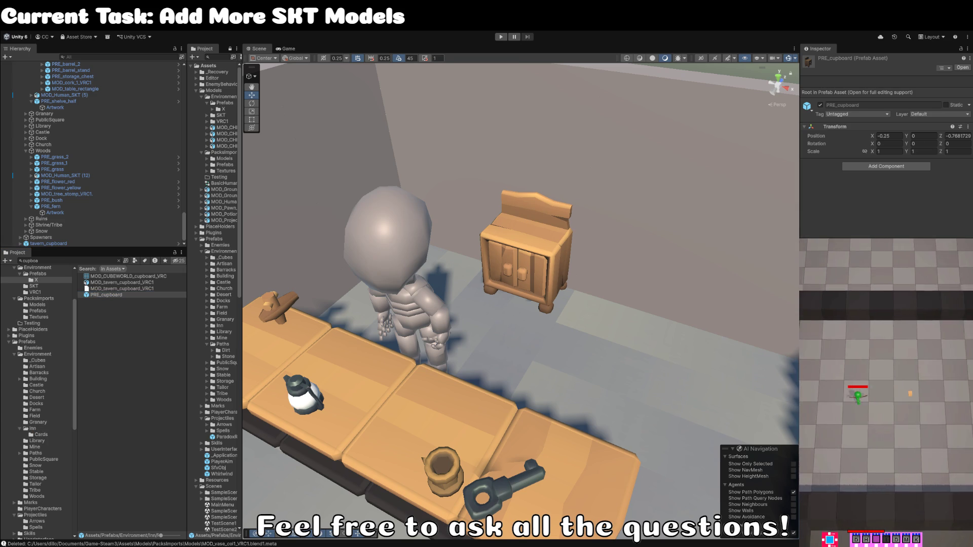
scroll(457, 294, "down", 5)
mouse_move(458, 295)
left_mouse_down()
mouse_move(486, 173)
mouse_move(444, 239)
mouse_move(498, 387)
mouse_move(527, 389)
left_mouse_up()
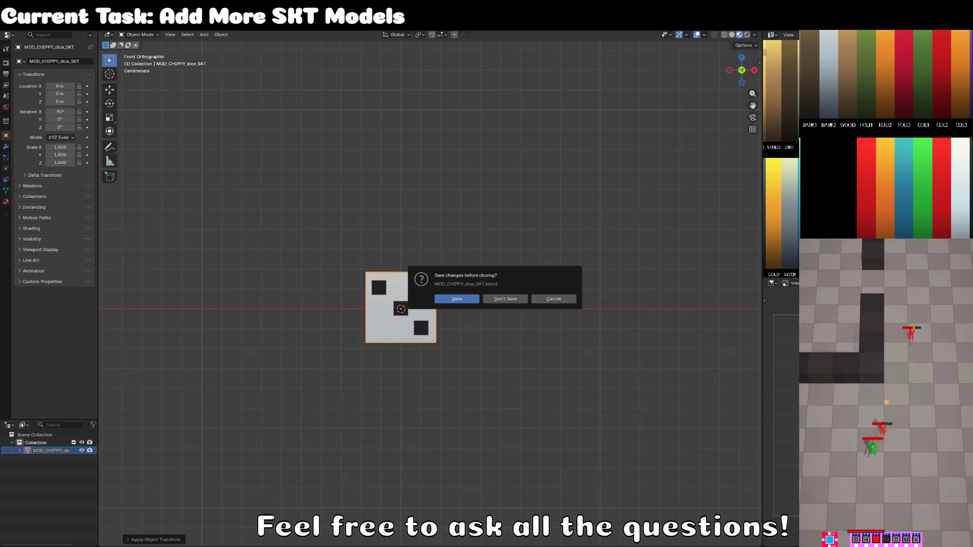
Step: Dismiss the save-changes prompt and look over the dice model
left_click(532, 315)
left_click(540, 309)
left_click_drag(540, 308, 498, 321)
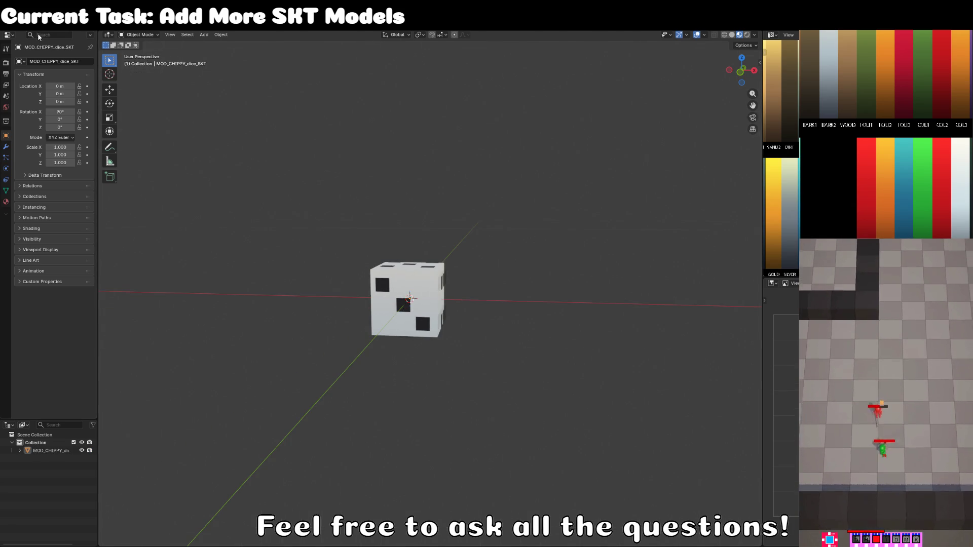
key("F4")
left_click(143, 36)
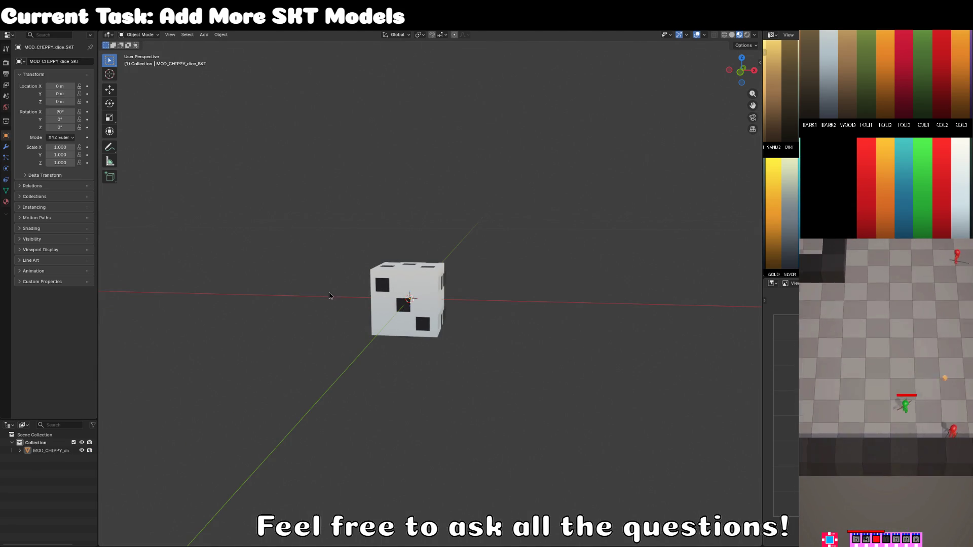
key("F4")
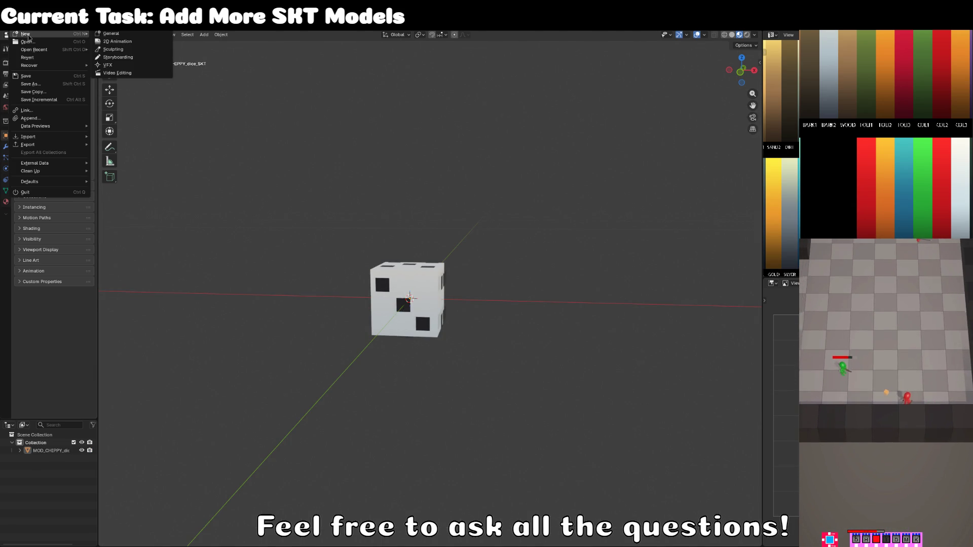
key("Escape")
Step: Start a new General file without saving the dice, then view the Cube from the front
key("F4")
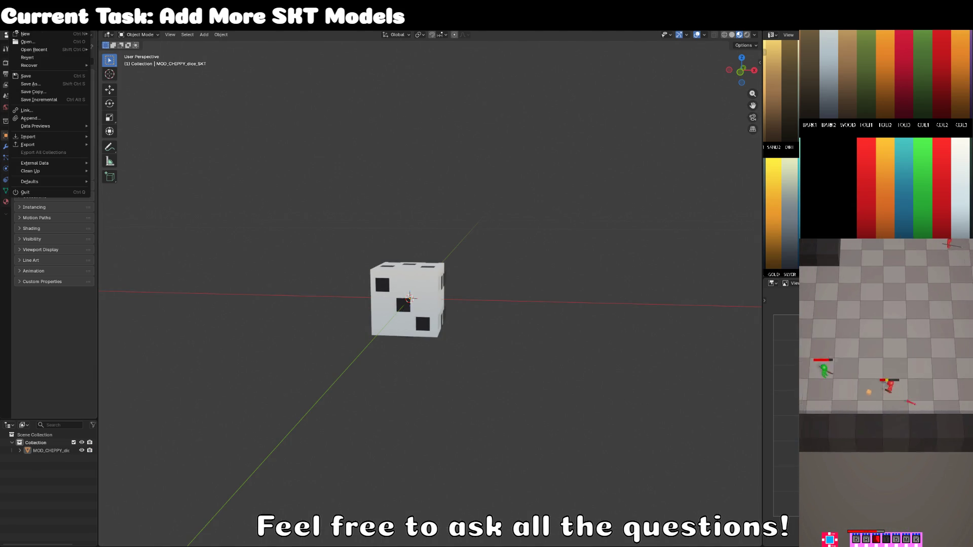
mouse_move(46, 37)
left_click(131, 37)
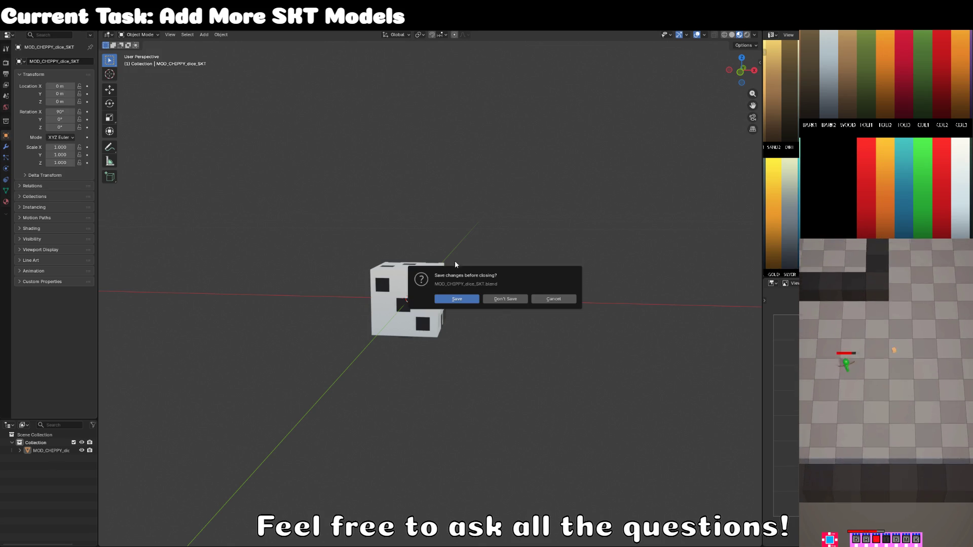
left_click(506, 299)
left_click(485, 283)
key("KP_1")
Step: In Edit Mode, shrink the cube and extrude its textured face straight up along Z
key("Tab")
key("s")
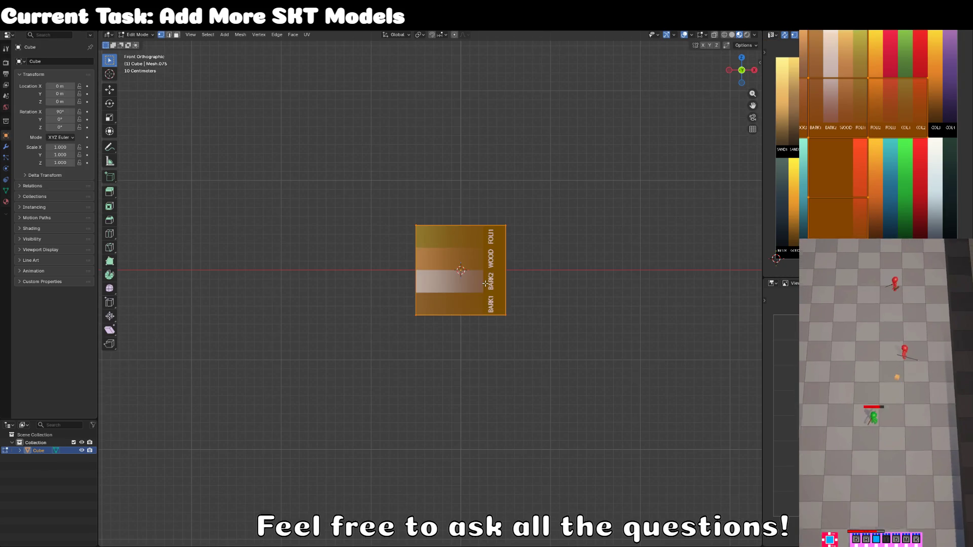
scroll(569, 402, "down", 1)
left_click(423, 342)
scroll(423, 342, "up", 3)
key("e")
key("z")
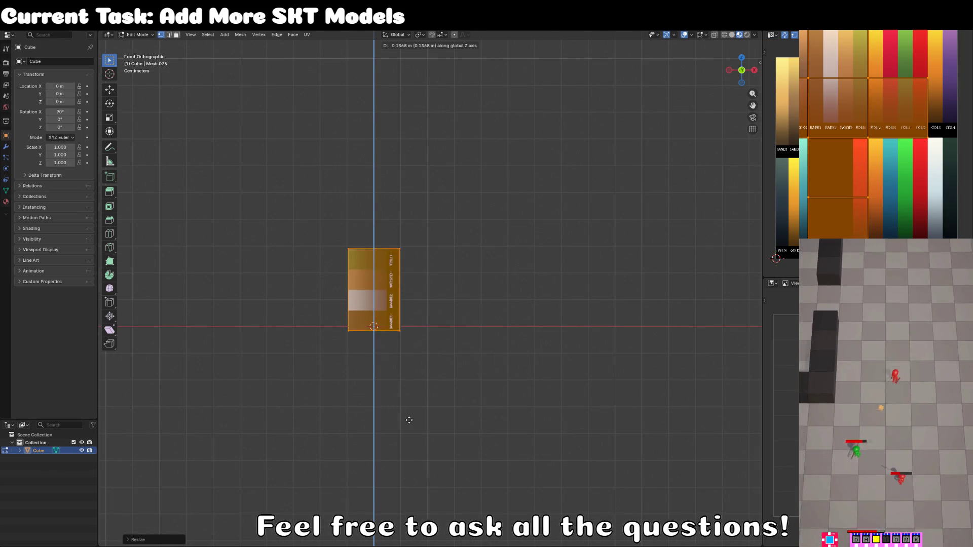
left_click(456, 385)
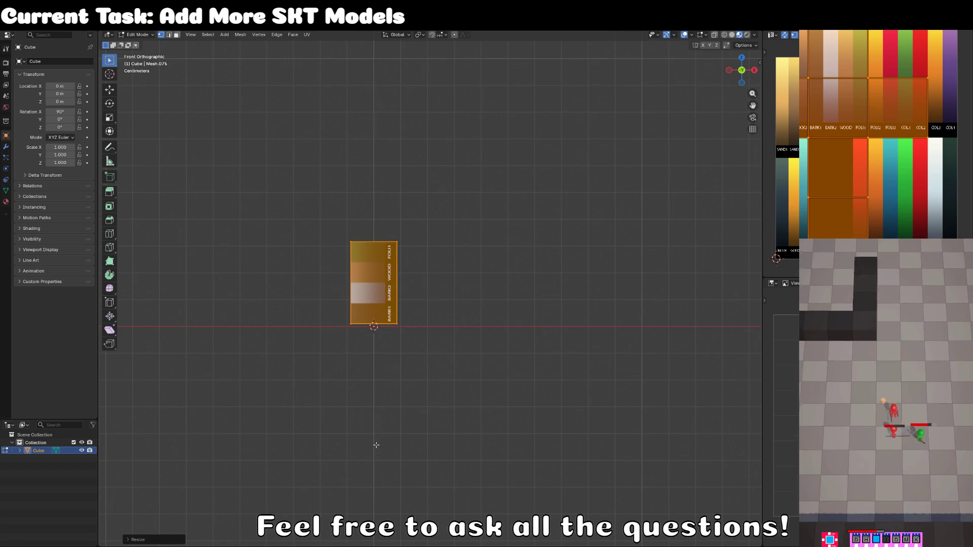
Step: Shorten the mesh along Z and lower it vertically into position
key("s")
key("z")
left_click(377, 420)
key("s")
key("x")
key("Escape")
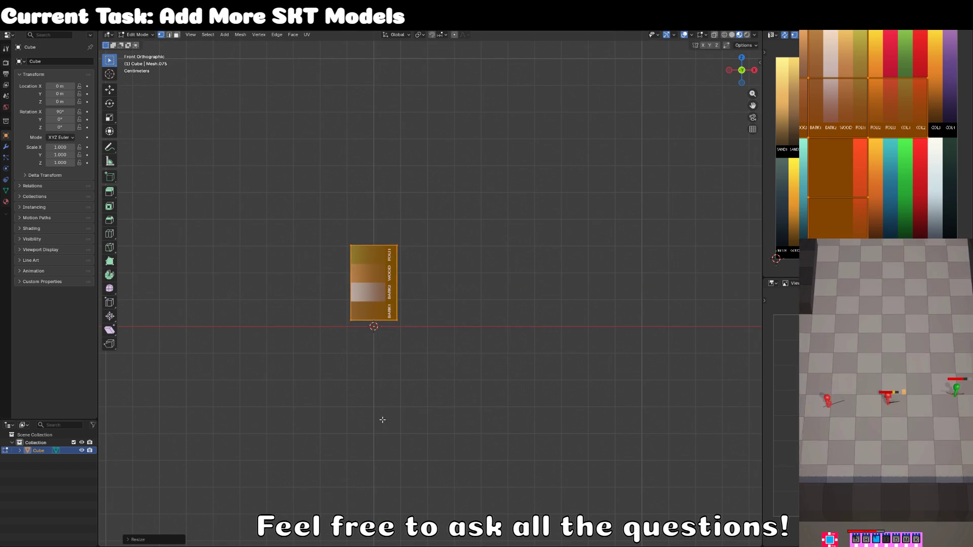
key("g")
key("z")
left_click(384, 423)
key("g")
key("z")
left_click(387, 424)
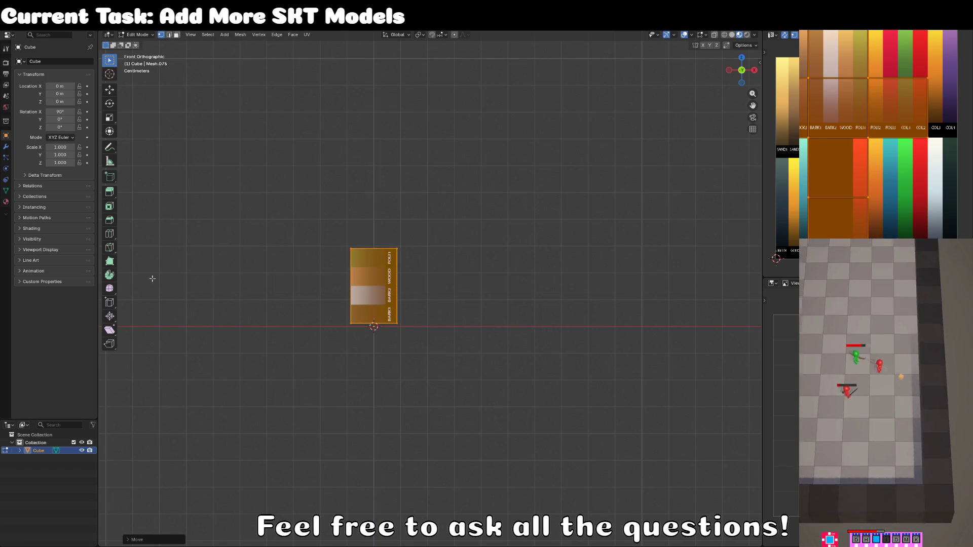
Step: Add a mid-height loop cut, bulge it outward along X, then narrow the whole mesh
left_click(110, 234)
scroll(392, 297, "up", 2)
left_click(392, 296)
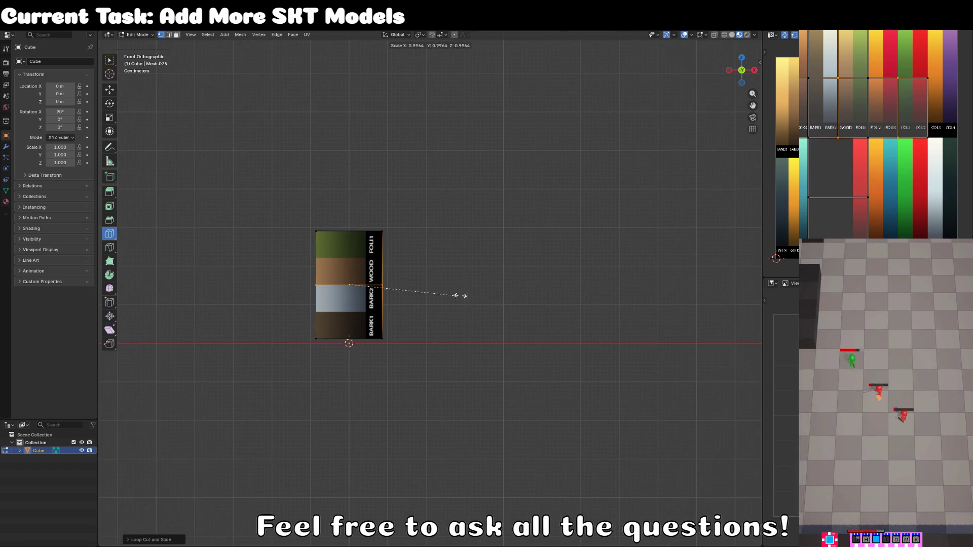
key("x")
left_click(491, 285)
key("s")
key("x")
left_click(423, 328)
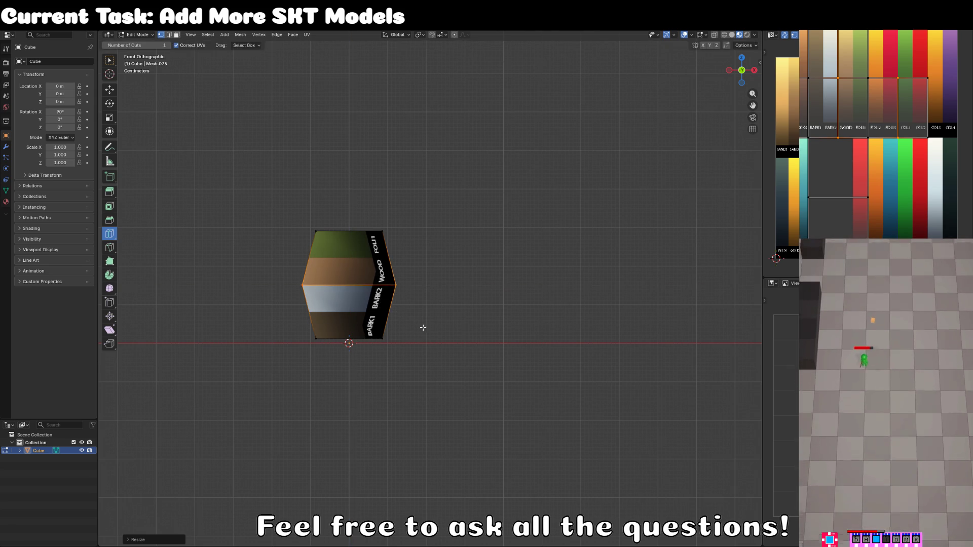
key("a")
key("s")
key("x")
left_click(486, 334)
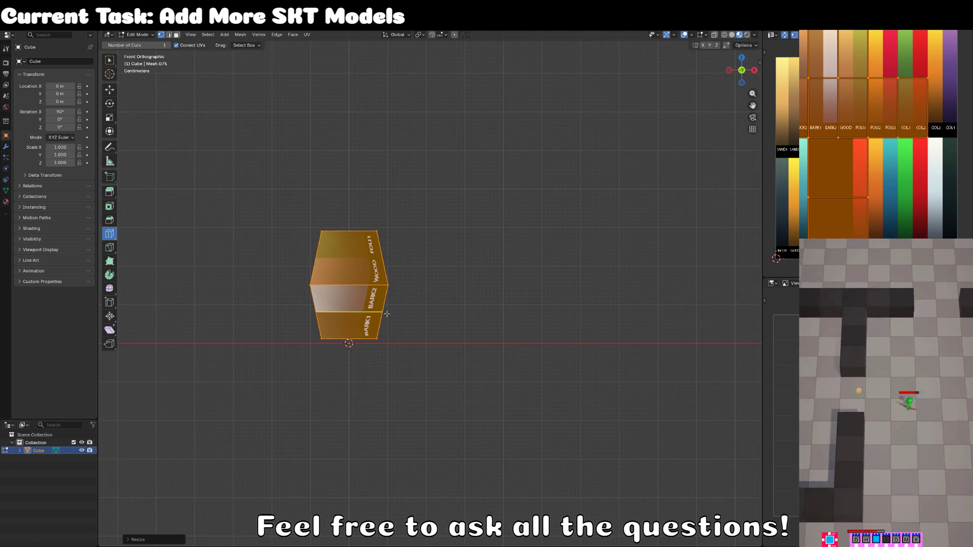
Step: Widen the lower edge loop along X to round out the barrel
left_click(389, 313, "alt")
key("s")
key("x")
key("Escape")
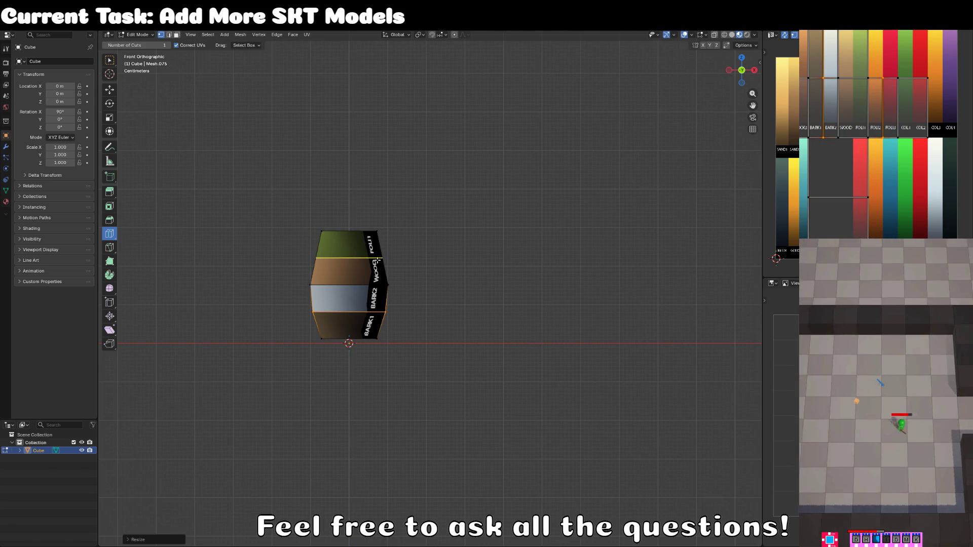
left_click(377, 259, "alt")
key("s")
key("x")
left_click(423, 259)
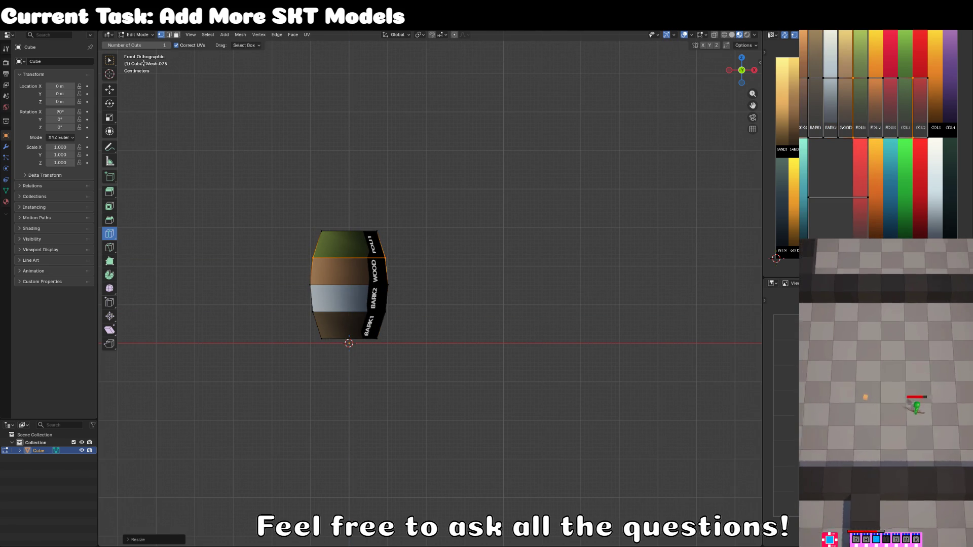
key("w")
Step: Add two vertical edge loops across the barrel, then select a face on it
left_click(175, 35)
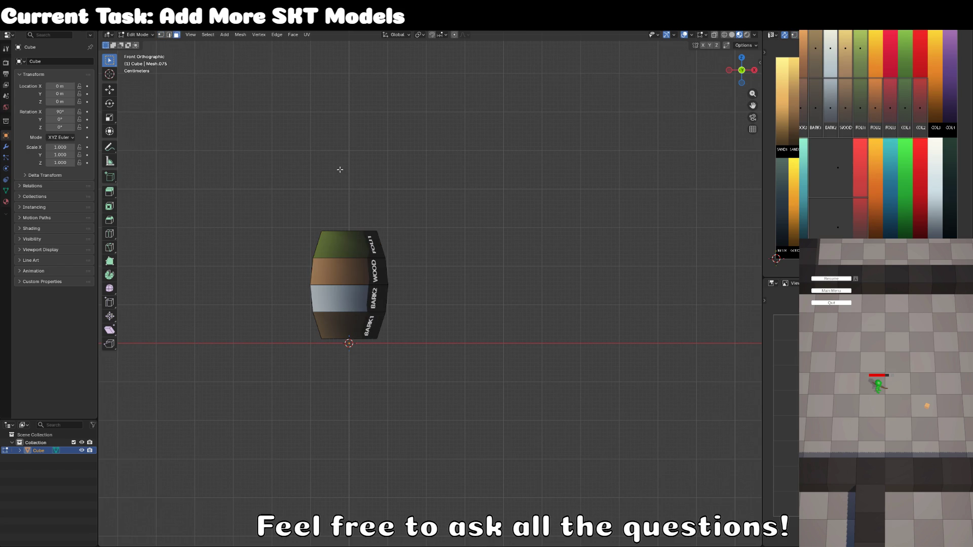
left_click(111, 235)
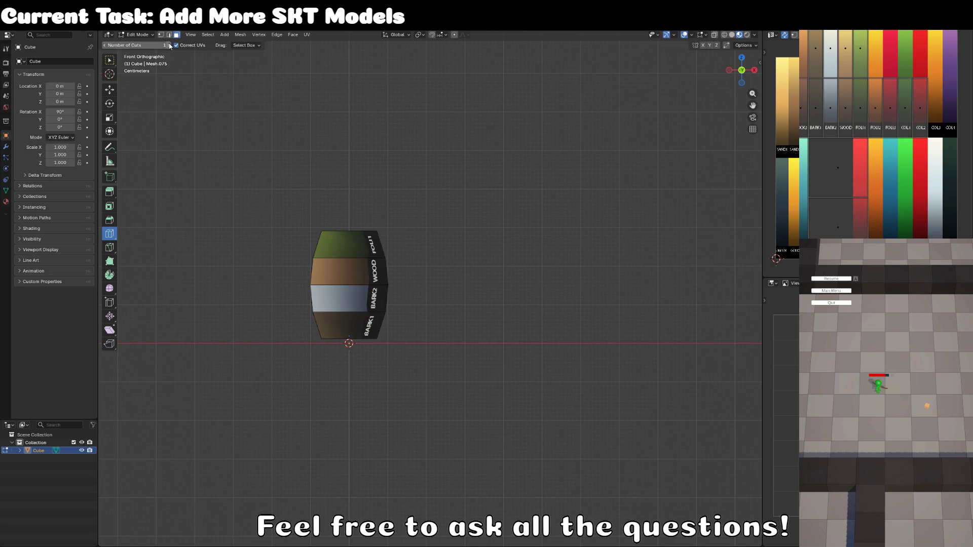
left_click(352, 232)
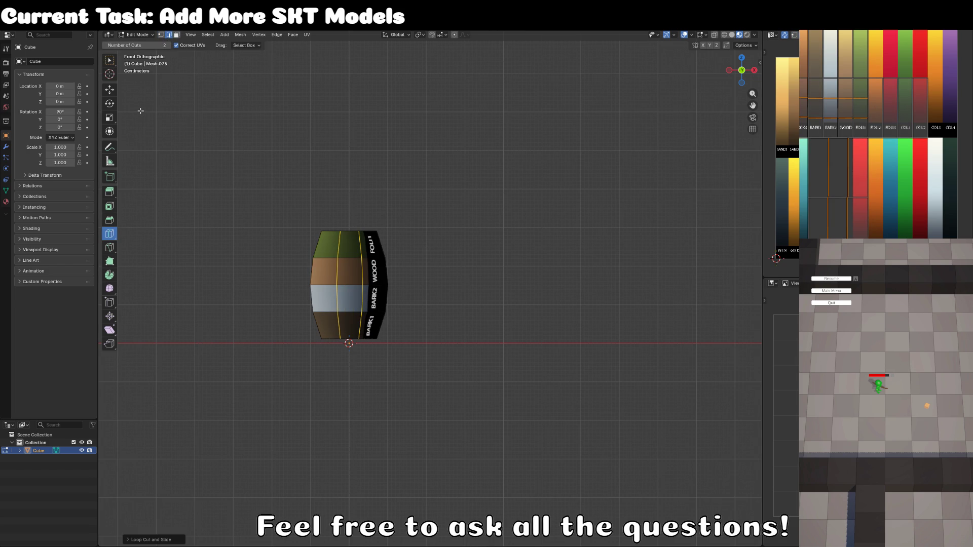
left_click(109, 59)
left_click(177, 35)
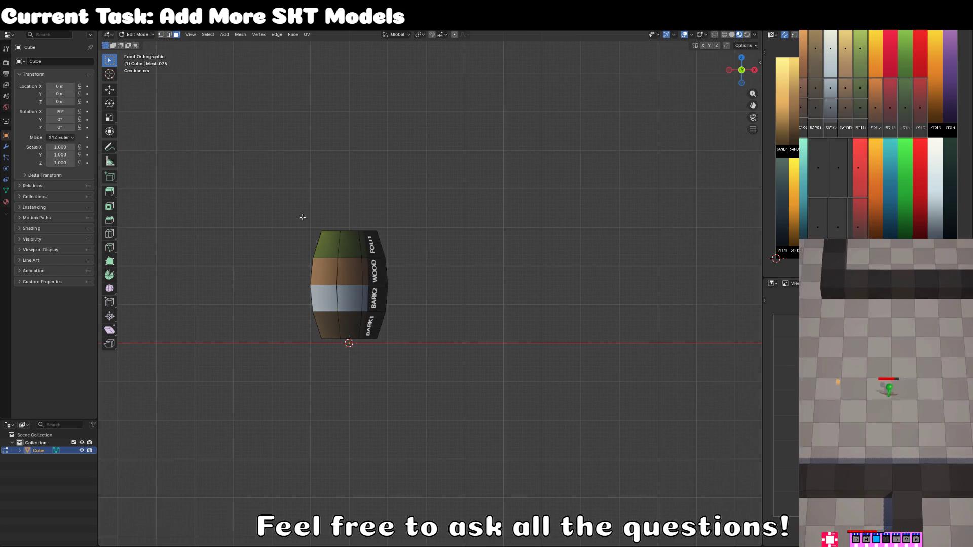
left_click(350, 271)
Step: Project the barrel's UVs from view and fit the island onto the WOOD colour
key("a")
key("u")
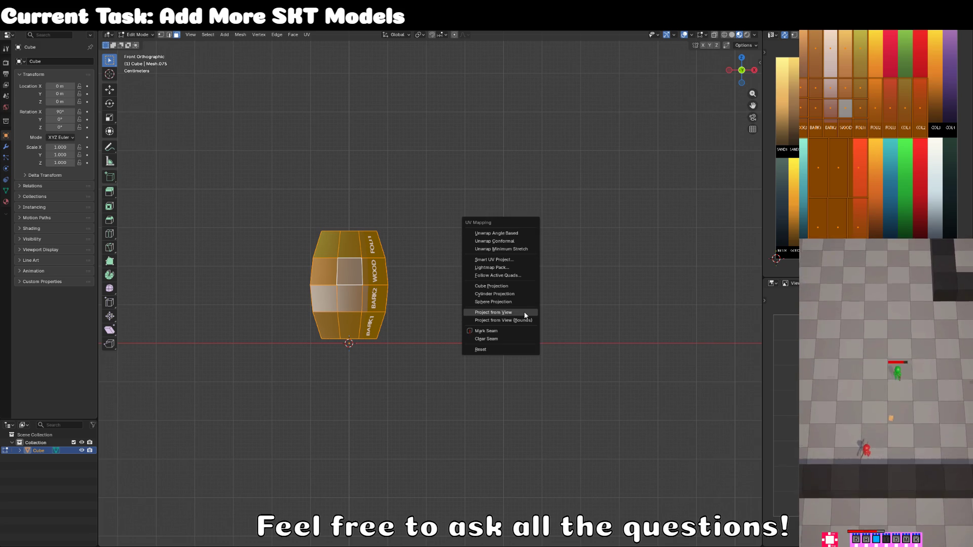
left_click(524, 311)
key("g")
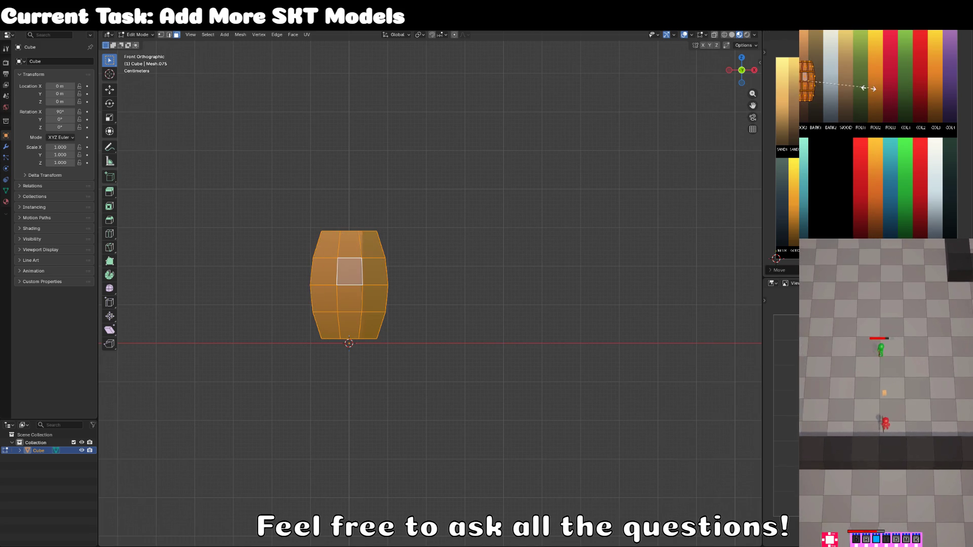
left_click(825, 78)
key("s")
left_click(832, 176)
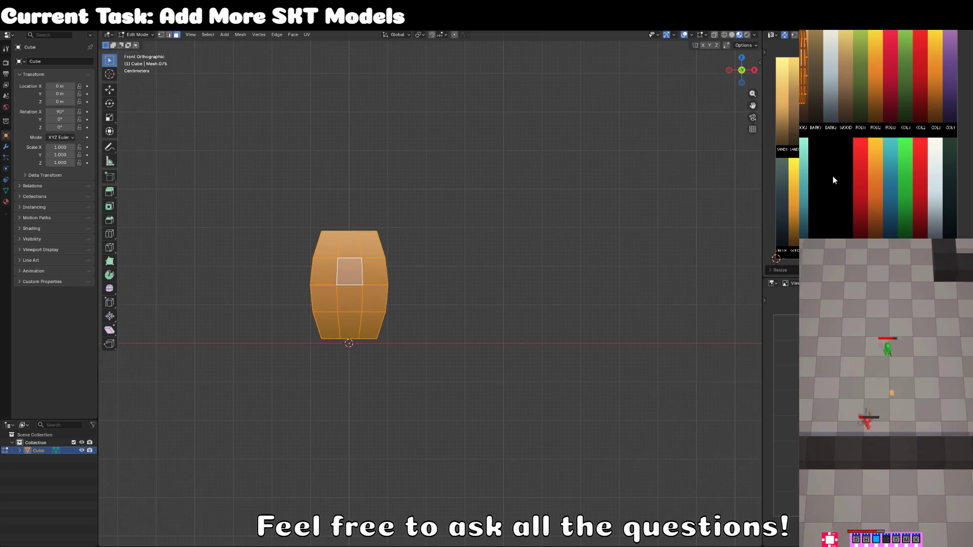
key("g")
left_click(829, 178)
Step: Give two middle faces a darker wood shade to form a recessed panel
left_click(348, 284)
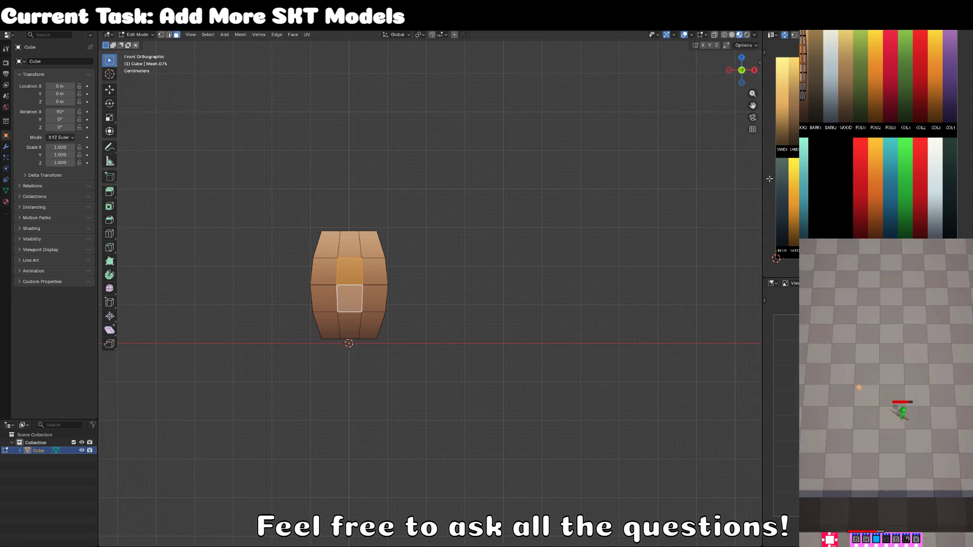
left_click(350, 298)
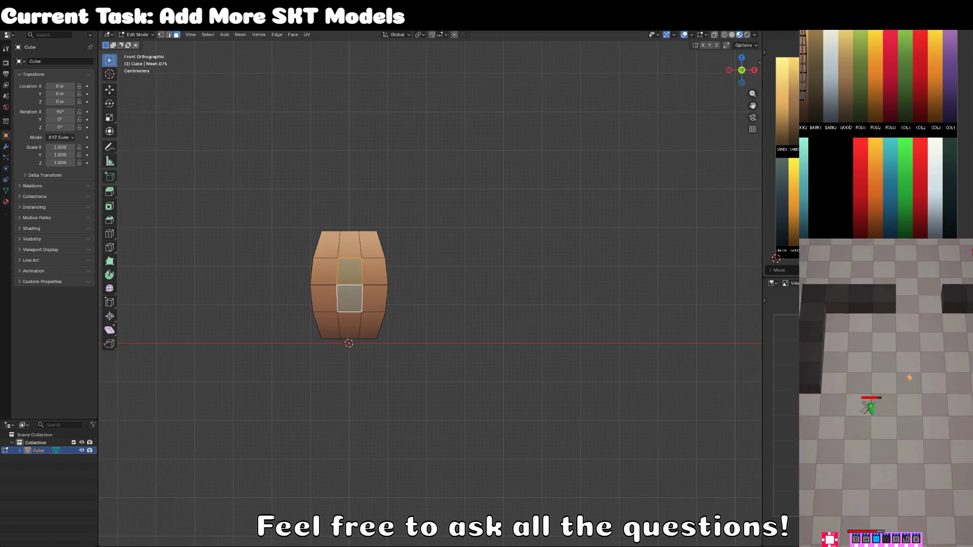
key("s")
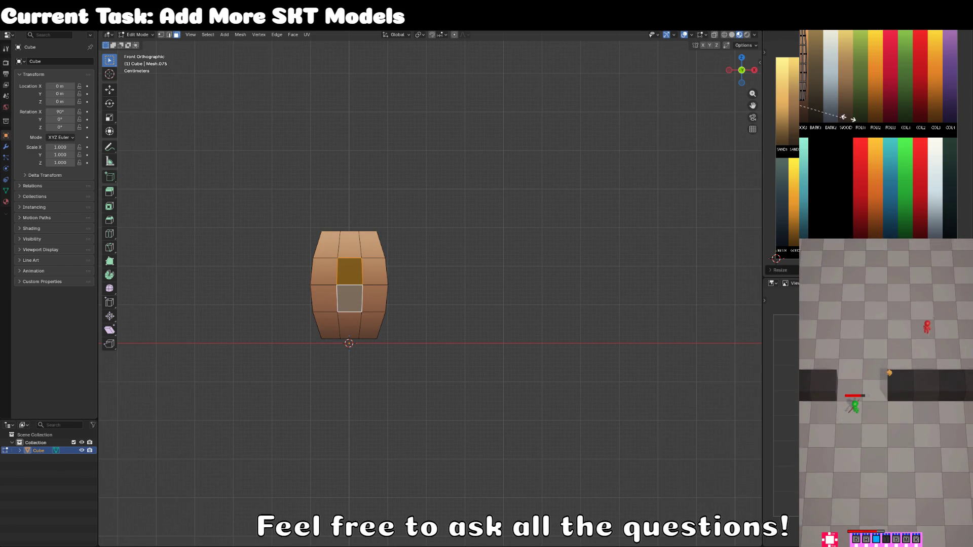
mouse_move(454, 257)
left_mouse_down()
mouse_move(423, 302)
mouse_move(426, 321)
mouse_move(500, 336)
mouse_move(516, 328)
left_mouse_up()
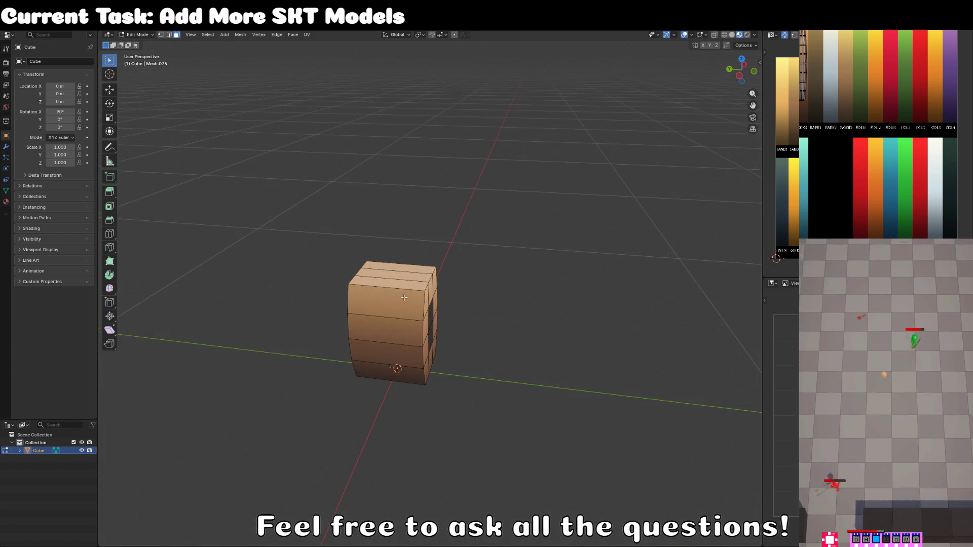
Step: Flatten the whole mesh along Y into a thin slab and begin shifting it along Y
key("a")
key("s")
key("y")
left_click(446, 337)
mouse_move(446, 337)
left_mouse_down()
mouse_move(454, 343)
mouse_move(517, 311)
mouse_move(565, 320)
left_mouse_up()
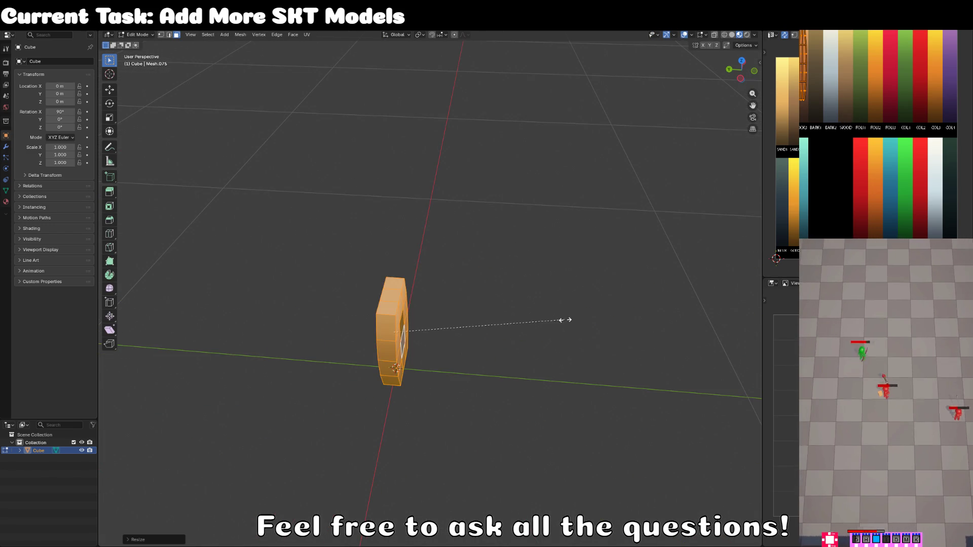
key("g")
key("y")
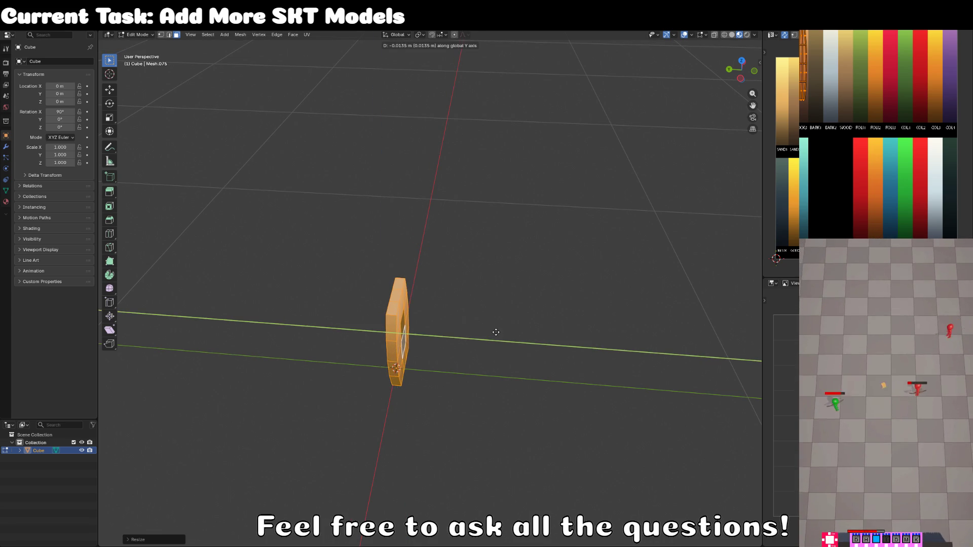
Step: Finish the depth shift and push the slab's side face outward along Y
left_click(490, 332)
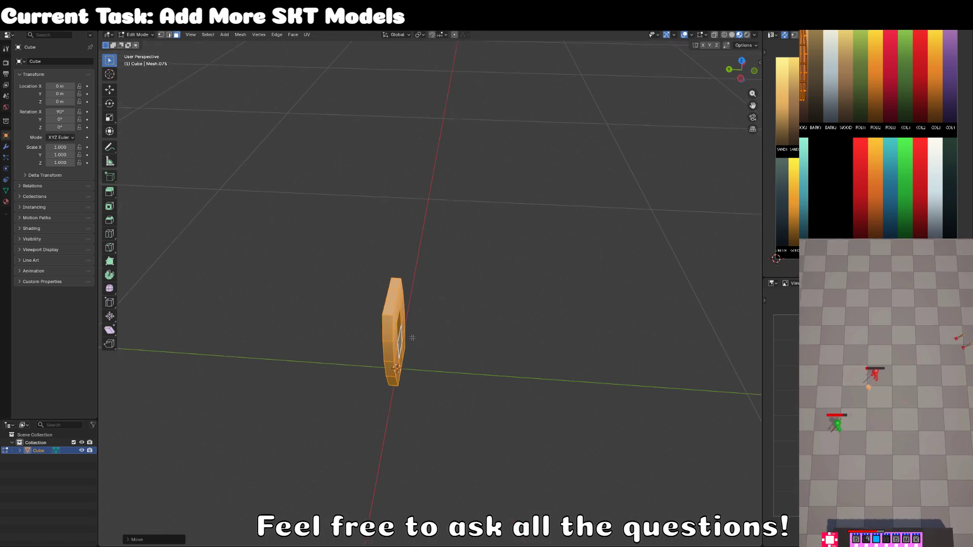
left_click_drag(490, 332, 460, 304)
left_click(459, 304)
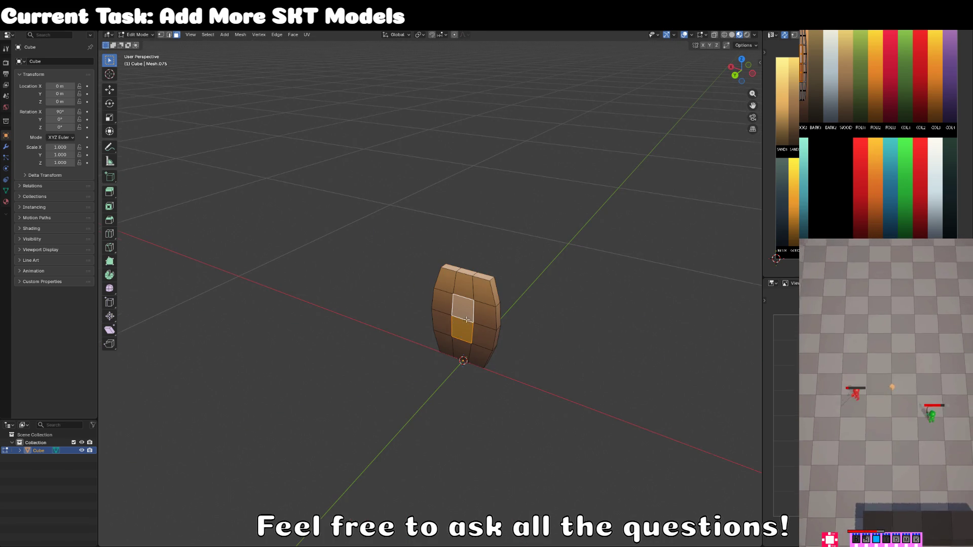
key("g")
key("y")
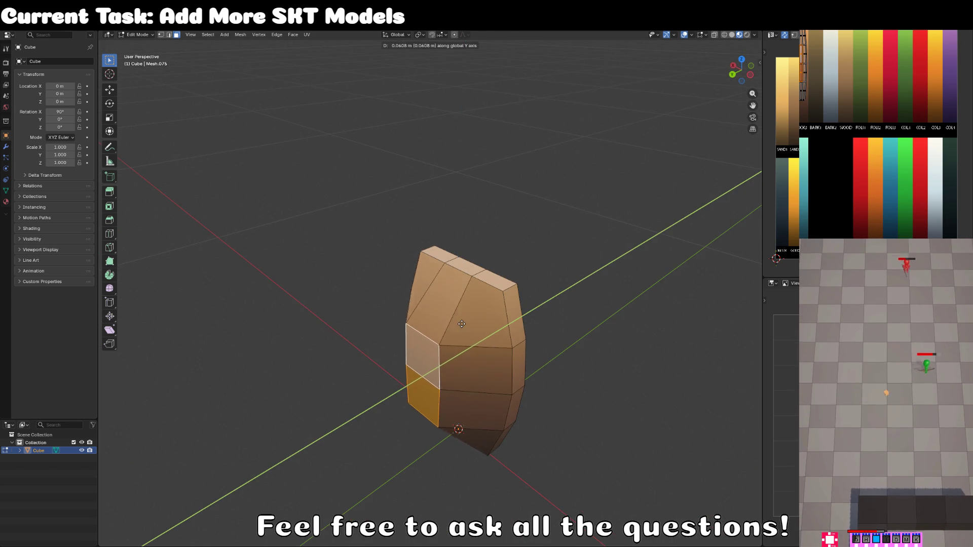
key("Escape")
key("g")
key("y")
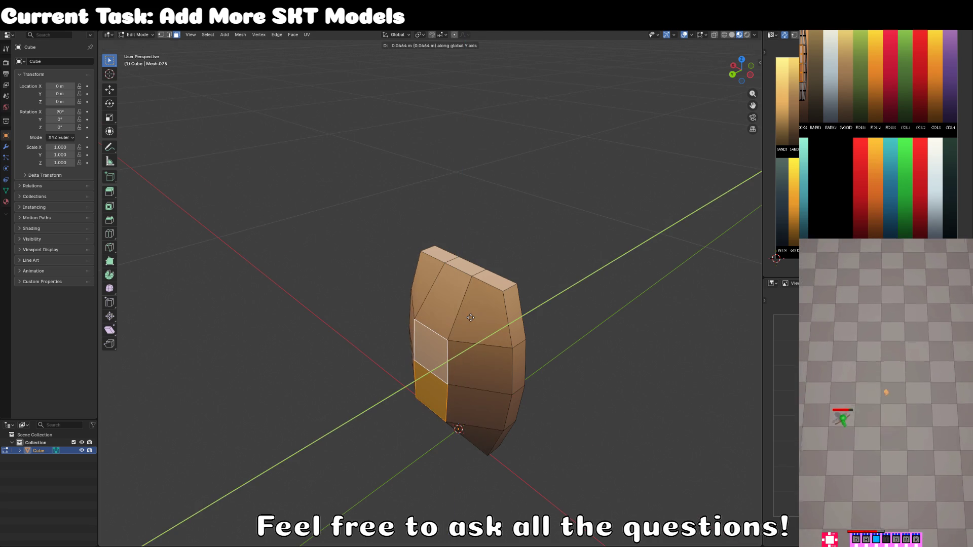
left_click(463, 320)
Step: Check the top, front and right views, then select the top-left vertex in vertex mode
key("KP_7")
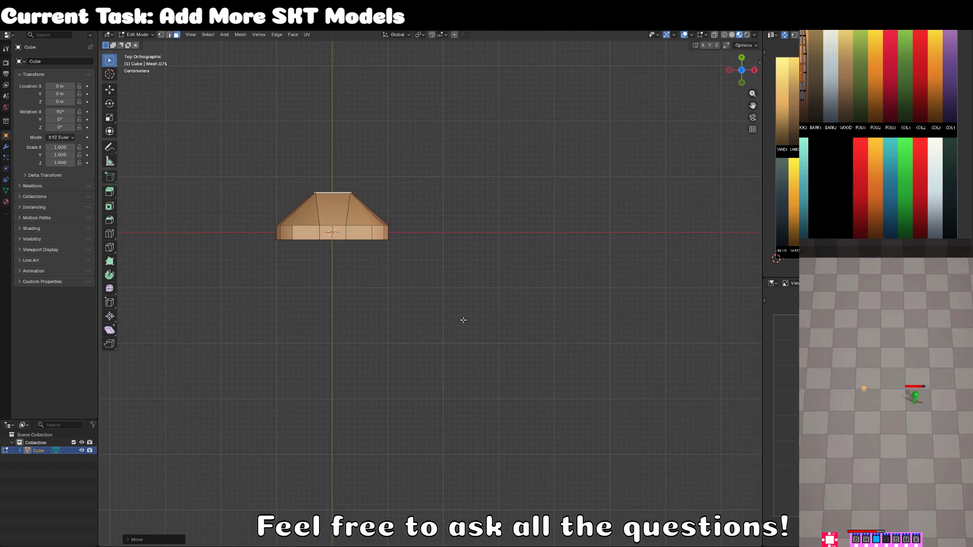
key("KP_1")
key("KP_3")
left_click_drag(463, 319, 120, 56)
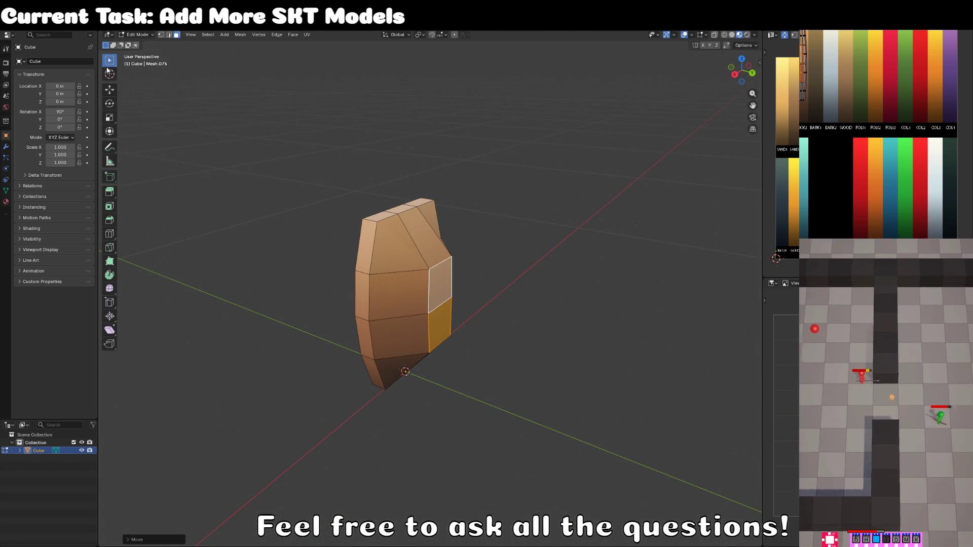
left_click(163, 35)
left_click(377, 222)
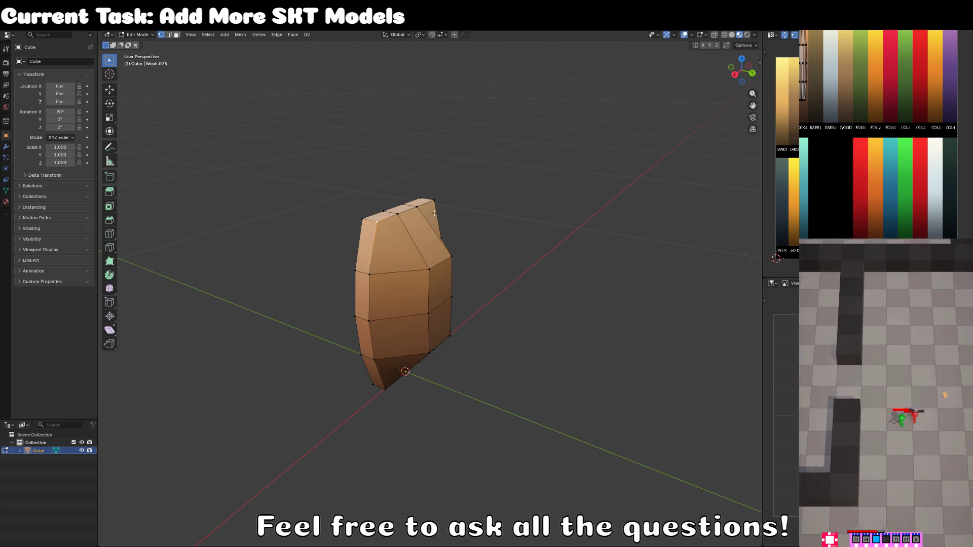
left_click_drag(490, 336, 403, 457)
mouse_move(478, 494)
left_mouse_down()
mouse_move(379, 391)
mouse_move(608, 367)
left_mouse_up()
Step: Taper the bottom loop inward along X and move the vertices in Right Orthographic view
key("s")
key("x")
left_click(527, 352)
mouse_move(524, 349)
left_mouse_down()
mouse_move(501, 342)
mouse_move(514, 304)
mouse_move(425, 298)
left_mouse_up()
key("g")
key("g")
key("Escape")
key("KP_3")
key("KP_3")
key("g")
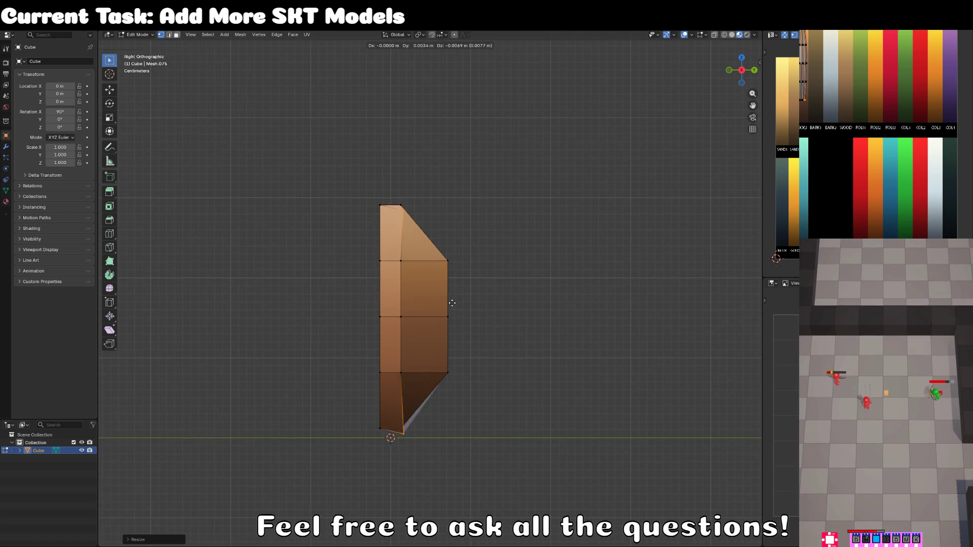
Step: Shrink the selected vertices and move them along Y to narrow the lower part
left_click(473, 320)
key("s")
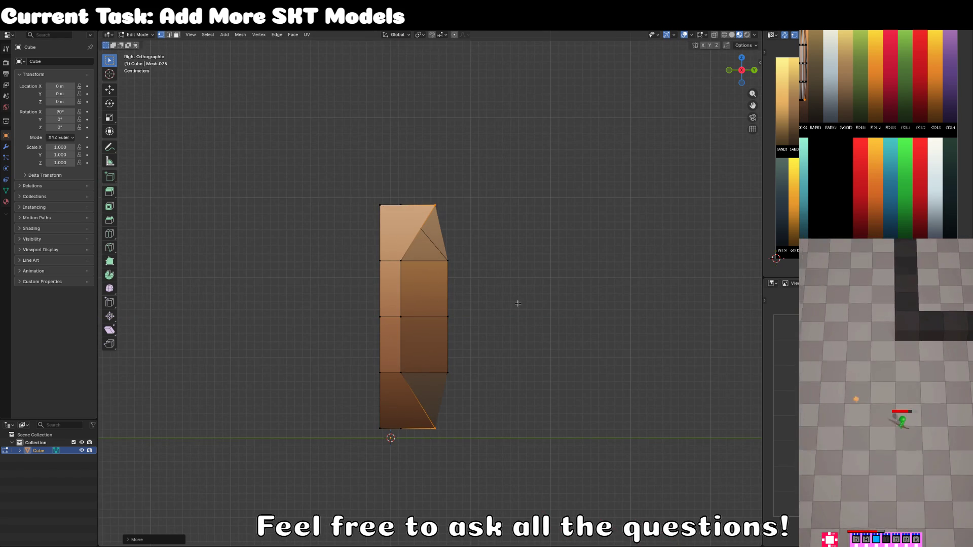
left_click(539, 358)
key("g")
key("y")
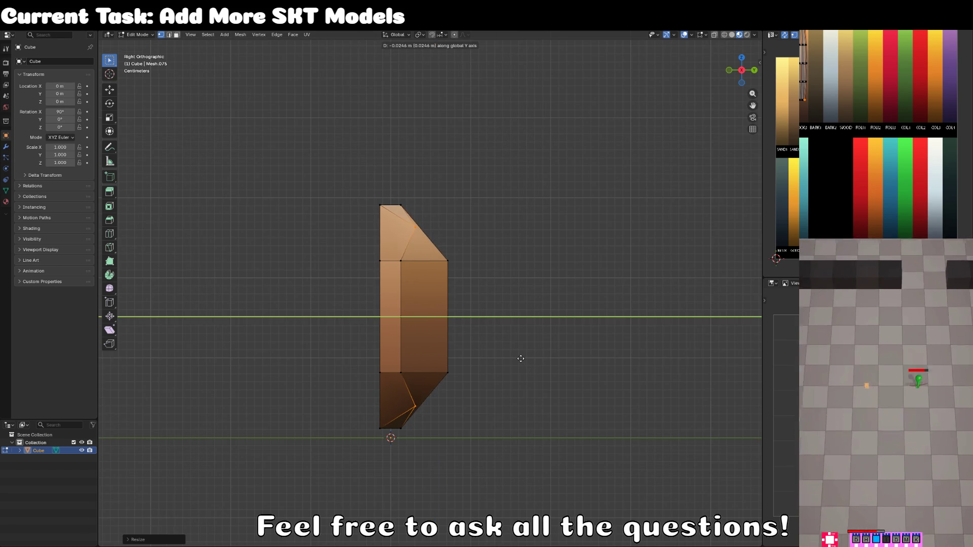
left_click(521, 358)
Step: Narrow the body along X, then shrink the selection slightly into an oval outline
key("Tab")
left_click_drag(518, 358, 384, 381)
key("Tab")
mouse_move(416, 343)
left_mouse_down()
mouse_move(517, 282)
mouse_move(464, 291)
mouse_move(512, 289)
mouse_move(515, 301)
mouse_move(486, 315)
mouse_move(522, 293)
mouse_move(427, 320)
mouse_move(500, 267)
mouse_move(462, 267)
left_mouse_up()
key("s")
key("x")
left_click(560, 273)
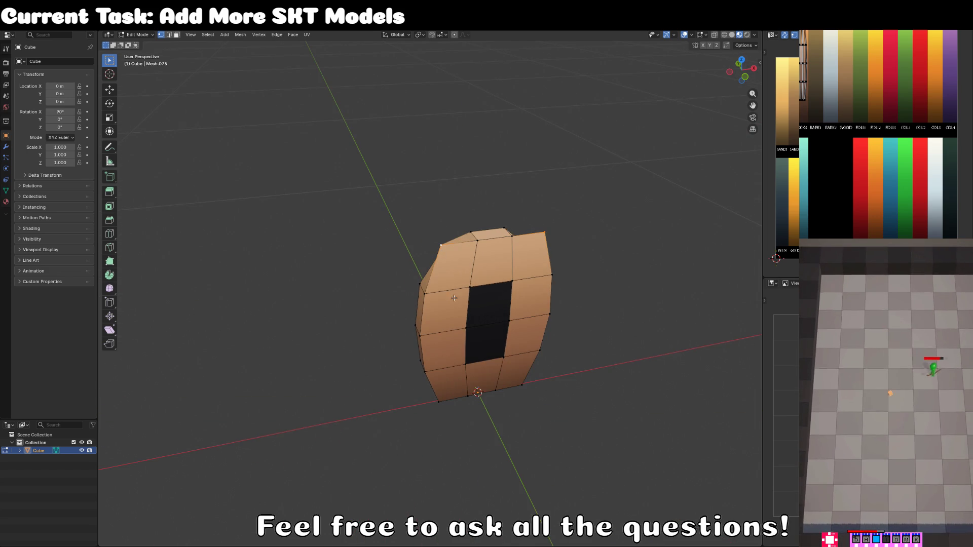
mouse_move(543, 391)
left_mouse_down()
mouse_move(603, 387)
mouse_move(546, 336)
mouse_move(491, 335)
mouse_move(470, 351)
mouse_move(433, 297)
mouse_move(457, 302)
mouse_move(484, 363)
mouse_move(487, 330)
mouse_move(446, 314)
left_mouse_up()
key("s")
left_click(577, 384)
scroll(435, 315, "up", 3)
scroll(395, 258, "down", 2)
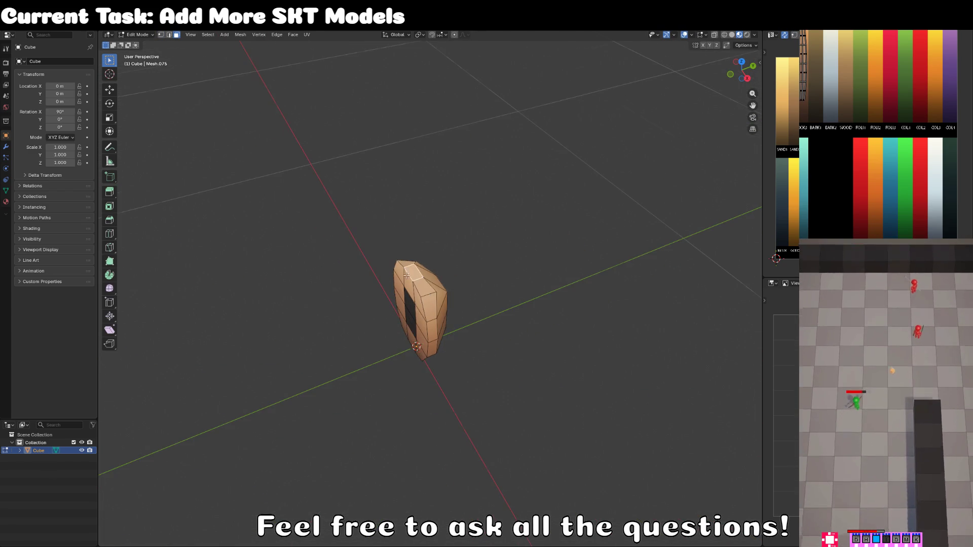
Step: Extrude the top face up along Z into a column, then lower its top to shorten it
key("e")
key("z")
left_click(452, 234)
key("KP_1")
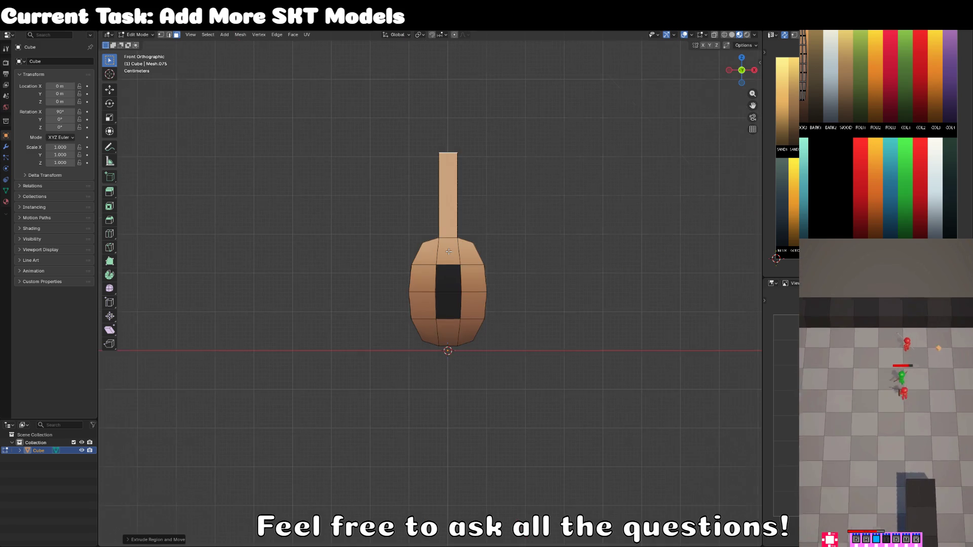
scroll(424, 363, "up", 2)
key("g")
key("z")
left_click(424, 363)
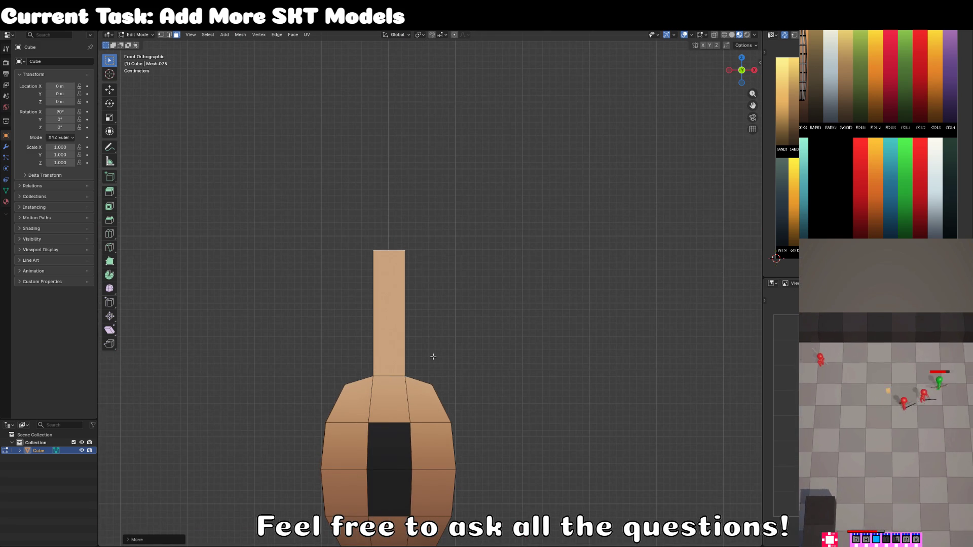
Step: Extrude the top face further and scale it along Z into a tapered tip
key("e")
left_click(439, 319)
mouse_move(439, 319)
left_mouse_down()
mouse_move(408, 325)
mouse_move(417, 229)
mouse_move(451, 304)
mouse_move(564, 324)
left_mouse_up()
key("s")
key("z")
left_click(451, 305)
Step: Shrink a selected neck face into a thin strip
left_click(403, 369)
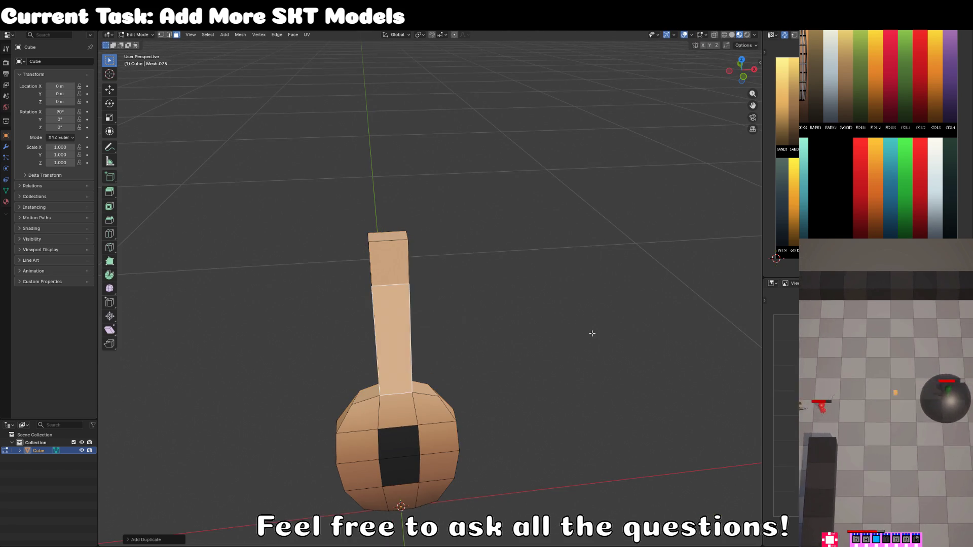
key("s")
left_click(448, 330)
key("KP_7")
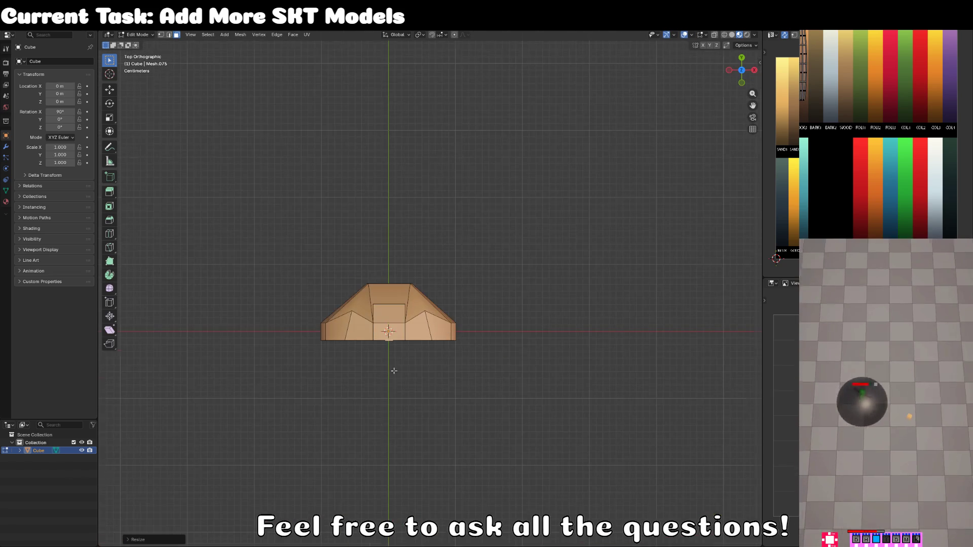
scroll(447, 330, "up", 6)
Step: Slide the strip along Y, shrink it further, and return to Object Mode
key("g")
key("y")
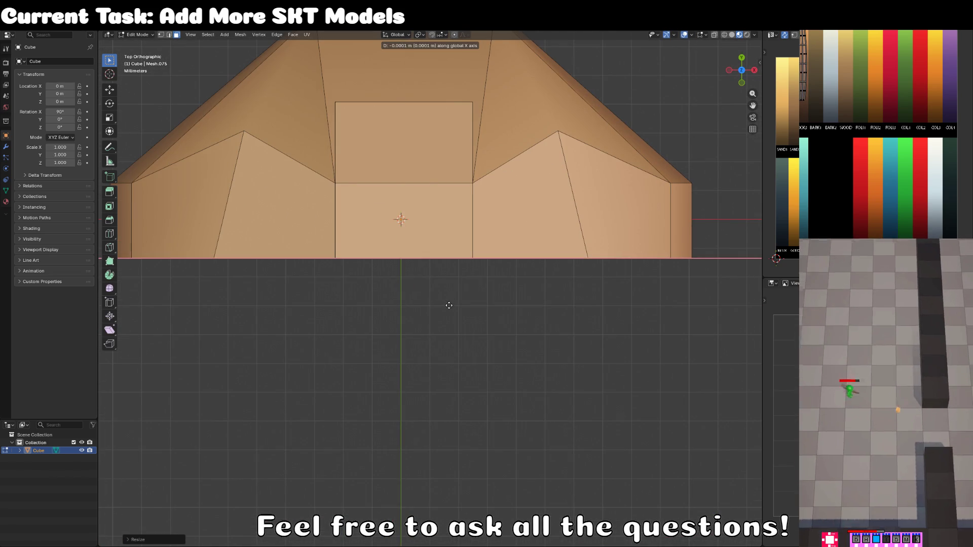
left_click(597, 289)
key("s")
left_click(469, 275)
scroll(815, 143, "down", 3)
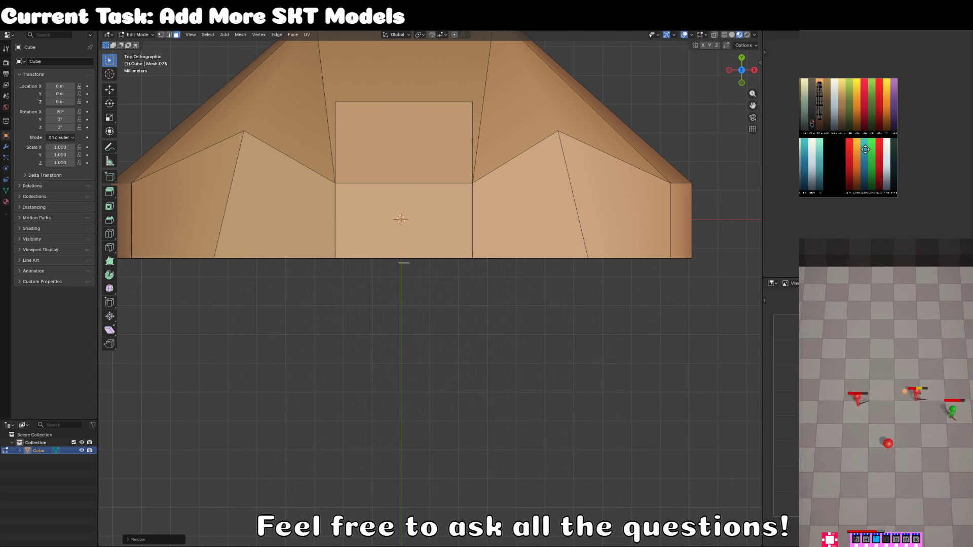
scroll(464, 200, "down", 5)
mouse_move(463, 198)
left_mouse_down()
mouse_move(456, 286)
mouse_move(457, 273)
left_mouse_up()
key("Tab")
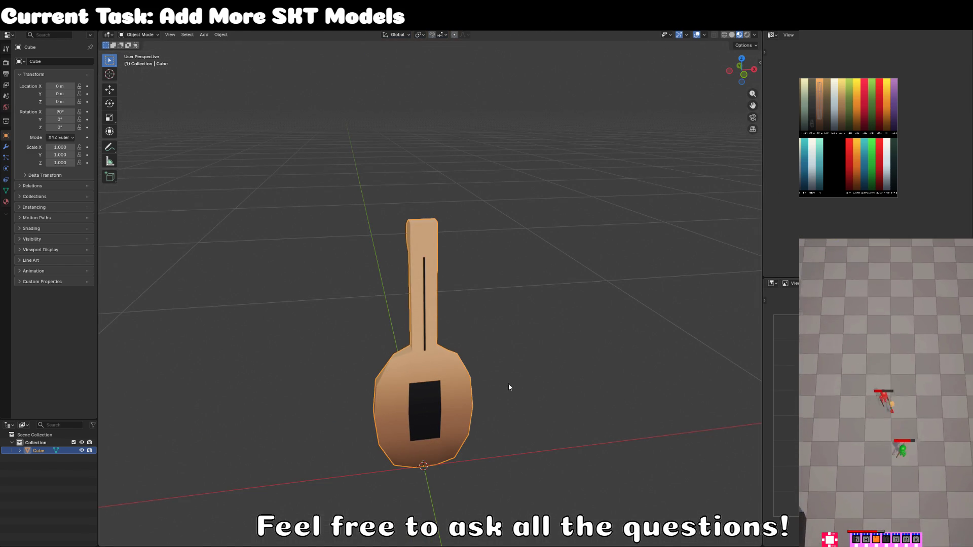
Step: Stretch the dark strip vertically and position it along X and Z on the neck
key("Tab")
scroll(471, 338, "up", 3)
key("z")
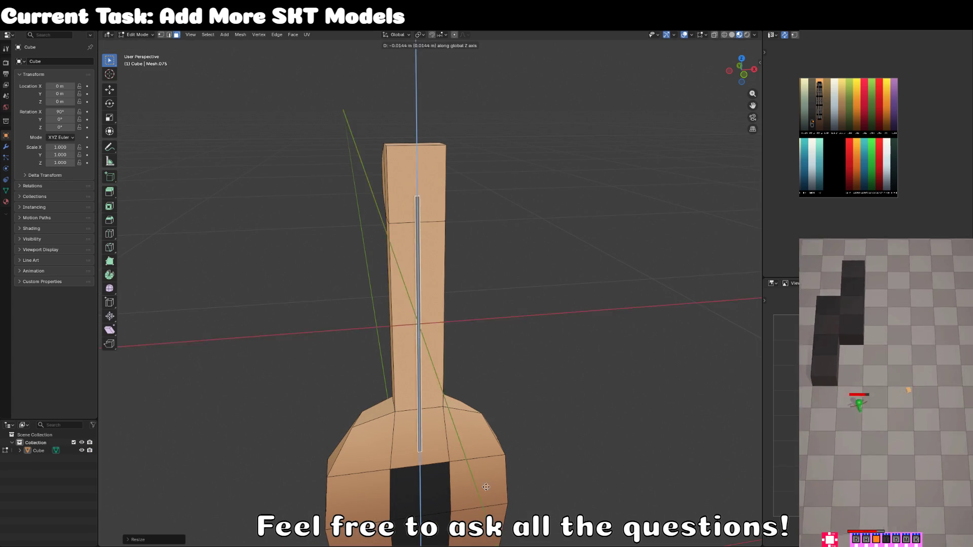
left_click(512, 269)
key("g")
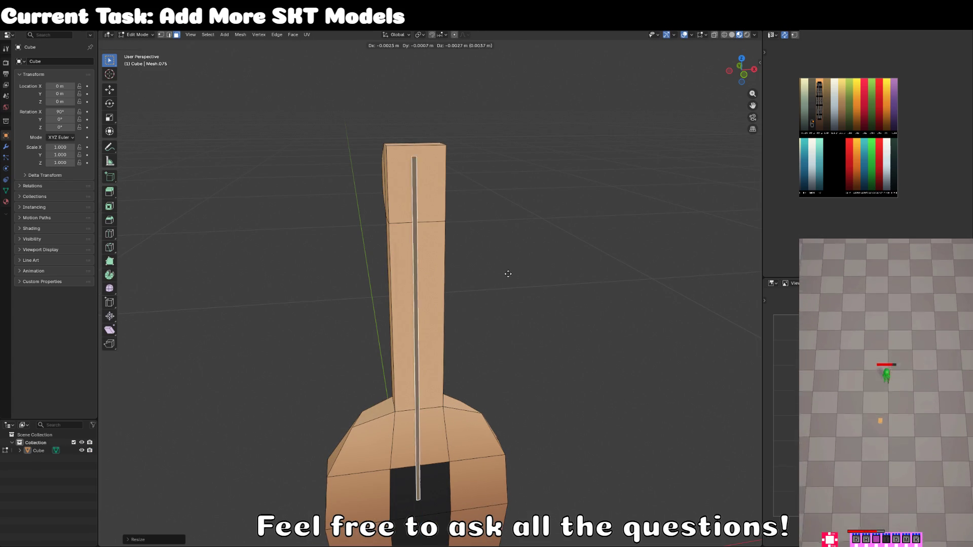
key("x")
left_click(500, 281)
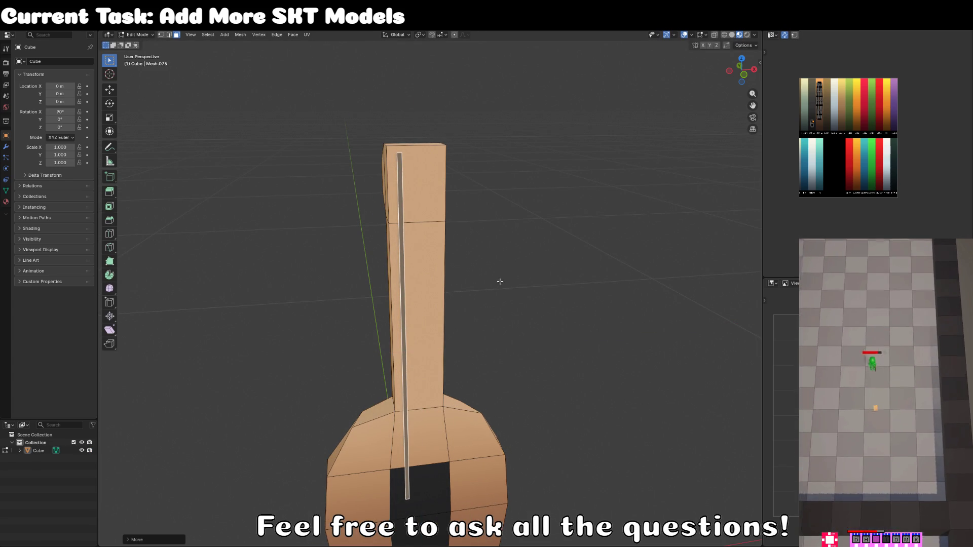
key("g")
key("z")
left_click(504, 304)
scroll(409, 352, "down", 3)
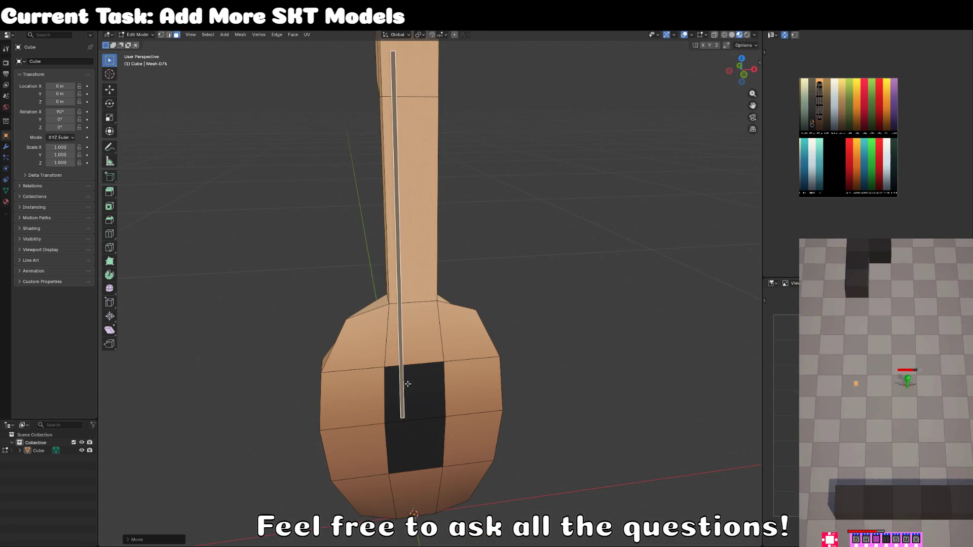
Step: Select an edge loop of the strip in wireframe, then return to material preview shading
left_click(161, 35)
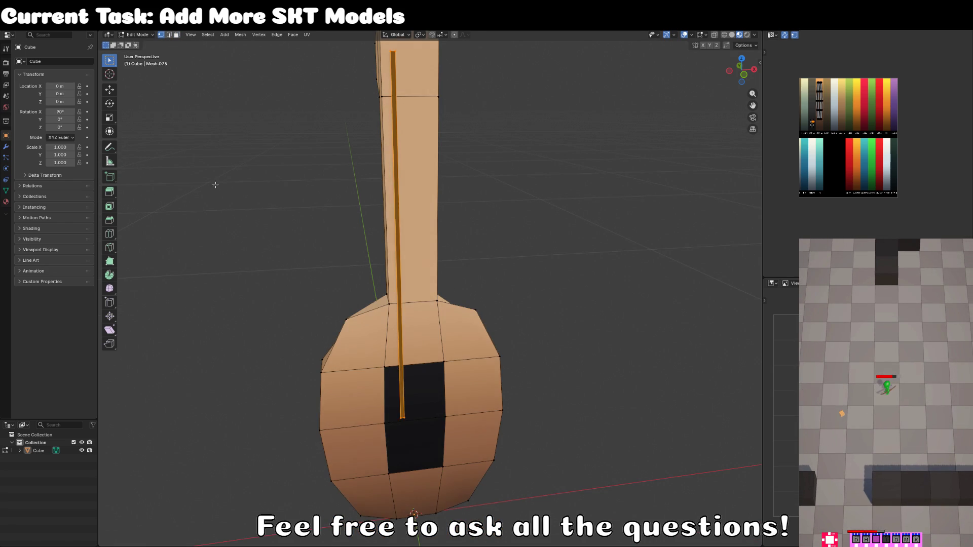
key("alt+a")
key("shift+z")
left_click(404, 421, "alt")
key("z")
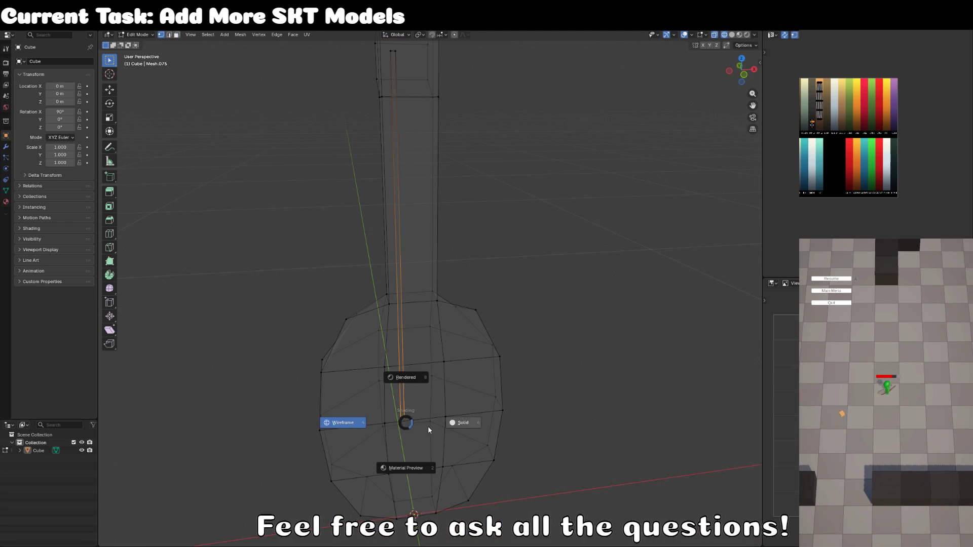
left_click(456, 421)
key("z")
left_click(460, 467)
Step: Move the strip's edge loop vertically to its new height, checking it from the front view
key("g")
key("z")
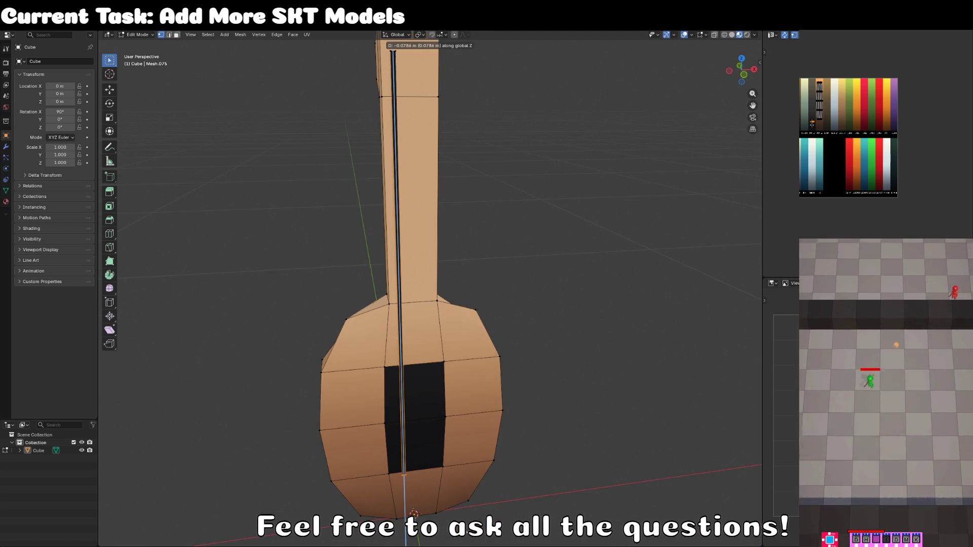
key("Return")
key("KP_1")
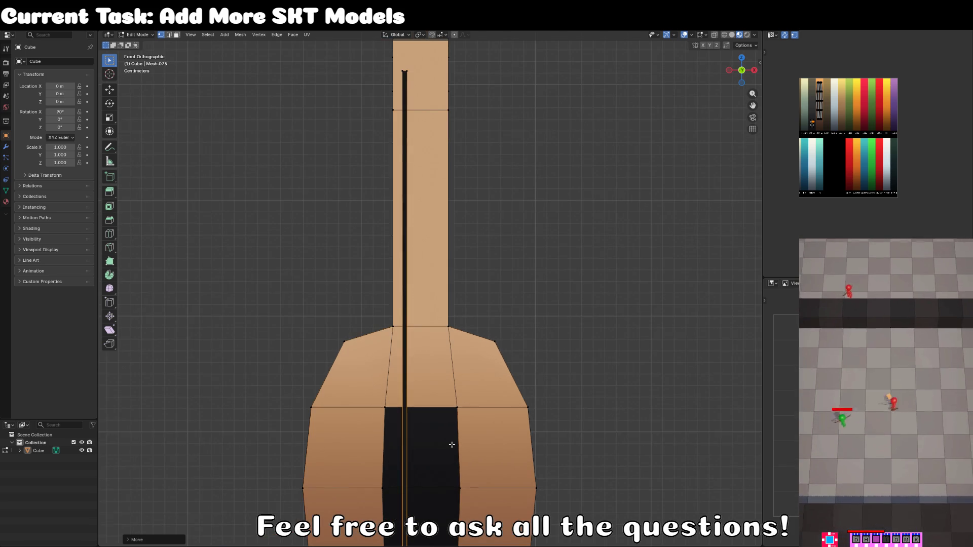
scroll(451, 444, "down", 5)
key("g")
key("z")
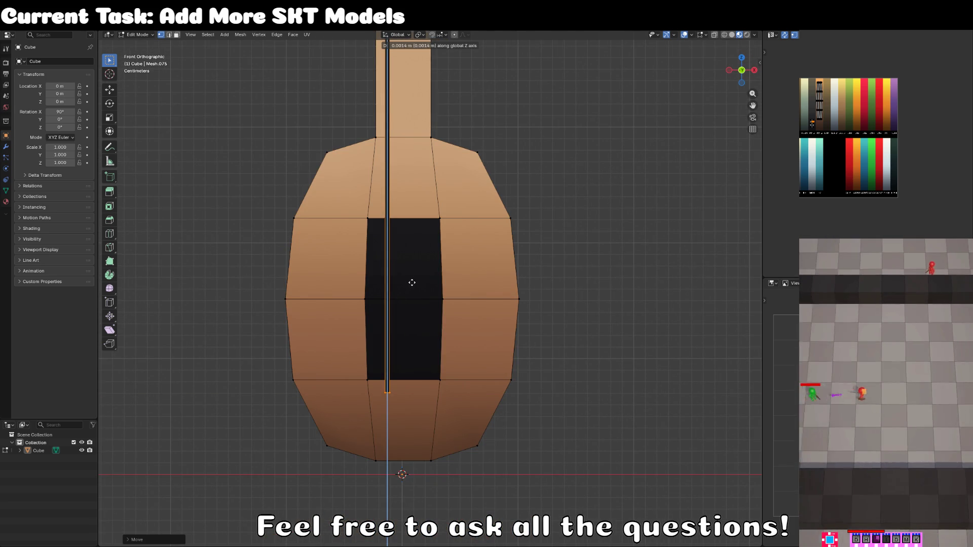
left_click(412, 283)
scroll(405, 268, "up", 10)
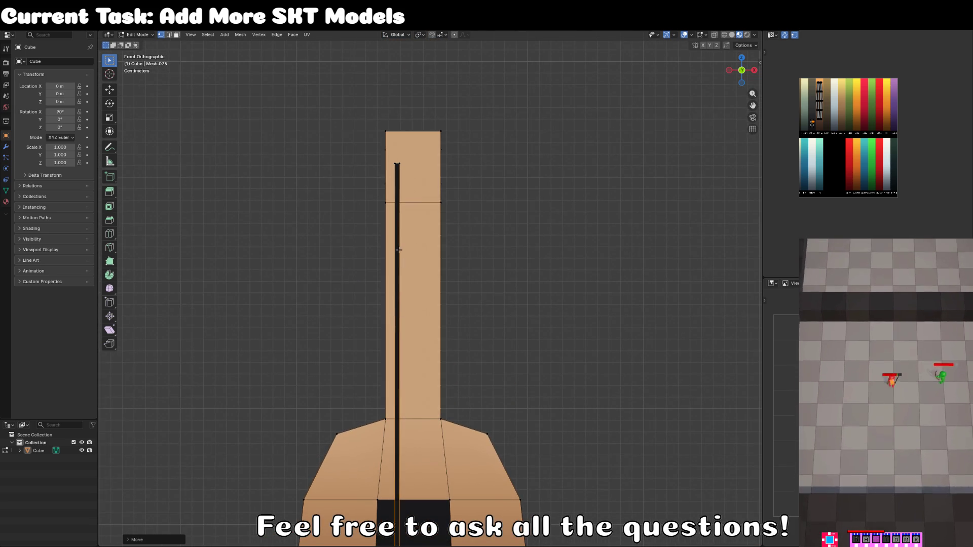
Step: Duplicate the whole strip twice along X to make three side-by-side strings
key("ctrl+l")
key("shift+d")
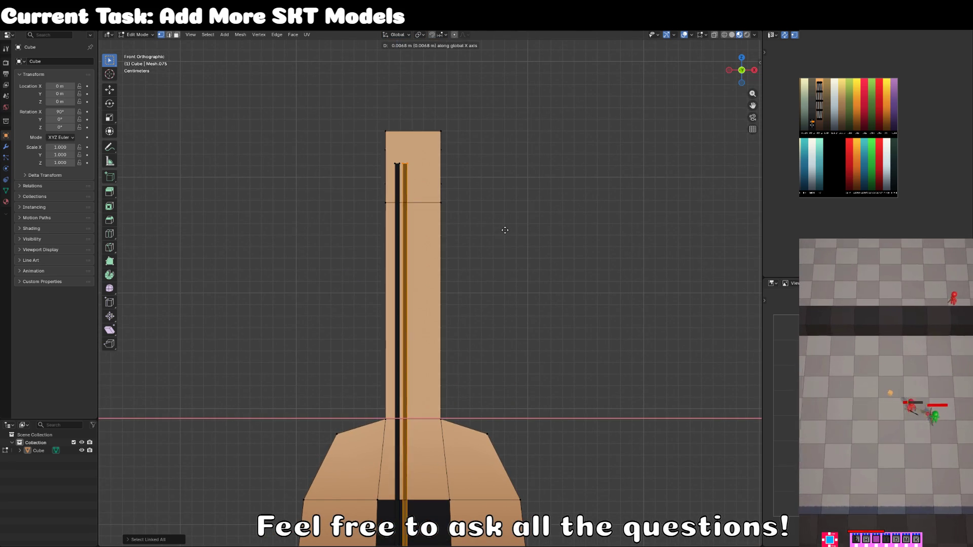
key("x")
left_click(512, 231)
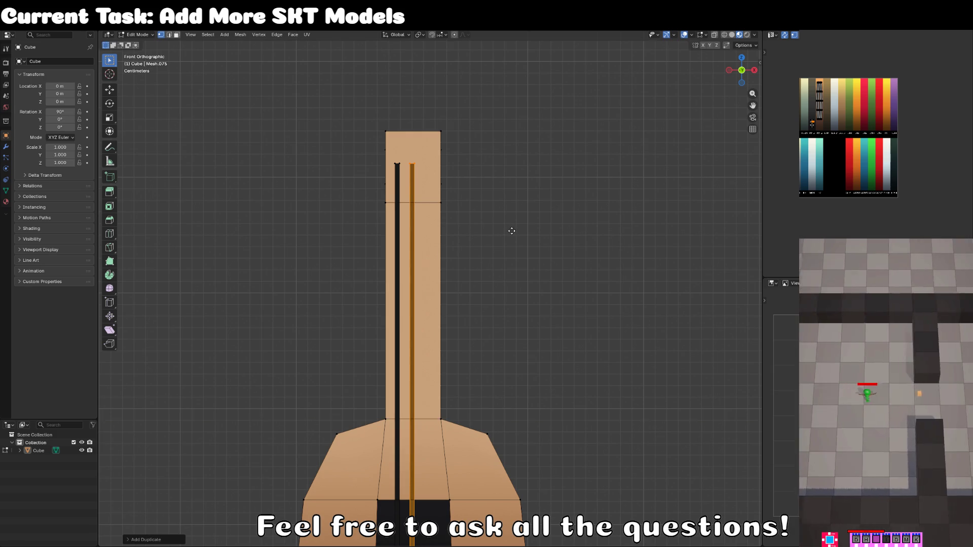
key("shift+d")
key("x")
left_click(526, 232)
Step: Raise the strings' top vertices to staggered heights, then view the lute in perspective
left_click(471, 185)
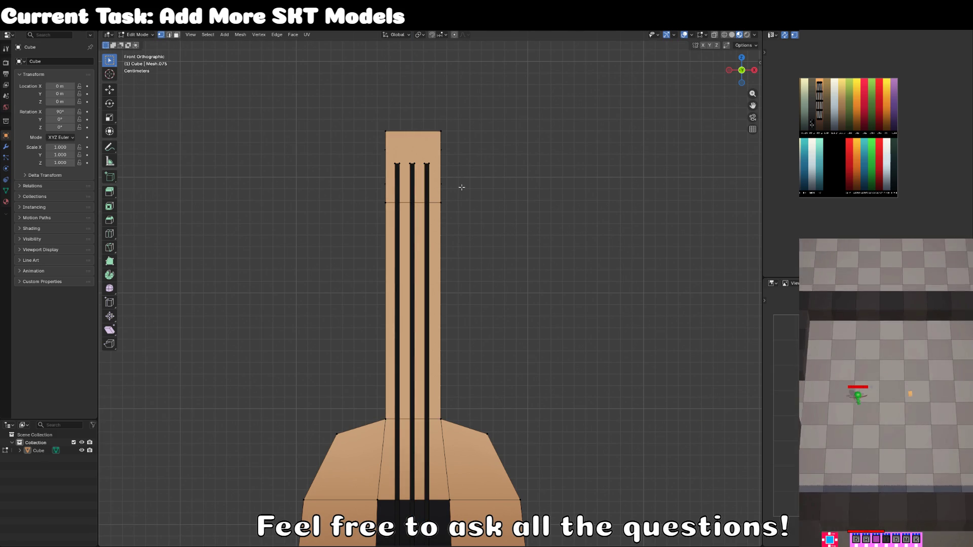
left_click(418, 164)
key("g")
key("z")
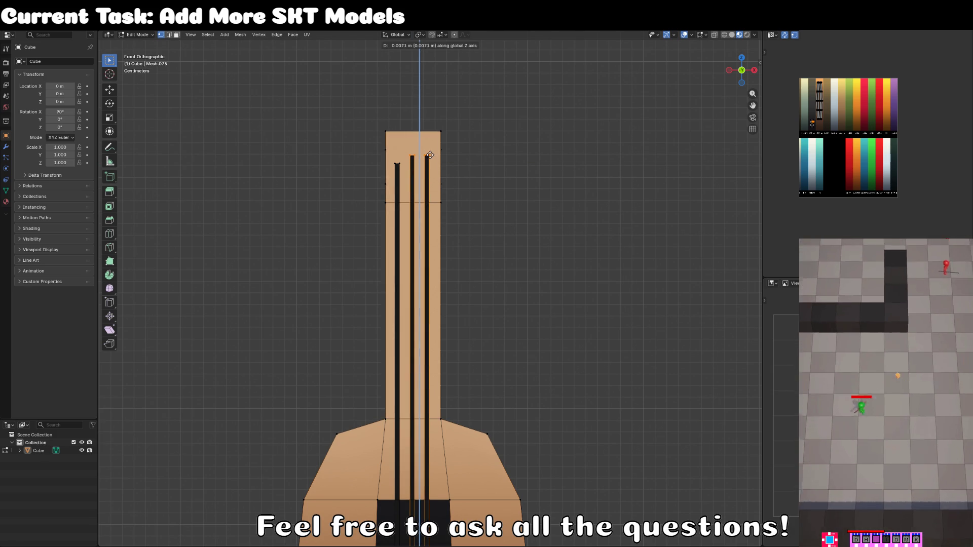
left_click(430, 152)
key("g")
key("z")
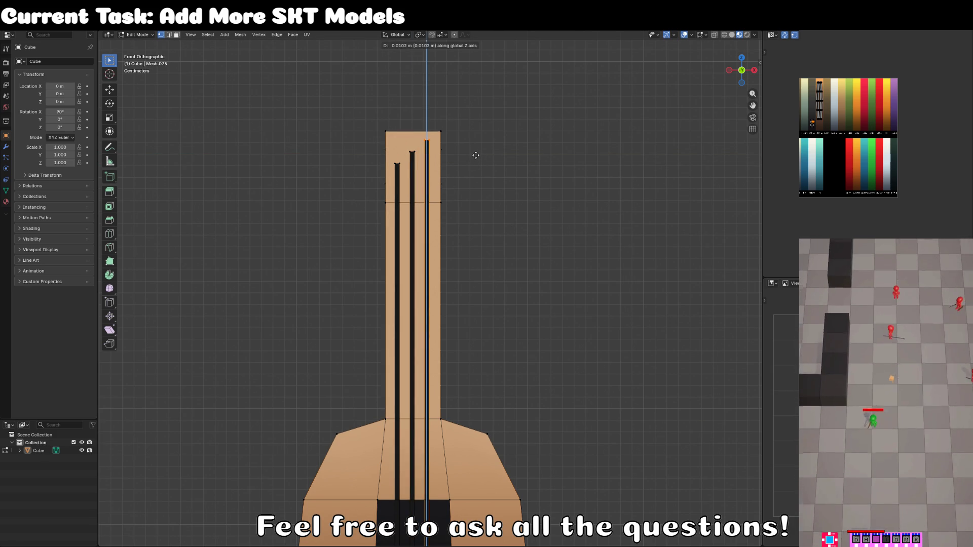
left_click(474, 153)
scroll(475, 153, "down", 5)
mouse_move(475, 153)
left_mouse_down()
mouse_move(514, 281)
mouse_move(356, 169)
left_mouse_up()
scroll(515, 280, "up", 4)
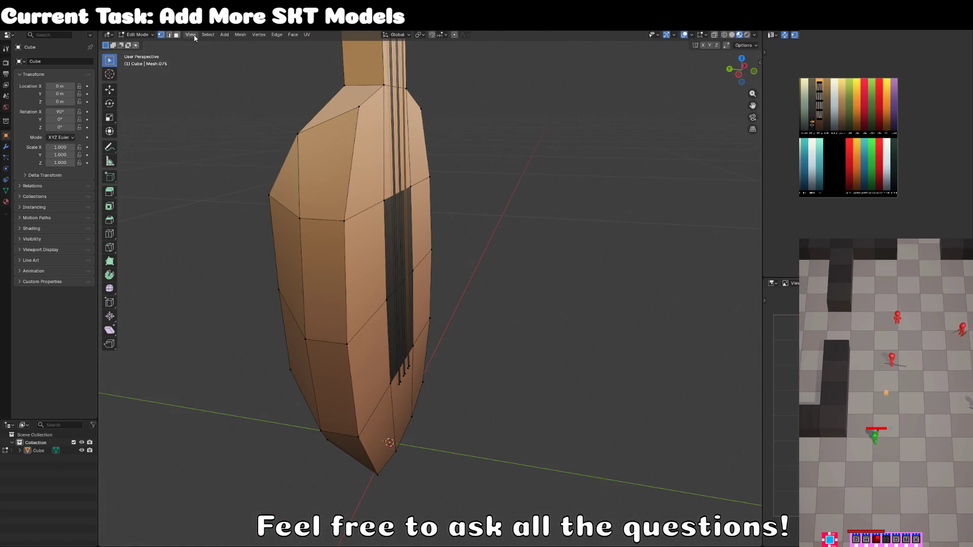
Step: Move a fretboard face down onto the body, shrink it and extrude a small bridge block
left_click(386, 281)
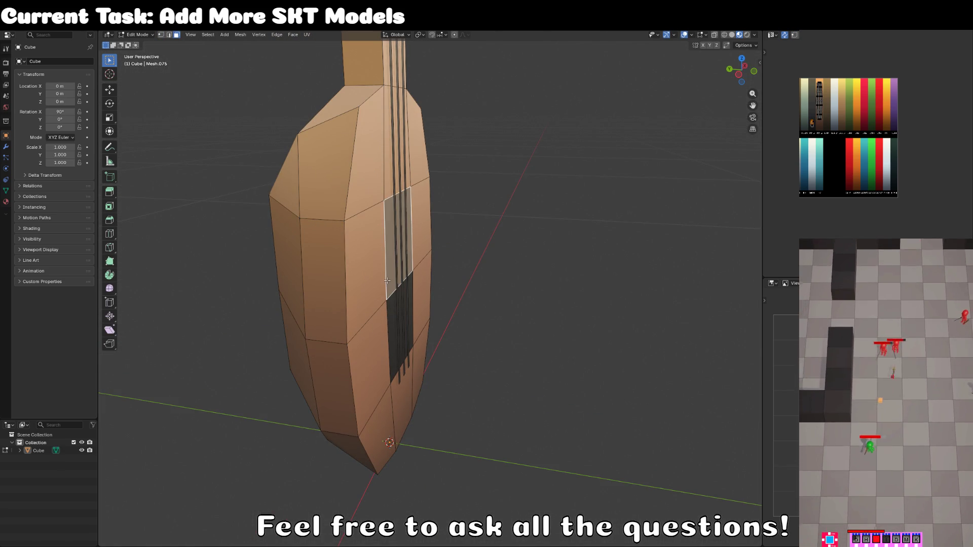
key("g")
key("z")
left_click(428, 395)
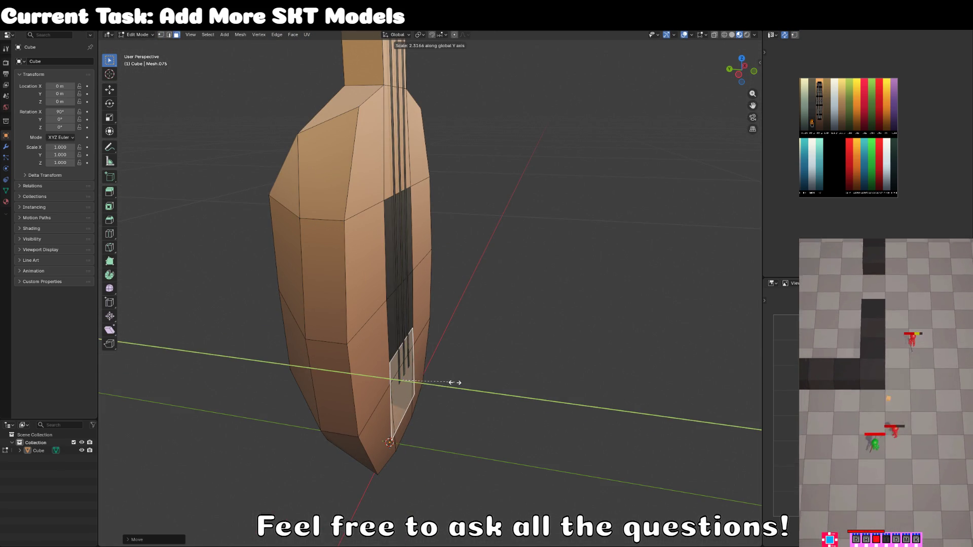
key("s")
left_click(441, 393)
key("g")
key("z")
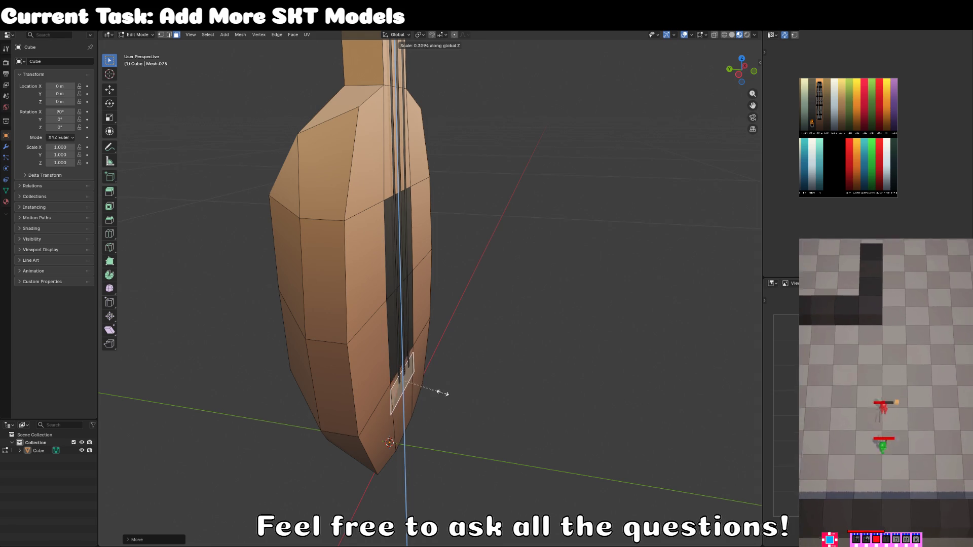
key("z")
left_click(444, 392)
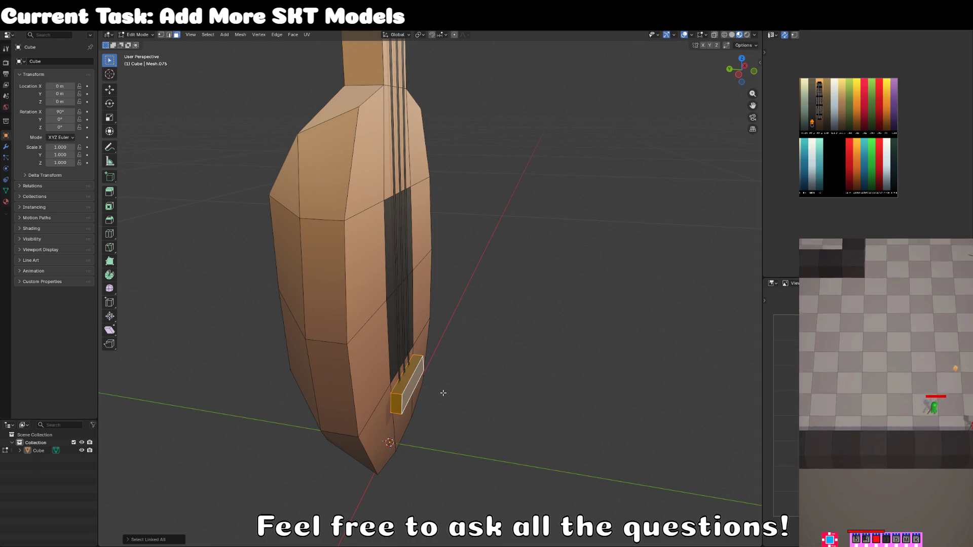
key("KP_1")
Step: Project the bridge's UVs from view and move them onto a light whitish palette colour
key("u")
left_click(443, 393)
scroll(634, 240, "up", 1)
scroll(831, 179, "up", 1)
key("g")
left_click(828, 135)
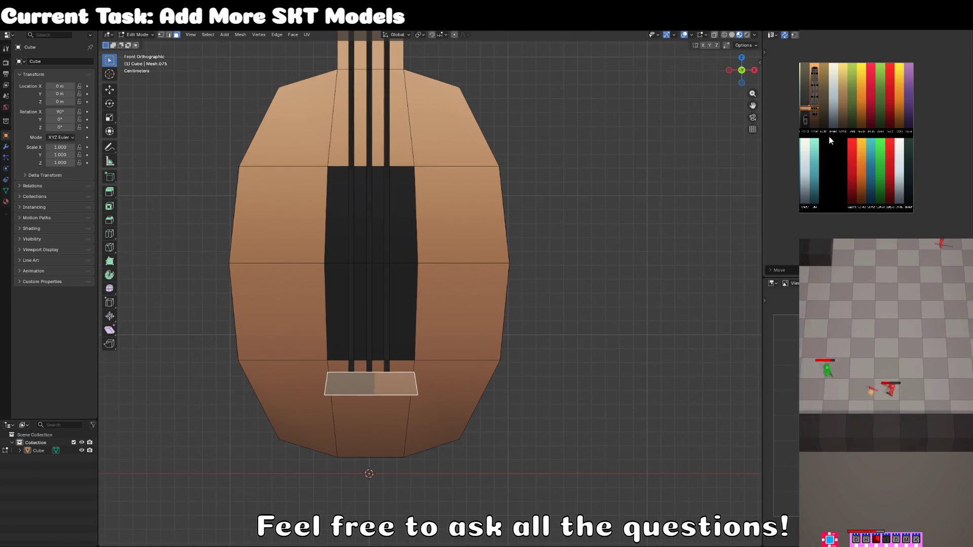
key("g")
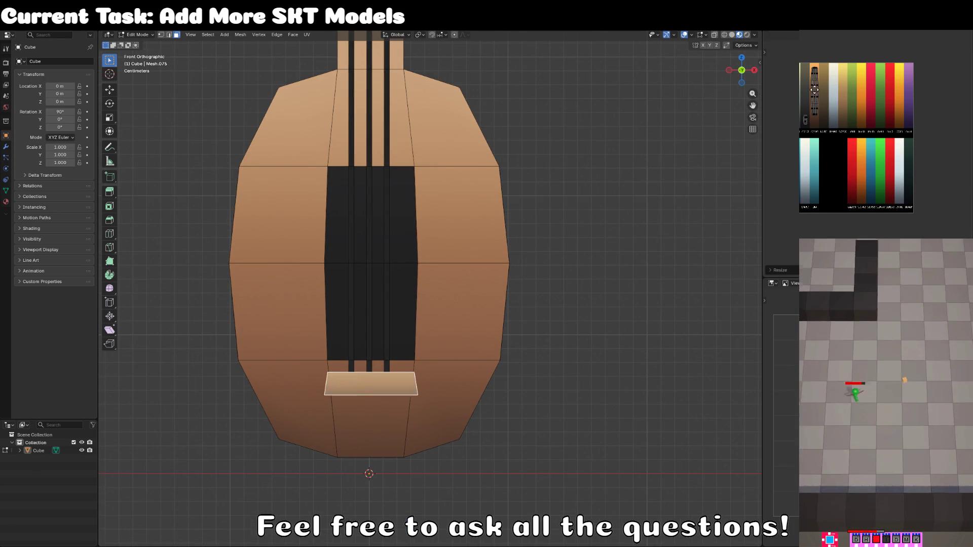
left_click(856, 94)
left_click(827, 91)
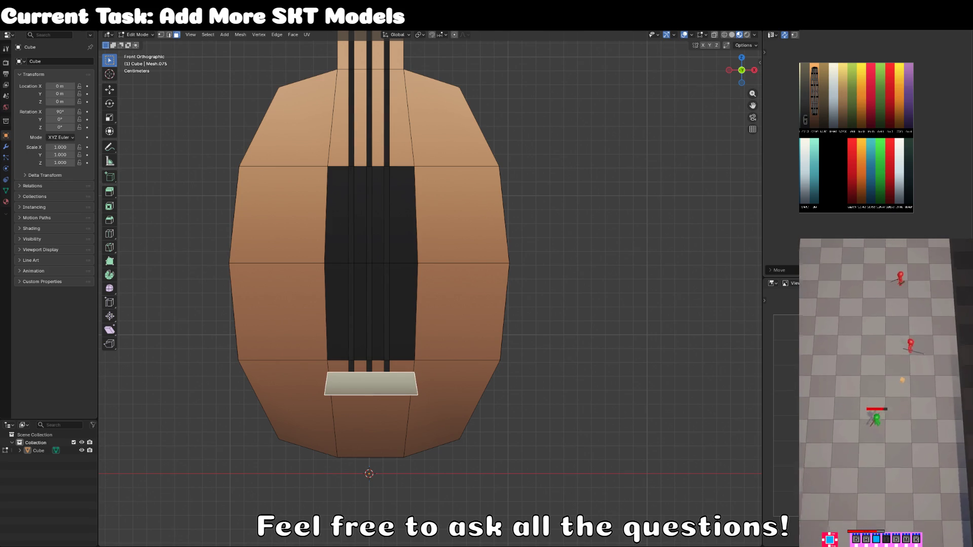
scroll(415, 391, "down", 2)
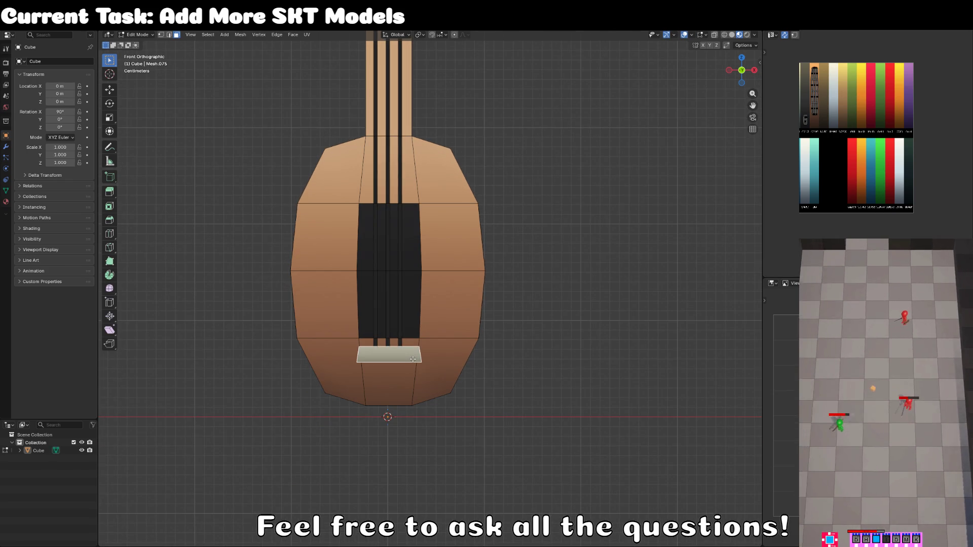
scroll(512, 288, "down", 3)
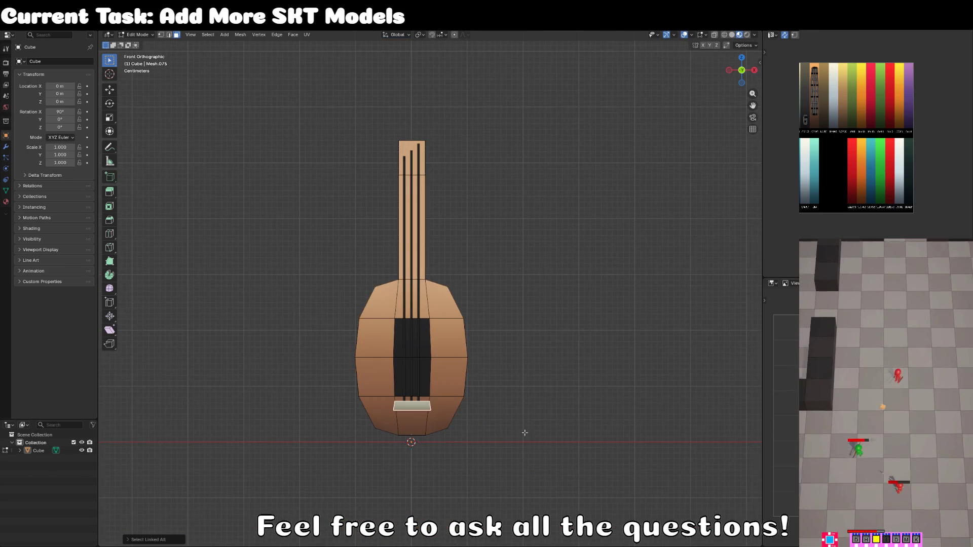
Step: Copy the bridge face up above the neck and shrink it
key("shift+d")
key("z")
left_click(509, 155)
scroll(541, 339, "up", 3)
key("s")
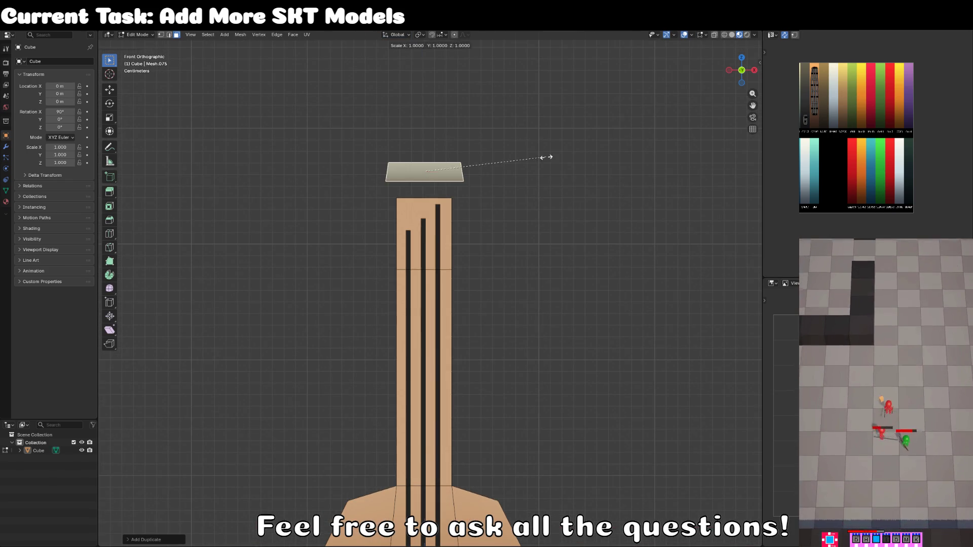
left_click(464, 158)
scroll(518, 284, "up", 2)
key("g")
left_click(583, 213)
Step: Resize the copied face into a small square peg on top of the right string
key("s")
key("x")
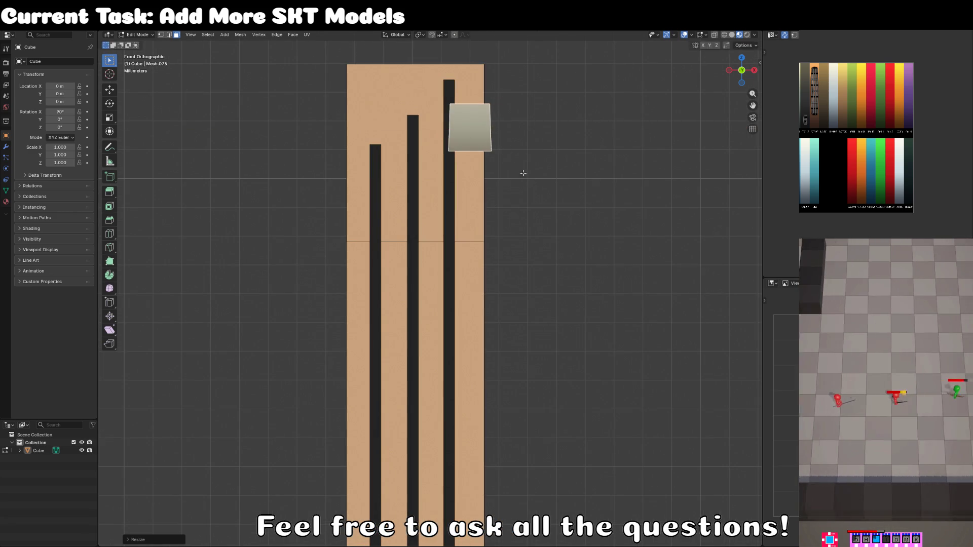
left_click(529, 179)
key("g")
left_click(613, 165)
key("s")
key("x")
left_click(553, 135)
key("s")
key("z")
left_click(455, 219)
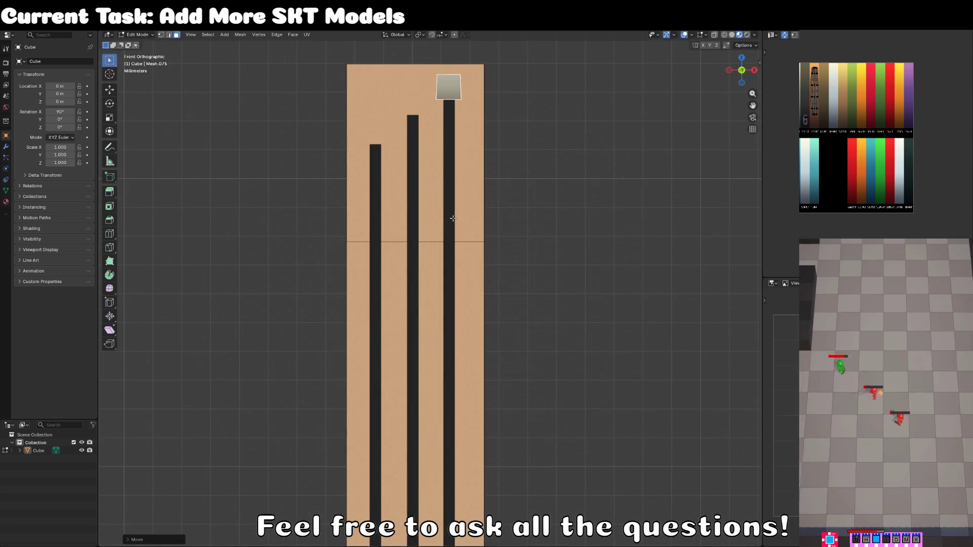
Step: Copy the peg onto the tops of the middle and left strings
key("shift+d")
left_click(419, 247)
key("shift+d")
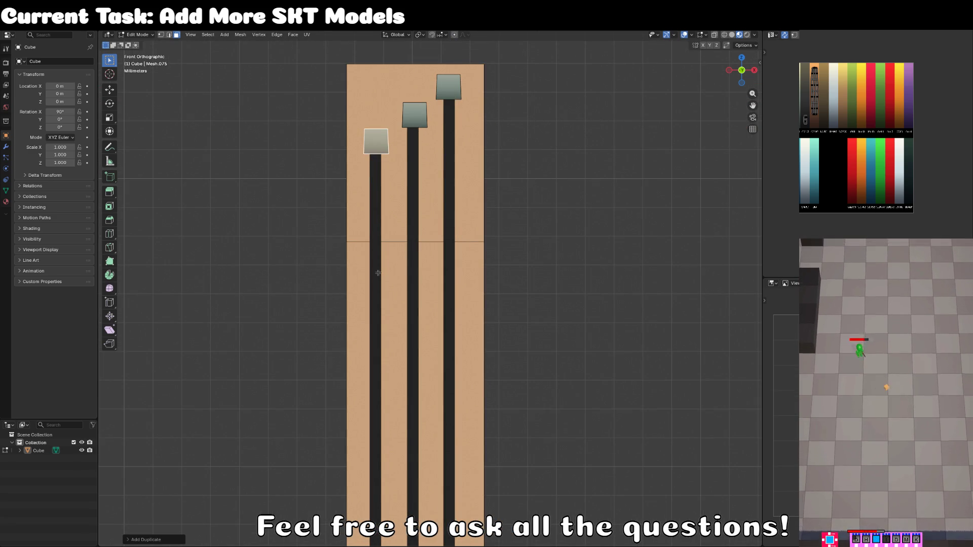
left_click(378, 273)
key("KP_7")
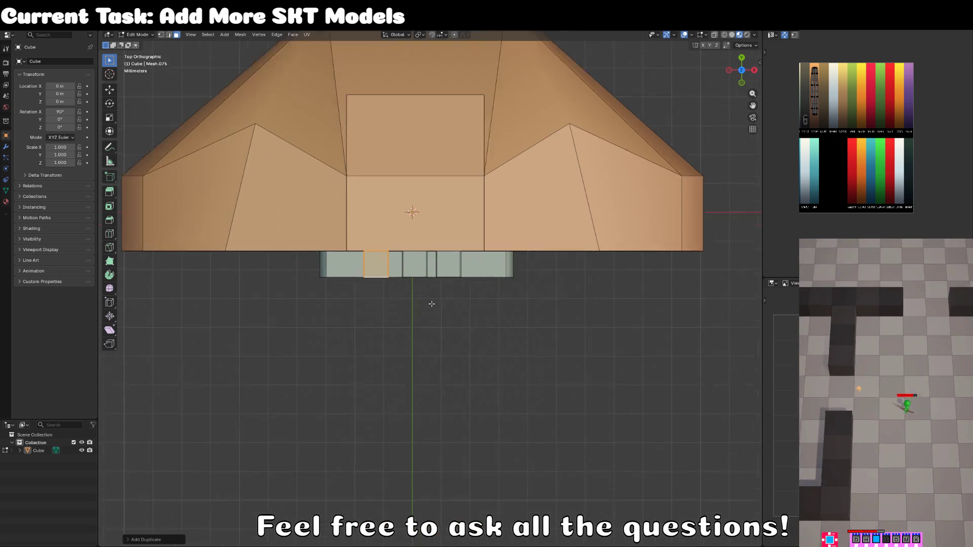
scroll(428, 303, "up", 3)
scroll(428, 303, "down", 4)
scroll(428, 303, "up", 3)
Step: Move the string faces' UVs to a golden orange palette colour and preview the lute
key("Tab")
mouse_move(439, 349)
left_mouse_down()
mouse_move(454, 247)
mouse_move(457, 327)
left_mouse_up()
key("Tab")
left_click(395, 304)
scroll(317, 310, "up", 3)
left_click_drag(816, 162, 804, 169)
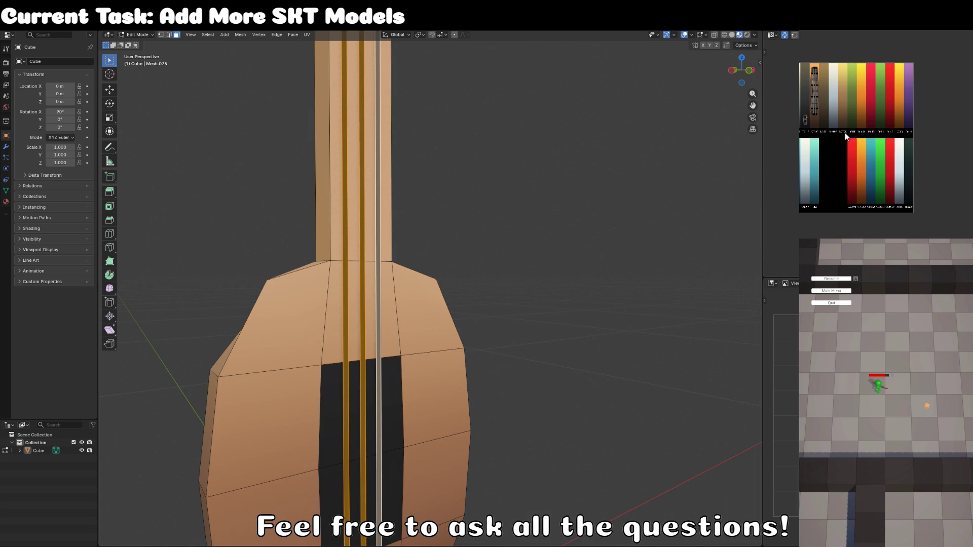
scroll(845, 133, "up", 3)
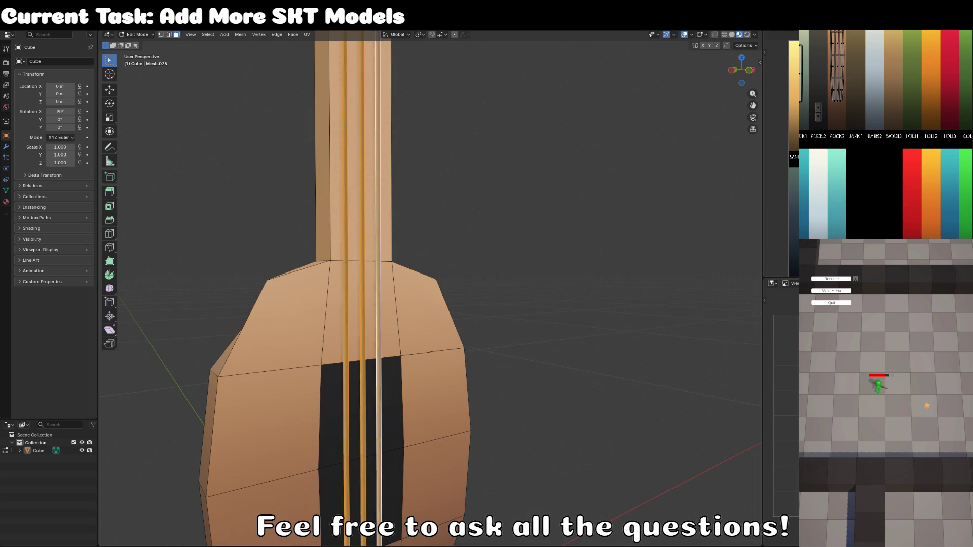
key("Tab")
scroll(545, 265, "down", 8)
key("Tab")
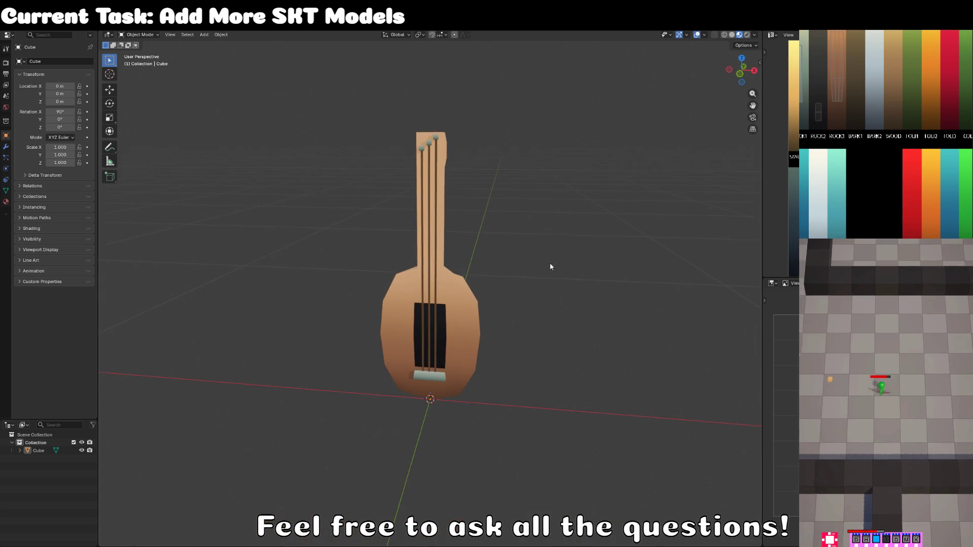
key("Tab")
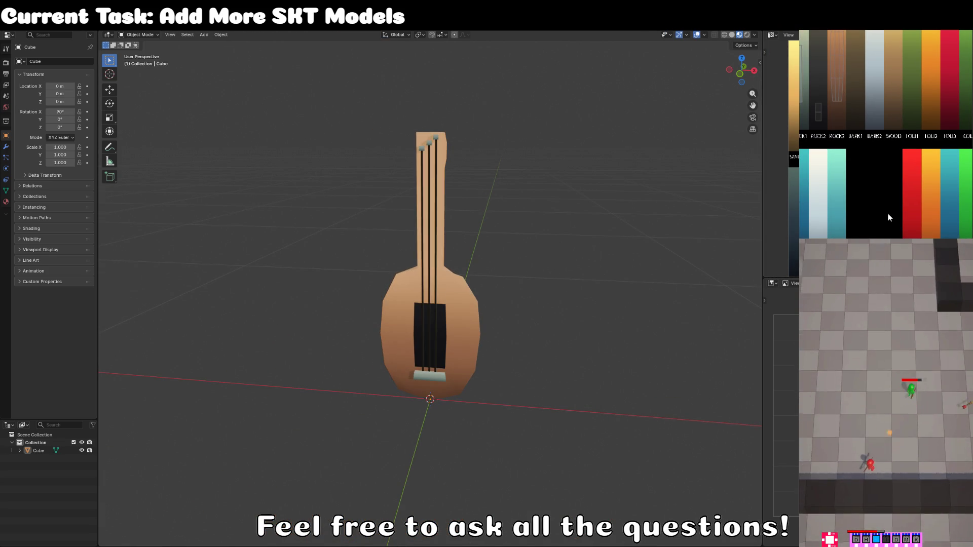
key("Tab")
key("Tab")
Step: Rename the Cube object in the Outliner to MOD_CHIPPY_music_lute_SKT
mouse_move(577, 266)
left_mouse_down()
mouse_move(615, 221)
mouse_move(640, 250)
mouse_move(493, 272)
left_mouse_up()
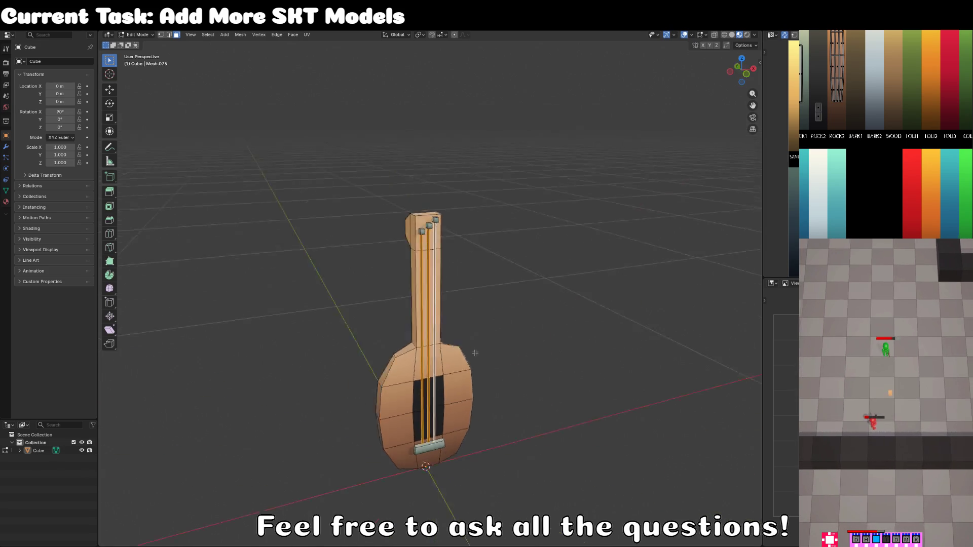
scroll(497, 341, "up", 4)
left_click_drag(497, 341, 436, 336)
double_click(39, 451)
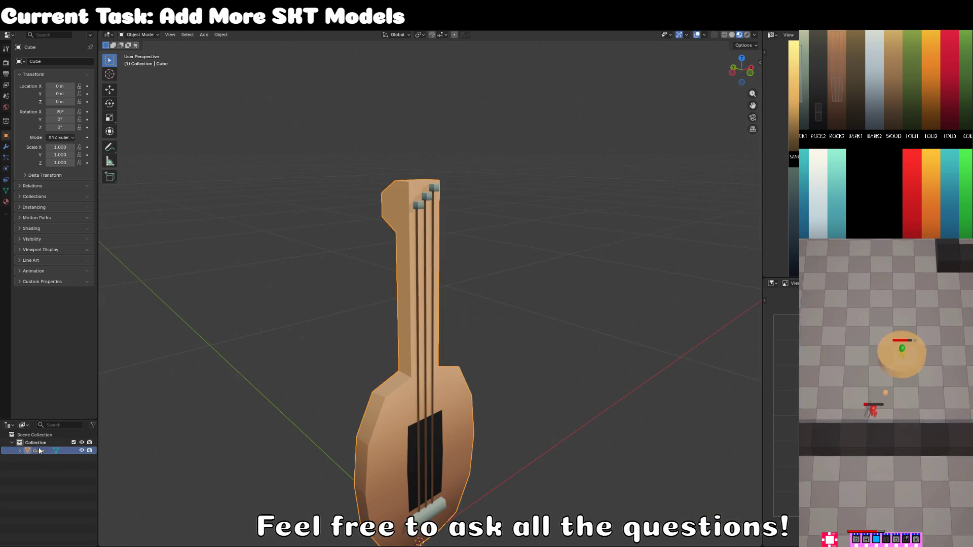
type("MOD_")
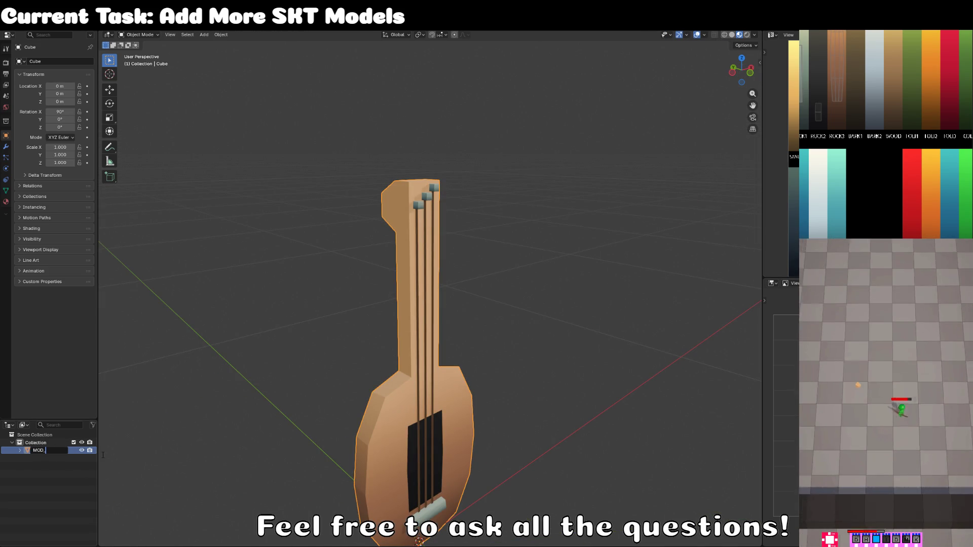
type("CXHIPPY_")
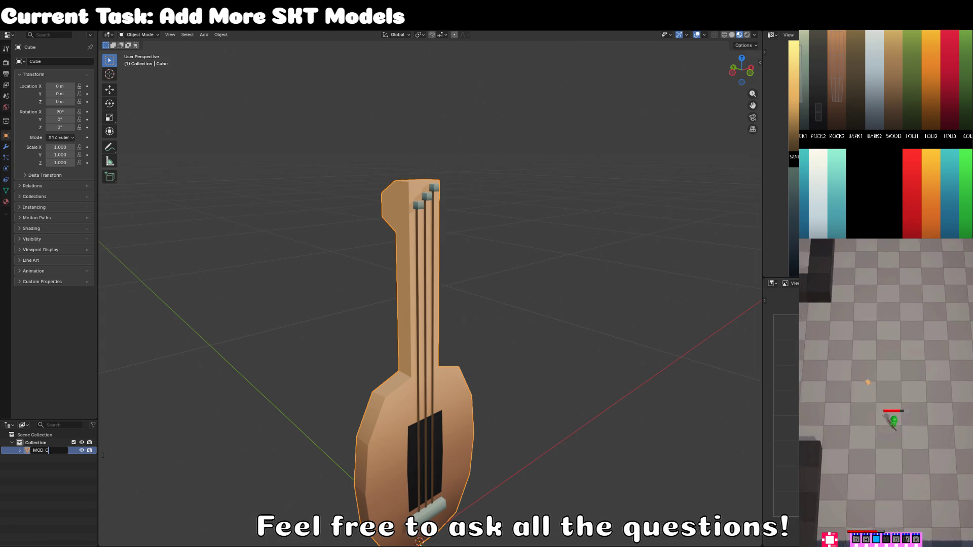
type("lute")
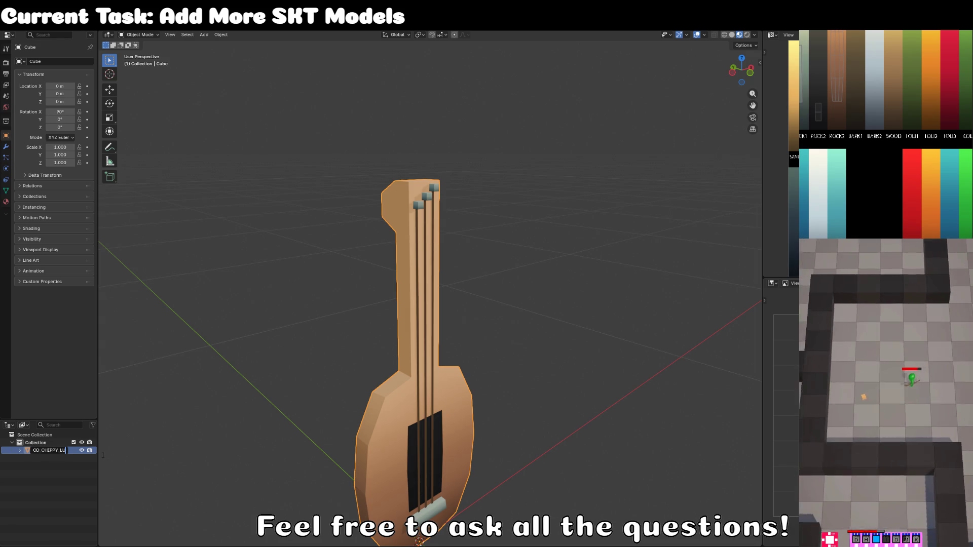
type("SKT")
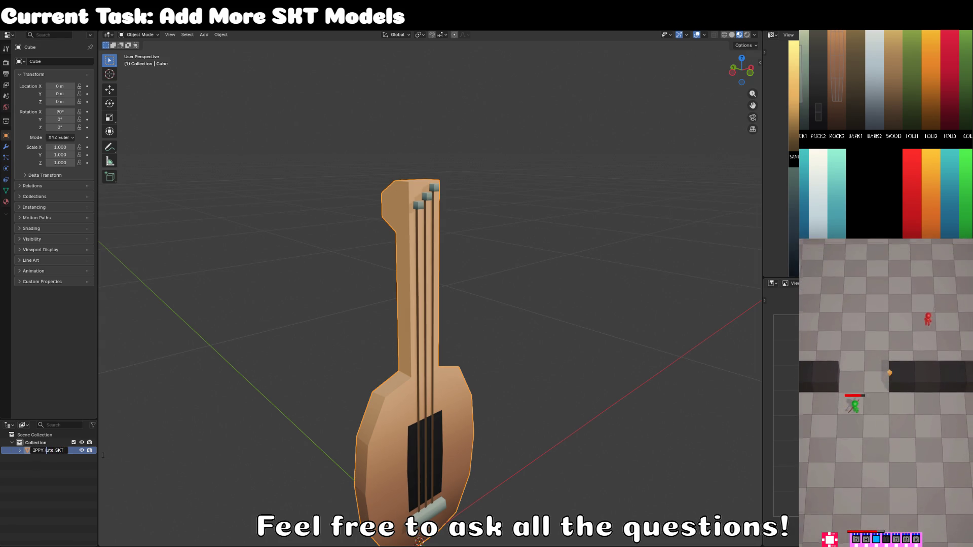
key("ctrl+BackSpace")
type("music_")
key("Return")
key("Tab")
scroll(402, 301, "down", 4)
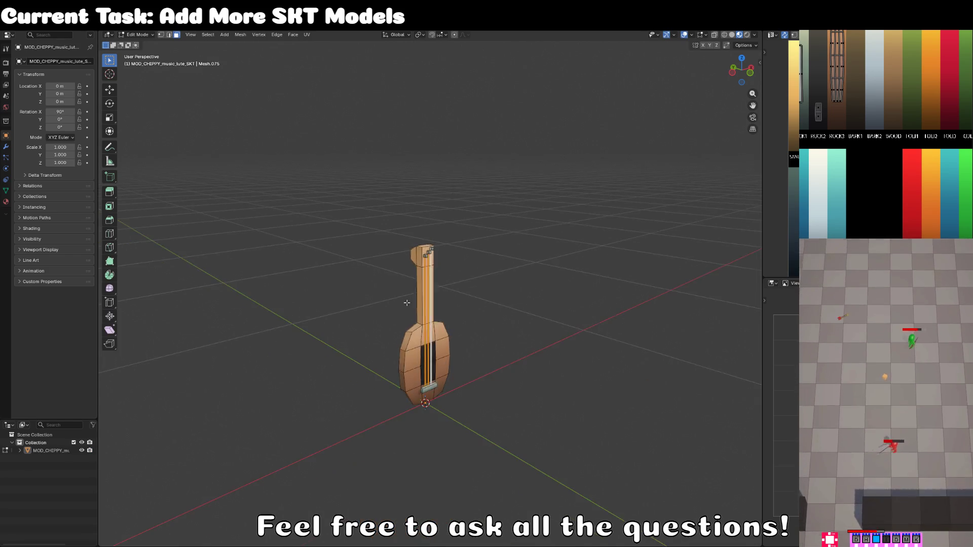
key("Tab")
scroll(542, 296, "up", 2)
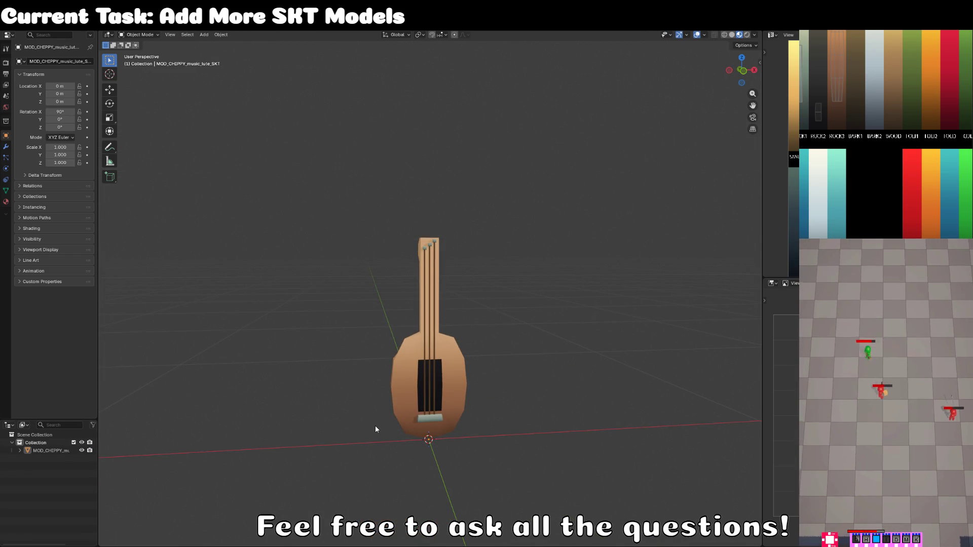
Step: Orbit the view to look at the lute from higher up
left_click_drag(567, 321, 569, 344)
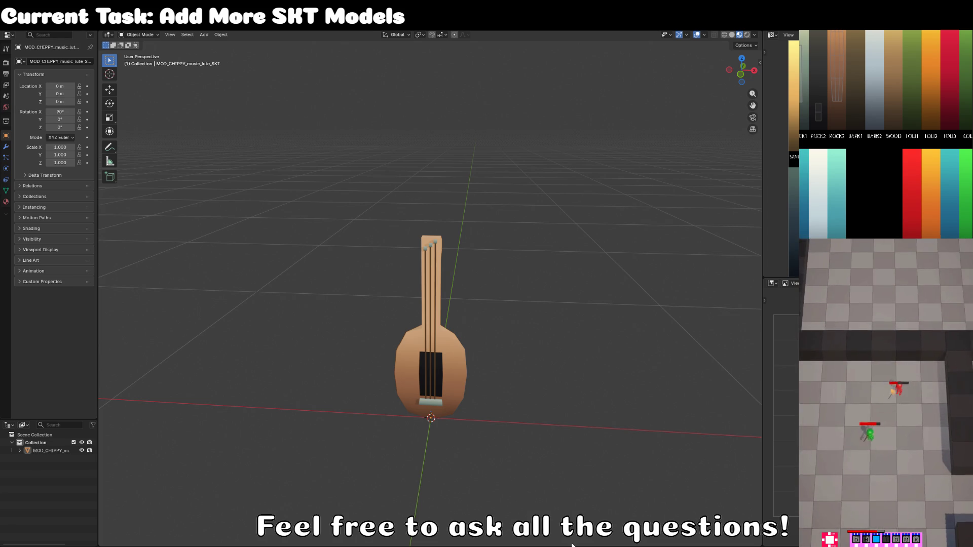
Step: Scale the lute up to about 2.1× in front view
left_click(453, 344)
key("KP_1")
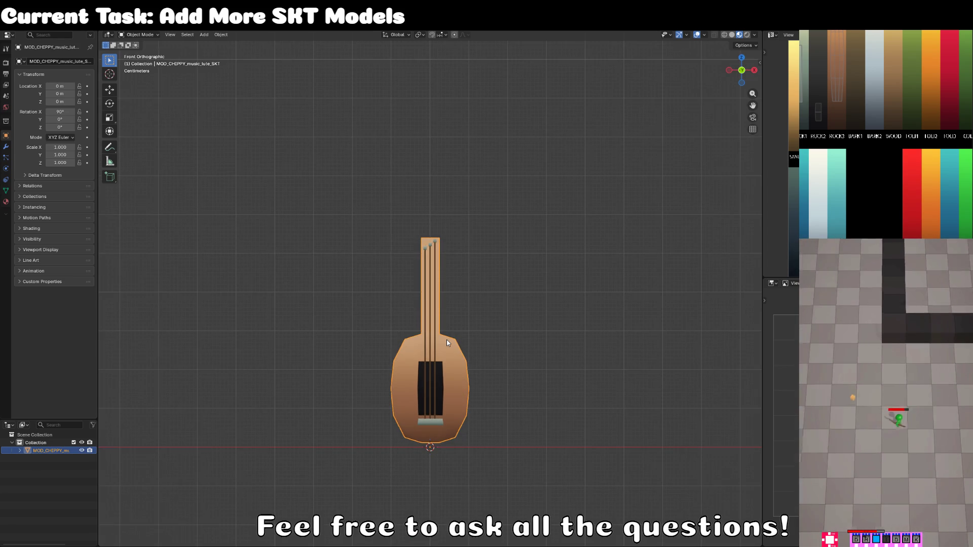
key("s")
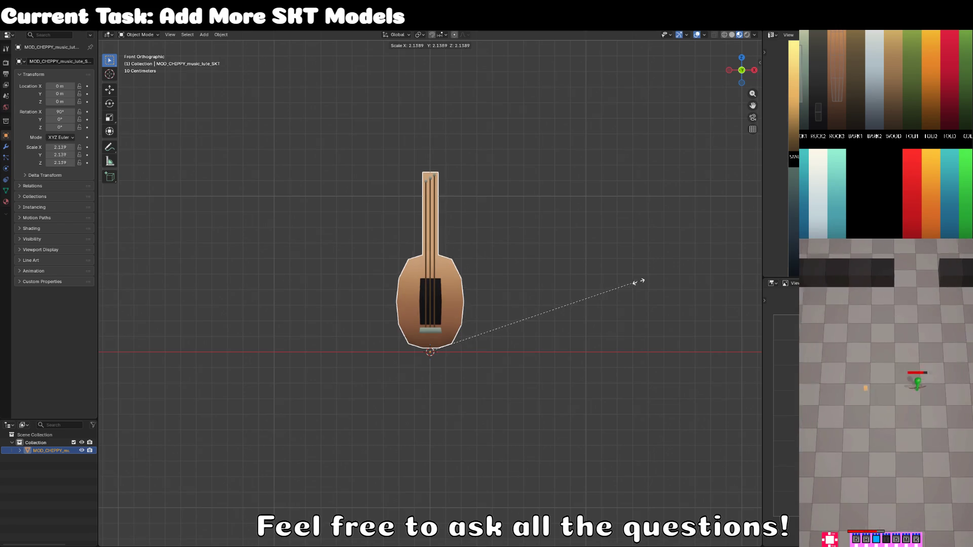
left_click(633, 287)
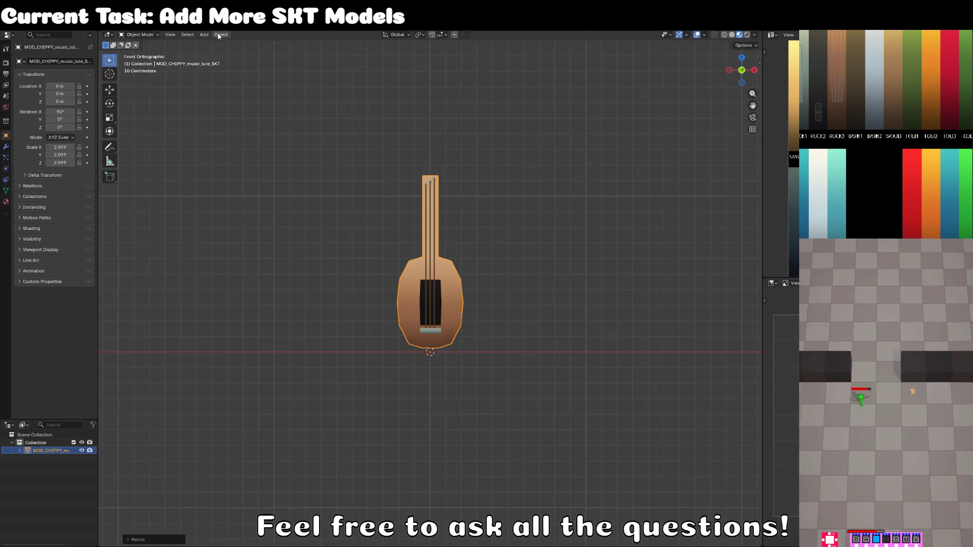
Step: Apply the lute's scale to its mesh and switch back to Unity
left_click(221, 34)
mouse_move(248, 76)
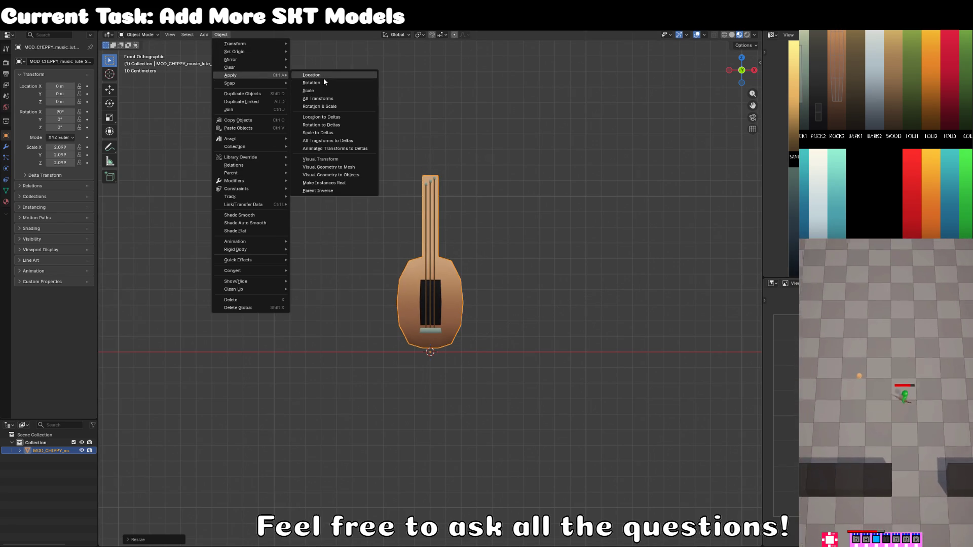
left_click(324, 89)
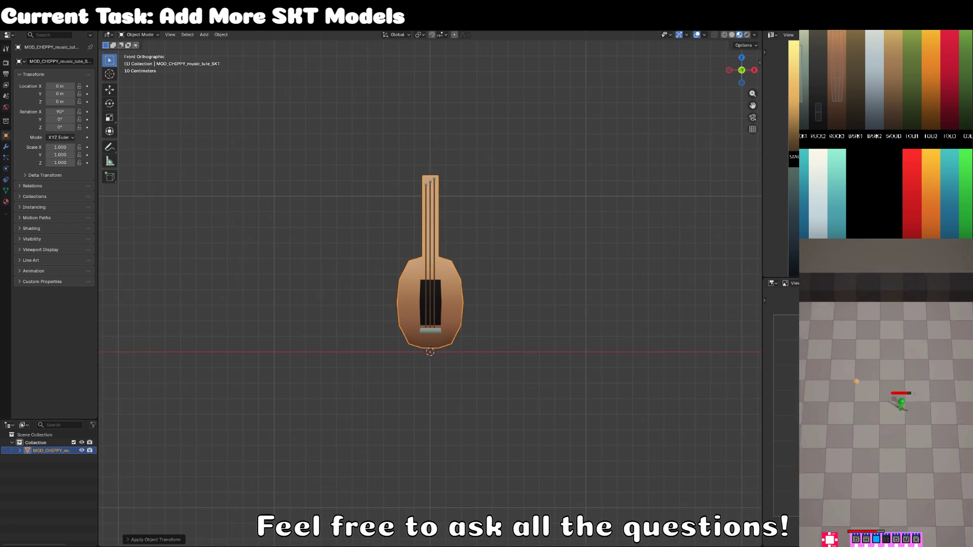
key("alt+Tab")
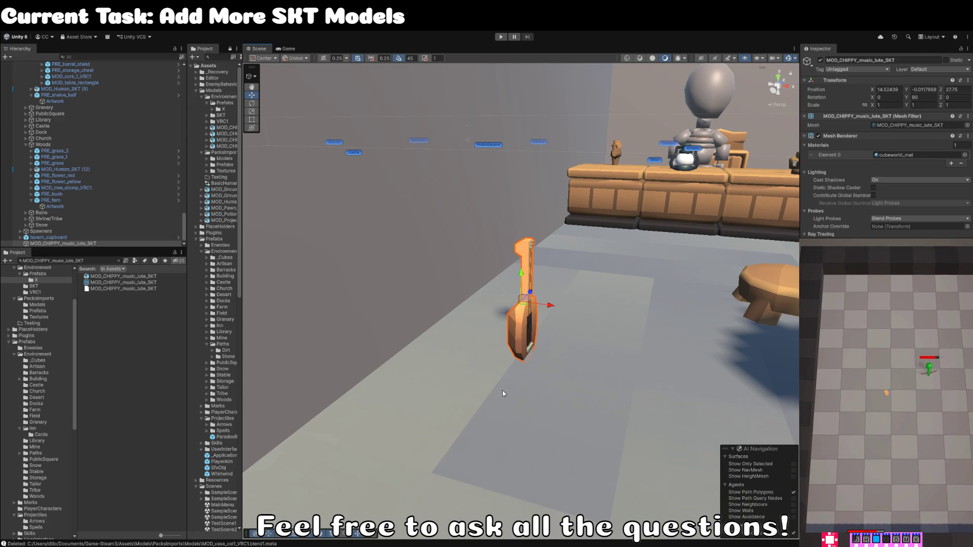
Step: Inspect the lute model asset's import settings in the Project panel
scroll(500, 404, "down", 5)
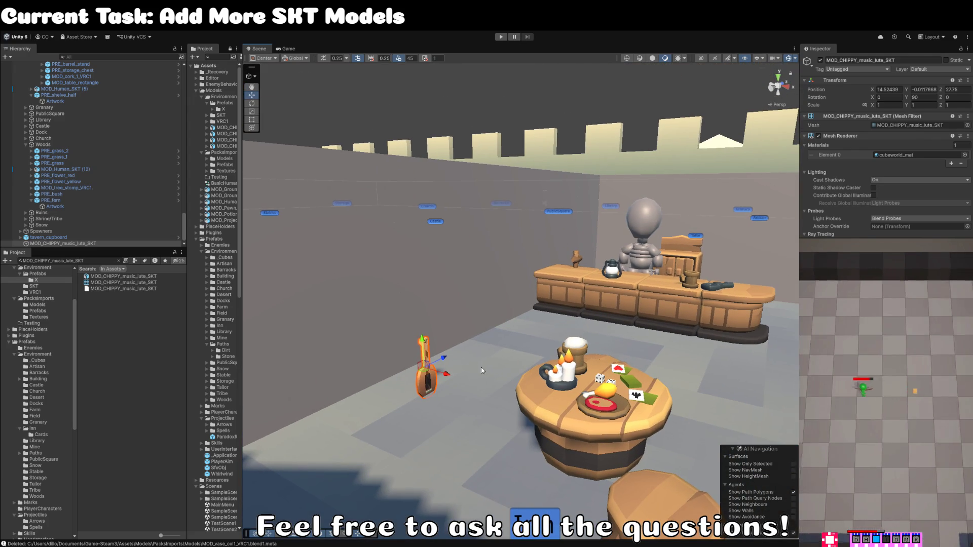
left_click_drag(481, 367, 469, 374)
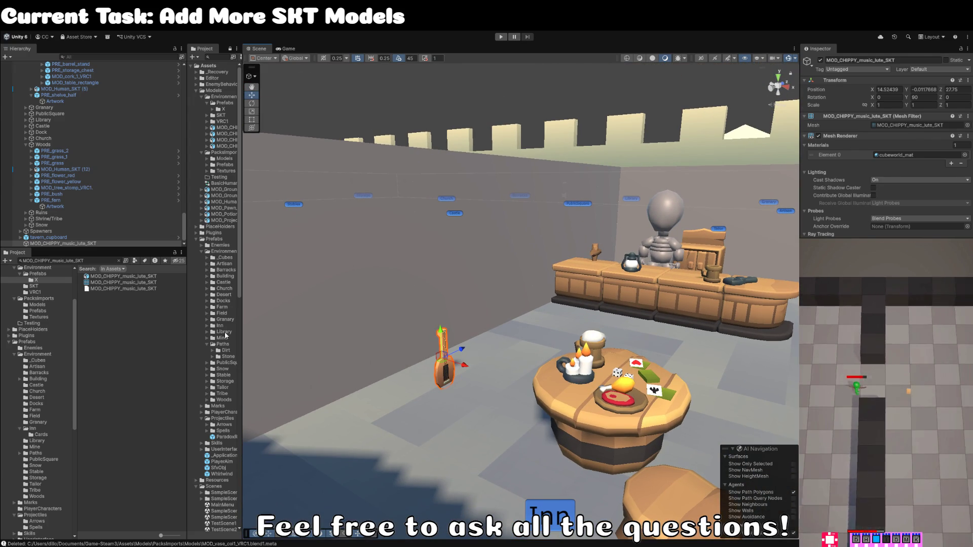
left_click(138, 277)
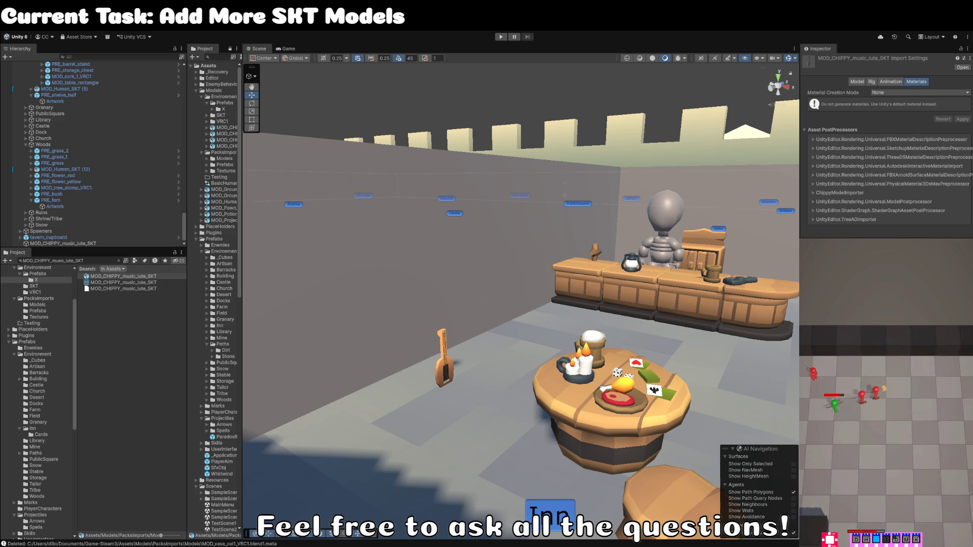
left_click(123, 276)
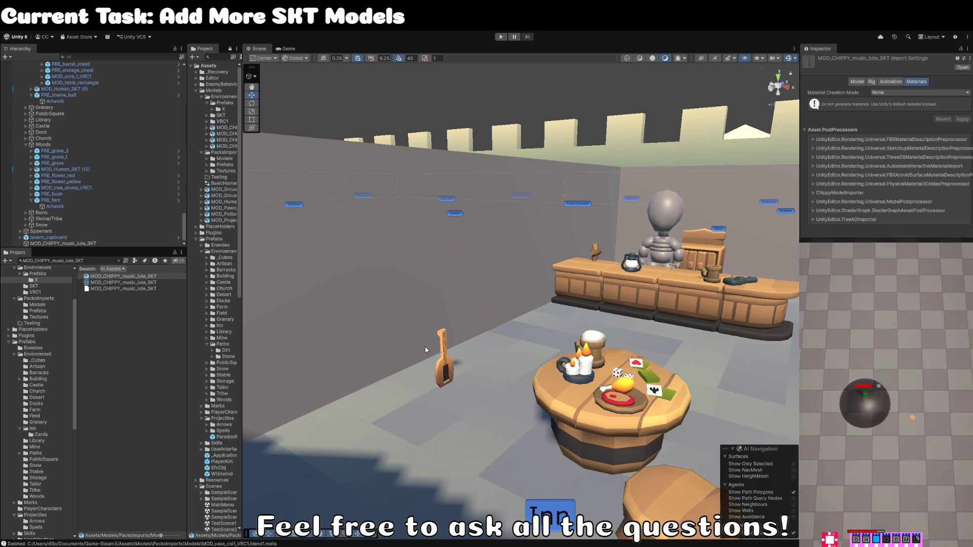
left_click(444, 370)
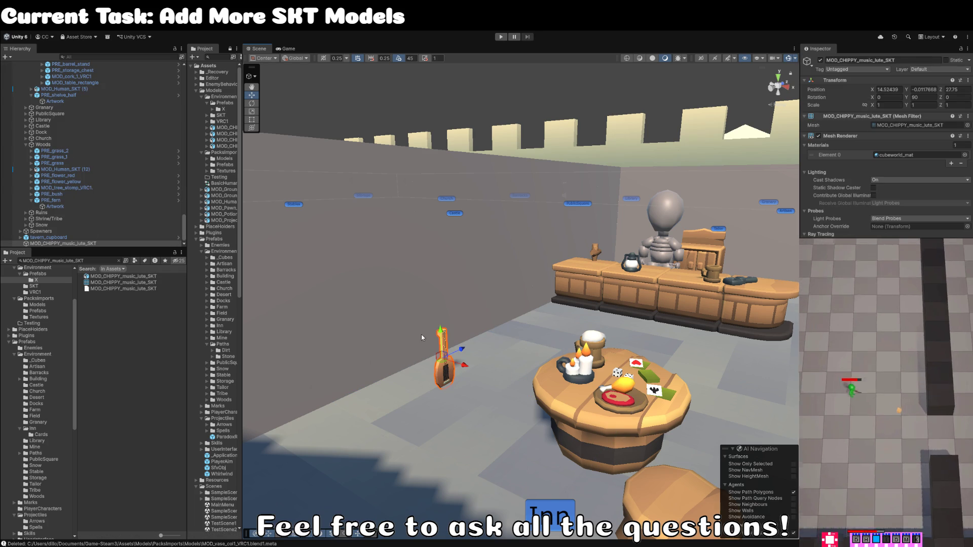
scroll(421, 338, "up", 2)
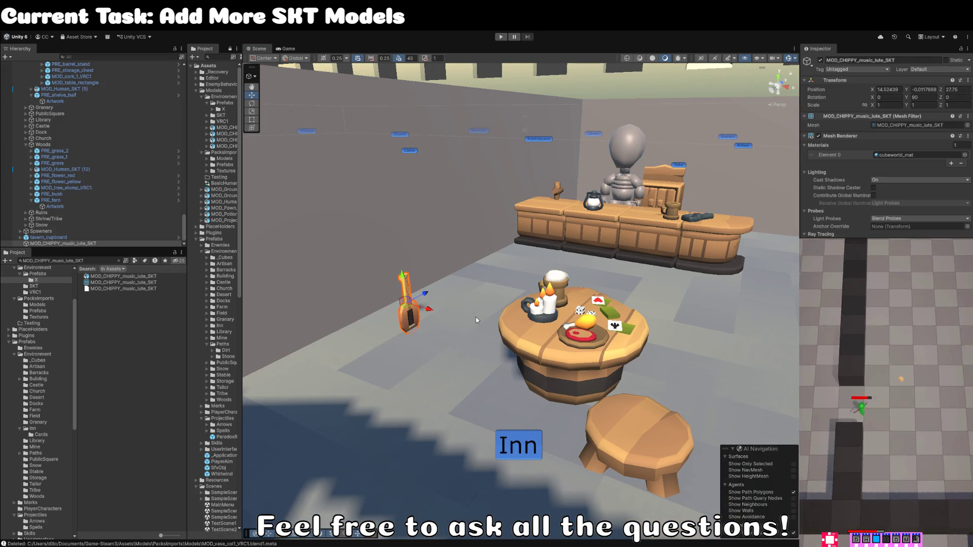
left_click(150, 278)
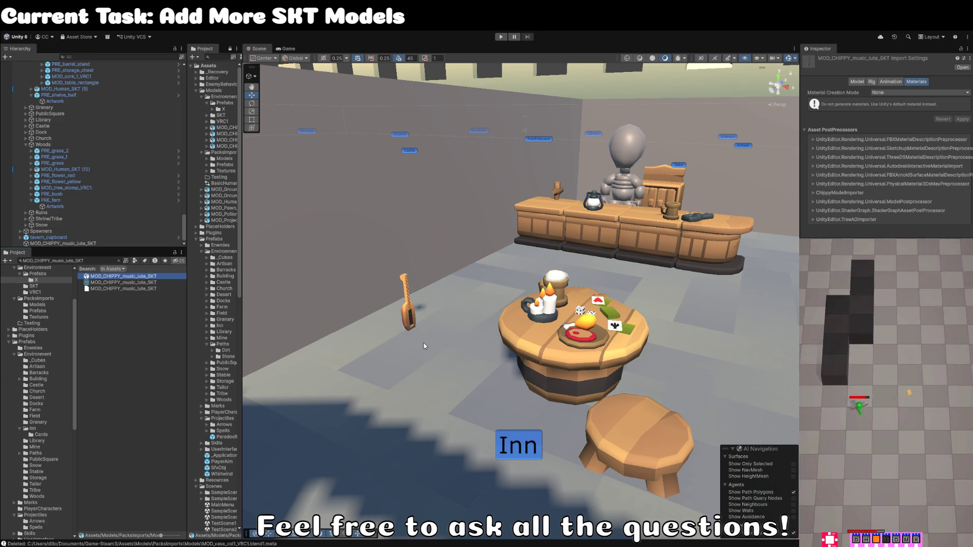
Step: Move the lute down onto the inn floor beside the round table
left_click(409, 324)
mouse_move(408, 324)
left_mouse_down()
mouse_move(533, 319)
mouse_move(417, 320)
mouse_move(572, 330)
mouse_move(411, 302)
mouse_move(489, 354)
left_mouse_up()
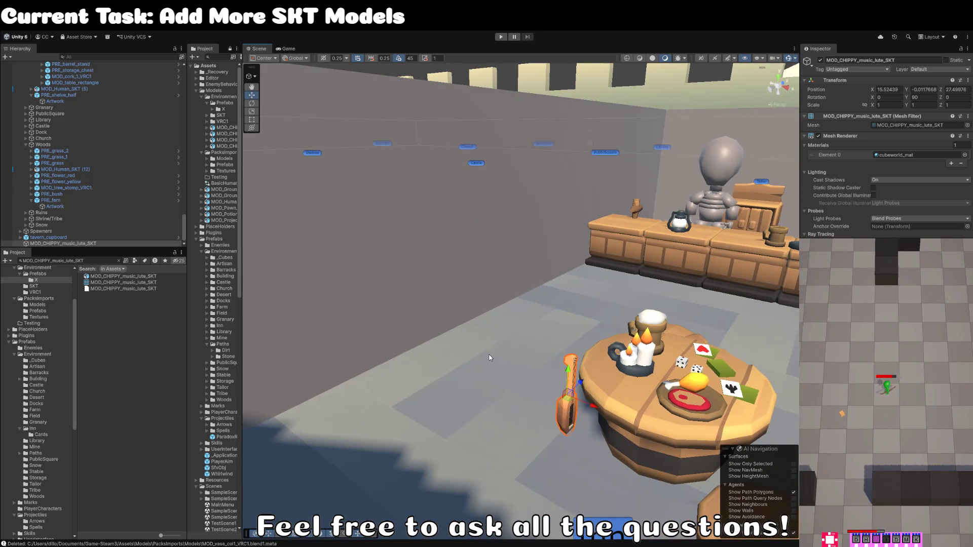
left_click_drag(570, 393, 490, 365)
left_click(488, 377)
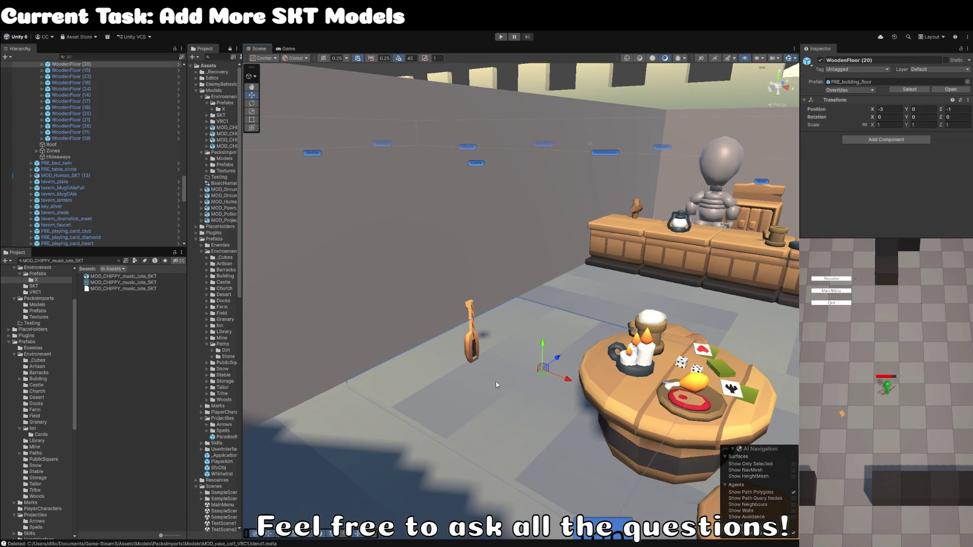
Step: Resume the game and nudge the lute beside the round inn table at X 14.30, Z 27.75
key("Escape")
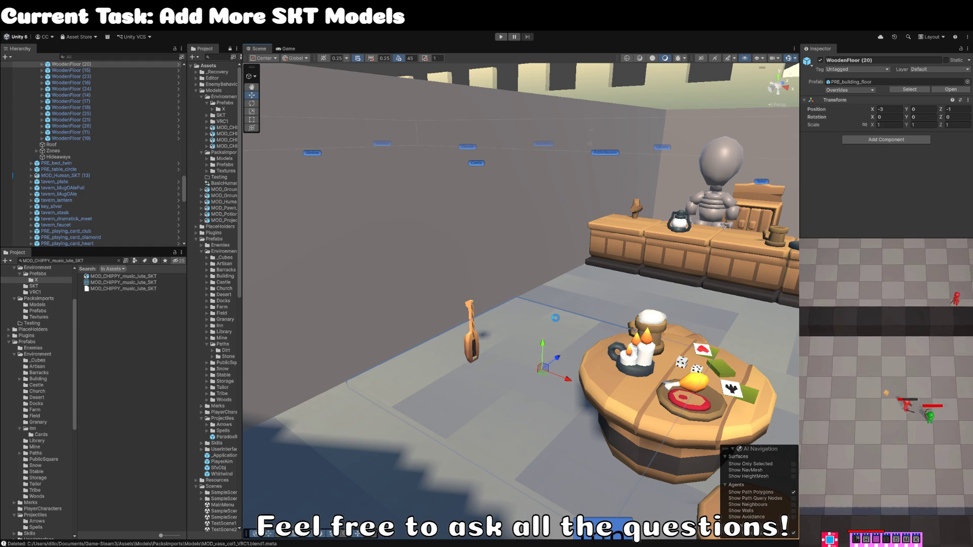
scroll(532, 324, "down", 10)
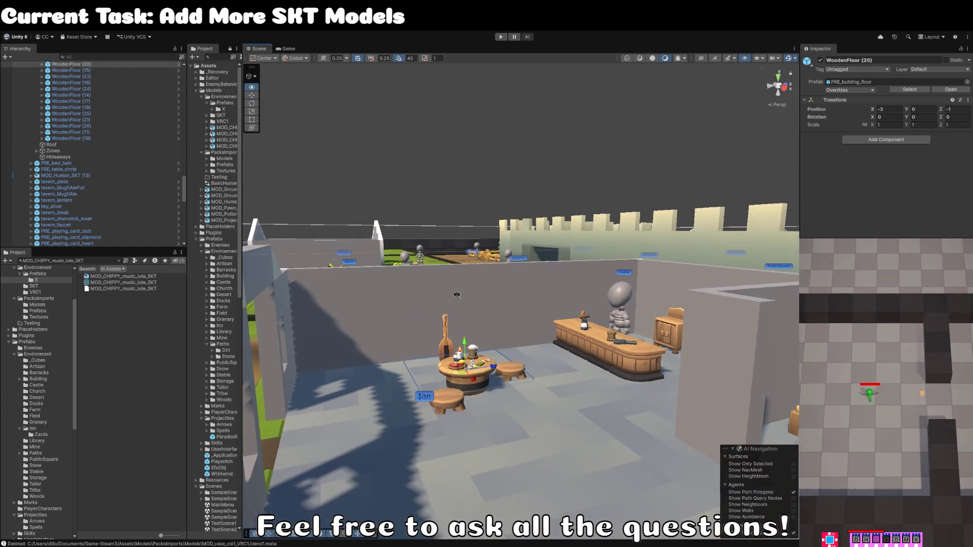
scroll(457, 294, "up", 5)
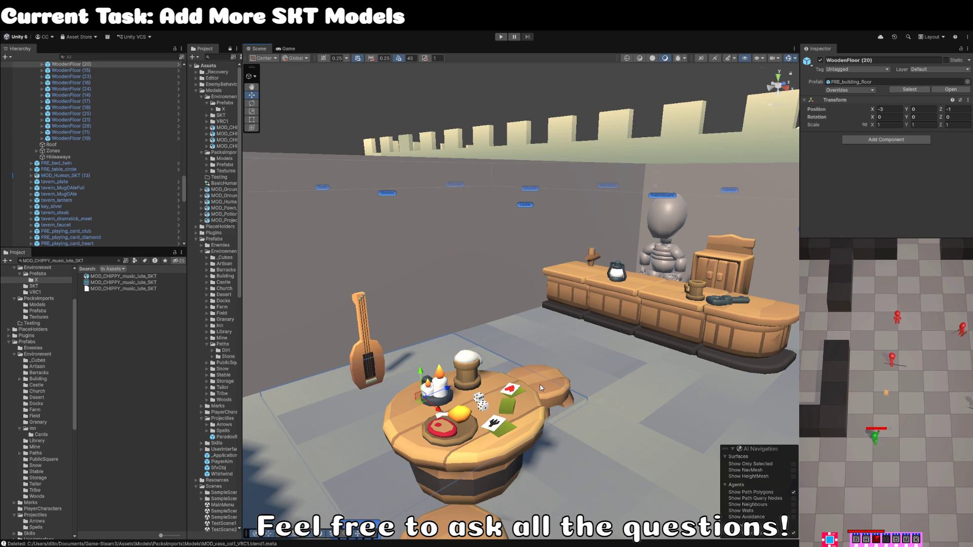
key("f")
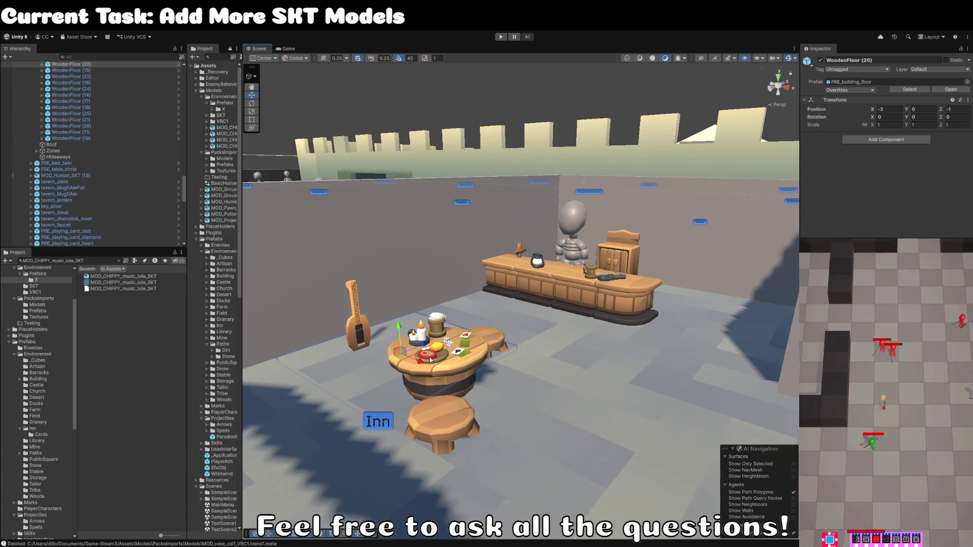
mouse_move(364, 332)
left_mouse_down()
mouse_move(506, 271)
mouse_move(572, 256)
mouse_move(419, 320)
left_mouse_up()
Step: Rename the lute object from MOD_CHIPPY_music_lute_SKT to PRE_music_lute
key("f")
left_click(86, 245)
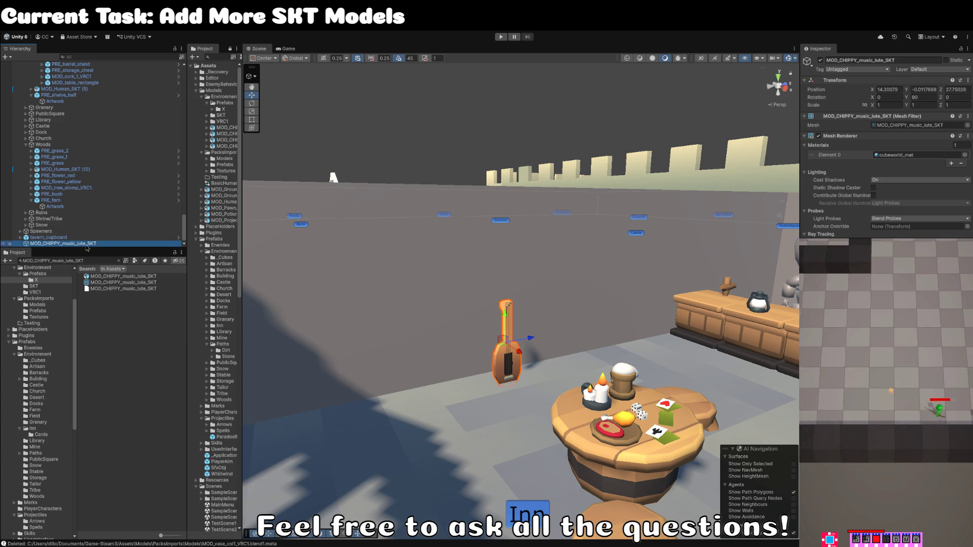
key("End")
key("BackSpace")
key("BackSpace")
key("BackSpace")
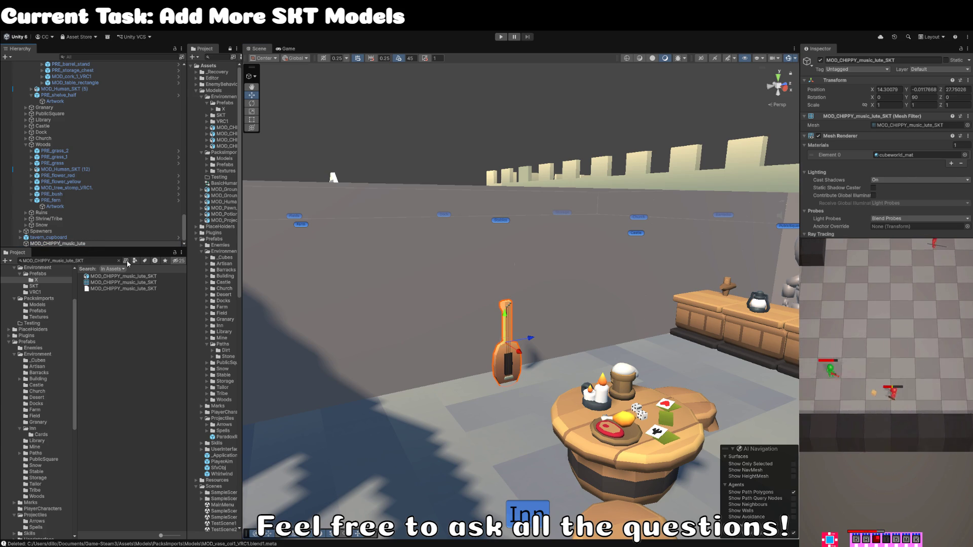
key("BackSpace")
key("BackSpace")
key("BackSpace")
type("PRE")
key("Return")
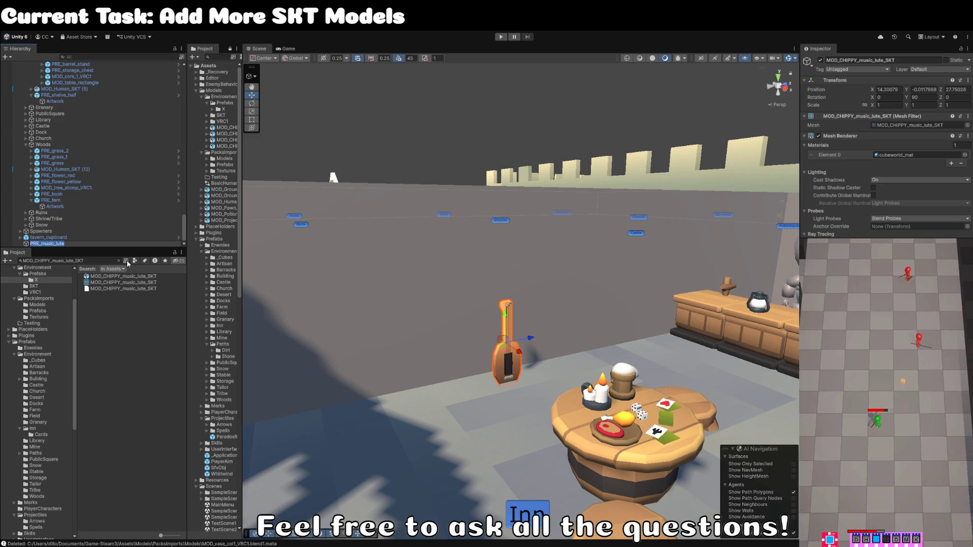
Step: Wrap the lute mesh, renamed Artwork, in a new empty parent named PRE_music_lute
key("ctrl+z")
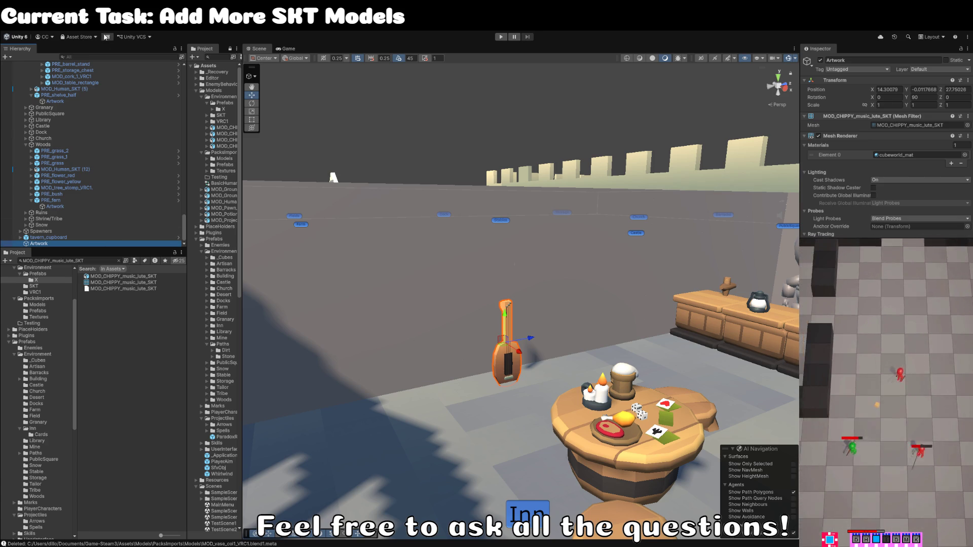
key("ctrl+z")
key("F2")
type("PRE_music_lute")
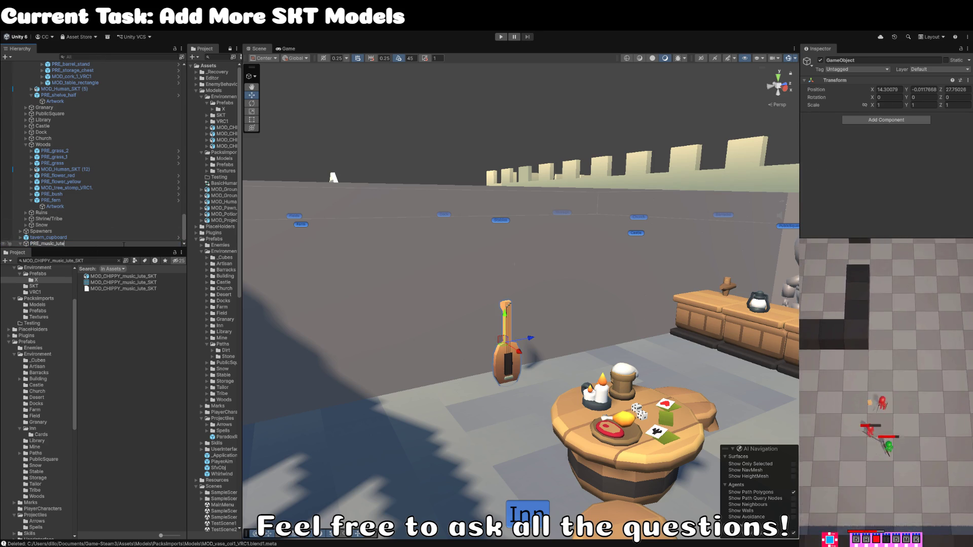
key("Return")
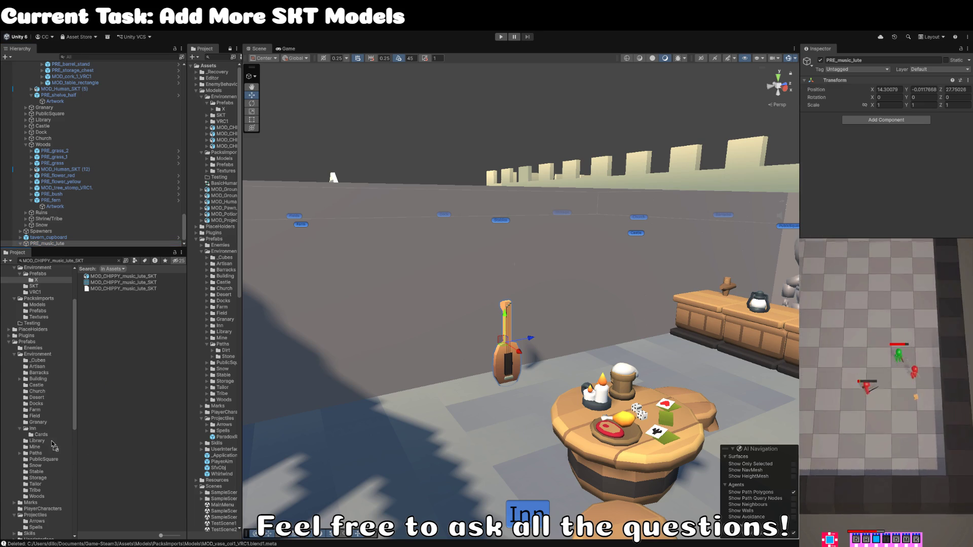
Step: Save PRE_music_lute as a prefab in the Inn folder and set handles to Pivot
left_click_drag(34, 434, 34, 435)
left_click_drag(532, 364, 504, 359)
left_click(265, 60)
left_click(269, 72)
Step: Move the lute to the end of the bar counter and tilt it upright
mouse_move(385, 253)
left_mouse_down()
mouse_move(416, 244)
mouse_move(464, 284)
mouse_move(606, 301)
mouse_move(323, 327)
mouse_move(742, 329)
left_mouse_up()
mouse_move(557, 329)
left_mouse_down()
mouse_move(482, 324)
mouse_move(528, 331)
mouse_move(683, 390)
mouse_move(580, 396)
mouse_move(599, 383)
left_mouse_up()
key("e")
key("f")
mouse_move(675, 395)
left_mouse_down()
mouse_move(499, 446)
mouse_move(528, 448)
mouse_move(522, 442)
left_mouse_up()
key("w")
mouse_move(498, 473)
left_mouse_down()
mouse_move(478, 428)
mouse_move(582, 460)
mouse_move(634, 440)
mouse_move(540, 389)
mouse_move(537, 265)
mouse_move(518, 355)
left_mouse_up()
key("e")
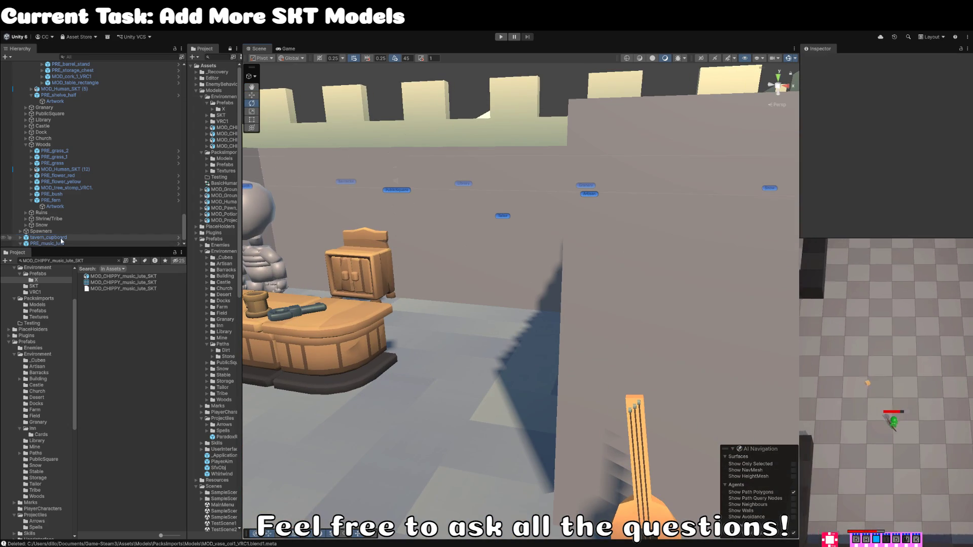
Step: File the tavern_cupboard and PRE_music_lute under the Inn group in the hierarchy
left_click(48, 243)
left_click(48, 237, "ctrl")
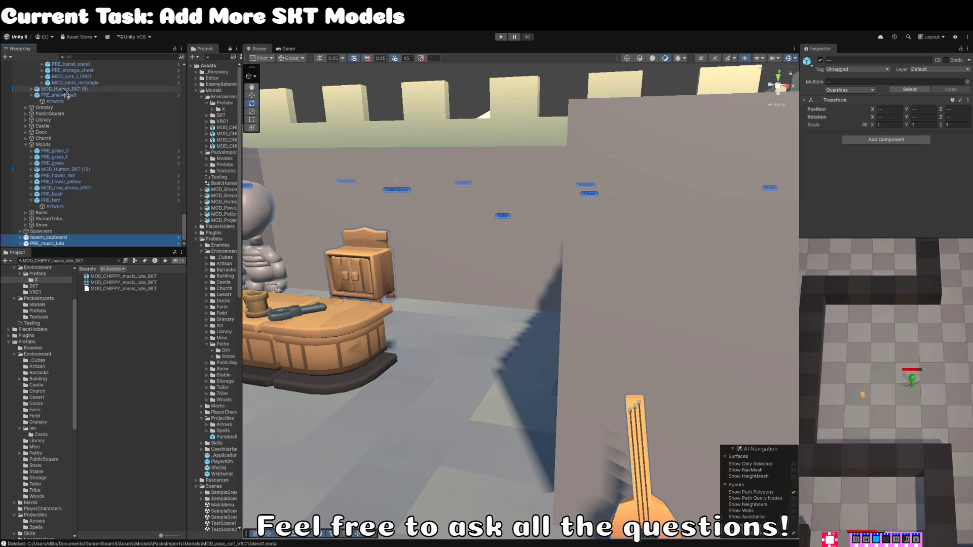
scroll(76, 127, "up", 5)
scroll(91, 96, "up", 3)
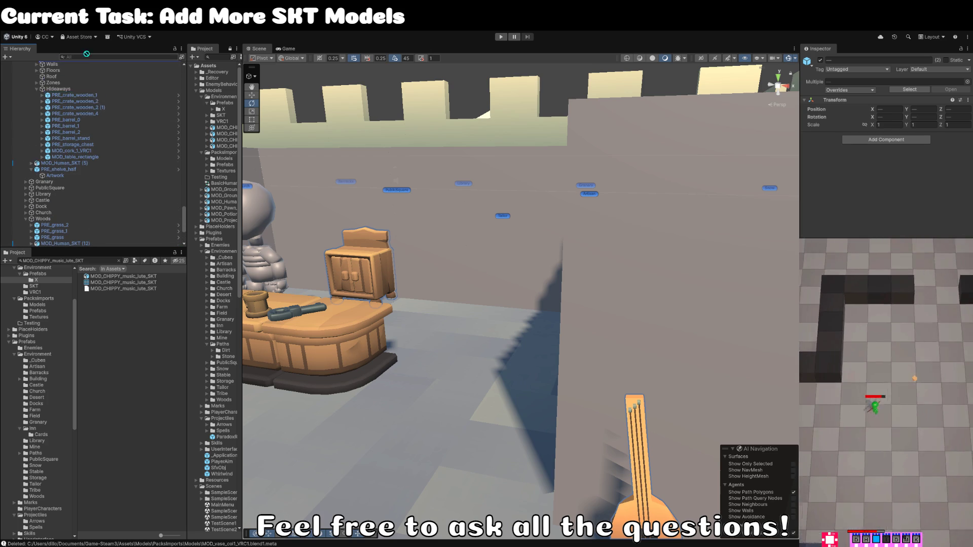
mouse_move(107, 76)
left_mouse_down()
mouse_move(89, 104)
mouse_move(89, 53)
mouse_move(74, 214)
left_mouse_up()
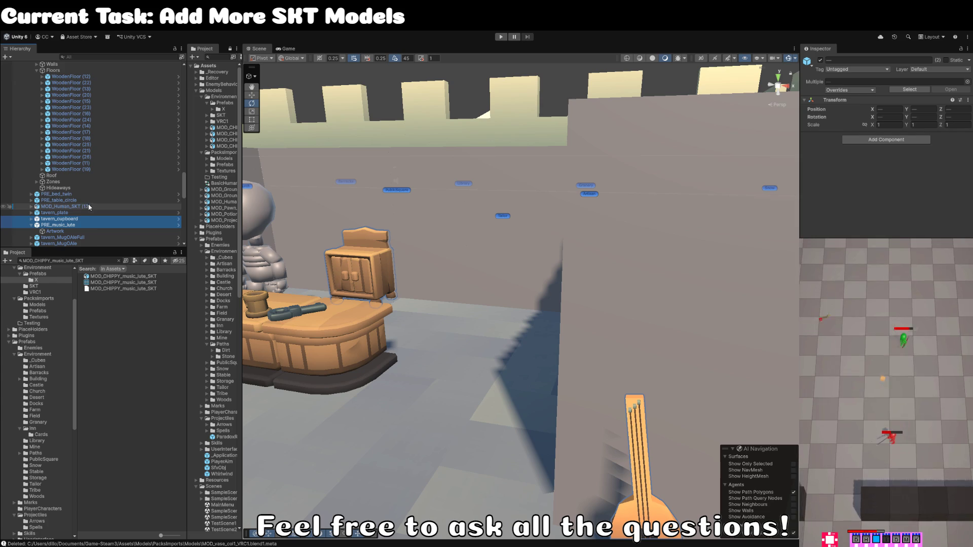
scroll(95, 229, "down", 10)
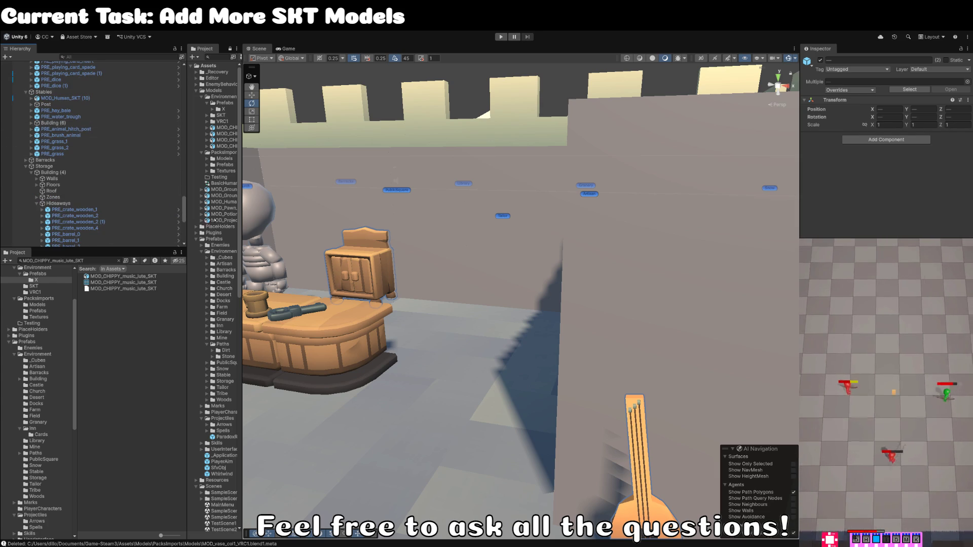
scroll(87, 175, "down", 10)
left_click(79, 213)
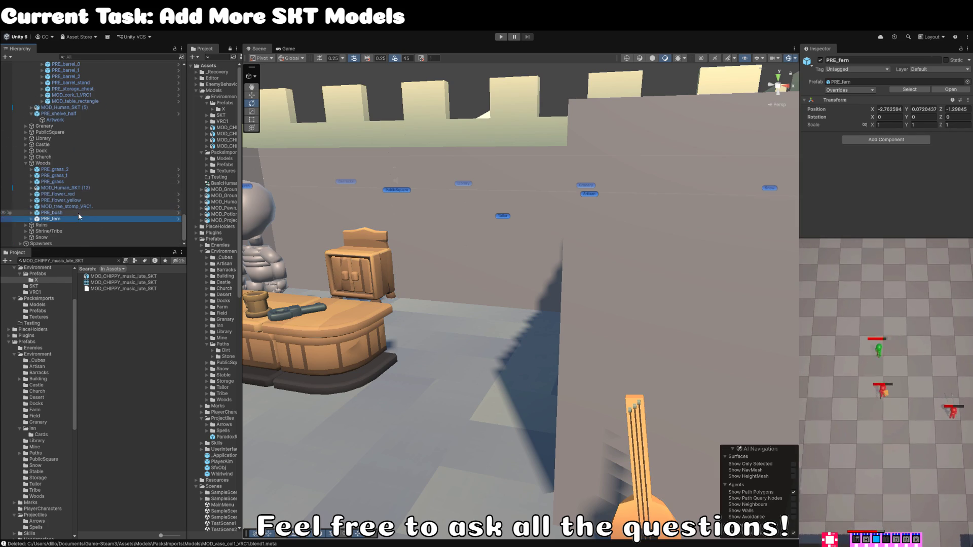
key("Up")
key("Up")
key("Up")
scroll(455, 193, "down", 10)
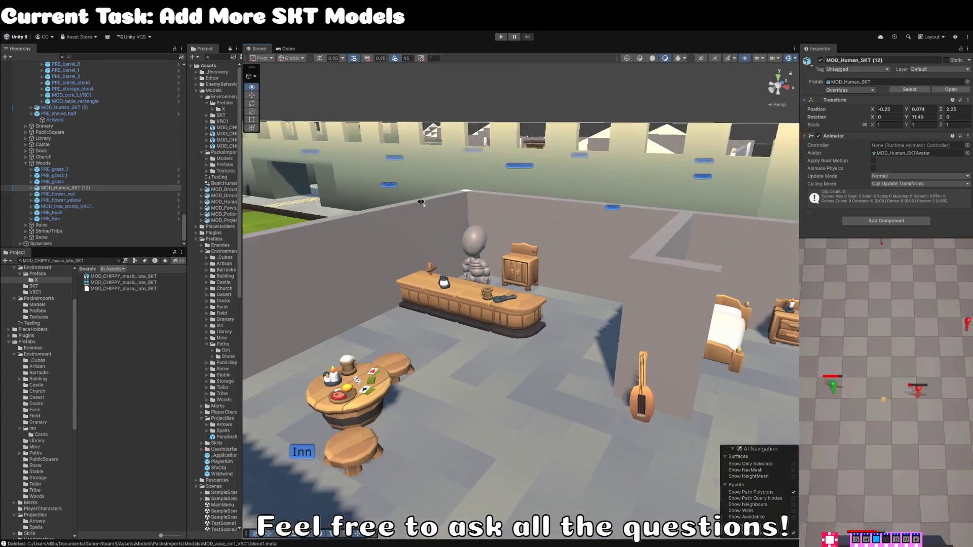
Step: Clear the Project asset search and survey the map out to the green field district
left_click(455, 117)
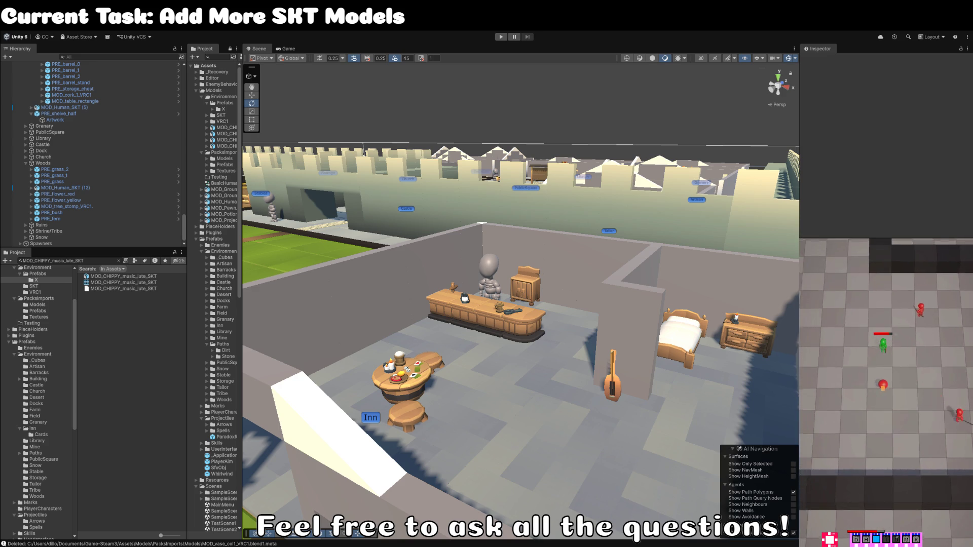
left_click_drag(472, 289, 485, 289)
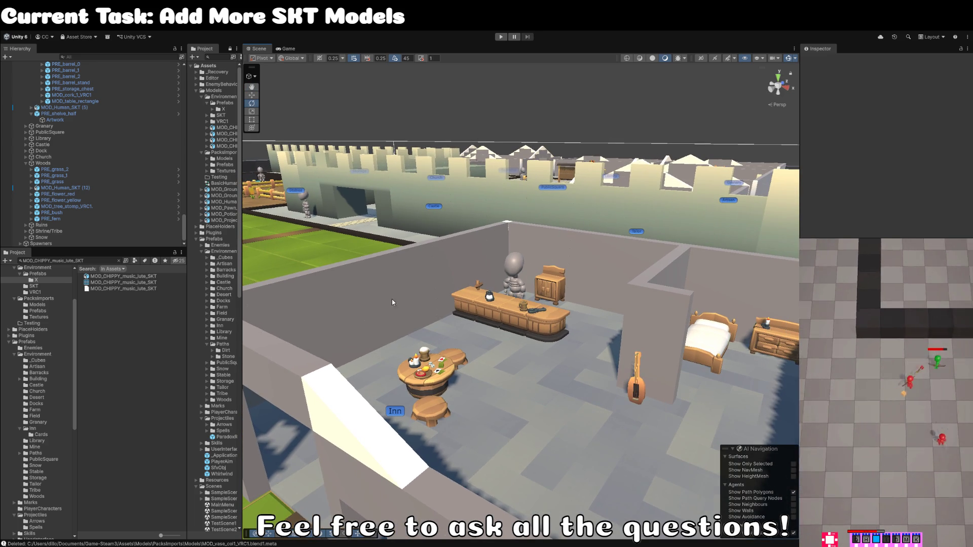
left_click(119, 260)
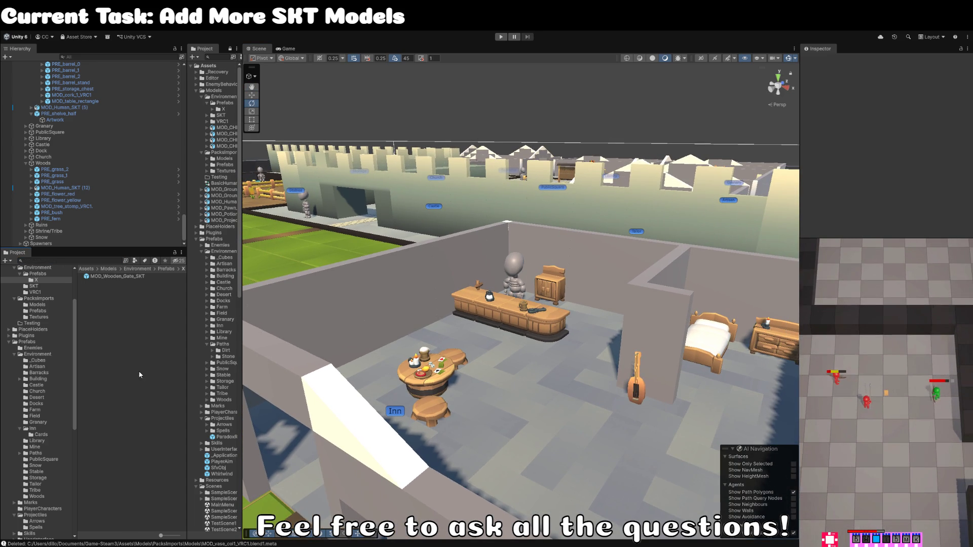
scroll(525, 299, "down", 3)
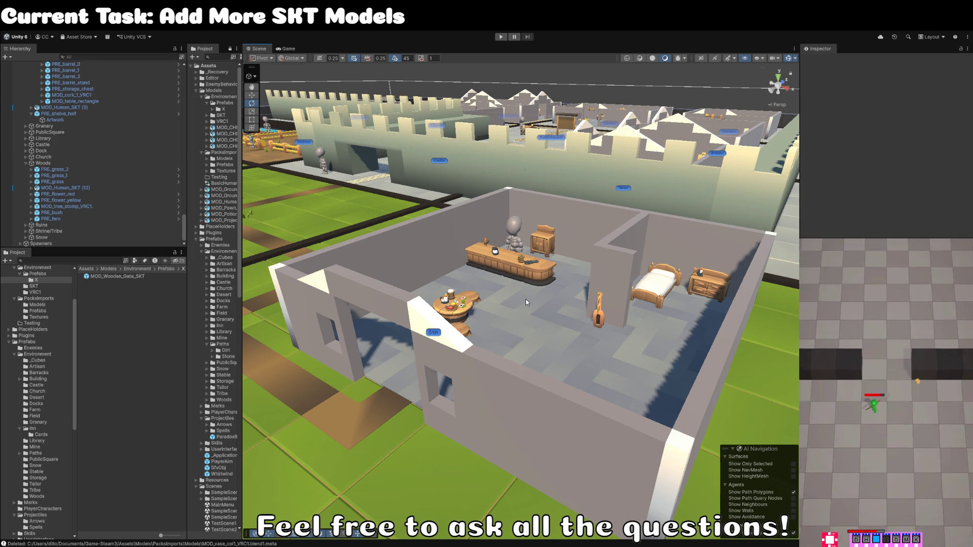
scroll(524, 303, "down", 6)
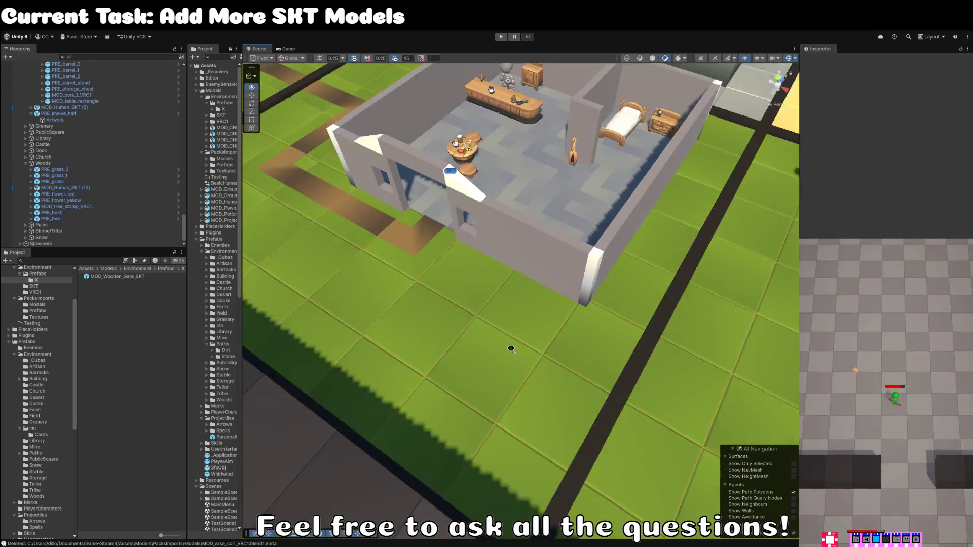
scroll(622, 286, "up", 5)
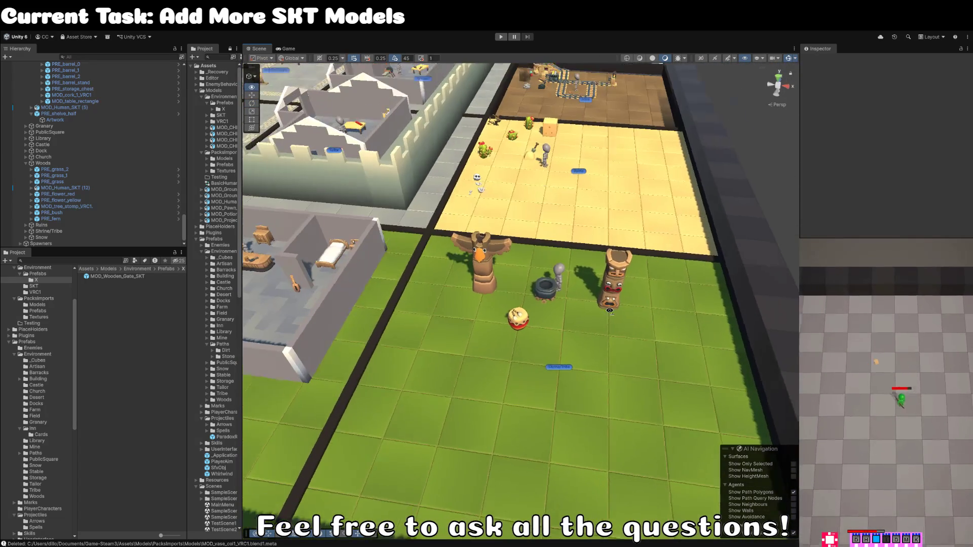
mouse_move(621, 286)
left_mouse_down()
mouse_move(535, 290)
mouse_move(611, 299)
left_mouse_up()
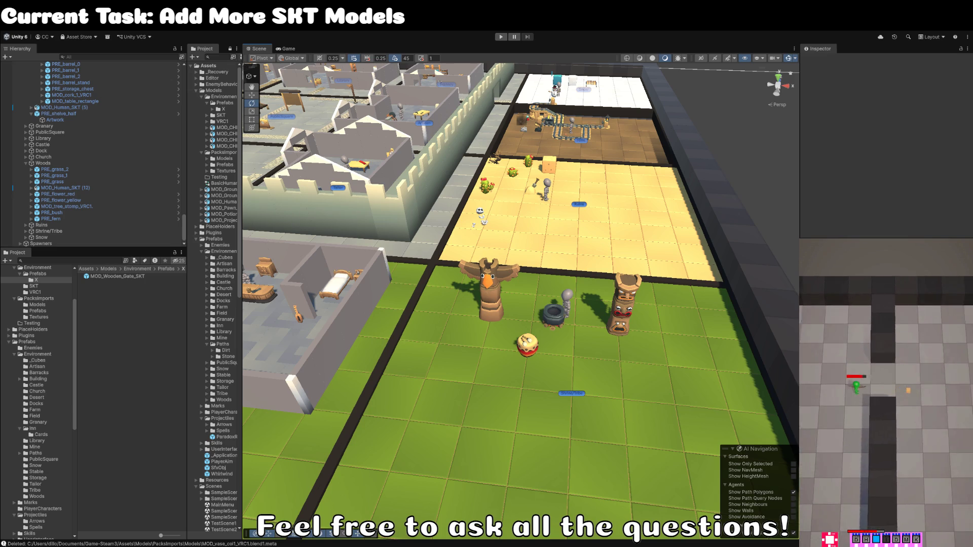
left_click(37, 304)
Step: Browse the PacksImports Prefabs folder, checking the bush, cannon, cannonball and cannonball_stack prefabs
left_click(37, 310)
left_click(130, 282)
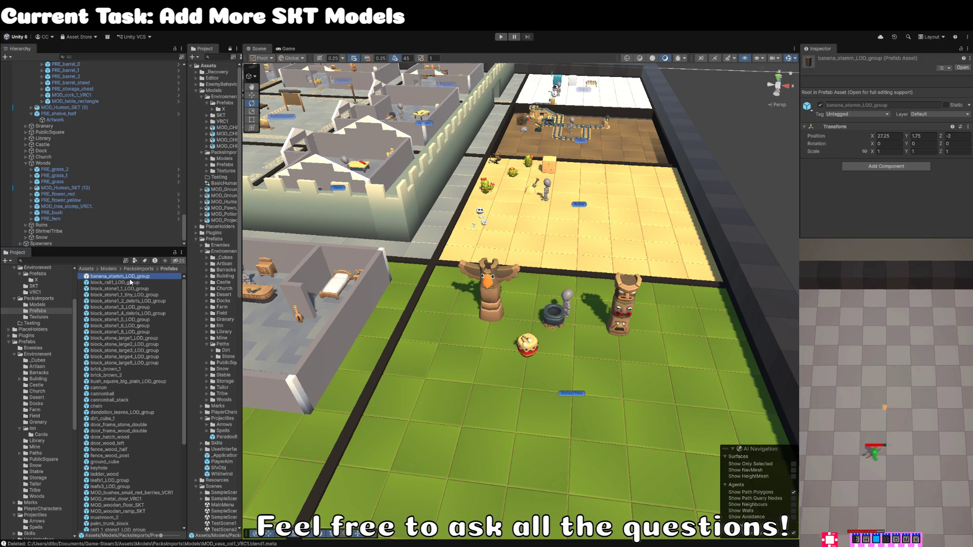
left_click(139, 381)
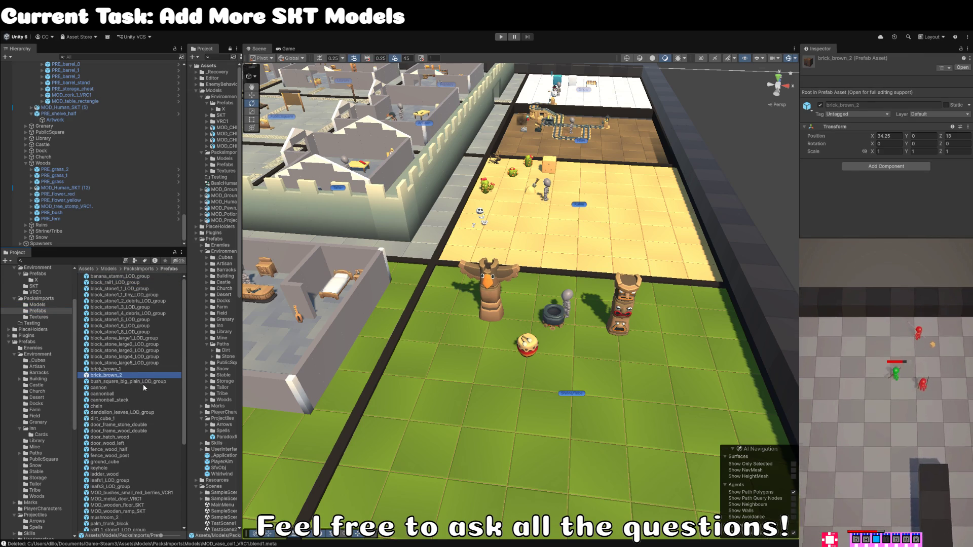
left_click(140, 388)
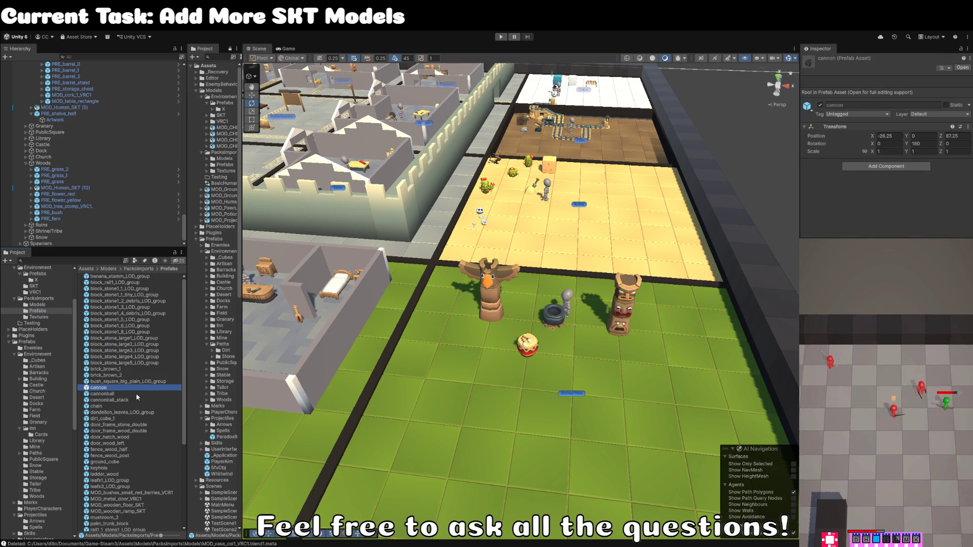
left_click(137, 394)
left_click(136, 400)
Step: Place the cannon and the cannonball stack beside the pier
mouse_move(385, 264)
left_mouse_down()
mouse_move(326, 262)
mouse_move(456, 335)
left_mouse_up()
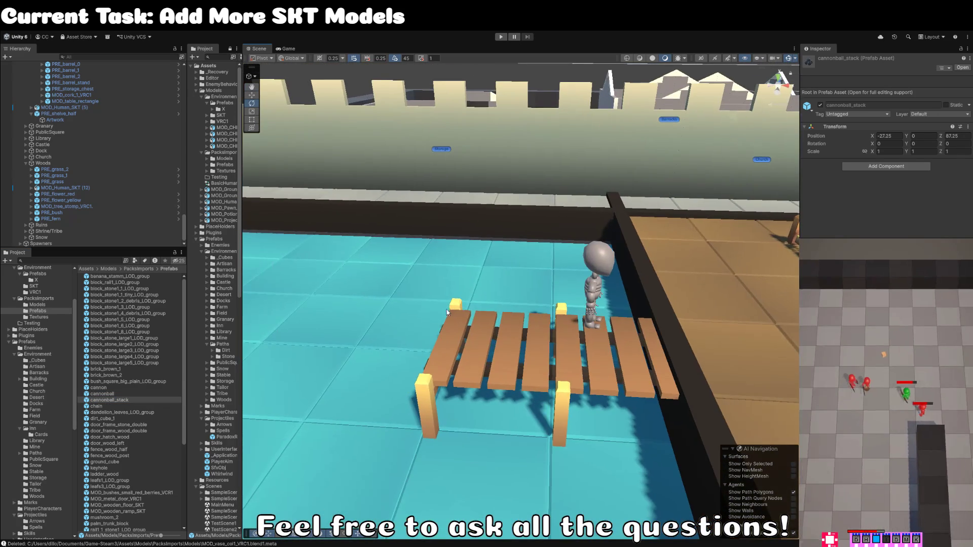
mouse_move(104, 388)
left_mouse_down()
mouse_move(424, 349)
mouse_move(481, 408)
mouse_move(203, 406)
mouse_move(315, 418)
left_mouse_up()
left_click(125, 400)
mouse_move(125, 403)
left_mouse_down()
mouse_move(323, 419)
mouse_move(335, 445)
left_mouse_up()
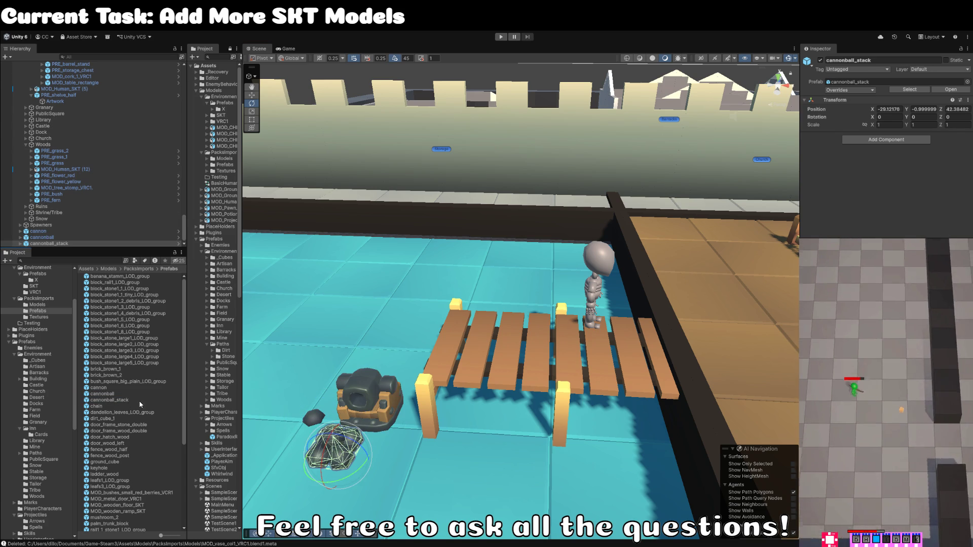
Step: Move the cannon, cannonball and cannonball_stack prefabs into the Prefabs/Environment/Docks folder
left_click(133, 394)
left_click(133, 388, "ctrl")
left_click(114, 400, "ctrl")
mouse_move(115, 401)
left_mouse_down()
mouse_move(75, 400)
mouse_move(50, 370)
mouse_move(39, 404)
left_mouse_up()
left_click(34, 428)
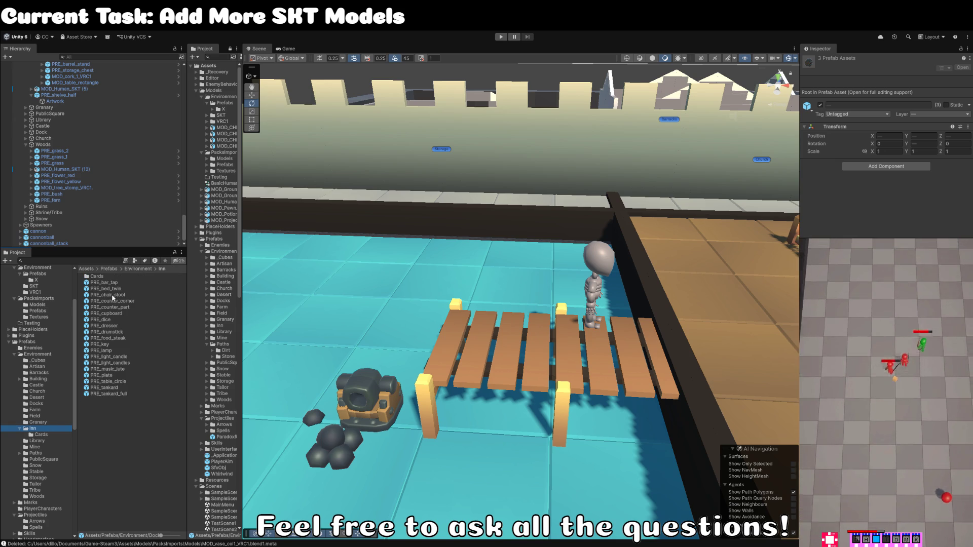
Step: Expand the placed cannon's parts and ping cannon_LOD1's mesh, MOD_cannon_VRC1, in the project
left_click(37, 404)
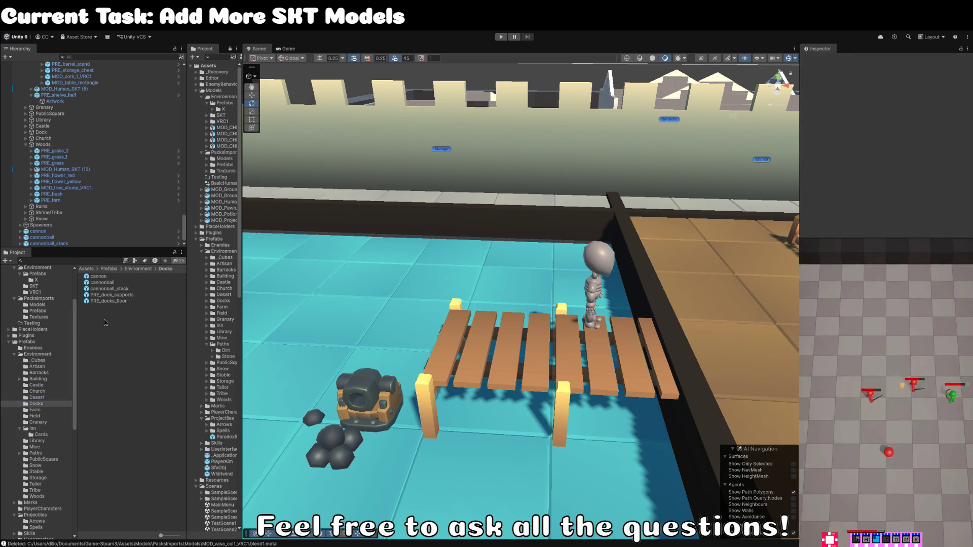
left_click(116, 289)
left_click(98, 276)
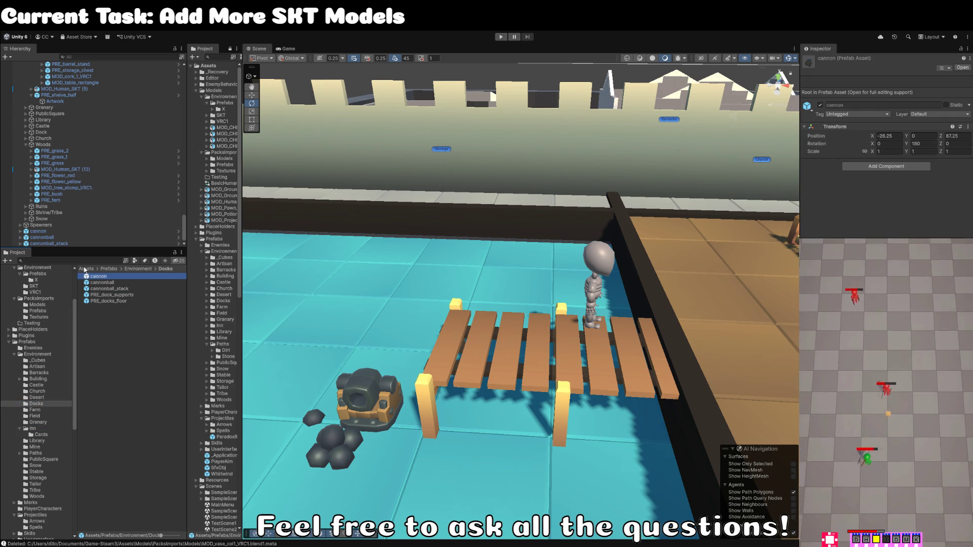
left_click(20, 231)
left_click(30, 237)
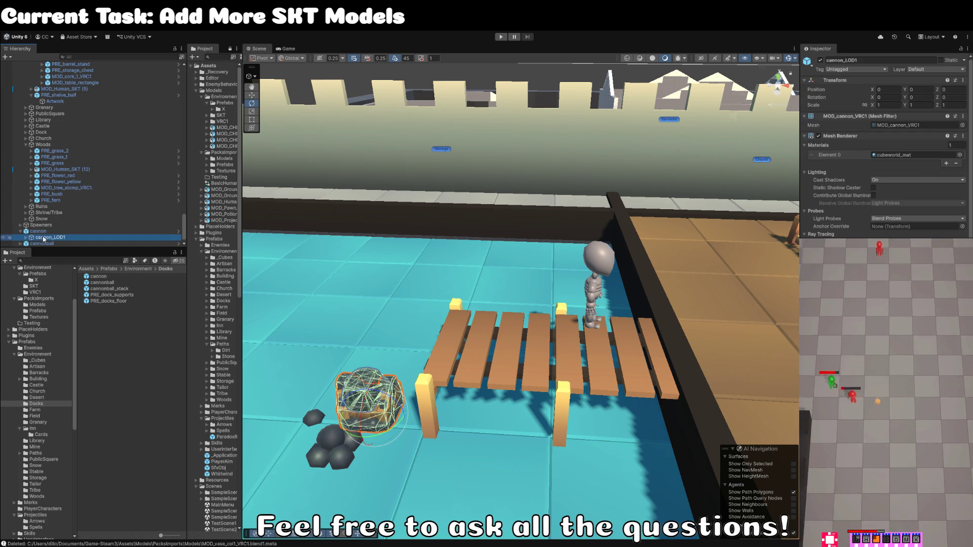
left_click(25, 237)
left_click(65, 232)
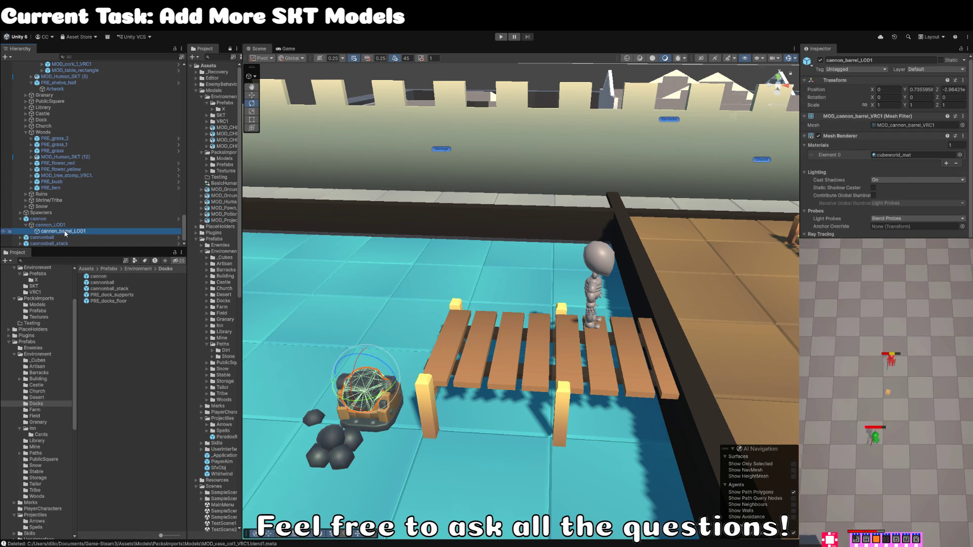
left_click(61, 219)
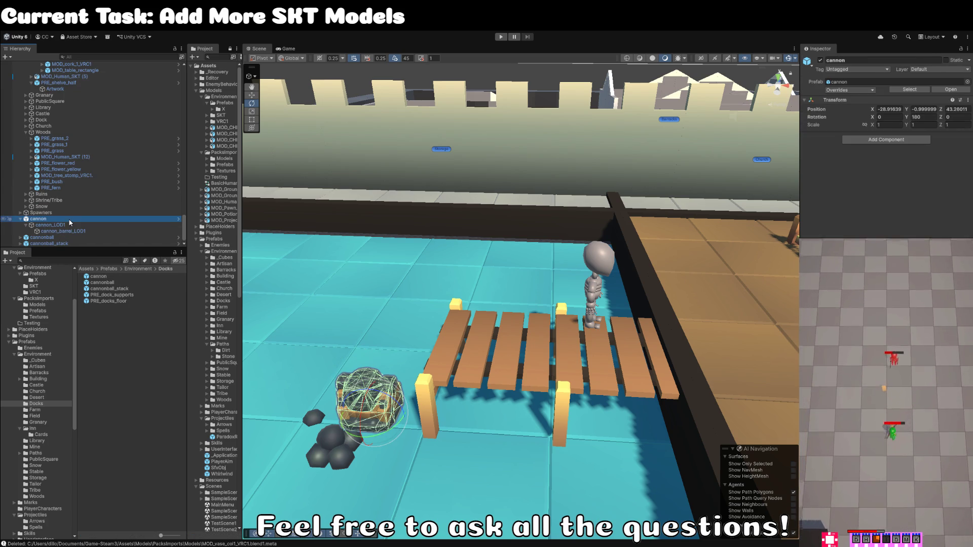
left_click(100, 224)
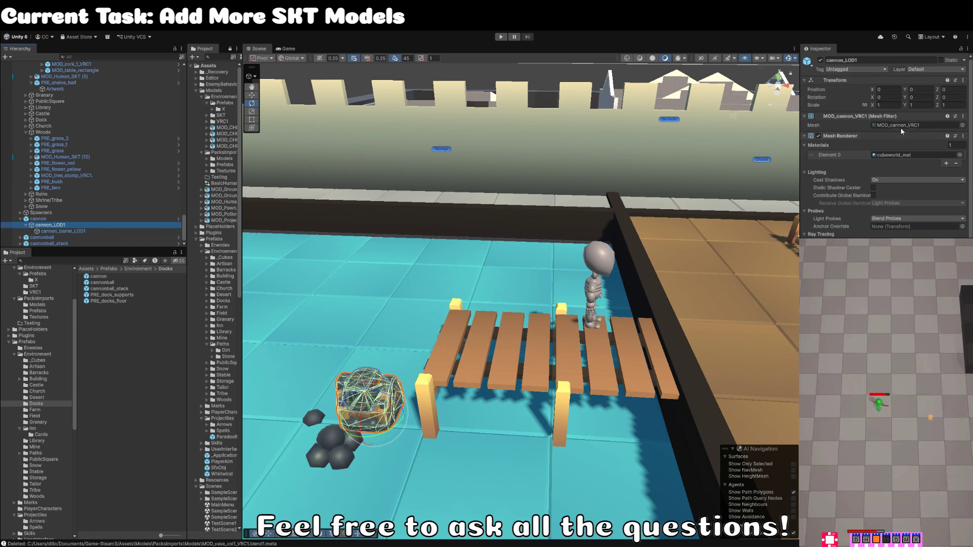
left_click(901, 127)
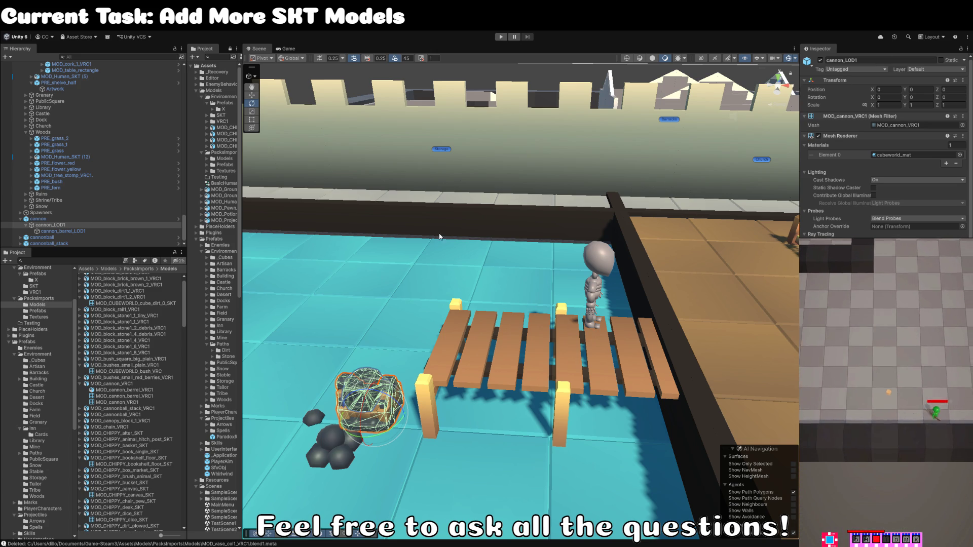
Step: Select cannon_LOD1 with MOD_cannon_VRC1 highlighted in PacksImports > Models
left_click(110, 226)
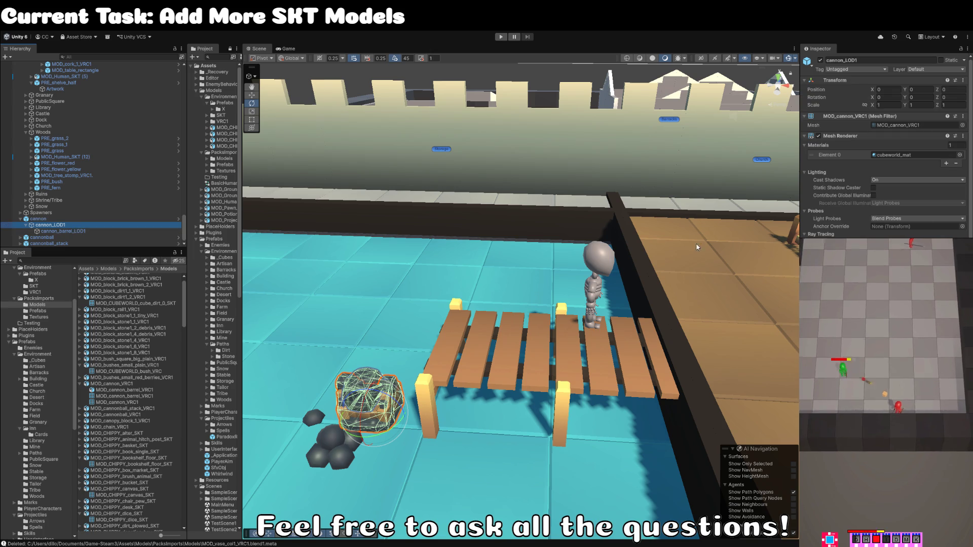
Step: Open the cannon prefab and rename its model MOD_cannon_VRC1 to MOD_CUBEWORLD_cannon_VRC
key("Up")
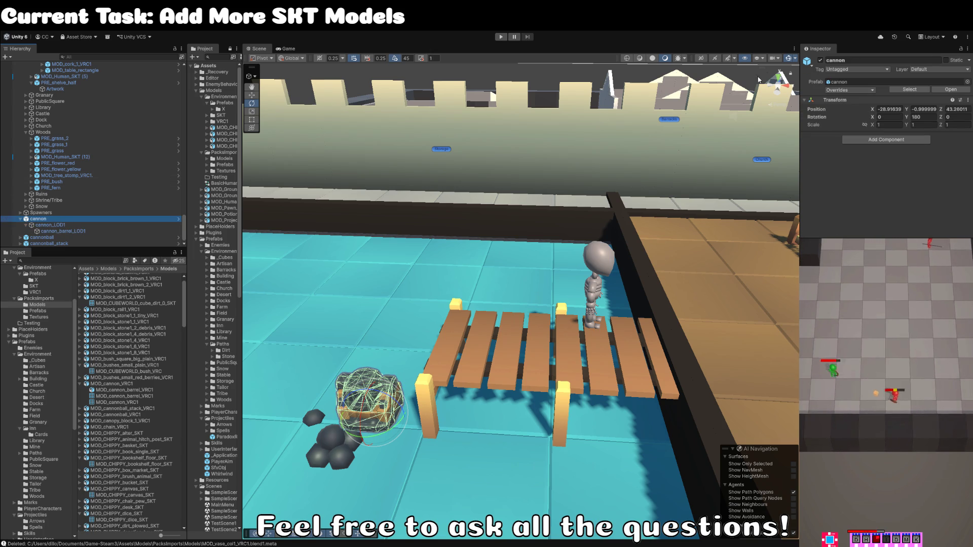
left_click(951, 89)
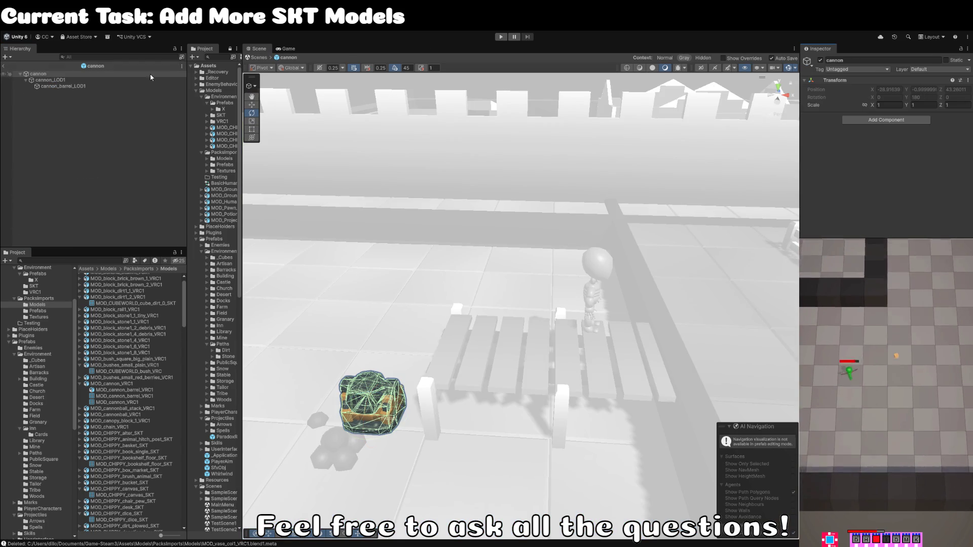
key("Down")
left_click(902, 125)
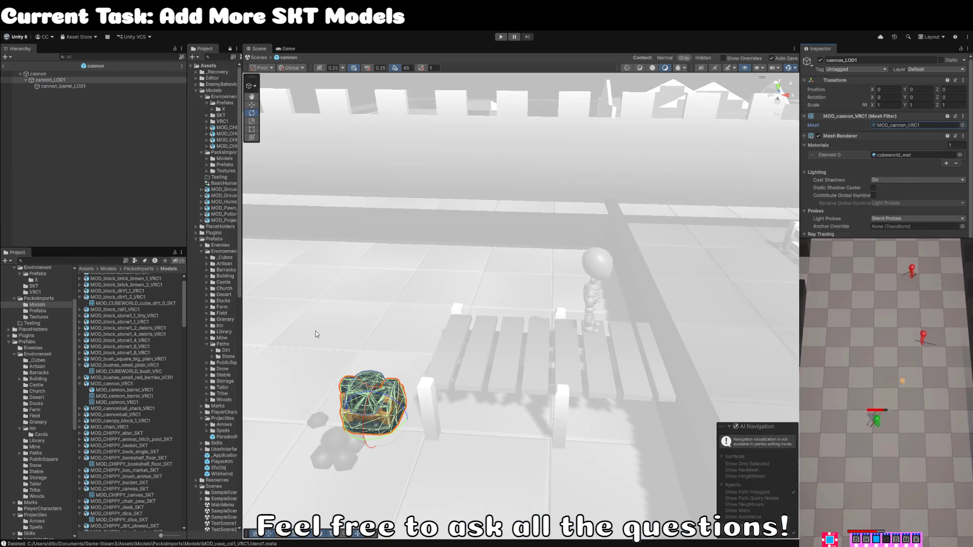
left_click(122, 384)
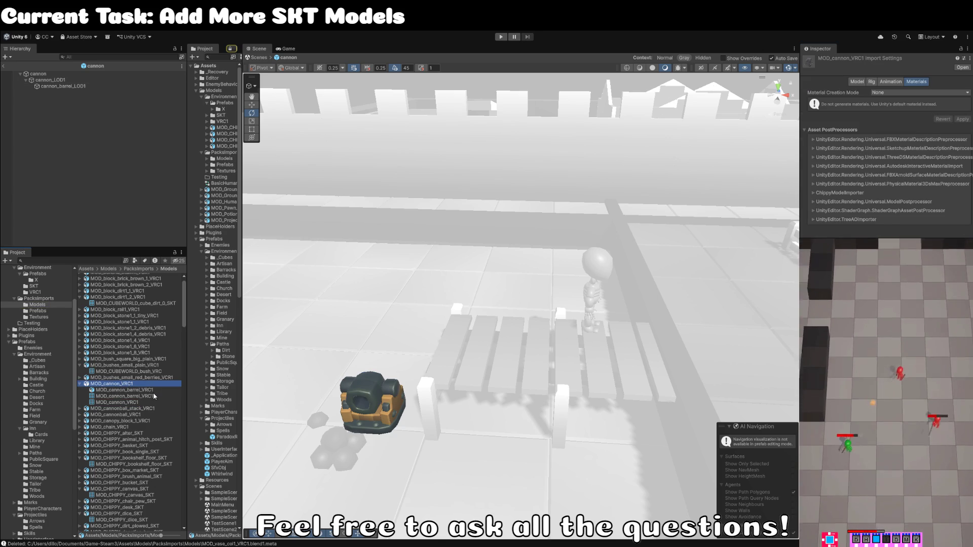
left_click(137, 382)
type("MOD_CUBEWORLD_cannon_base_VRC")
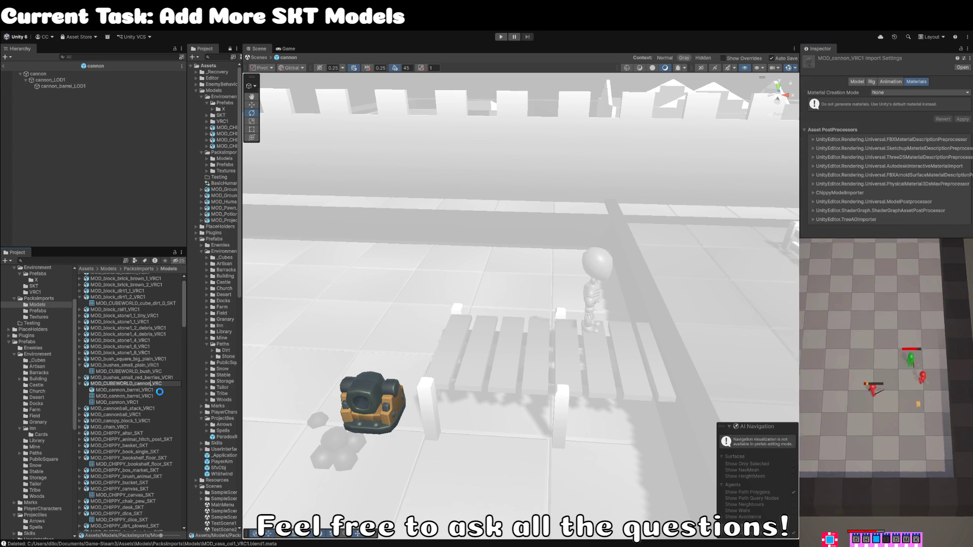
key("Return")
left_click(51, 80)
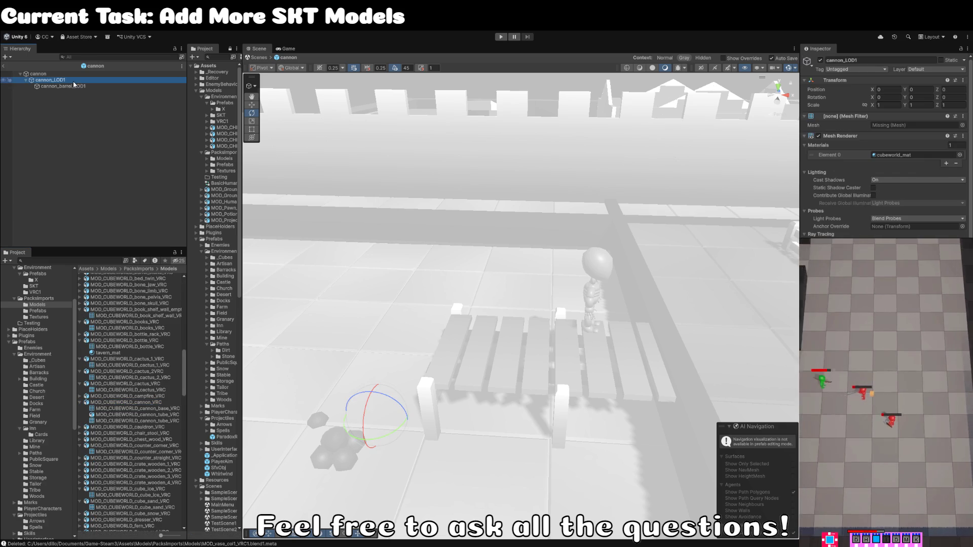
Step: Rename the cannon's LOD parts to Artwork_base and Artwork_tube
key("F2")
type("Art")
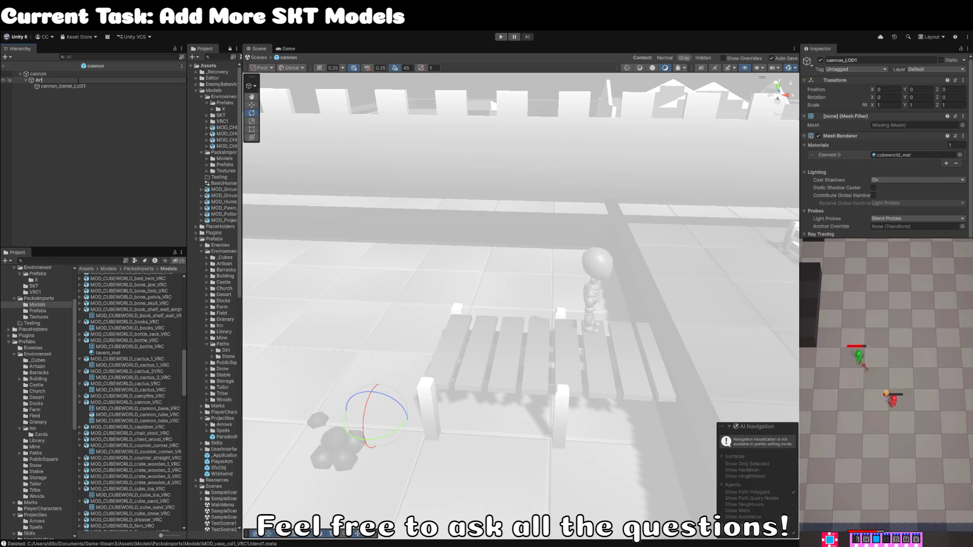
type("work_base")
key("Return")
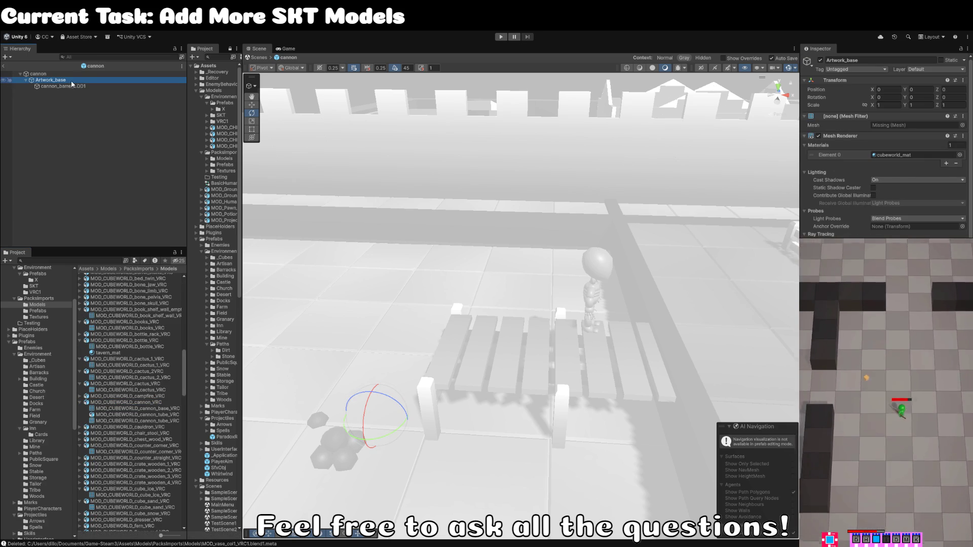
left_click(93, 86)
key("F2")
key("BackSpace")
type("Ar")
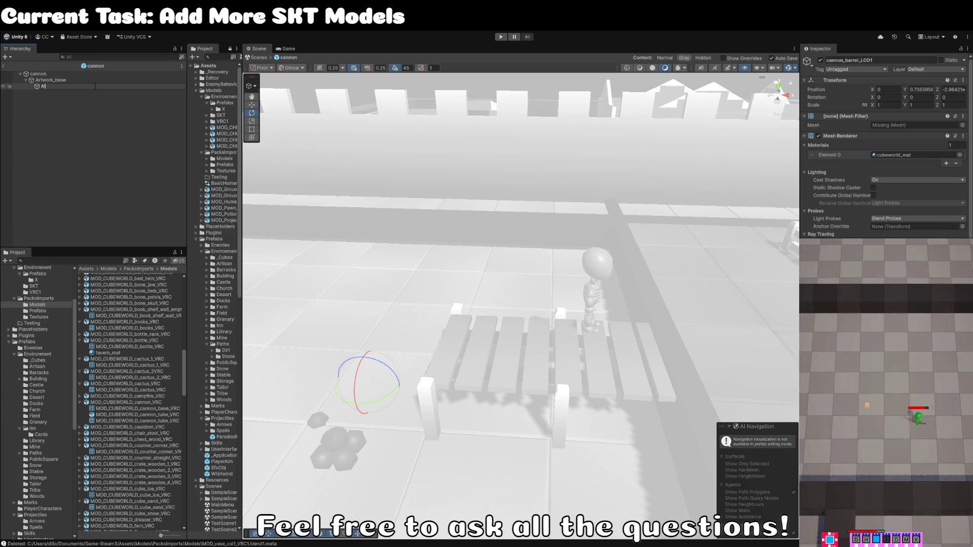
type("twork_tube")
key("Return")
Step: Assign the cannon tube and cannon base meshes to Artwork_tube and Artwork_base, then exit prefab mode
left_click(912, 125)
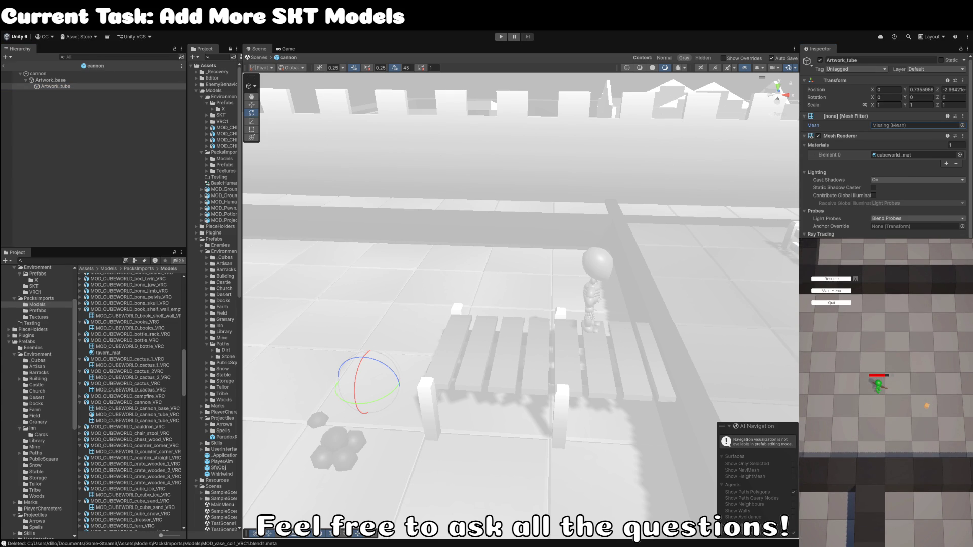
left_click_drag(137, 421, 912, 125)
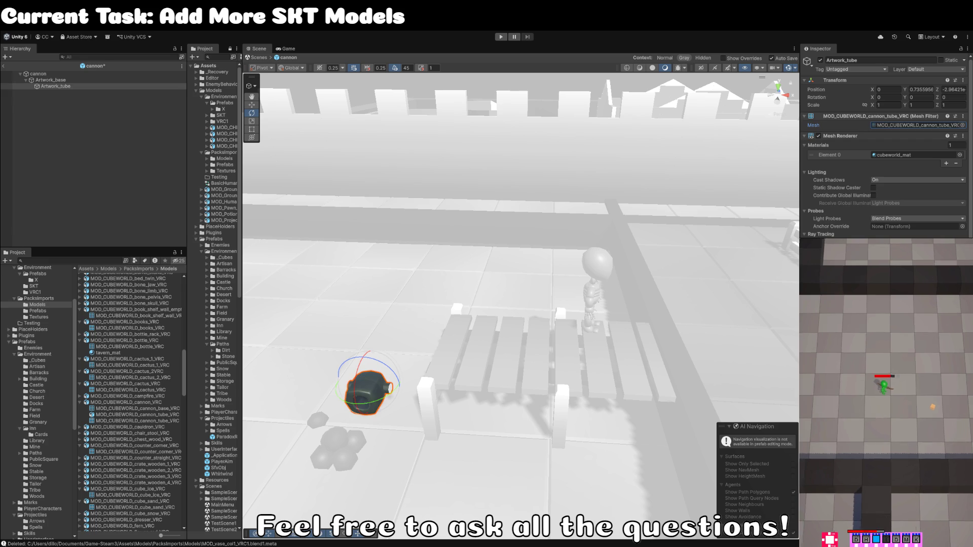
left_click(50, 80)
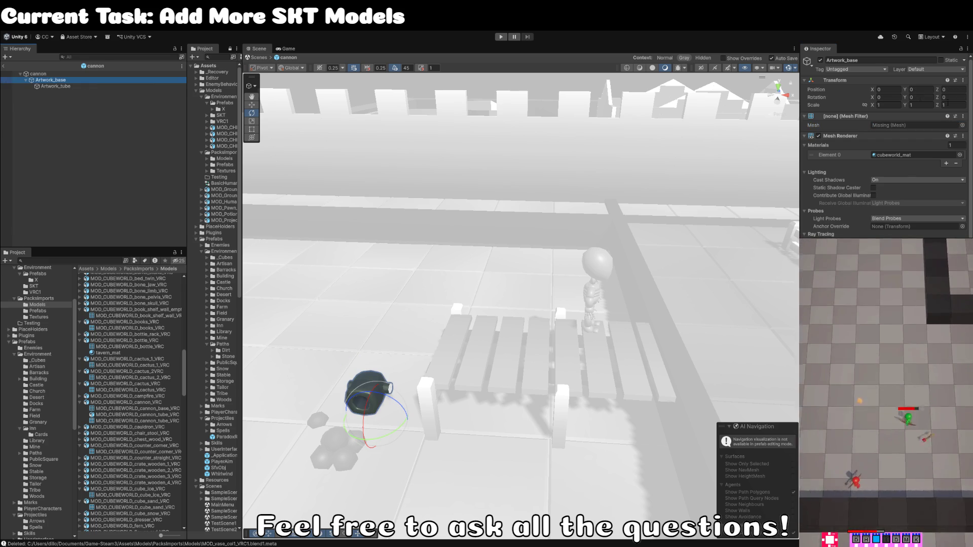
left_click_drag(135, 409, 912, 125)
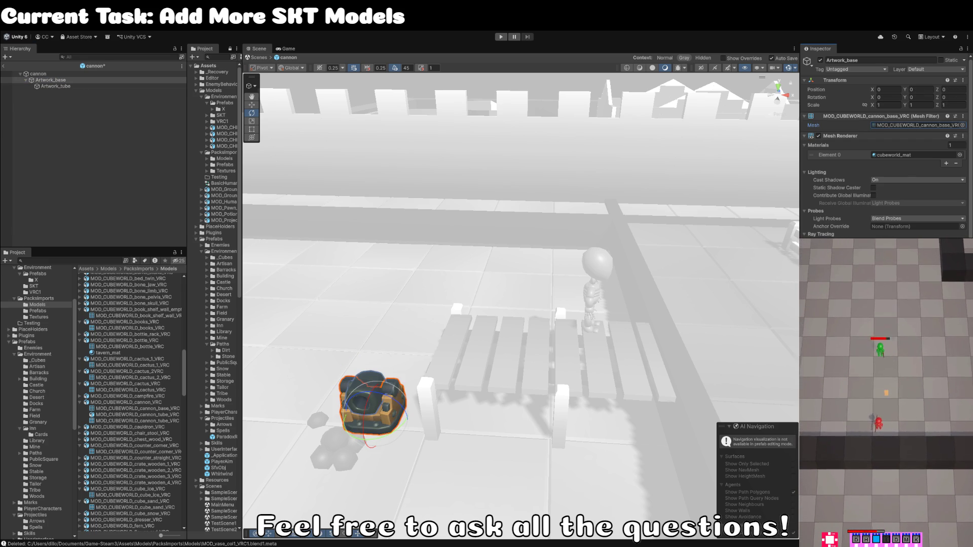
left_click(70, 148)
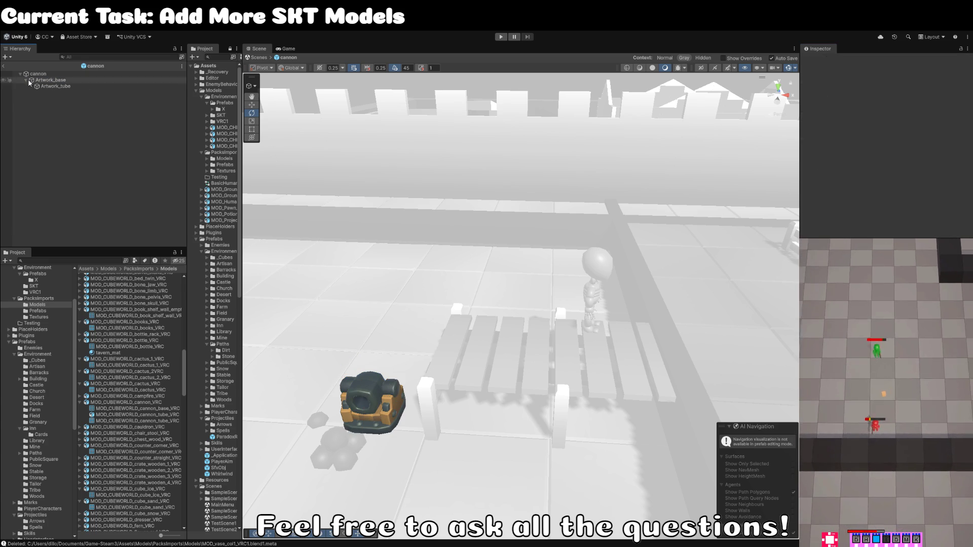
left_click(4, 66)
Step: Locate the cannon prefab asset in Docks and begin renaming it PRE_Cann
left_click(910, 89)
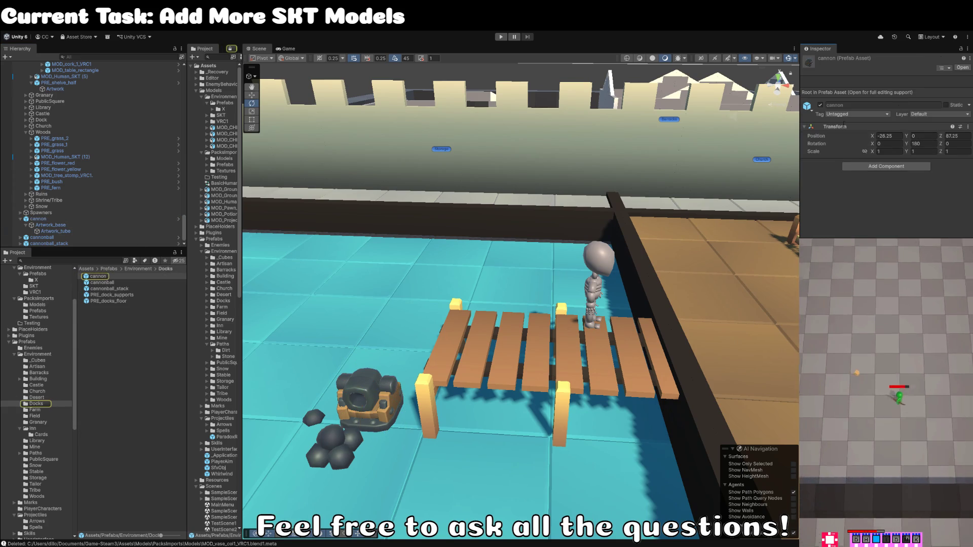
left_click(101, 278)
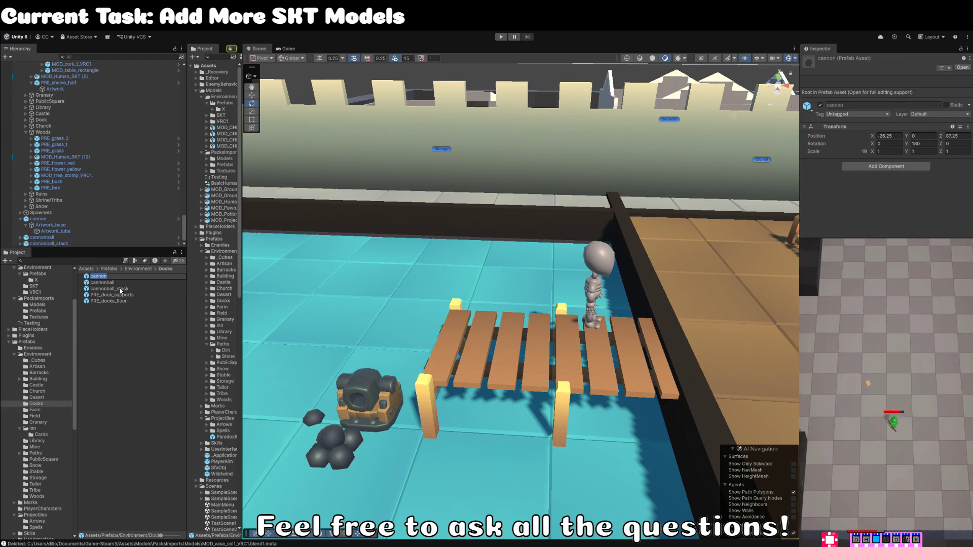
key("BackSpace")
type("PRE_C")
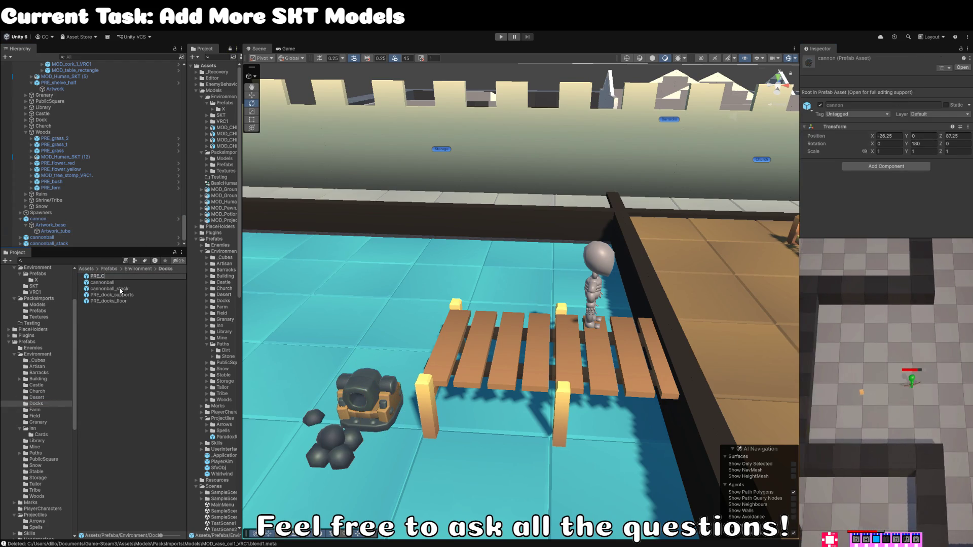
type("ann")
Step: Finish renaming the cannon prefab to PRE_cannon and frame the cannon in the scene
key("BackSpace")
key("BackSpace")
key("BackSpace")
type("cannon")
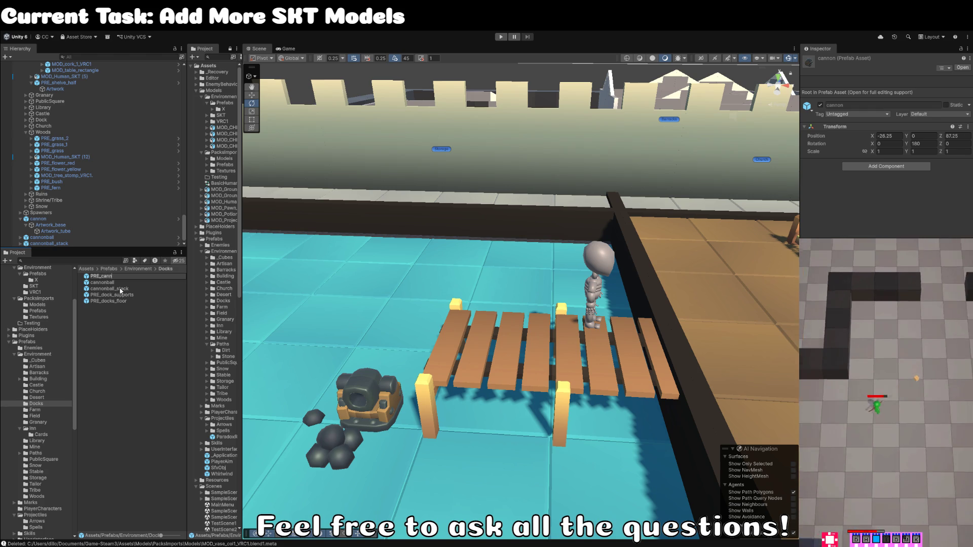
key("Return")
left_click(373, 393)
key("f")
key("w")
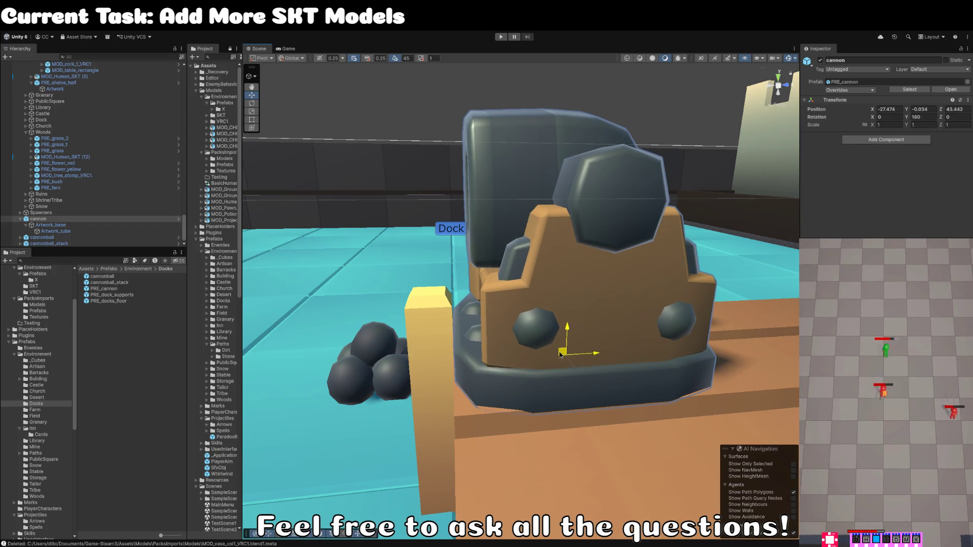
Step: Move the cannonball stack beside a dock post next to the cannon
scroll(560, 353, "down", 5)
left_click(435, 373)
scroll(436, 374, "down", 3)
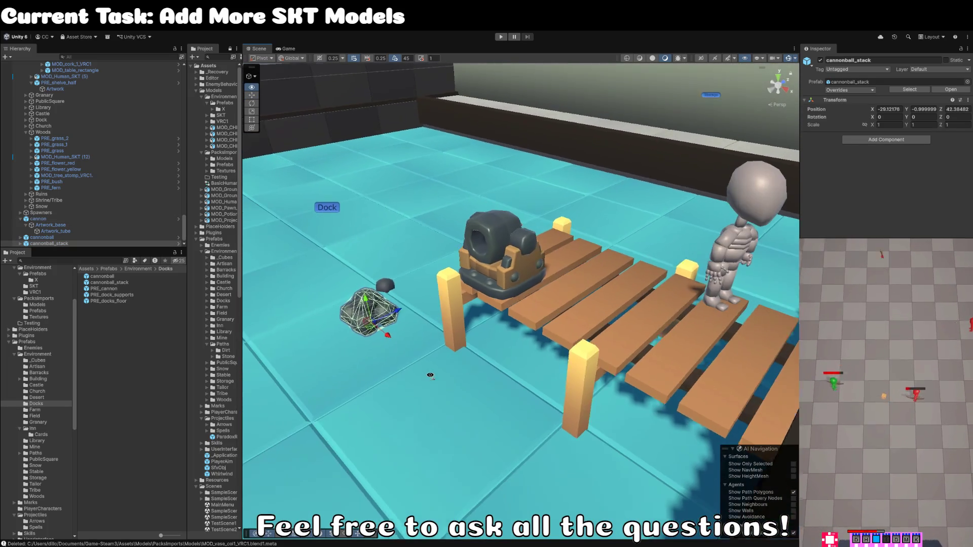
mouse_move(372, 334)
left_mouse_down()
mouse_move(561, 388)
mouse_move(548, 392)
mouse_move(557, 302)
mouse_move(541, 329)
left_mouse_up()
Step: Duplicate a dock floor piece to create PRE_docks_floor (2)
left_click(600, 303)
mouse_move(600, 303)
left_mouse_down()
mouse_move(452, 325)
mouse_move(720, 326)
left_mouse_up()
key("ctrl+d")
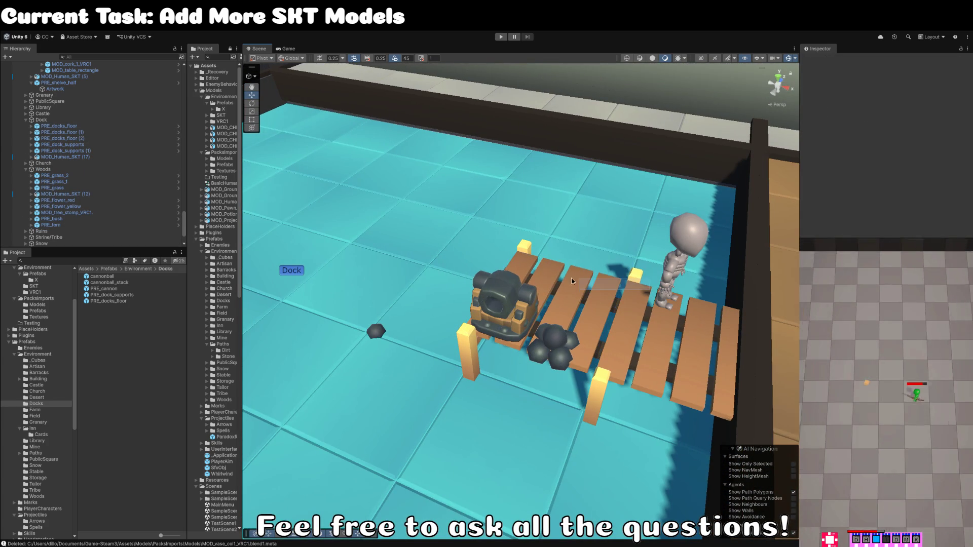
Step: Extend the dock left with a floor copy and a new support post at the far-left corner
left_click(638, 293)
left_click_drag(638, 292, 445, 232)
key("ctrl+d")
left_click(524, 247)
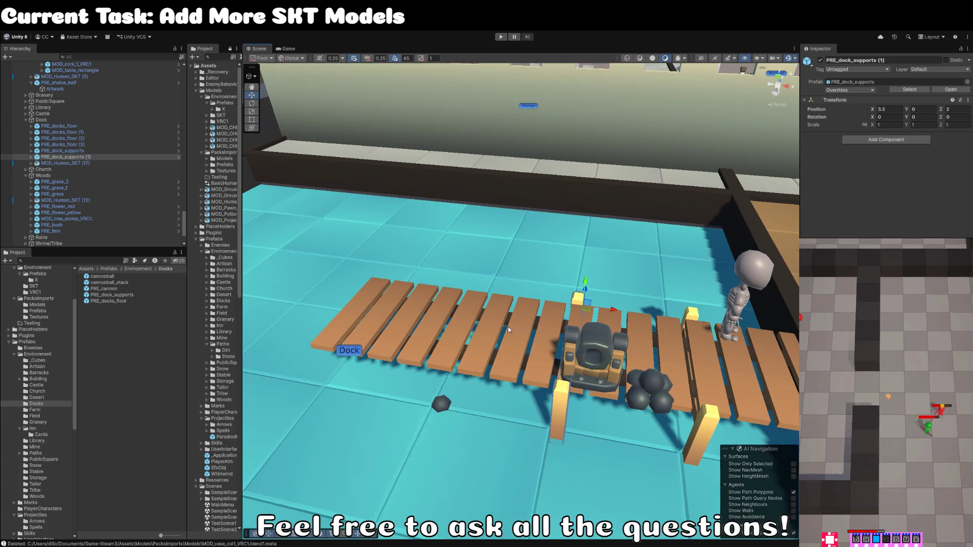
key("ctrl+d")
left_click_drag(592, 303, 420, 291)
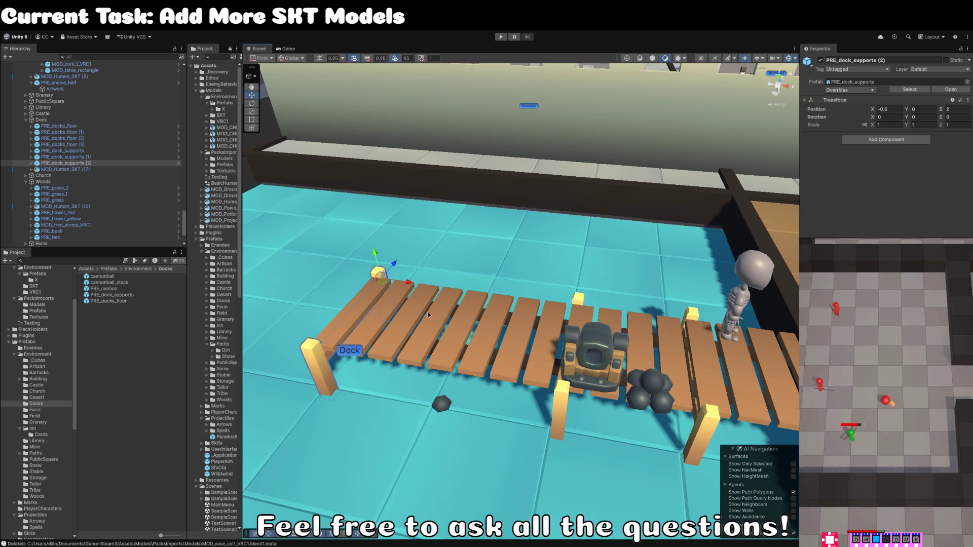
Step: Duplicate a dock floor piece and turn the copy 90 degrees for a side section
left_click(427, 311)
key("ctrl+d")
key("e")
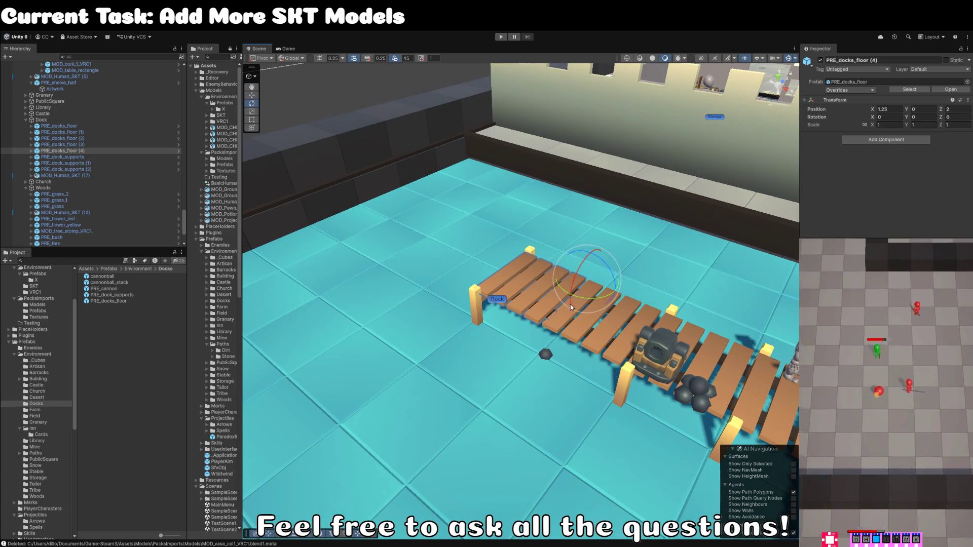
mouse_move(595, 303)
left_mouse_down()
mouse_move(457, 309)
mouse_move(498, 311)
mouse_move(500, 388)
mouse_move(482, 400)
mouse_move(519, 410)
left_mouse_up()
key("w")
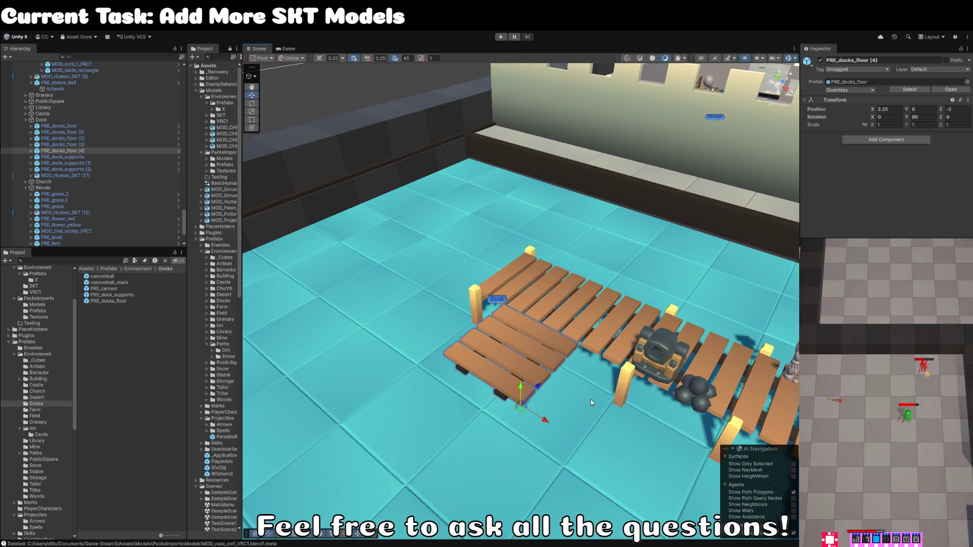
Step: Duplicate a support post, turn it 90 degrees and place it under the side section's front corner
left_click(630, 387)
left_click_drag(630, 387, 610, 373)
key("ctrl+d")
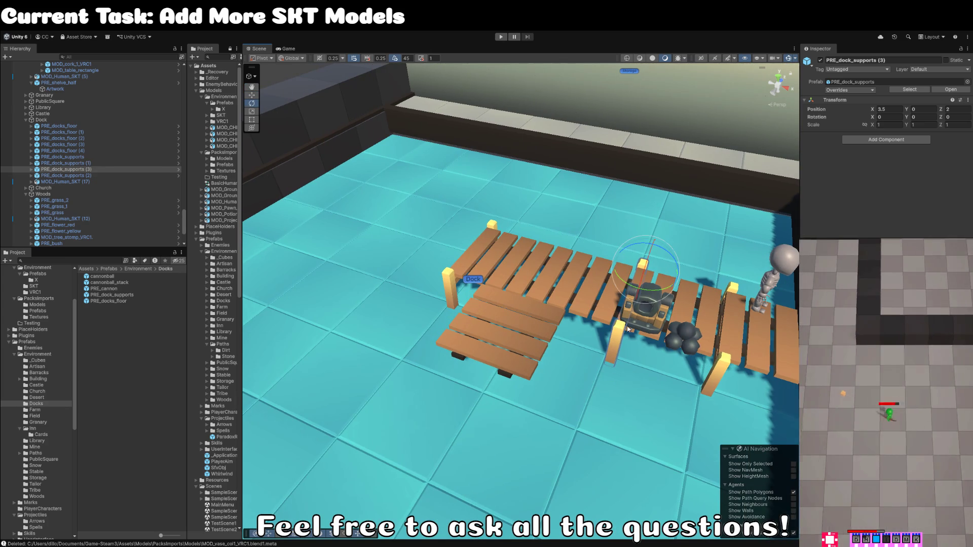
key("e")
left_click_drag(658, 303, 548, 307)
key("w")
mouse_move(646, 276)
left_mouse_down()
mouse_move(567, 344)
mouse_move(445, 329)
mouse_move(536, 386)
left_mouse_up()
Step: Duplicate the turned floor piece with its post to extend the side section along Z
left_click(533, 384)
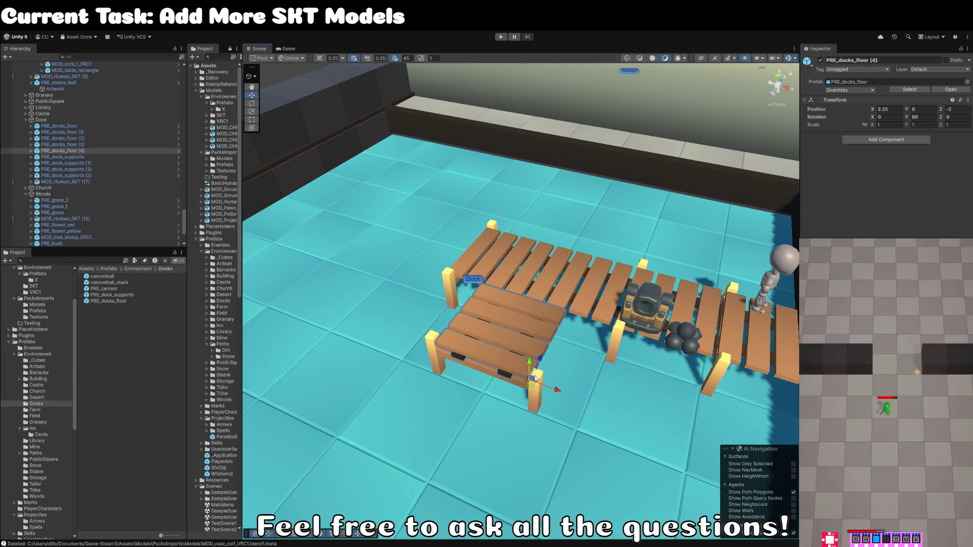
left_click(538, 402, "ctrl")
key("ctrl+d")
mouse_move(538, 390)
left_mouse_down()
mouse_move(437, 450)
mouse_move(567, 275)
mouse_move(544, 331)
mouse_move(479, 346)
mouse_move(461, 299)
mouse_move(406, 319)
mouse_move(610, 266)
mouse_move(472, 268)
mouse_move(463, 242)
mouse_move(496, 283)
mouse_move(552, 314)
mouse_move(535, 302)
left_mouse_up()
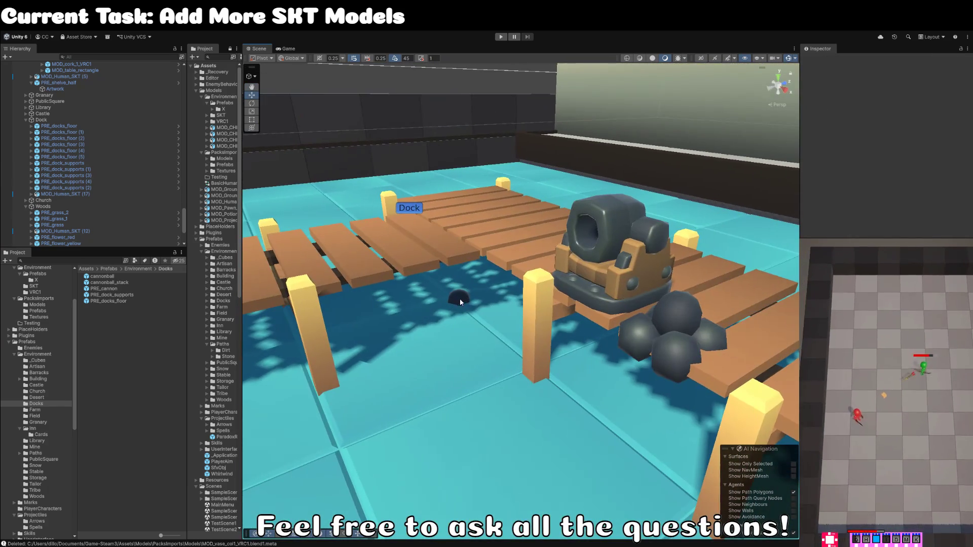
left_click(460, 299)
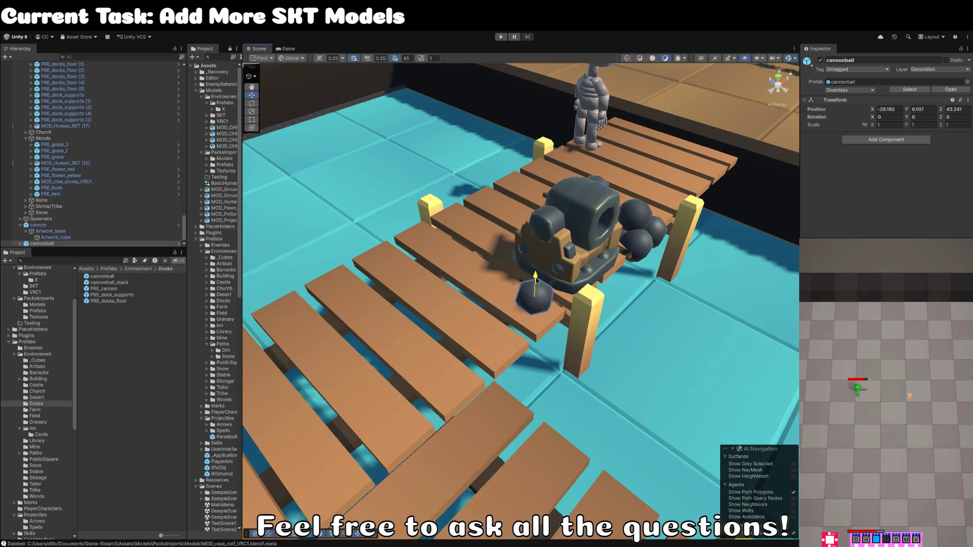
Step: Frame the cannonballs on the dock, test-move the stack back into place, and select the cannonball prefab asset
key("f")
mouse_move(634, 371)
left_mouse_down("alt")
mouse_move(511, 268)
mouse_move(536, 363)
mouse_move(544, 270)
left_mouse_up("alt")
scroll(585, 316, "down", 5)
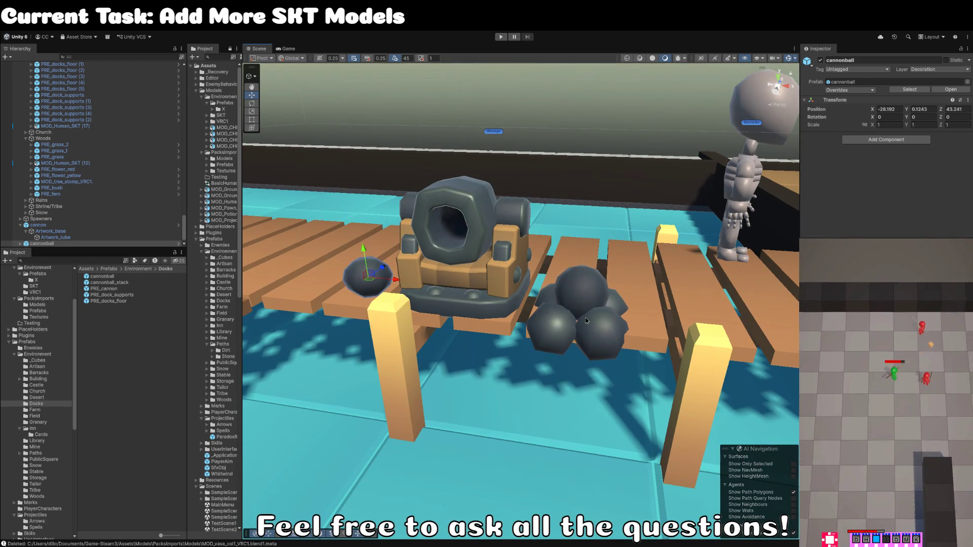
left_click(585, 316)
mouse_move(580, 326)
left_mouse_down()
mouse_move(536, 317)
mouse_move(579, 328)
mouse_move(584, 282)
left_mouse_up()
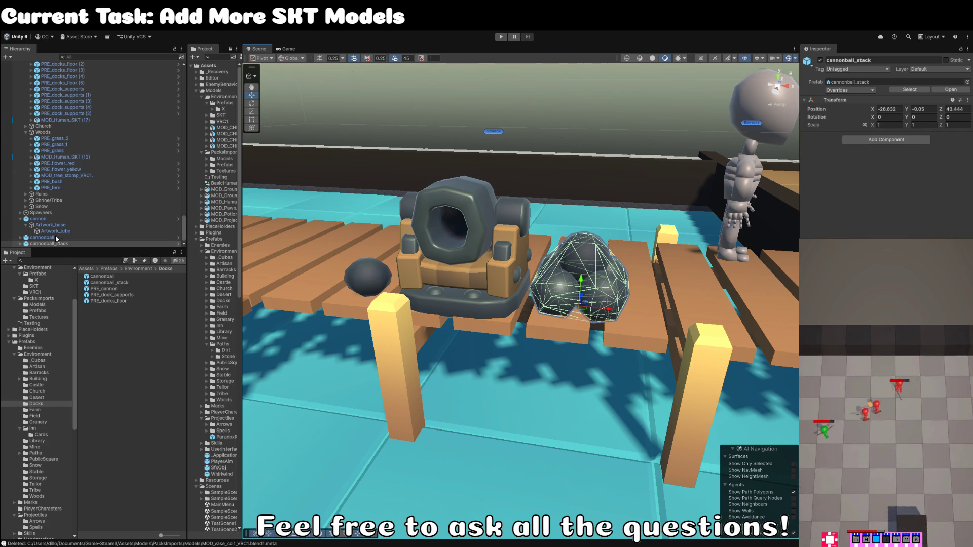
left_click(42, 237)
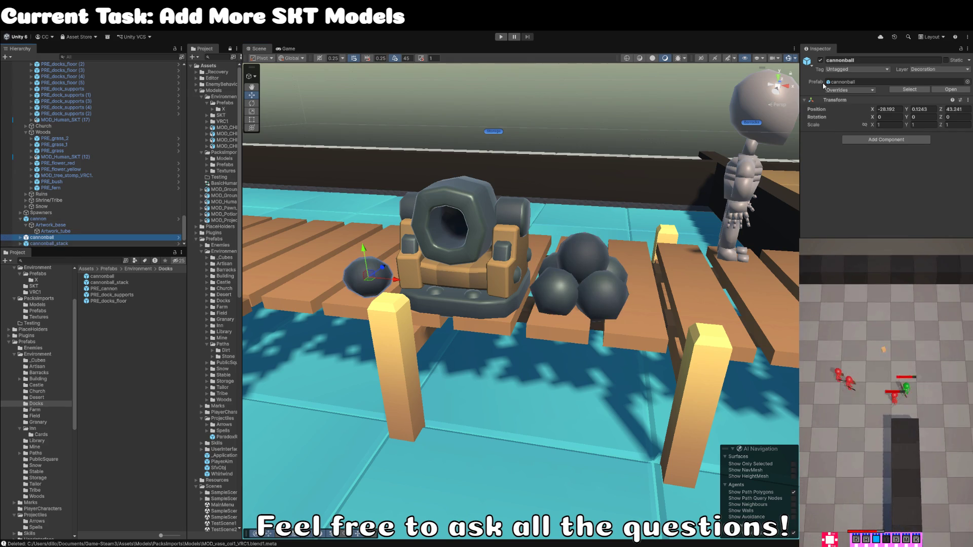
left_click(909, 89)
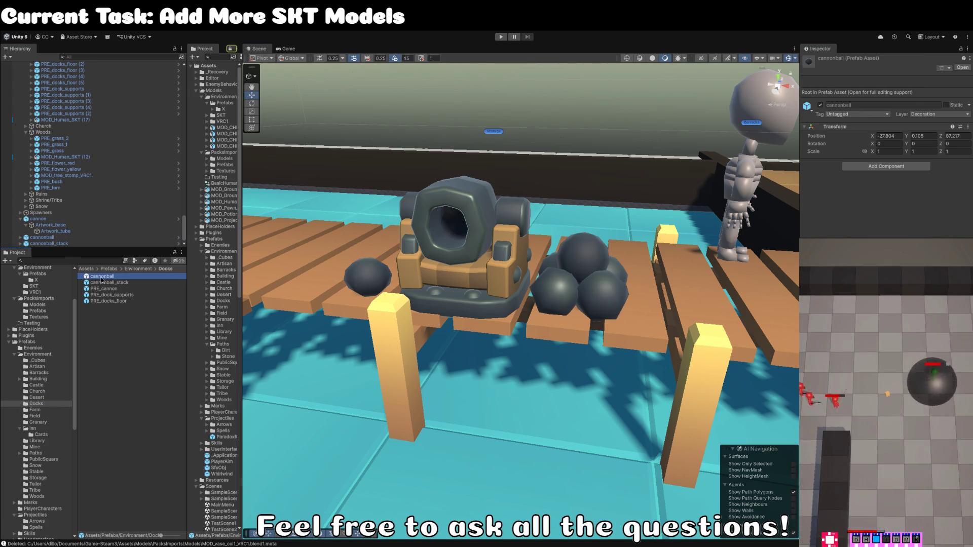
Step: Open the cannonball prefab and trace cannonball_LOD1's mesh back to its model's import settings
double_click(102, 276)
left_click(54, 79)
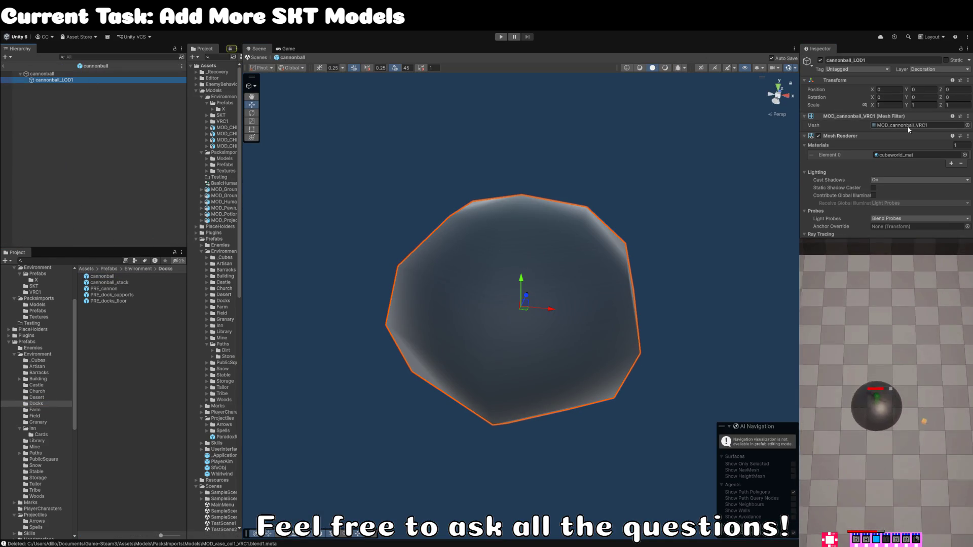
left_click(907, 125)
left_click(145, 397)
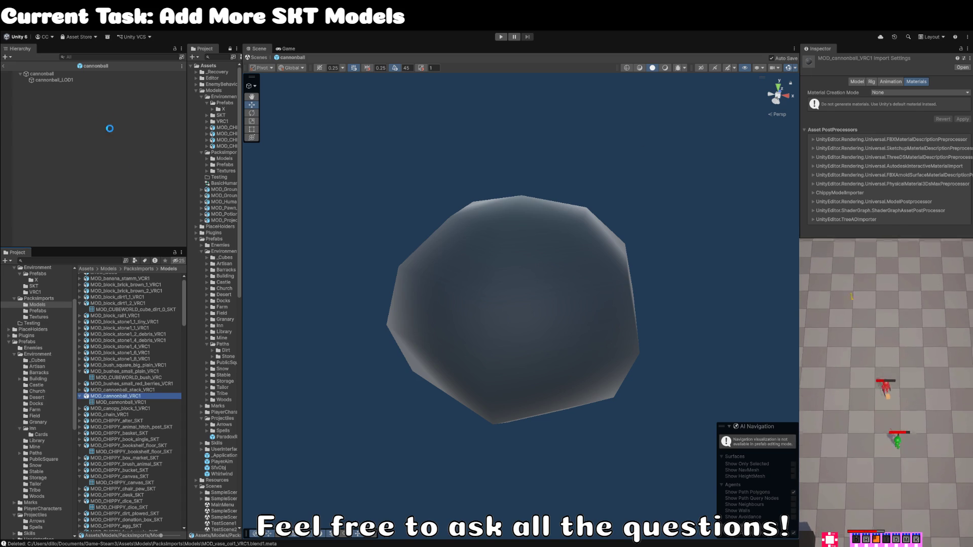
Step: Rename cannonball_LOD1 to Artwork, exit Prefab Mode, and select the cannonball stack in the scene
left_click(59, 81)
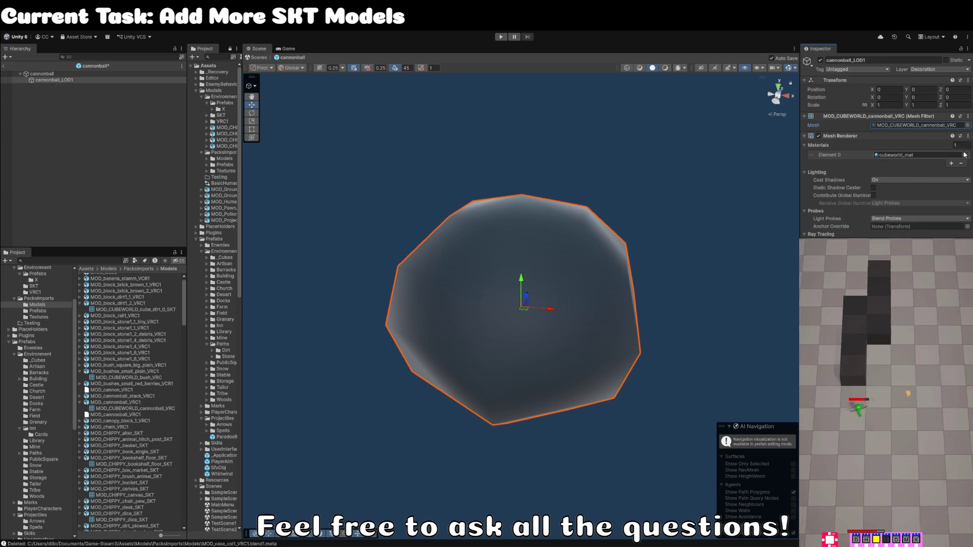
left_click(73, 81)
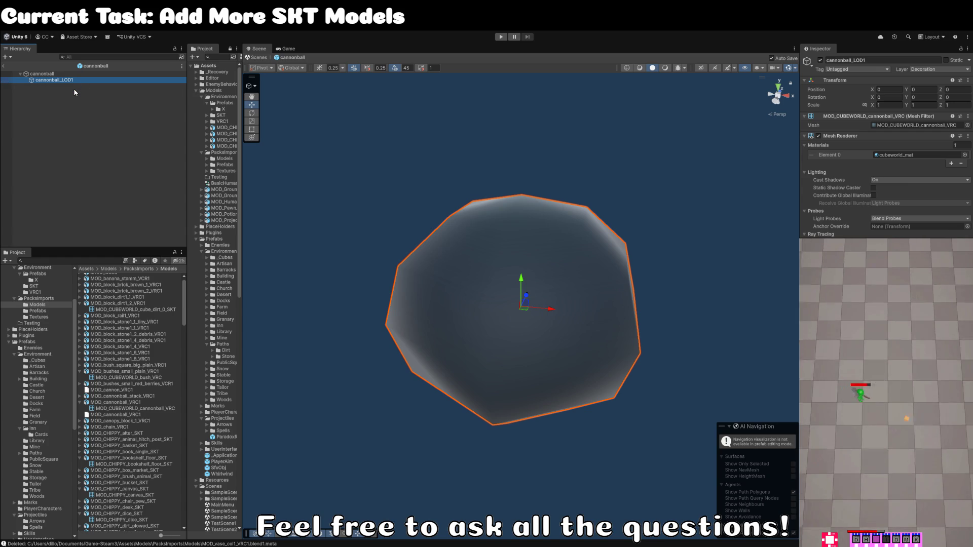
key("F2")
key("BackSpace")
key("BackSpace")
key("BackSpace")
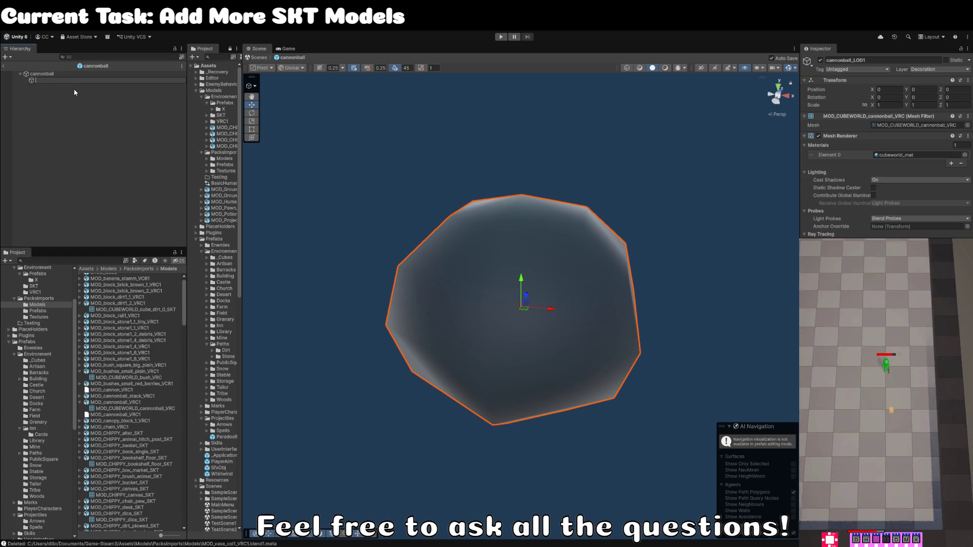
type("Artwork")
key("Return")
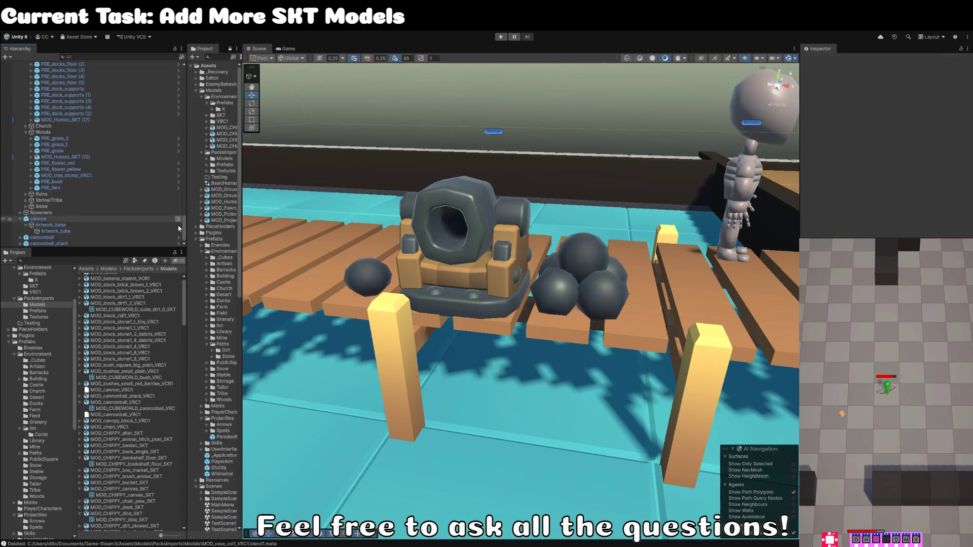
left_click(4, 66)
left_click(554, 285)
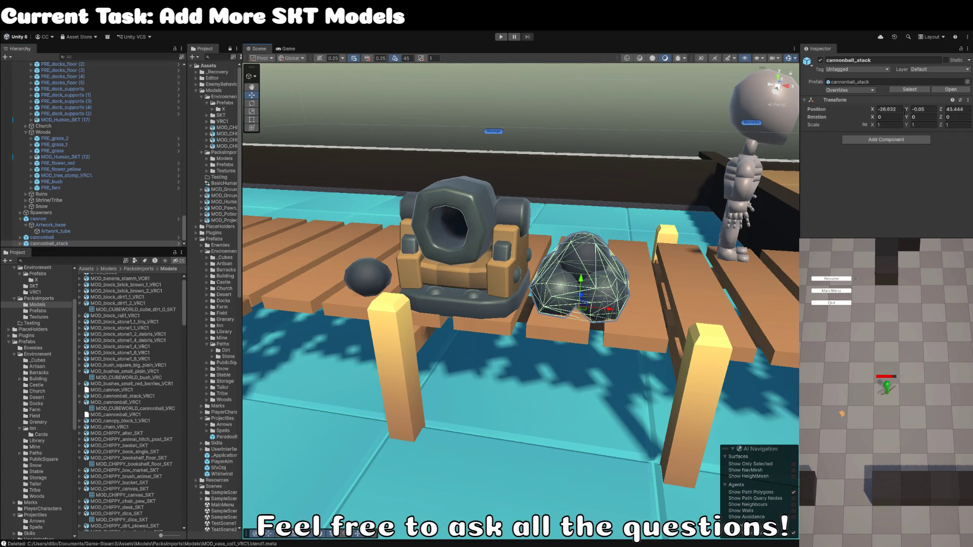
Step: Open the cannonball_stack prefab and locate its LOD1 child's current mesh in the project
left_click(941, 90)
double_click(108, 284)
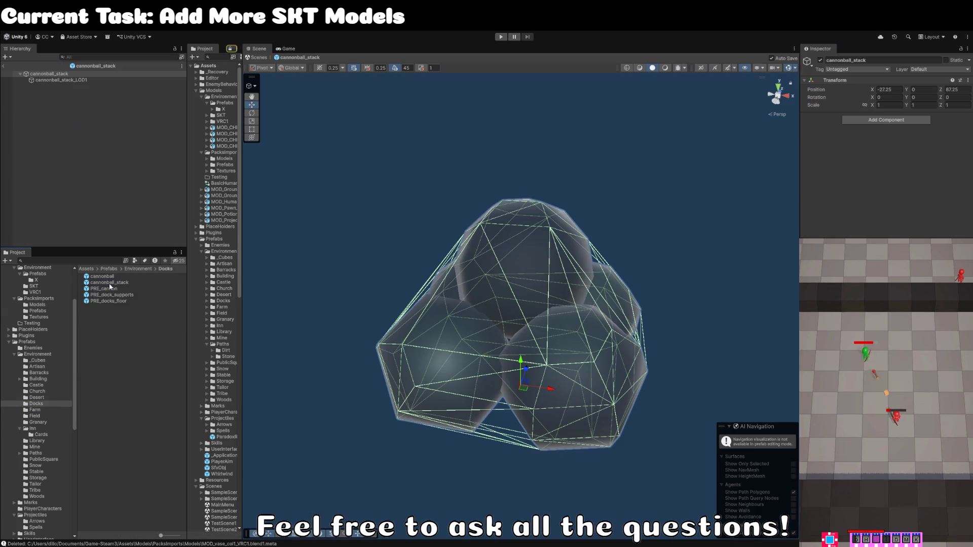
left_click(60, 80)
left_click(909, 125)
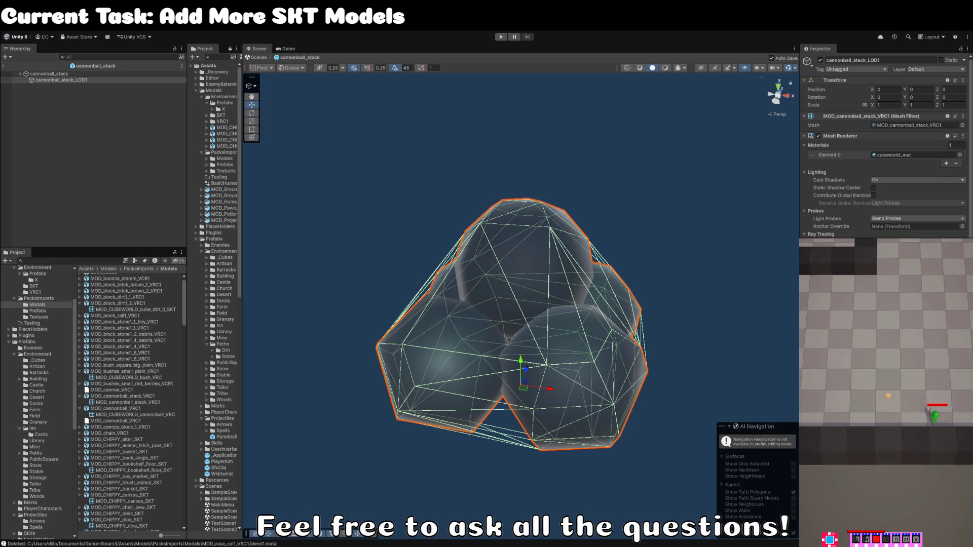
left_click(725, 161)
key("ctrl+z")
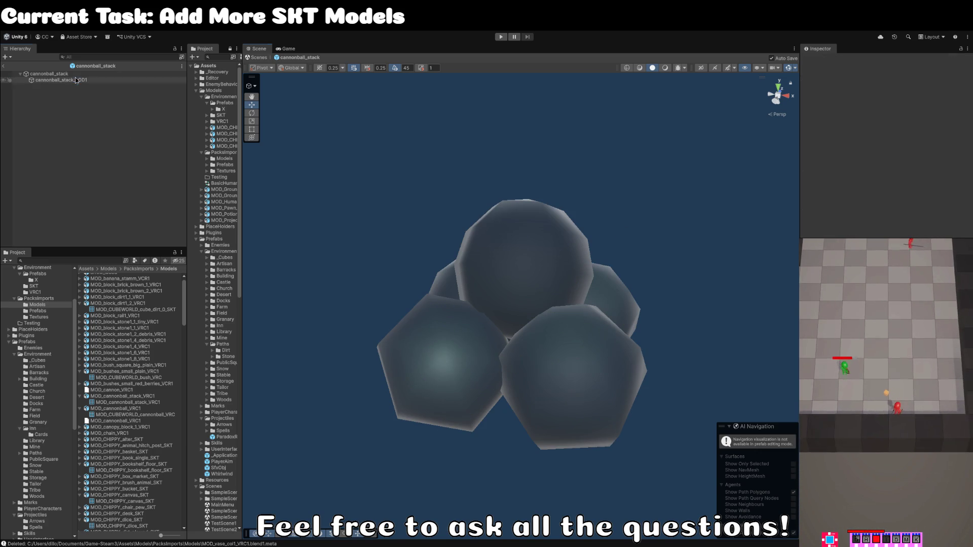
Step: Assign MOD_CUBEWORLD_cannonball_stack_VRC as the LOD1 child's mesh and return to the scene
left_click(390, 169)
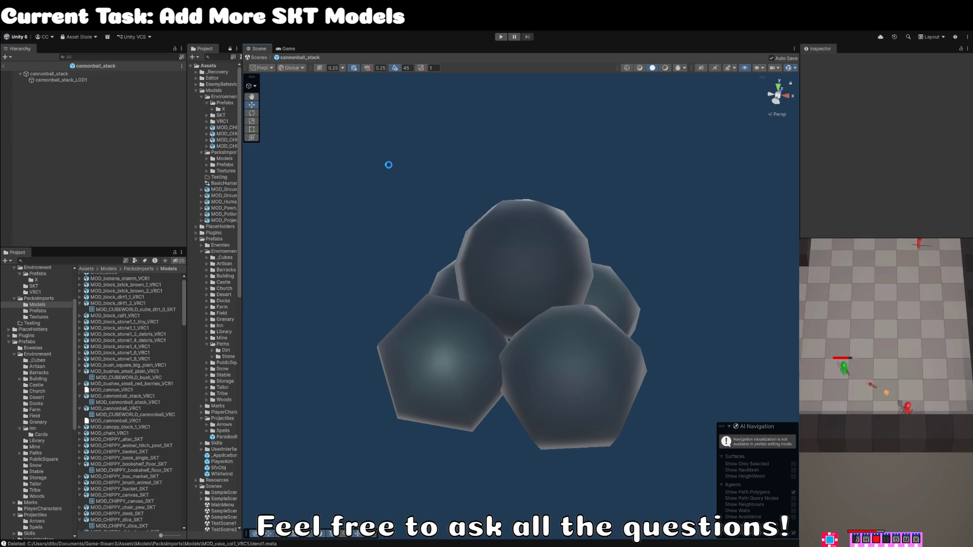
left_click(80, 82)
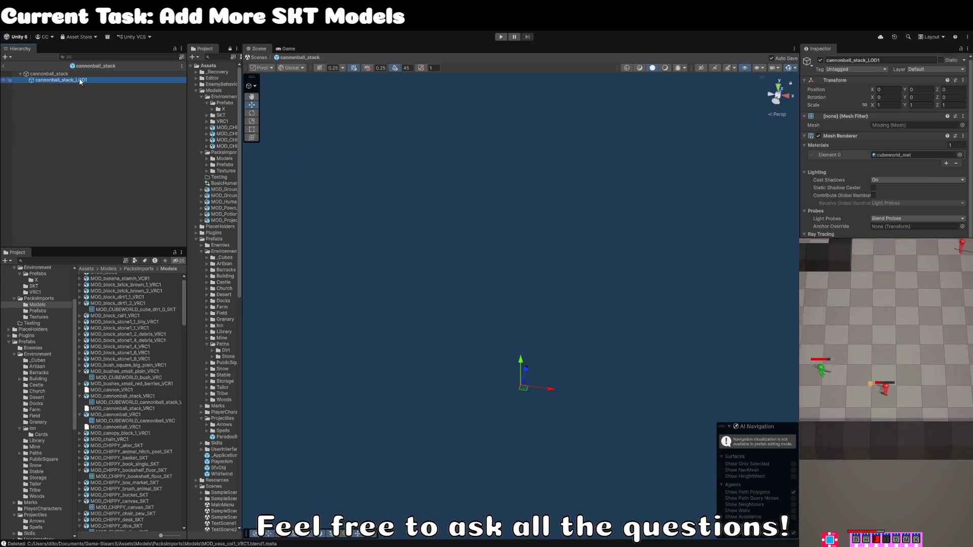
left_click(962, 125)
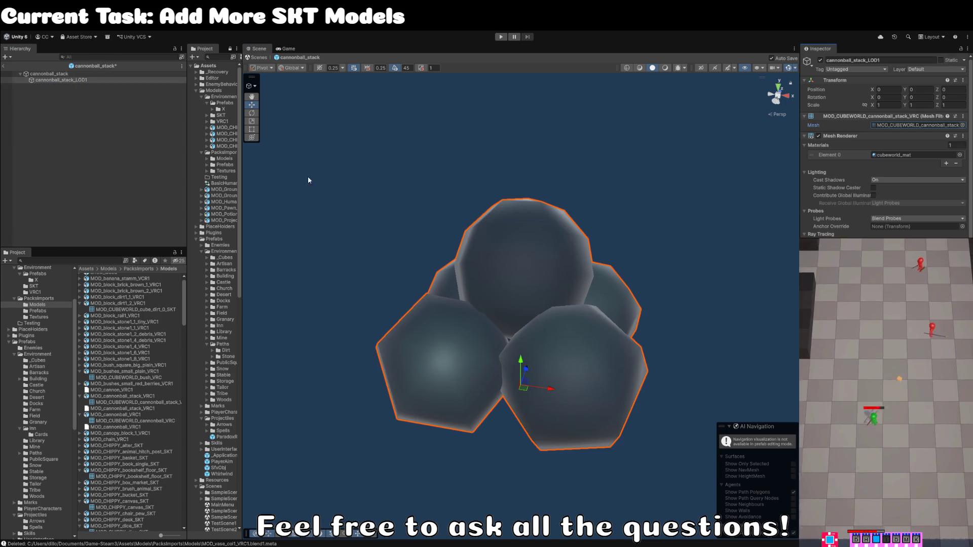
left_click(56, 74)
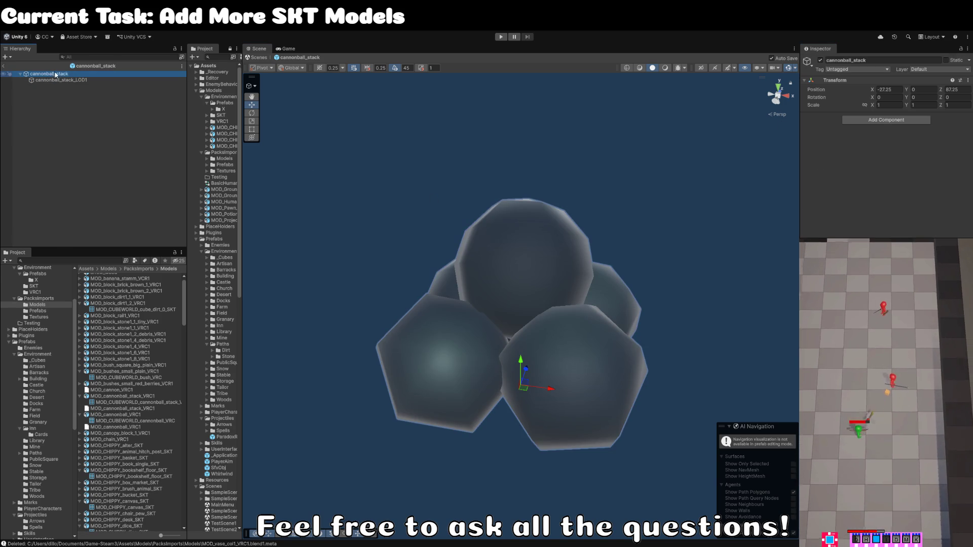
left_click(6, 67)
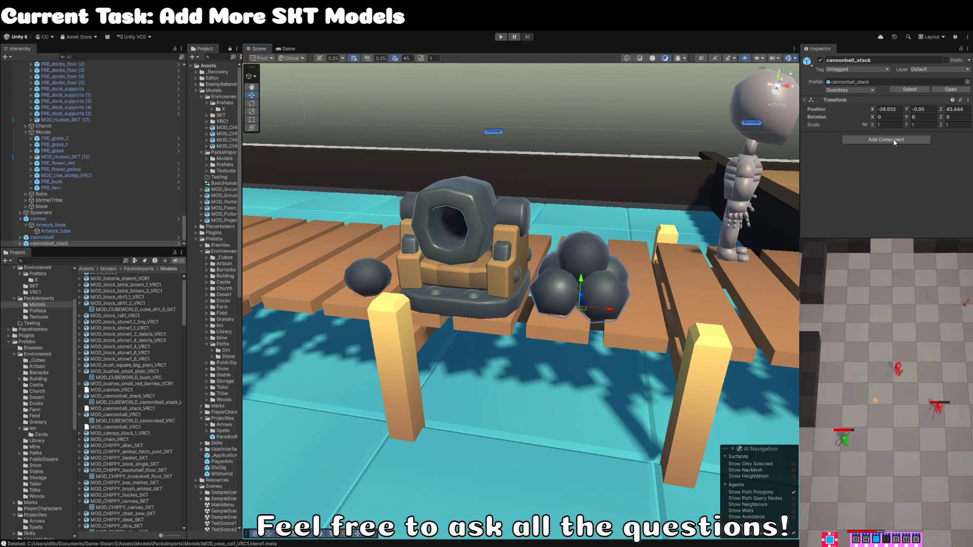
left_click(908, 90)
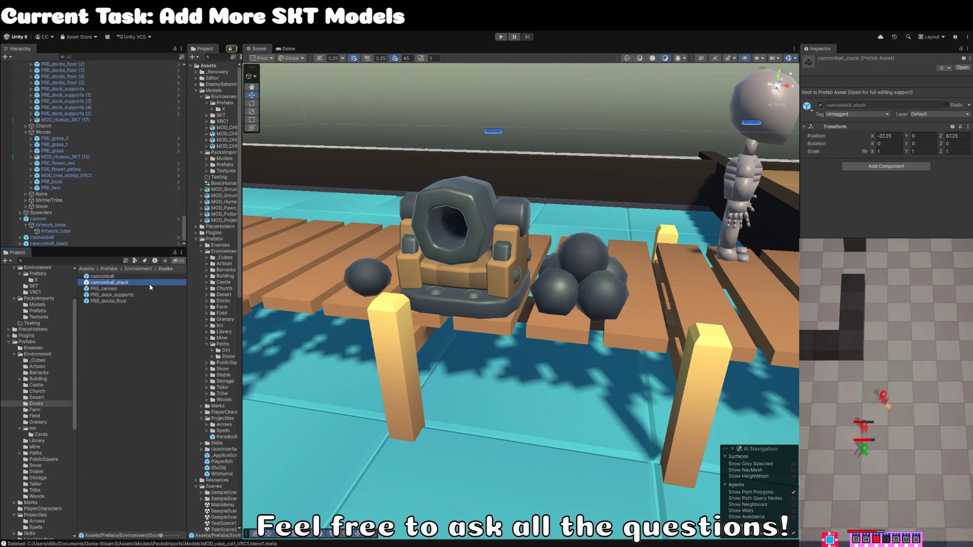
Step: Rename the prefabs to PRE_cannonball_stack and PRE_cannonball
key("Home")
type("PR")
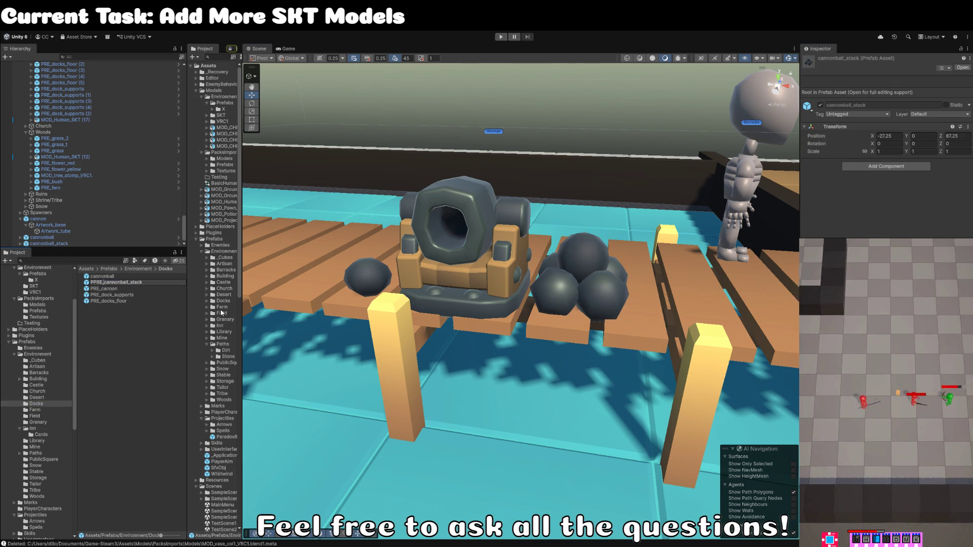
key("BackSpace")
key("BackSpace")
type("PRE_")
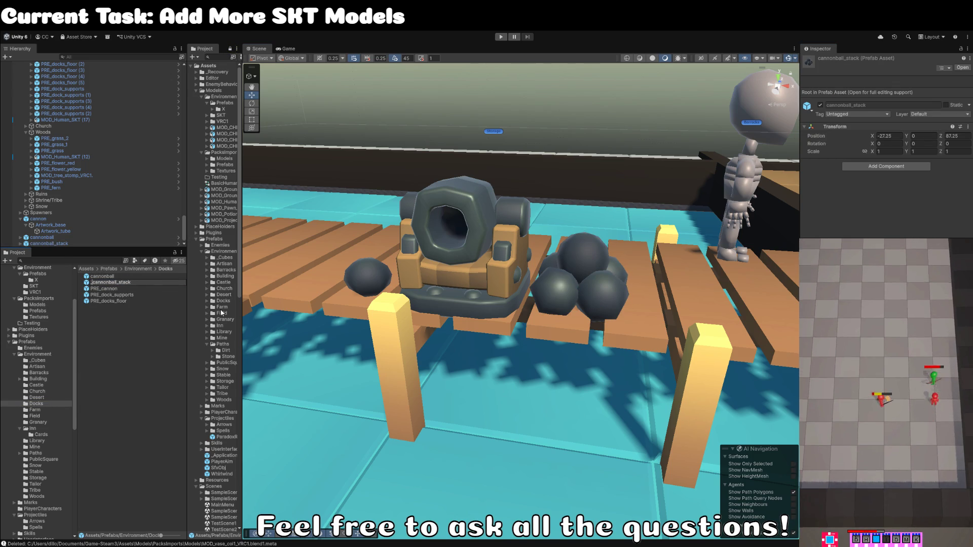
key("Return")
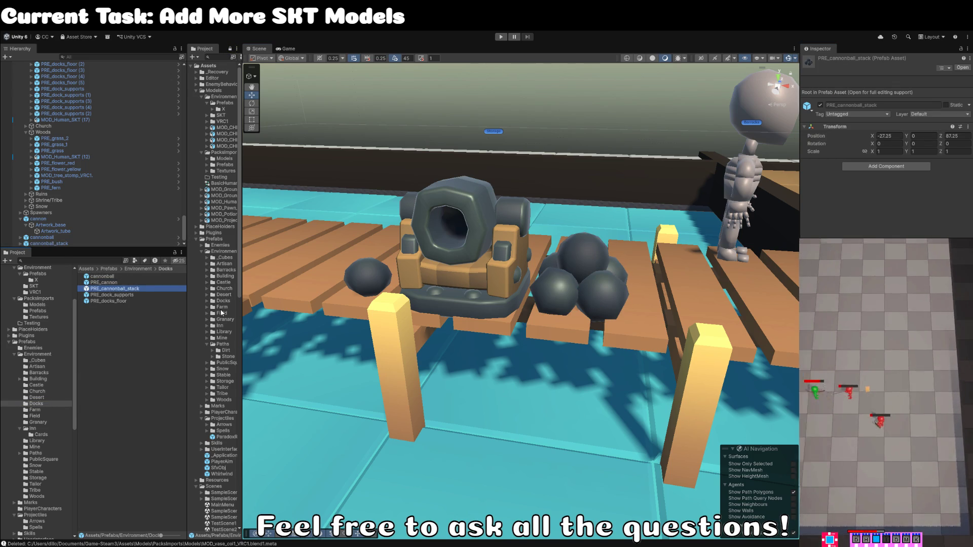
left_click(110, 277)
key("F2")
key("Home")
type("PRE_")
key("Return")
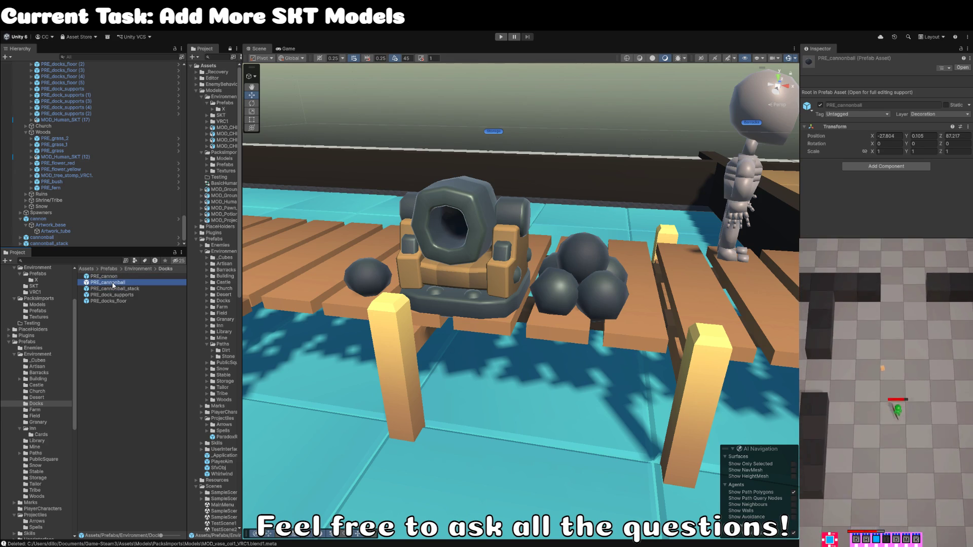
Step: Rename PRE_cannonball_stack's LOD1 child to Artwork and return to the dock scene
double_click(113, 284)
left_click(57, 80)
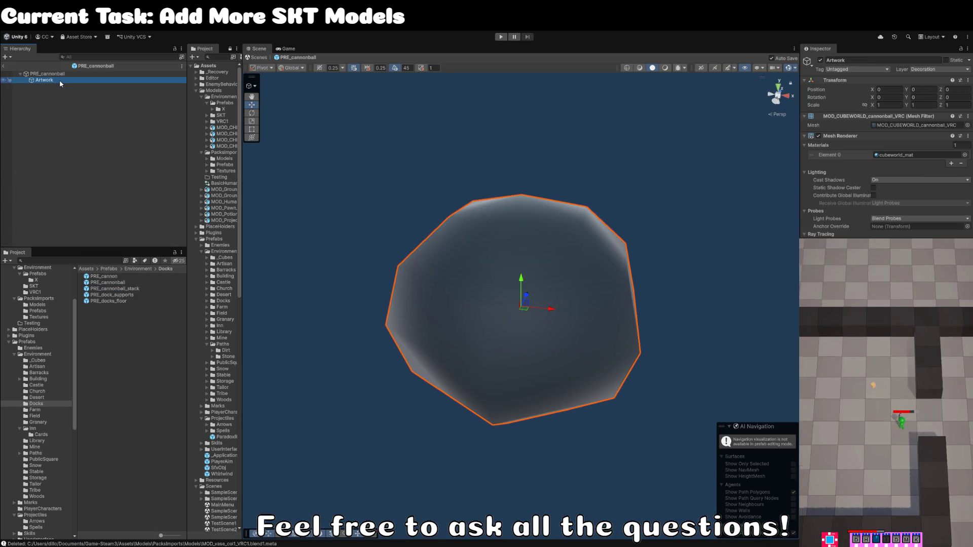
double_click(115, 288)
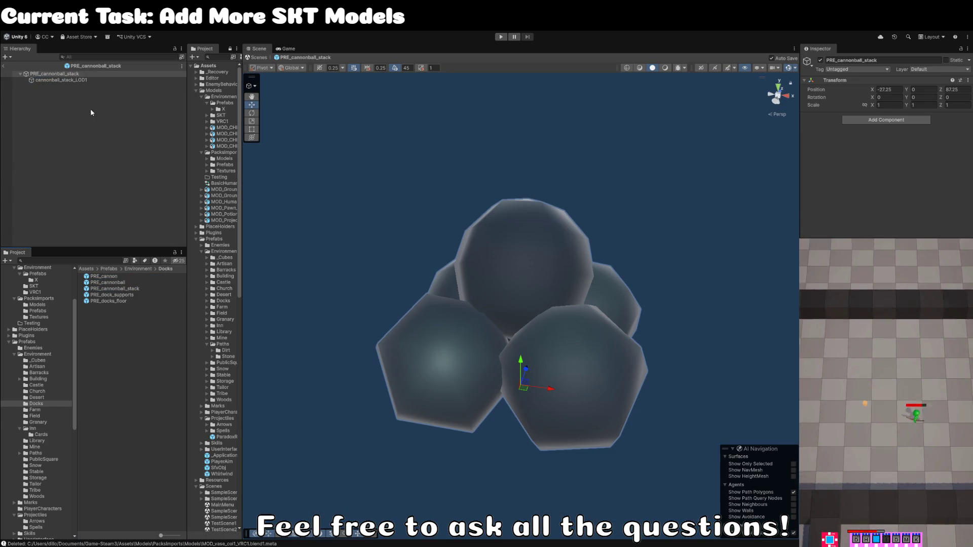
left_click(73, 81)
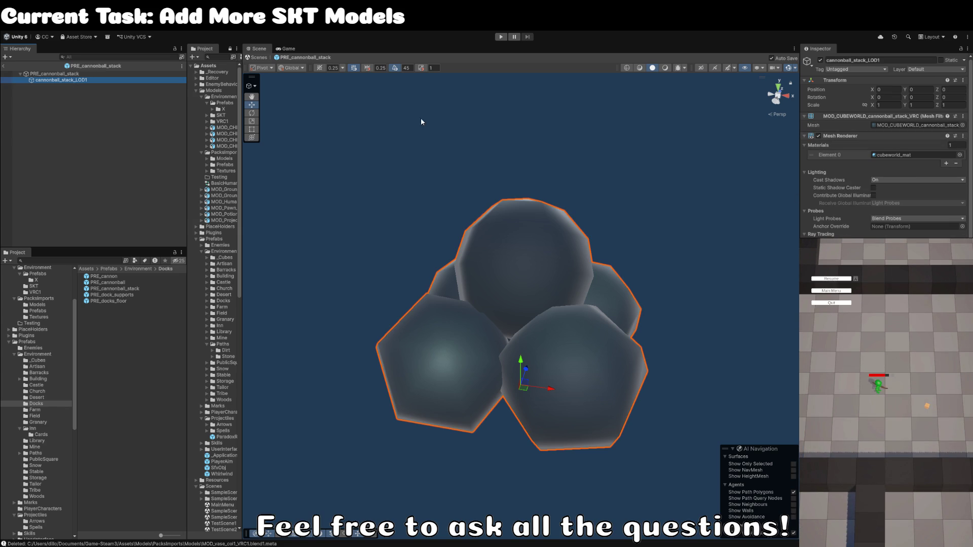
key("F2")
type("Ar")
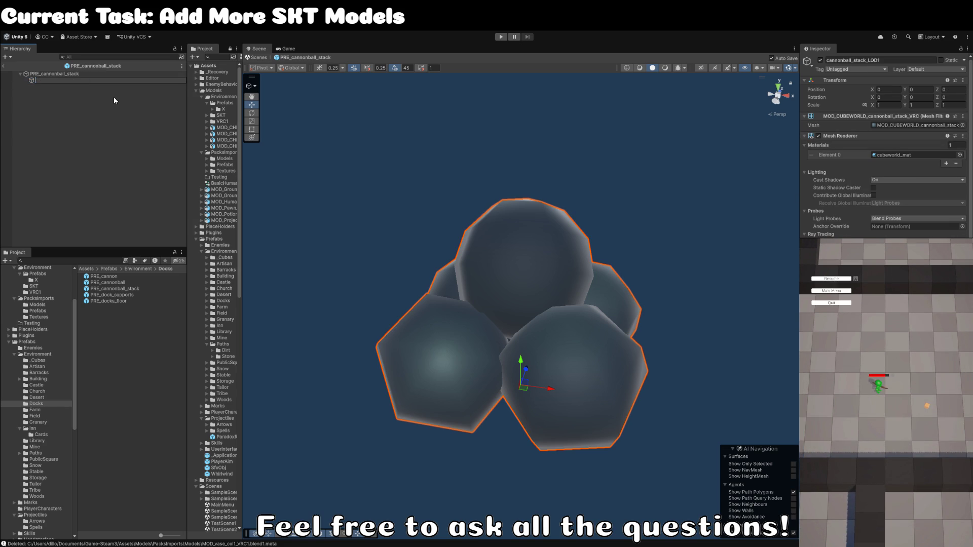
type("twork")
key("Return")
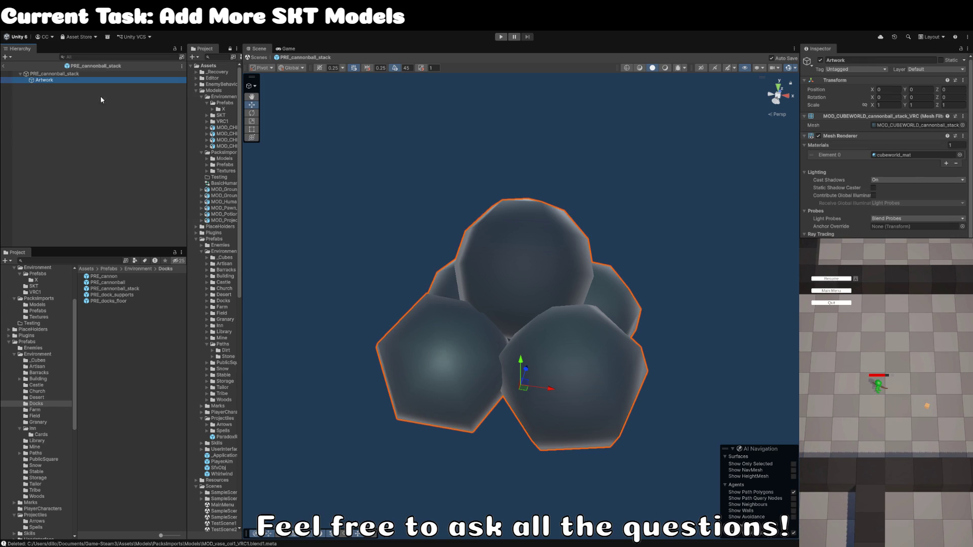
left_click(6, 66)
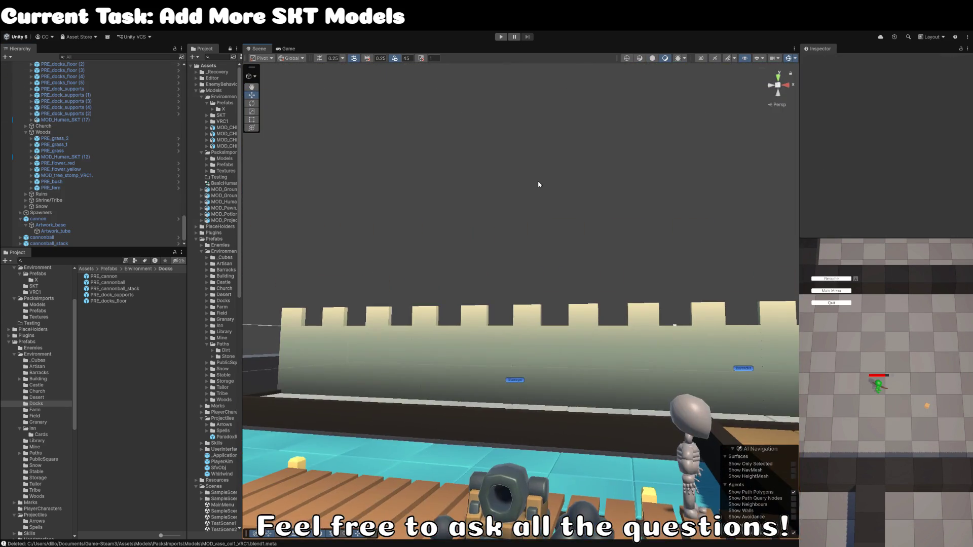
scroll(551, 276, "down", 5)
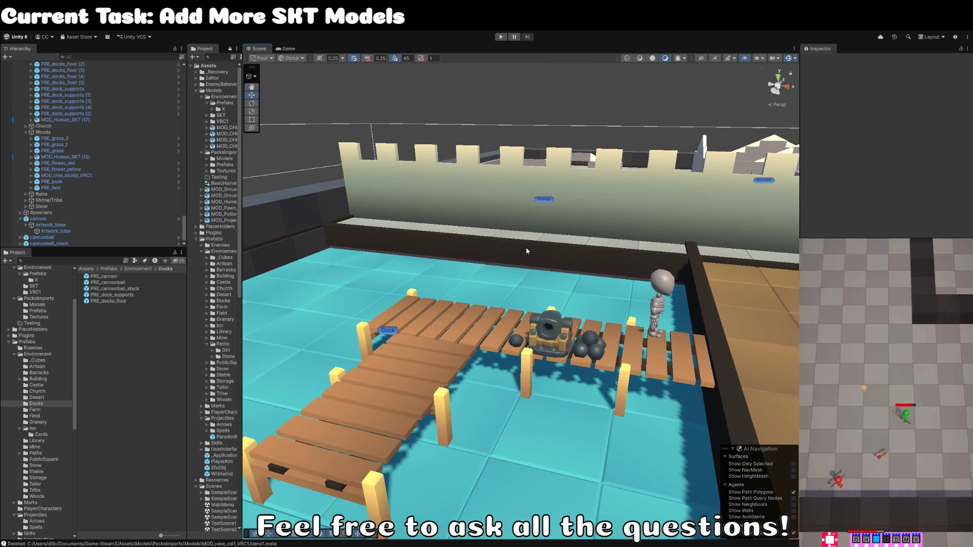
left_click_drag(526, 251, 527, 261)
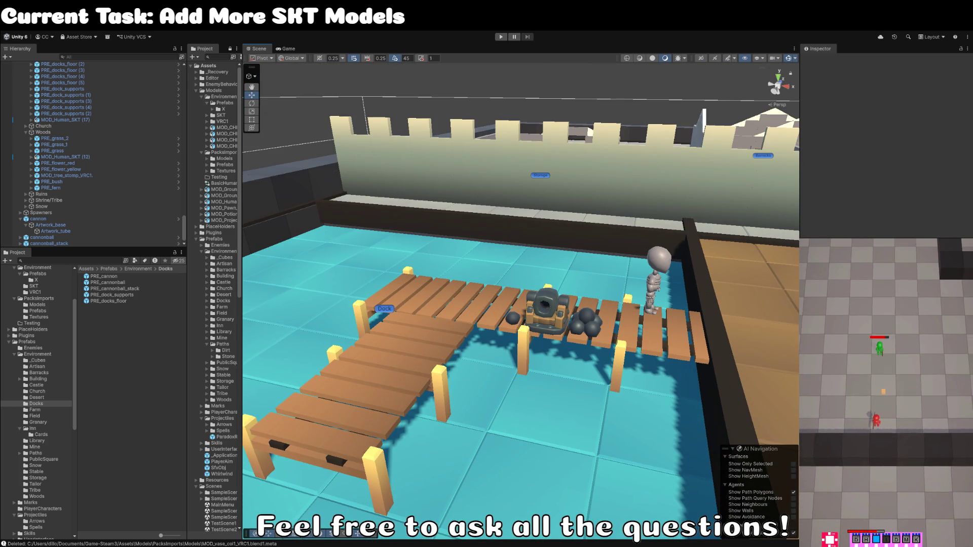
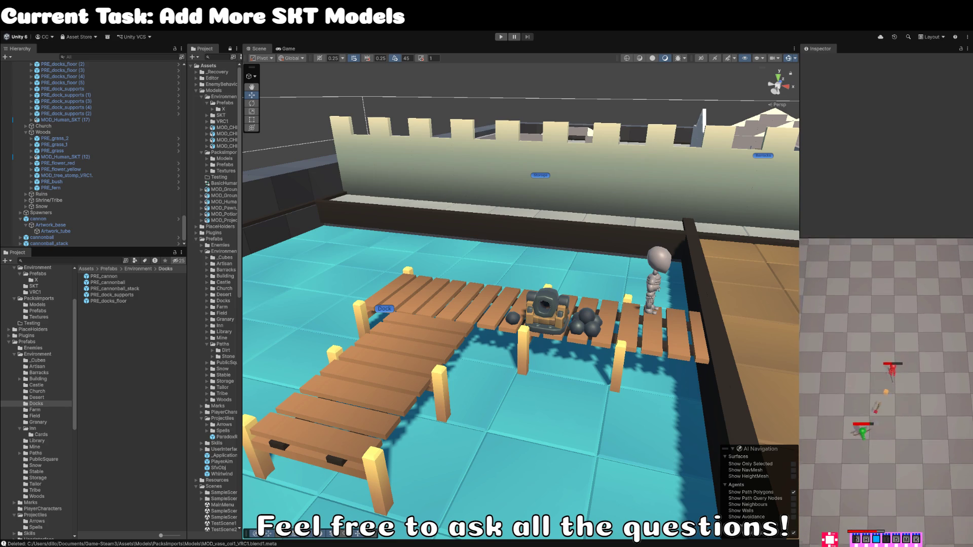
Step: Switch from the Unity dock scene to Blender, where the cannon model is open
key("alt+Tab")
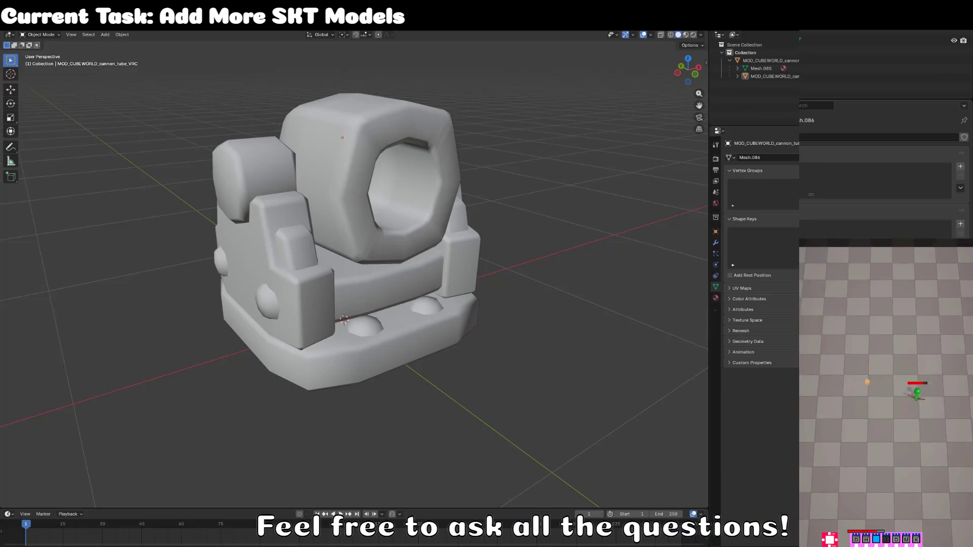
Step: Start a new General file in Blender
key("F4")
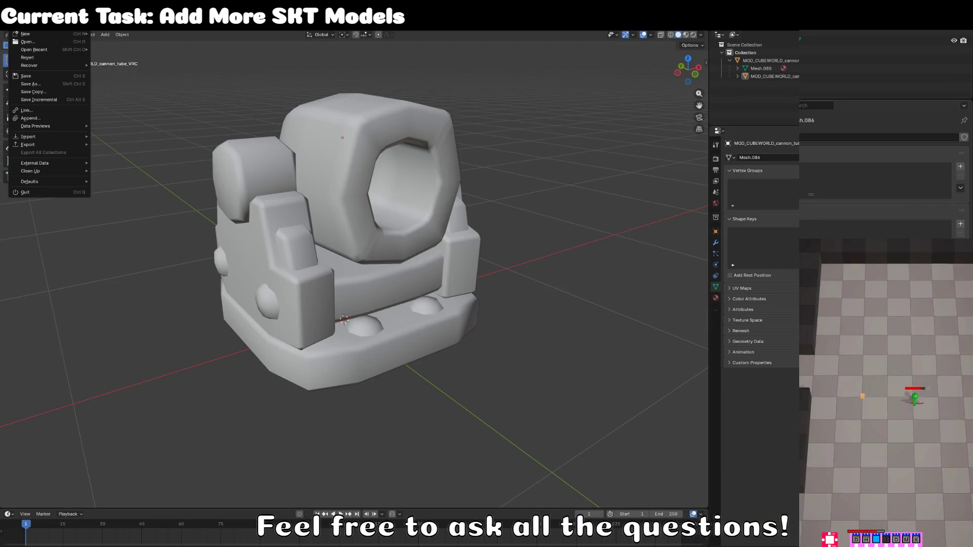
mouse_move(53, 34)
key("Return")
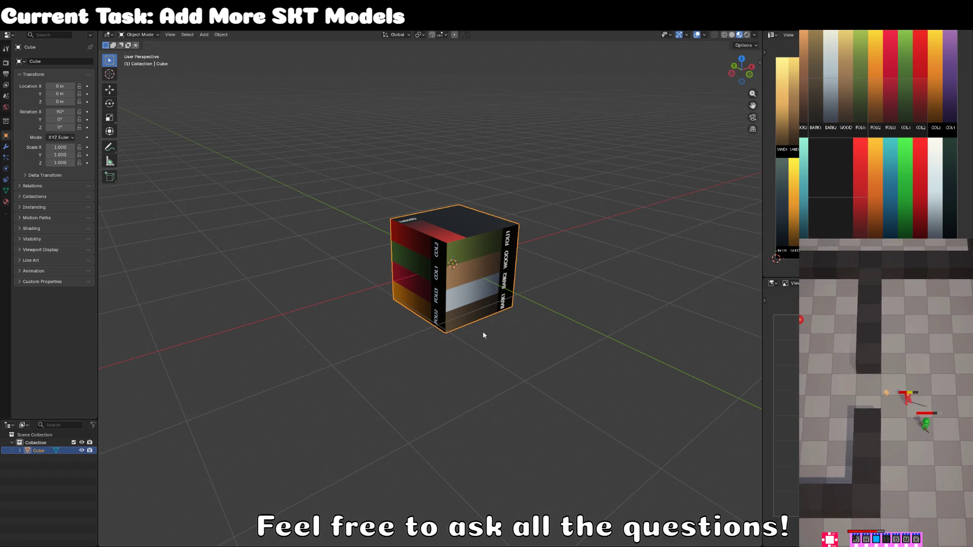
Step: In Edit Mode, flatten the default cube to 0.2 of its height
key("Tab")
key("KP_1")
scroll(478, 345, "up", 3)
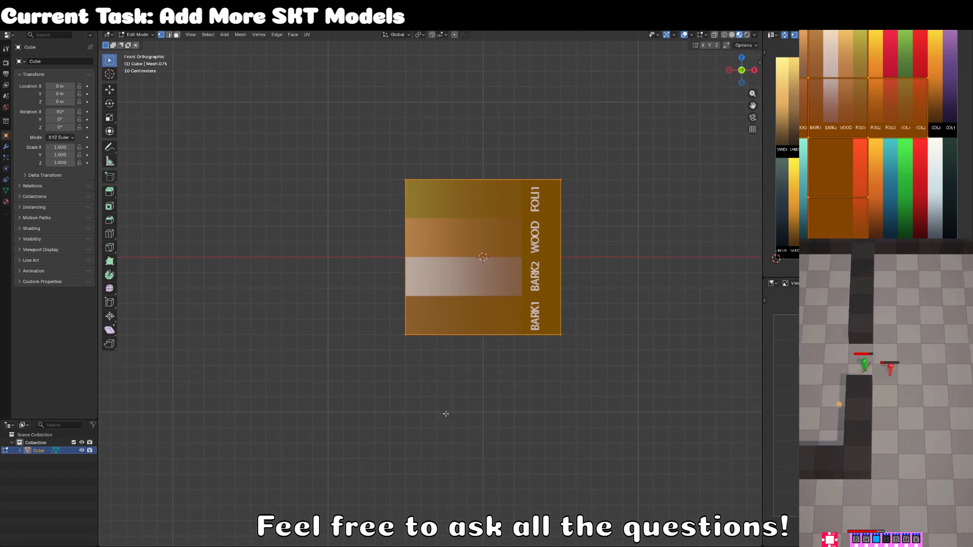
key("s")
key("z")
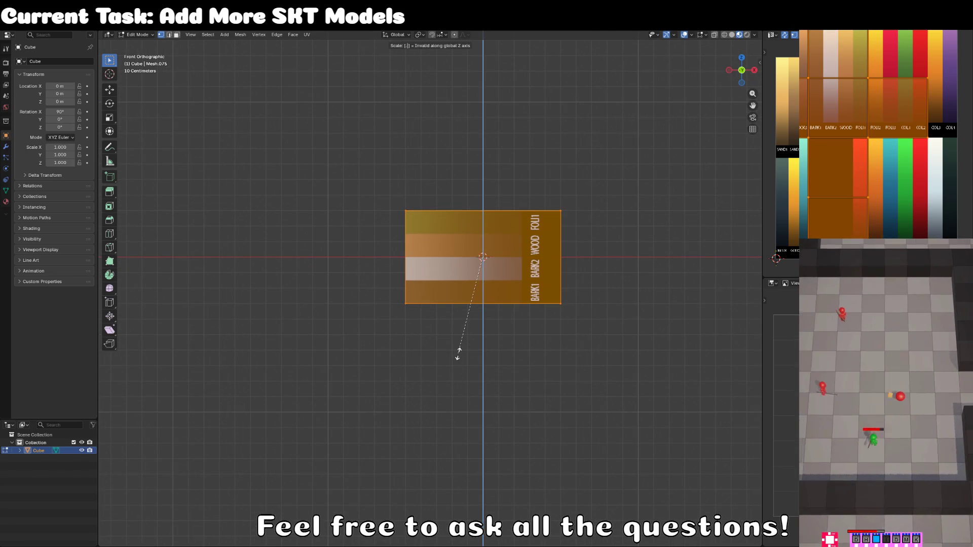
type("0.2")
key("Return")
key("s")
key("z")
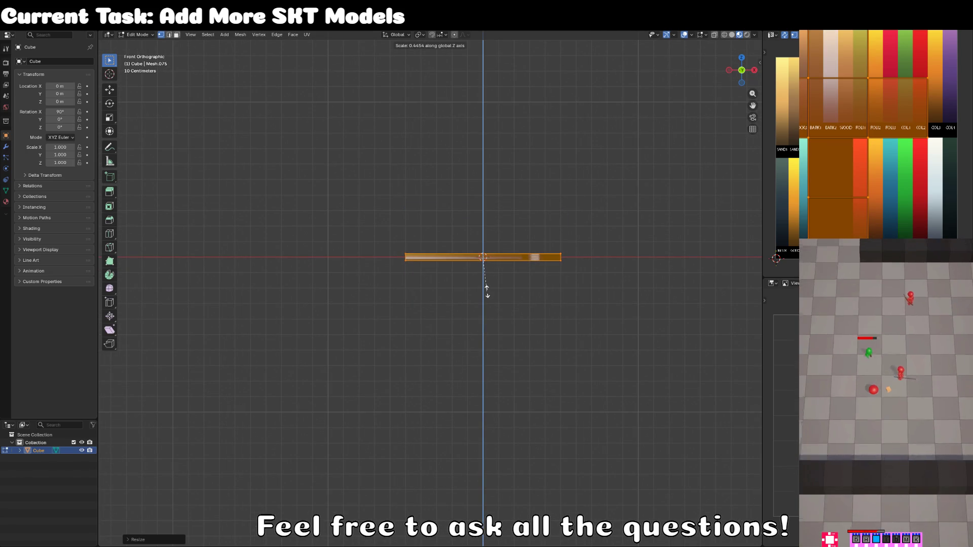
key("Escape")
Step: Narrow the flattened slab along X into a thin plank
scroll(463, 325, "up", 3)
key("KP_7")
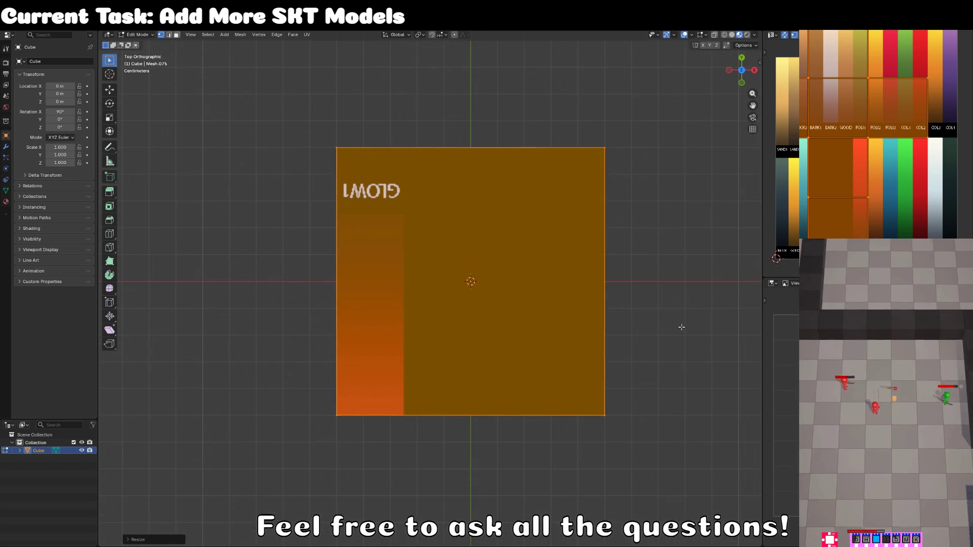
key("s")
key("x")
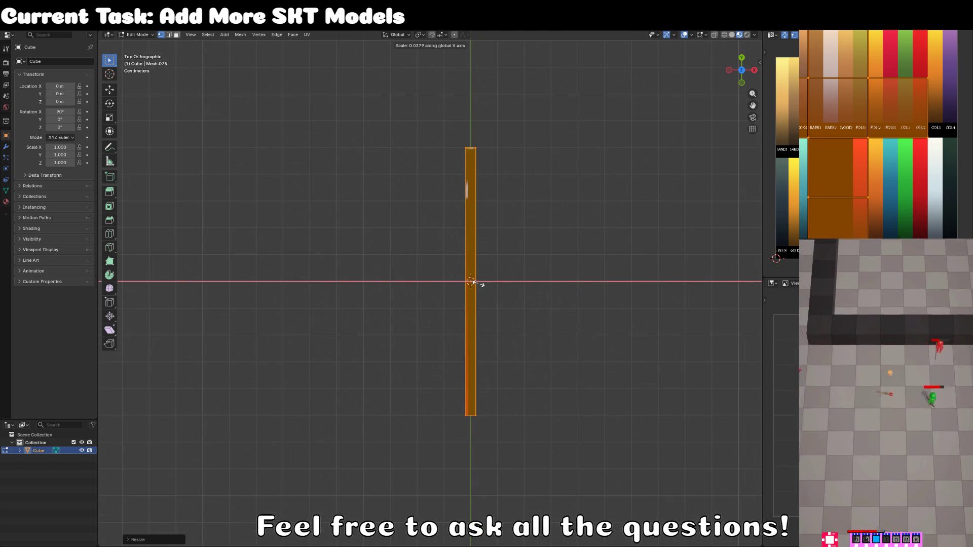
left_click(486, 283)
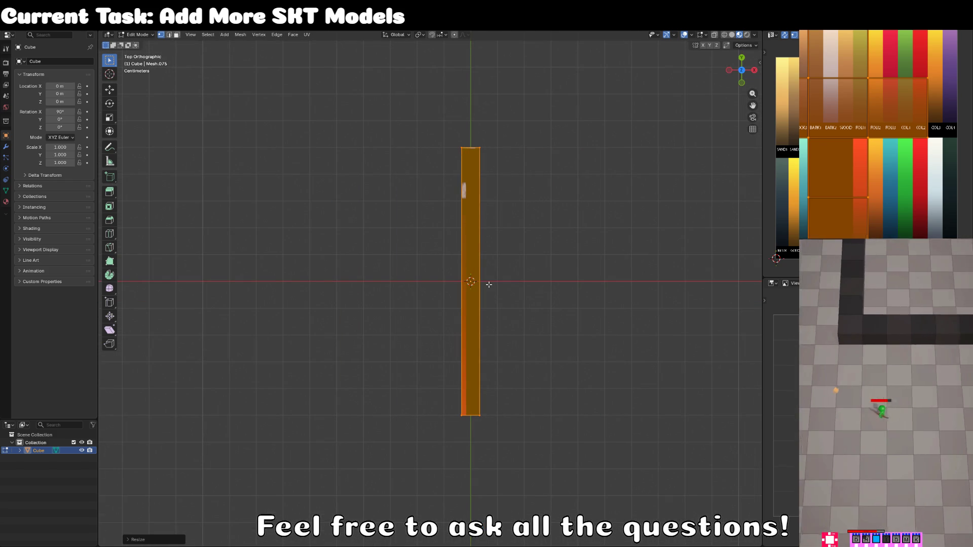
Step: Project the plank's UVs from view and fit them onto the palette's wood swatch
key("u")
key("Up")
key("Up")
key("Up")
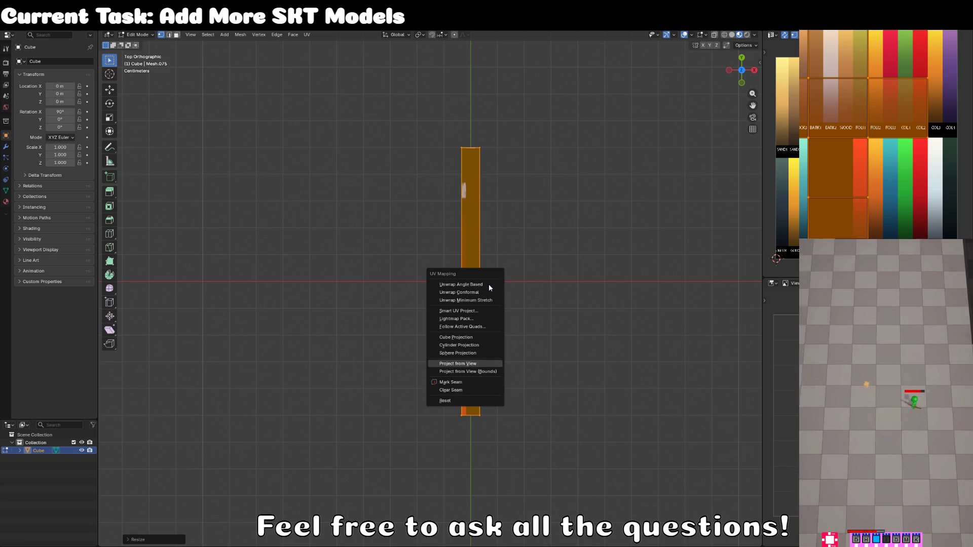
key("Return")
key("g")
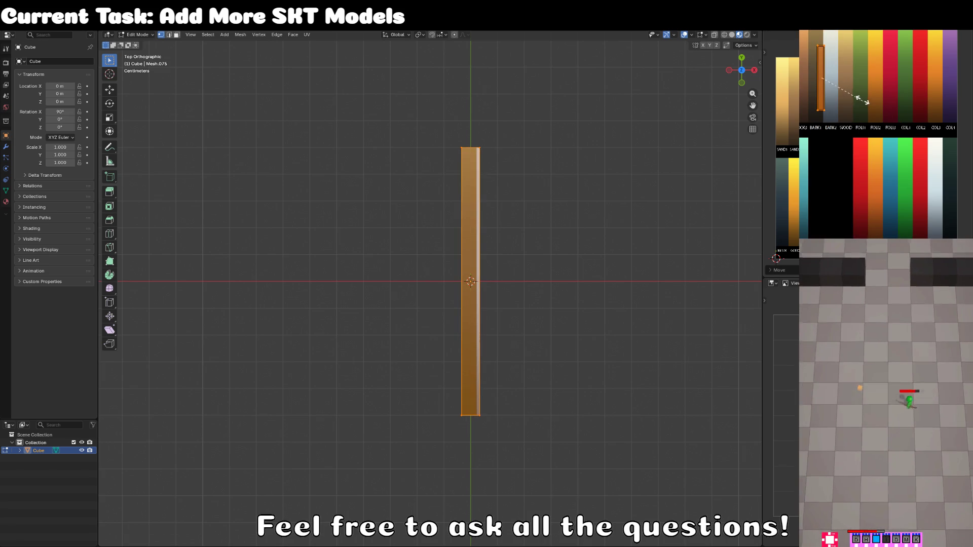
key("Return")
key("g")
key("Return")
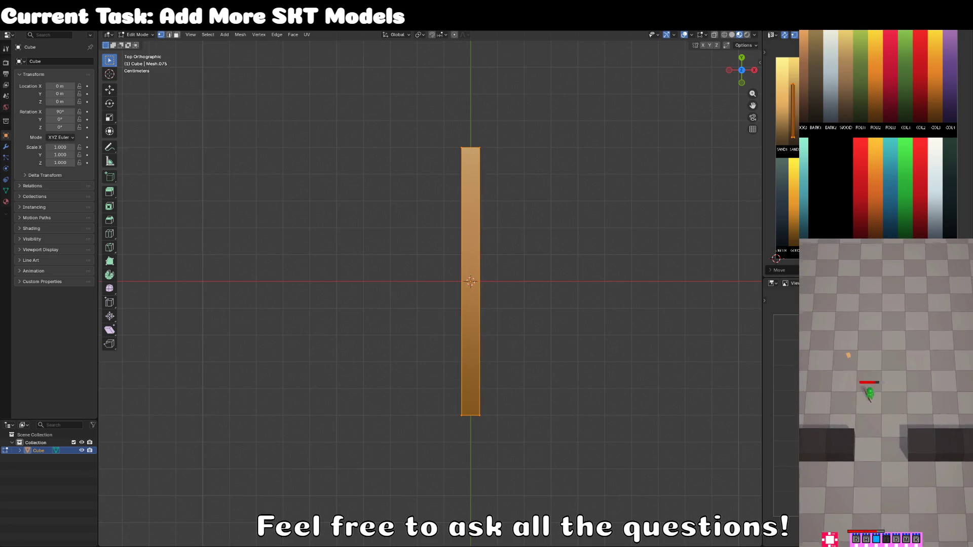
key("s")
key("Return")
Step: View the plank in perspective with solid shading
key("Tab")
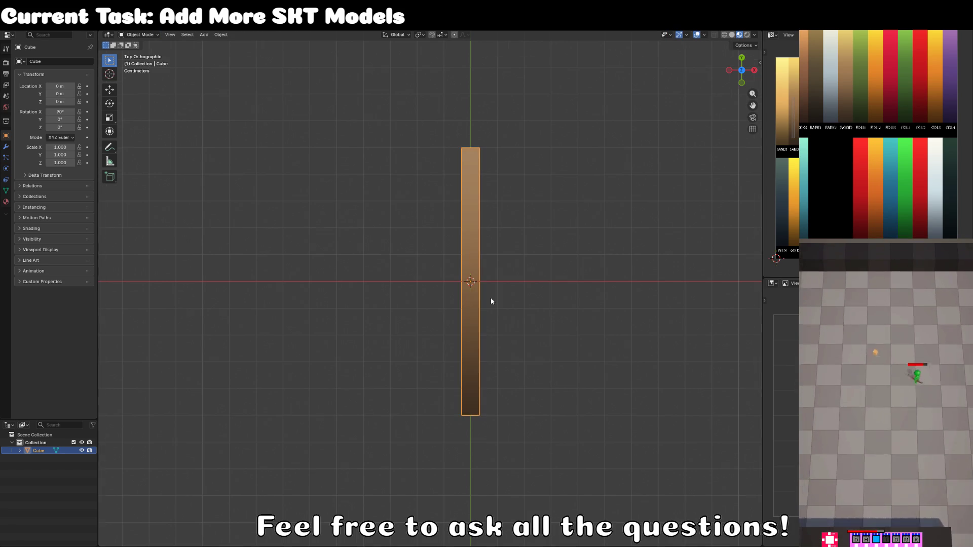
left_click_drag(503, 288, 468, 307)
key("z")
left_click(535, 299)
key("Tab")
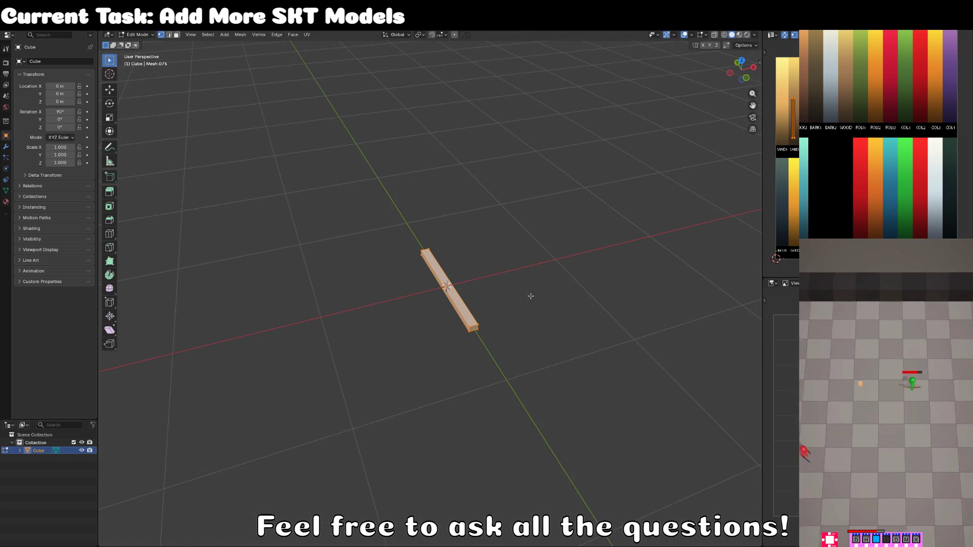
Step: Stretch the plank lengthwise along Y
key("z")
left_click(586, 296)
mouse_move(586, 297)
left_mouse_down()
mouse_move(549, 300)
mouse_move(502, 337)
mouse_move(505, 374)
mouse_move(493, 324)
left_mouse_up()
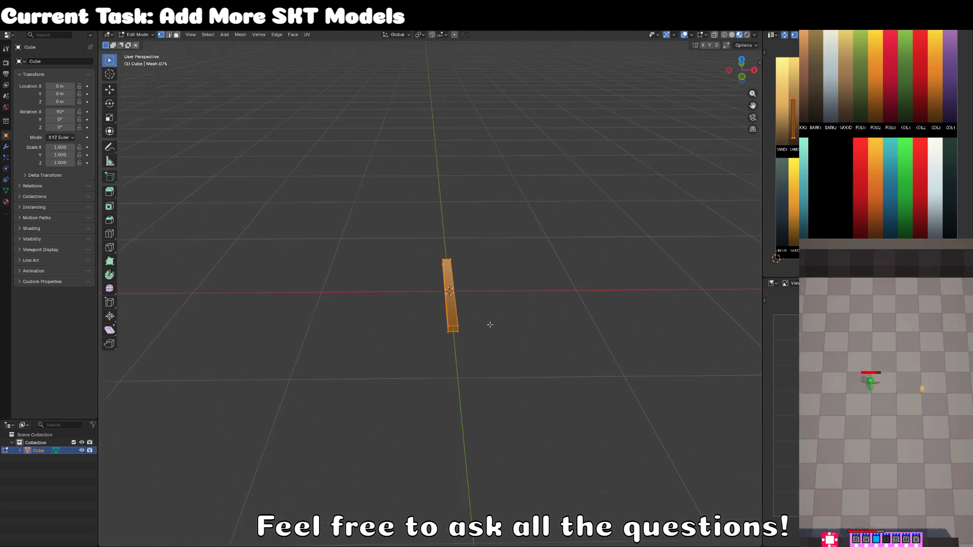
key("KP_7")
key("s")
key("y")
left_click(481, 352)
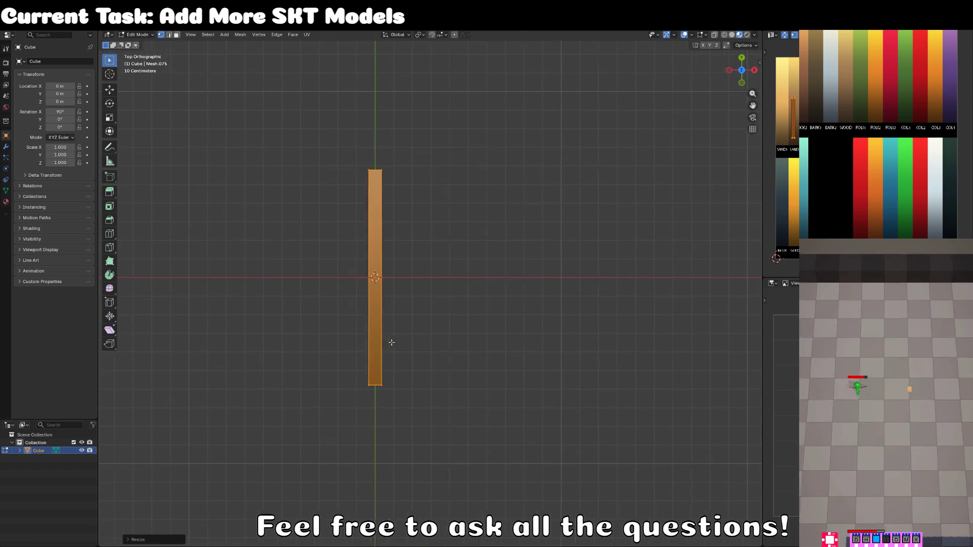
Step: Duplicate the plank sideways along X to make the second and third boards
key("shift+d")
key("x")
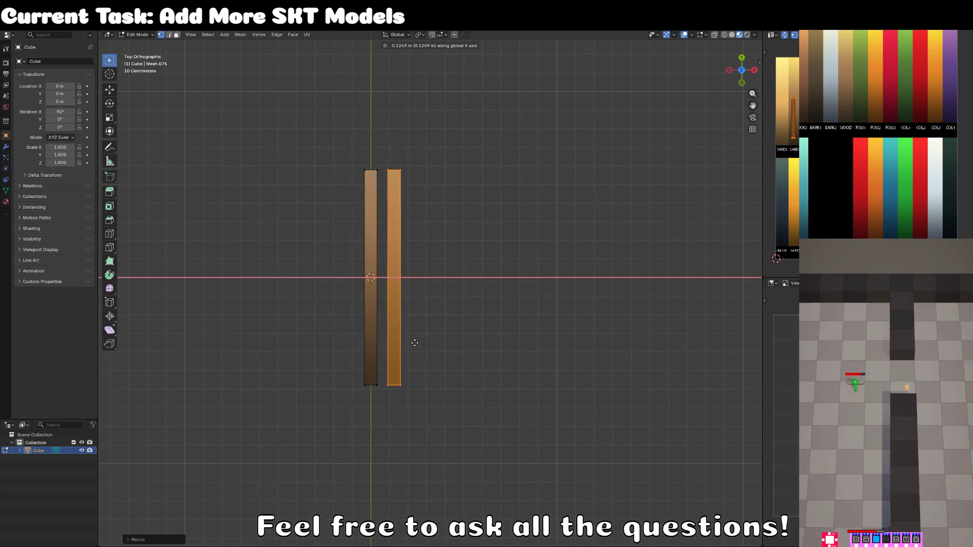
left_click(414, 343)
key("g")
key("shift+x")
right_click(439, 339)
key("shift+d")
key("x")
left_click(463, 338)
Step: Add fourth and fifth boards to complete a row of five parallel planks
key("shift+d")
key("x")
left_click(492, 336)
key("shift+d")
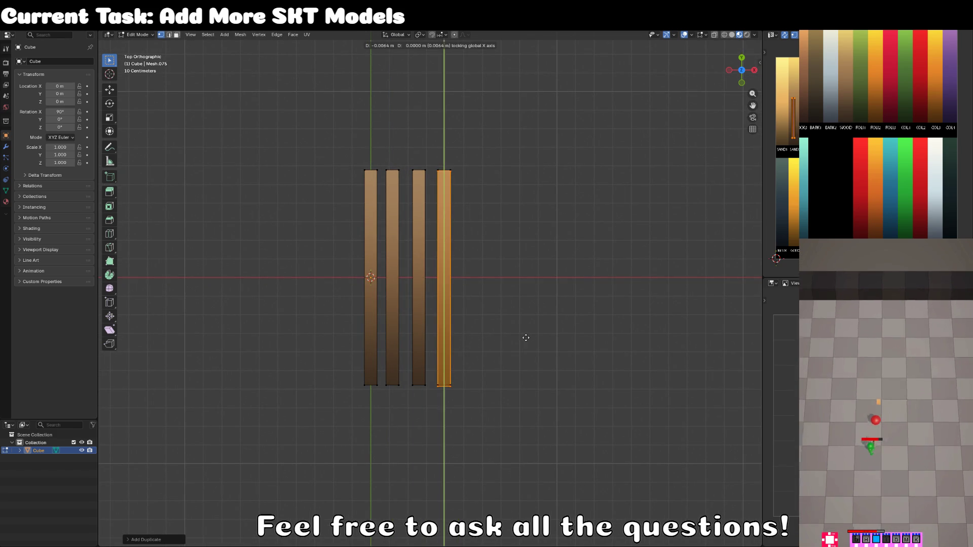
key("x")
left_click(548, 335)
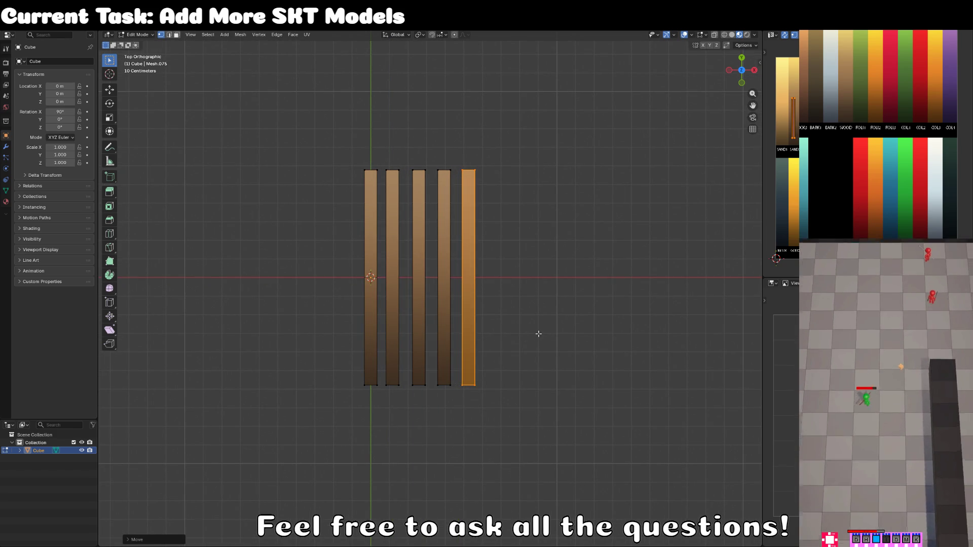
Step: Duplicate a plank, turn it a quarter turn, and set it off to the left
key("KP_1")
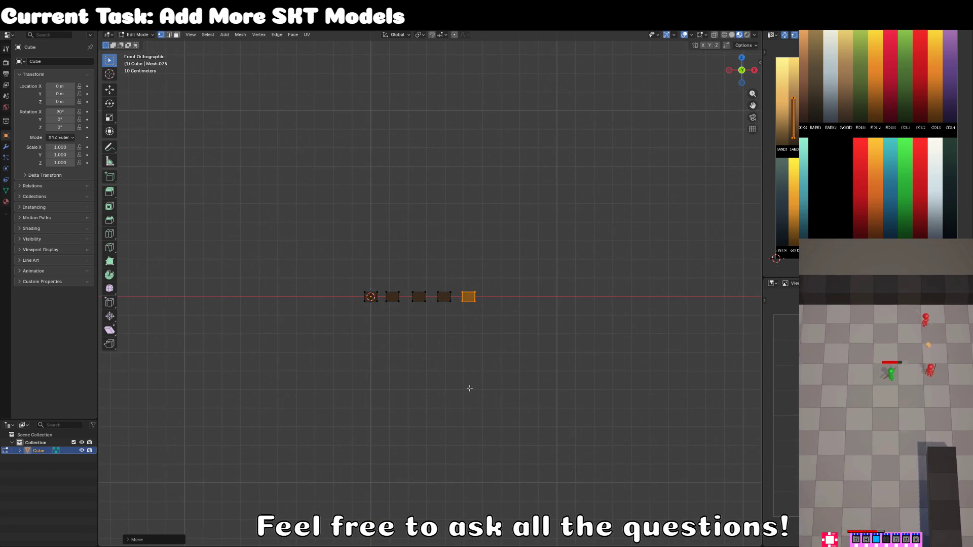
scroll(461, 405, "up", 2)
key("shift+d")
left_click(361, 420)
key("r")
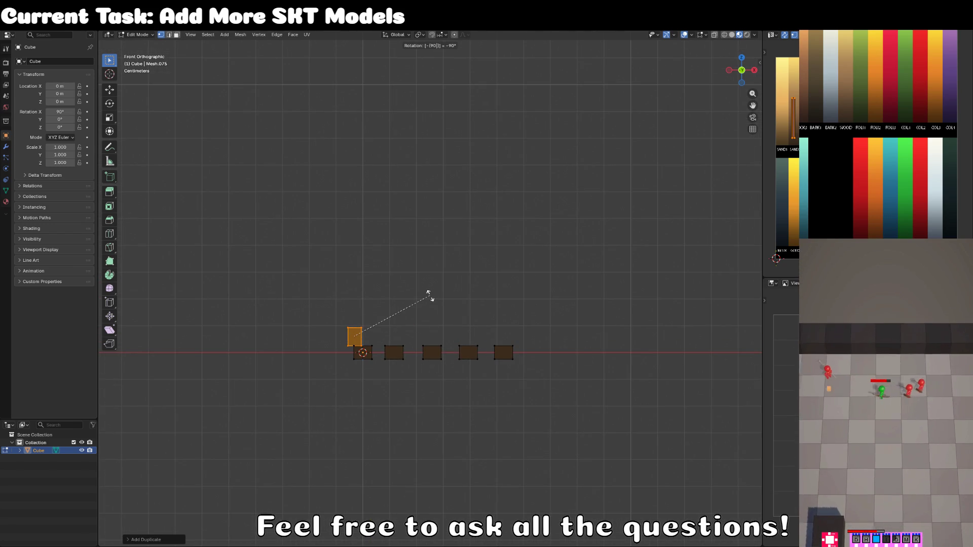
key("Return")
key("g")
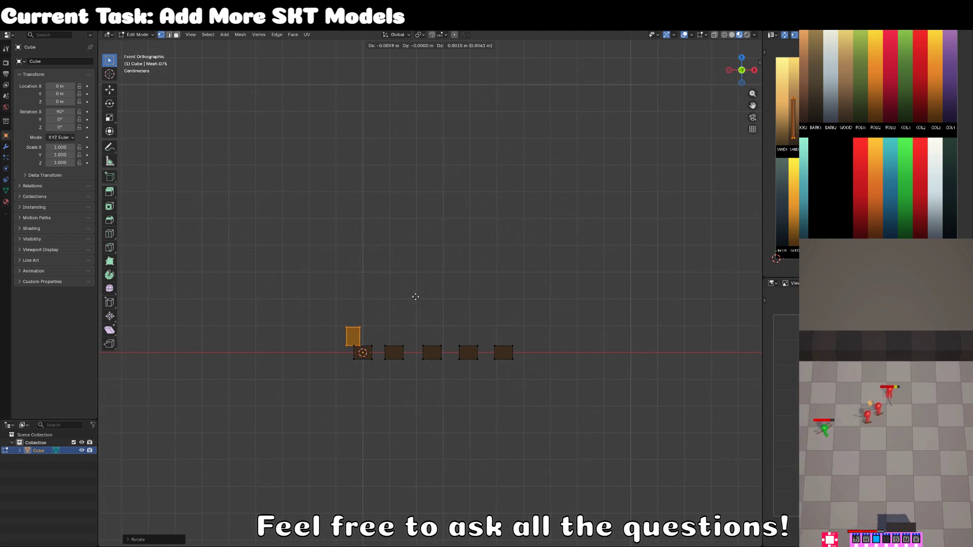
left_click(350, 309)
left_click(350, 309)
Step: Show the planks with their wood material and switch to face selection
left_click_drag(341, 326, 497, 369)
key("z")
left_click(477, 409)
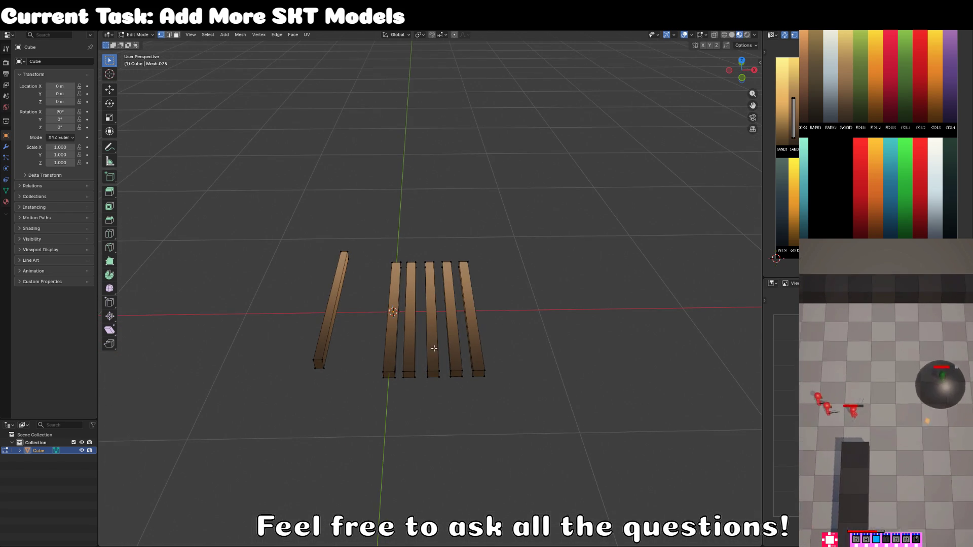
left_click_drag(435, 349, 416, 330)
left_click(176, 36)
Step: Duplicate another plank among the row and check its placement
key("shift+d")
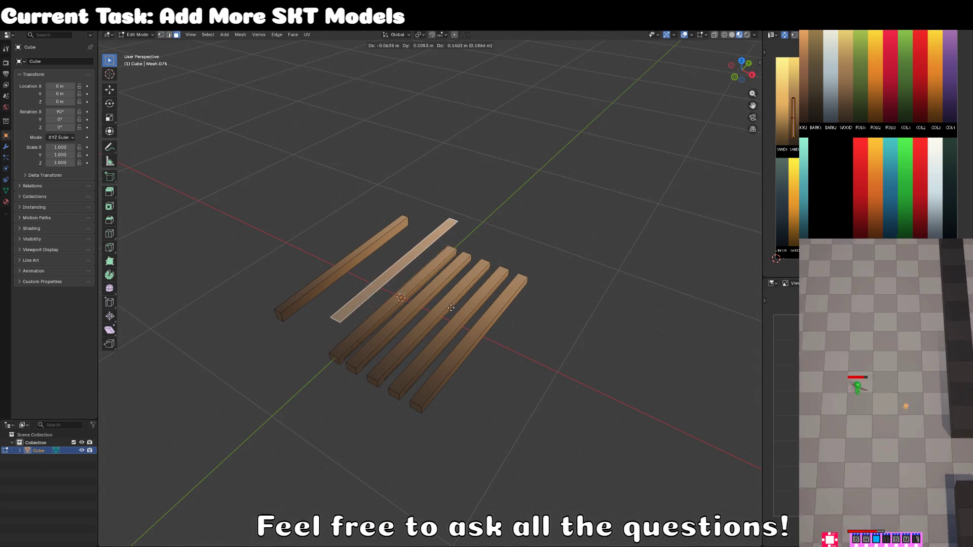
left_click(428, 292)
left_click_drag(428, 292, 571, 187)
key("r")
key("Escape")
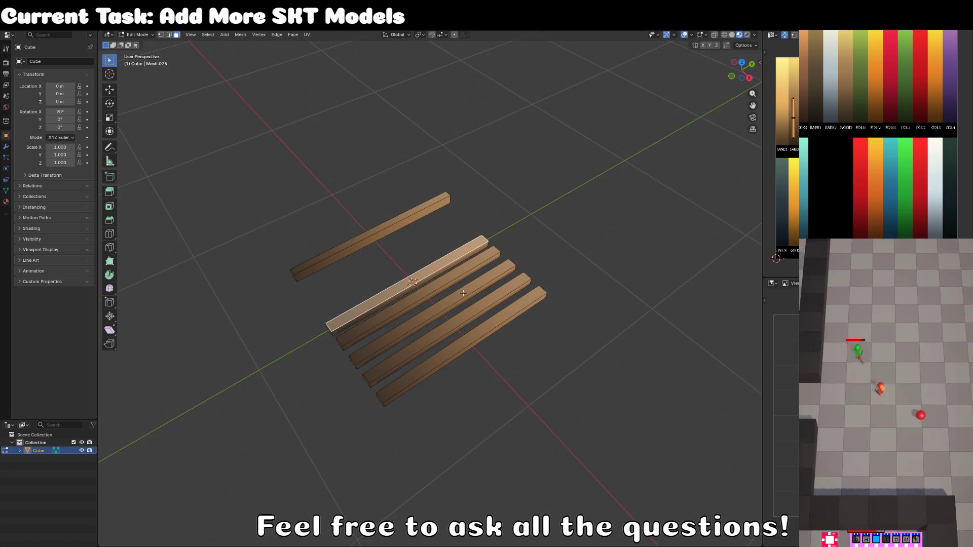
key("shift+d")
right_click(463, 293)
Step: Rotate the copy 90 degrees around Z and lift it onto the row as a crosspiece
key("r")
key("z")
key("9")
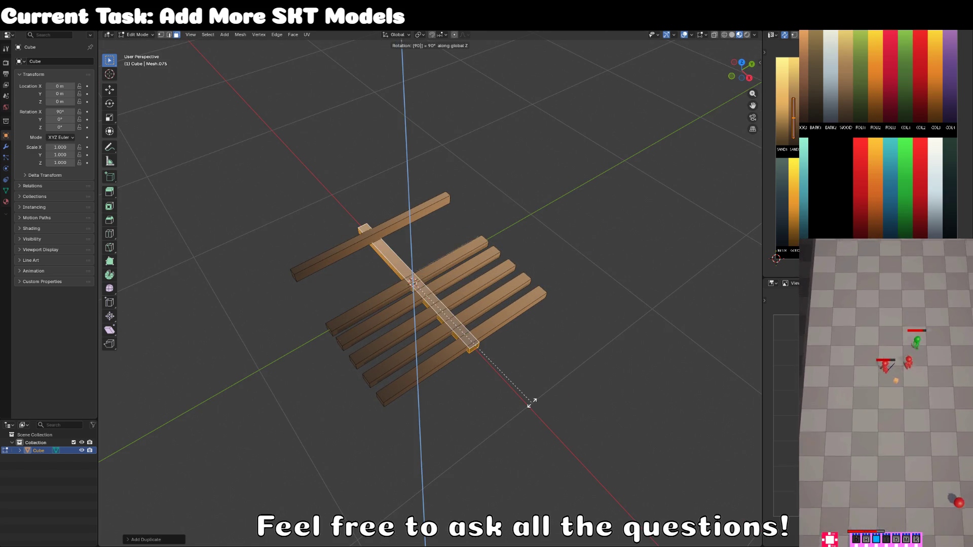
key("0")
key("Return")
key("KP_1")
key("g")
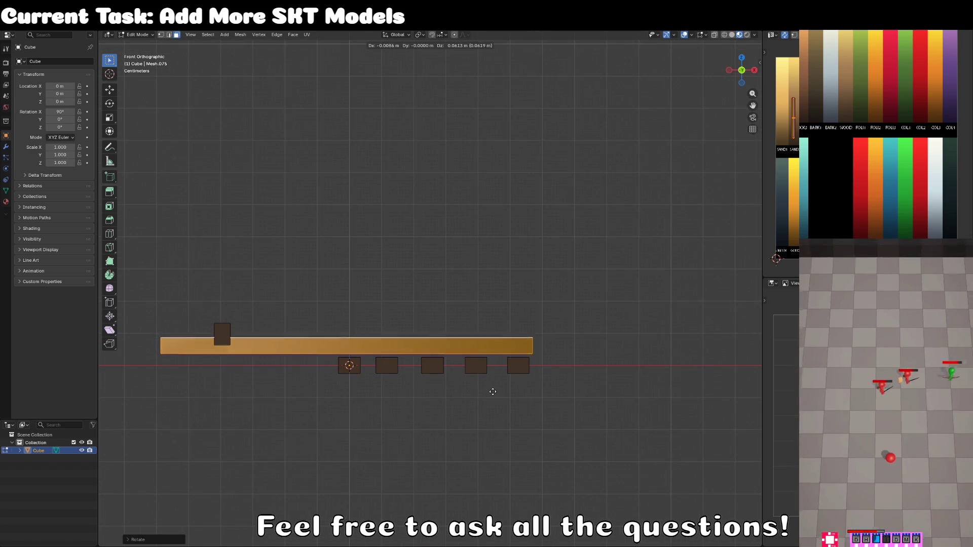
left_click(502, 395)
left_click(163, 347)
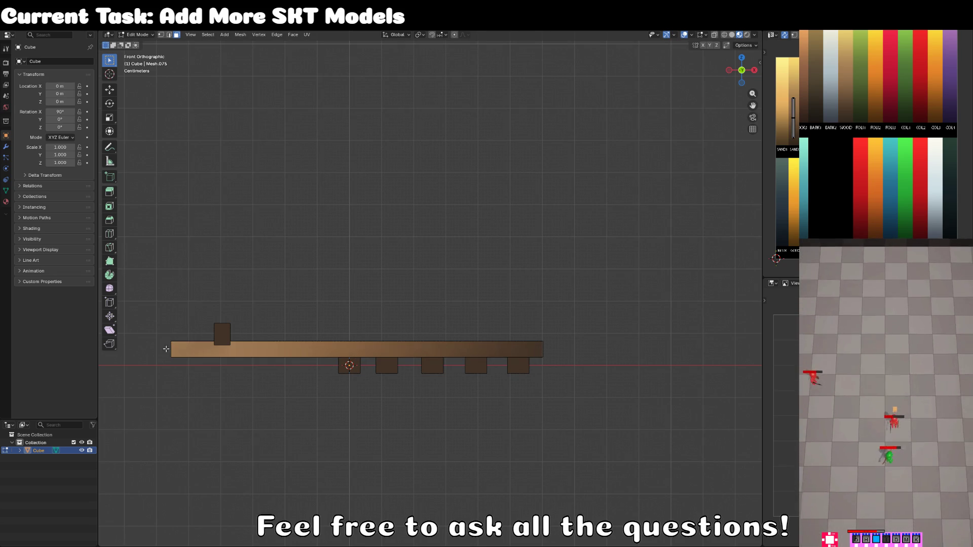
key("alt+z")
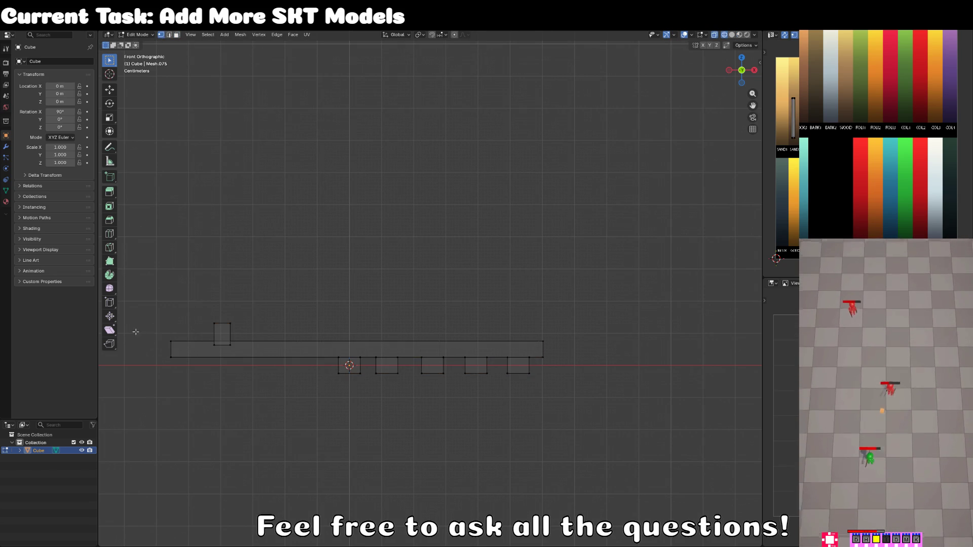
Step: Lengthen the base bar by stretching its left end along X and extruding its right end
left_click_drag(158, 337, 174, 382)
key("g")
key("x")
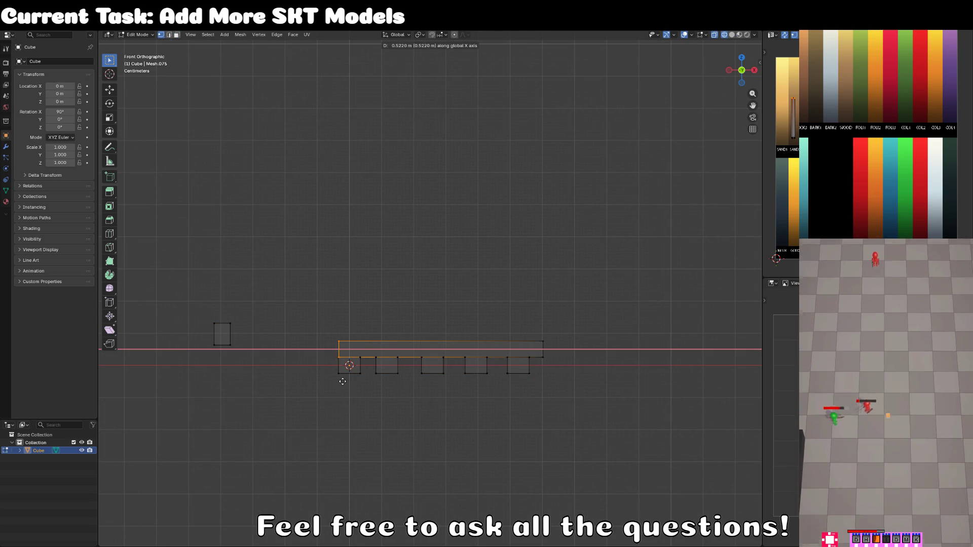
left_click(344, 381)
key("g")
key("x")
left_click(321, 383)
left_click(544, 336)
left_click(545, 357, "shift")
key("e")
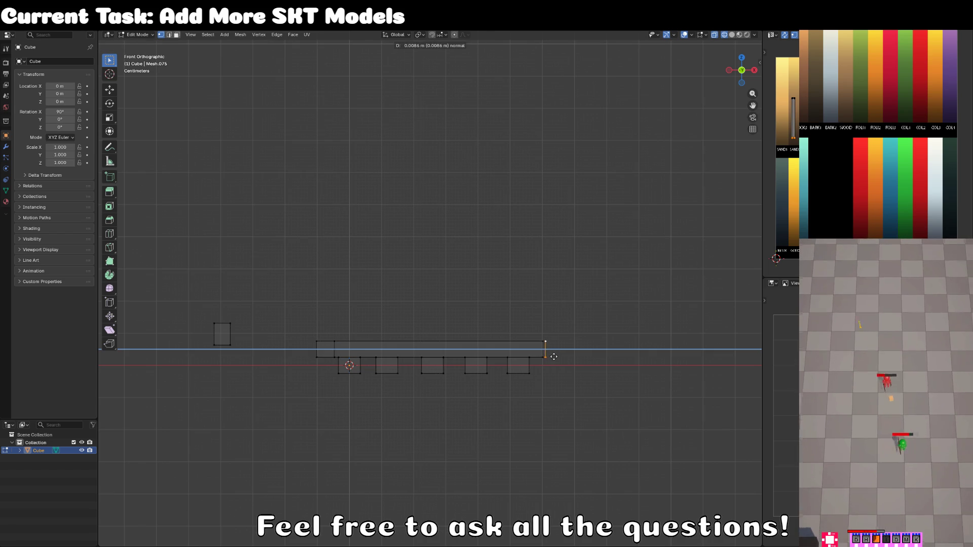
left_click(563, 357)
key("alt+a")
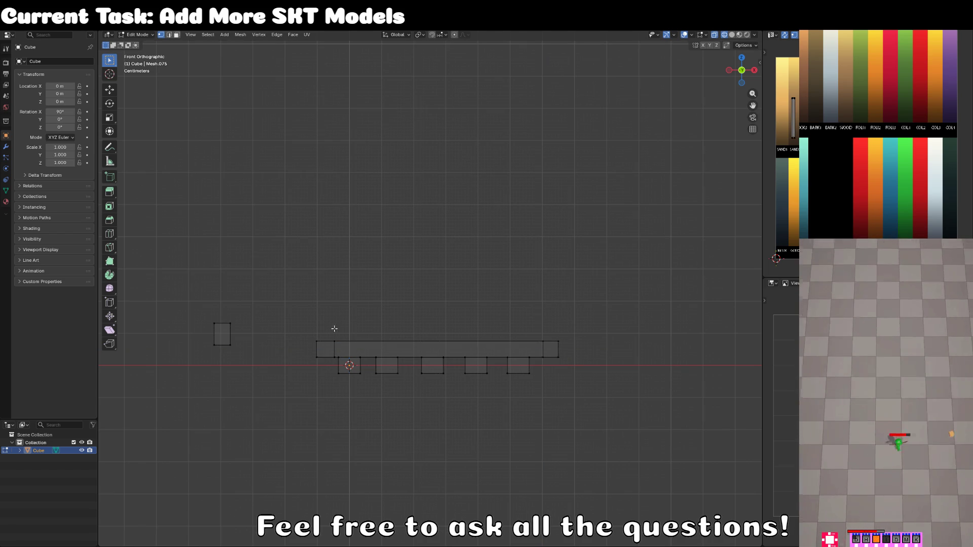
Step: Extrude a tall left upright from the bar's left end and angle a second segment inward
left_click(334, 341, "shift")
key("e")
key("z")
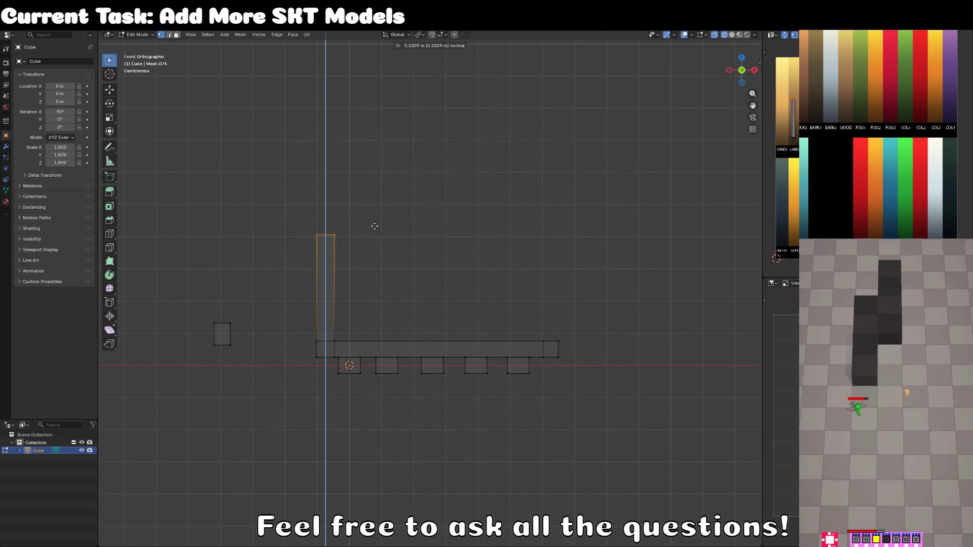
left_click(418, 192)
key("r")
left_click(445, 283)
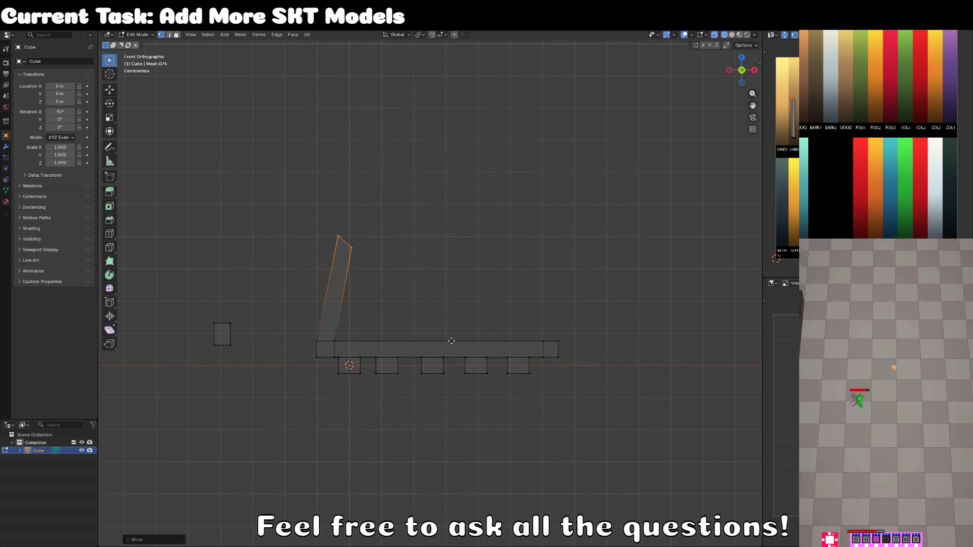
key("e")
left_click(487, 262)
key("r")
left_click(451, 306)
Step: Add another angled arch segment on the left, scaling its end along X and lowering its top
key("e")
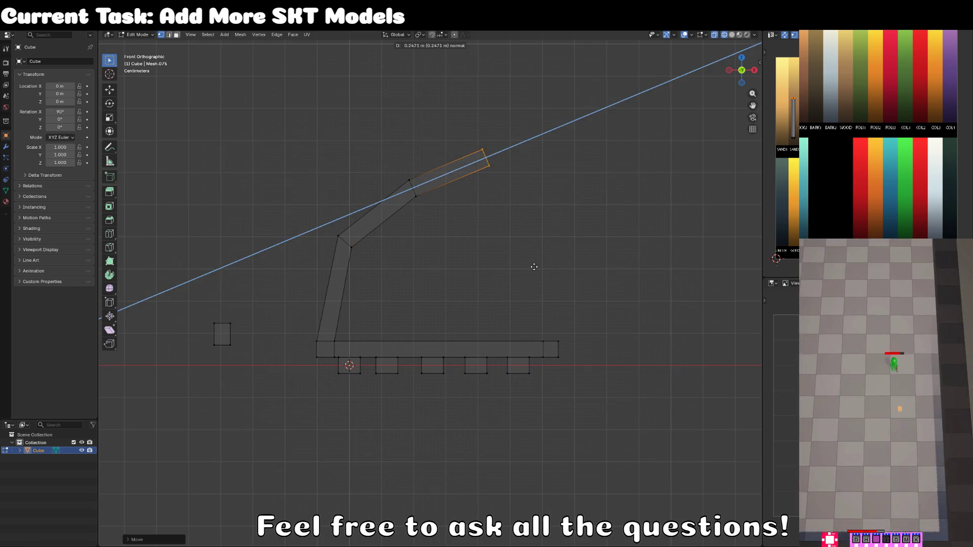
left_click(528, 269)
key("r")
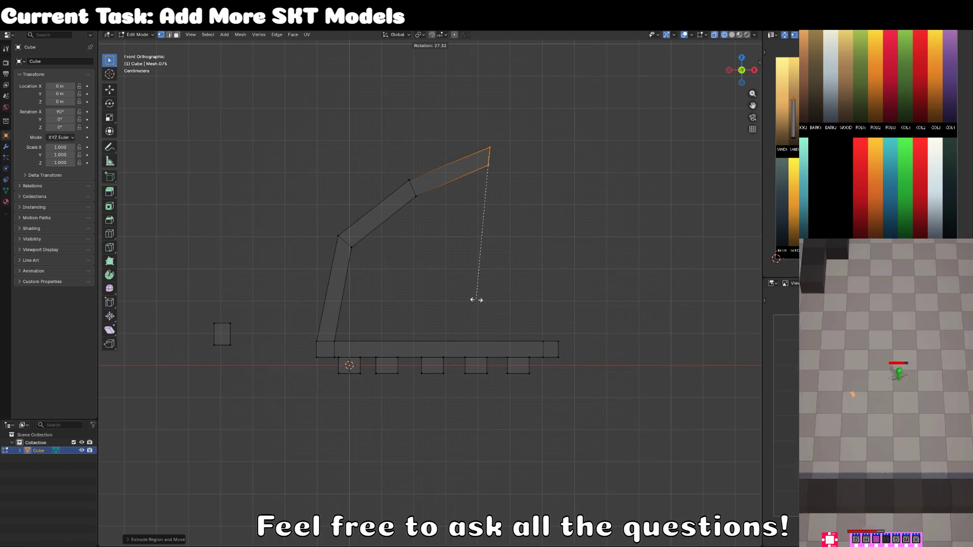
left_click(485, 298)
key("s")
key("x")
left_click(537, 270)
key("g")
key("x")
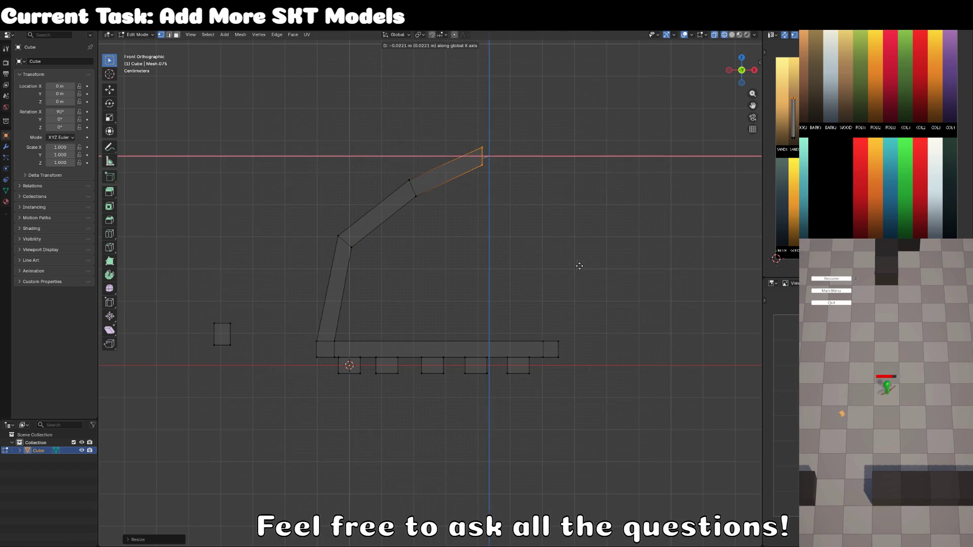
key("z")
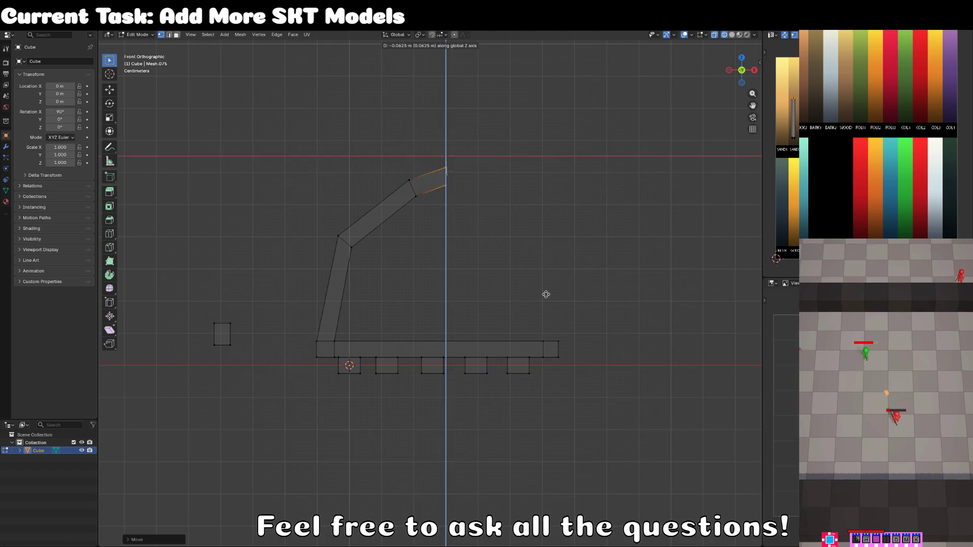
left_click(543, 292)
left_click(560, 322)
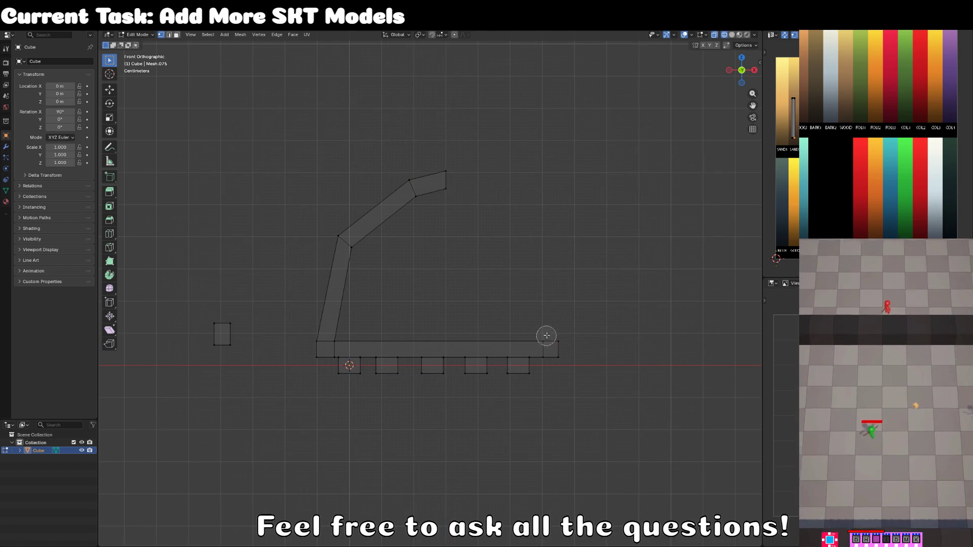
Step: Extrude a right upright from the bar's right end with two tilted segments leaning inward
left_click_drag(546, 337, 560, 336)
key("e")
key("z")
left_click(579, 273)
key("r")
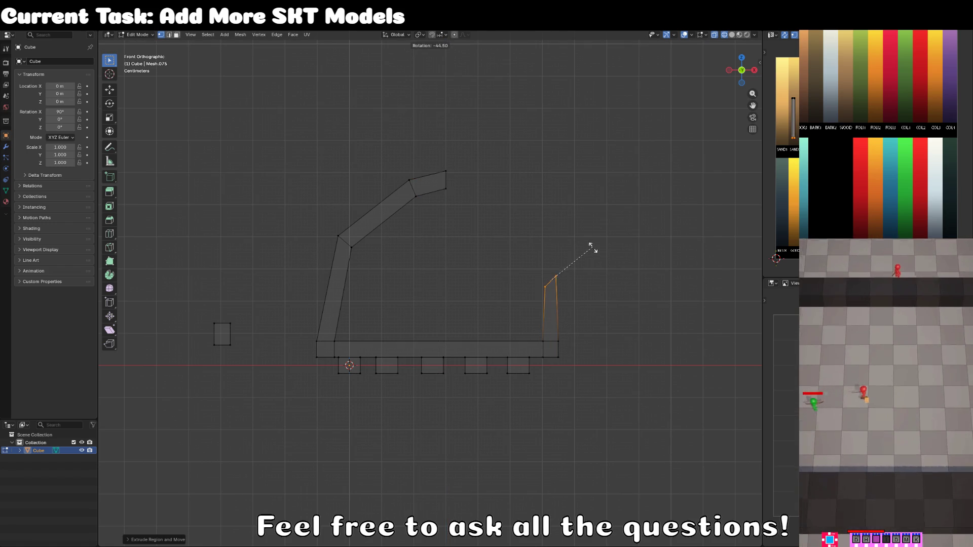
left_click(576, 219)
key("e")
left_click(551, 158)
key("r")
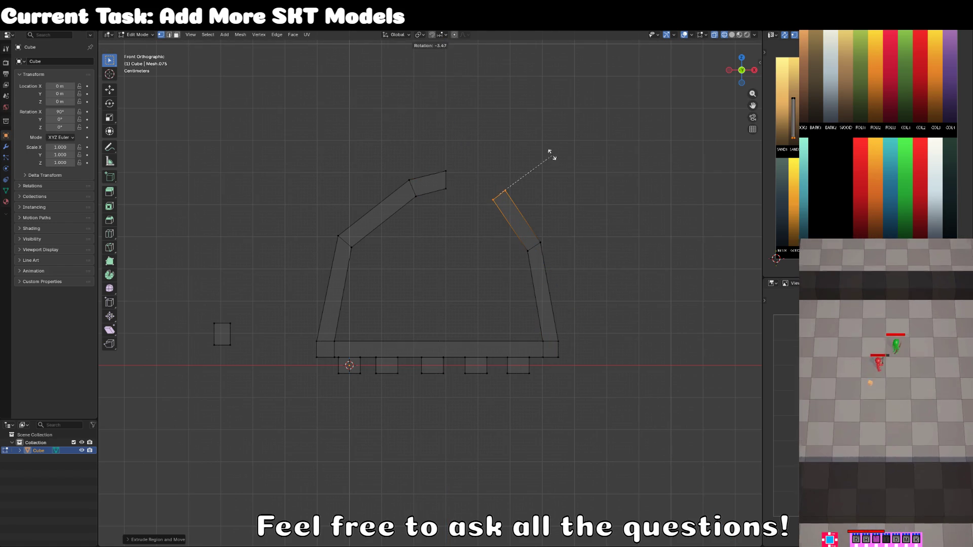
left_click(542, 134)
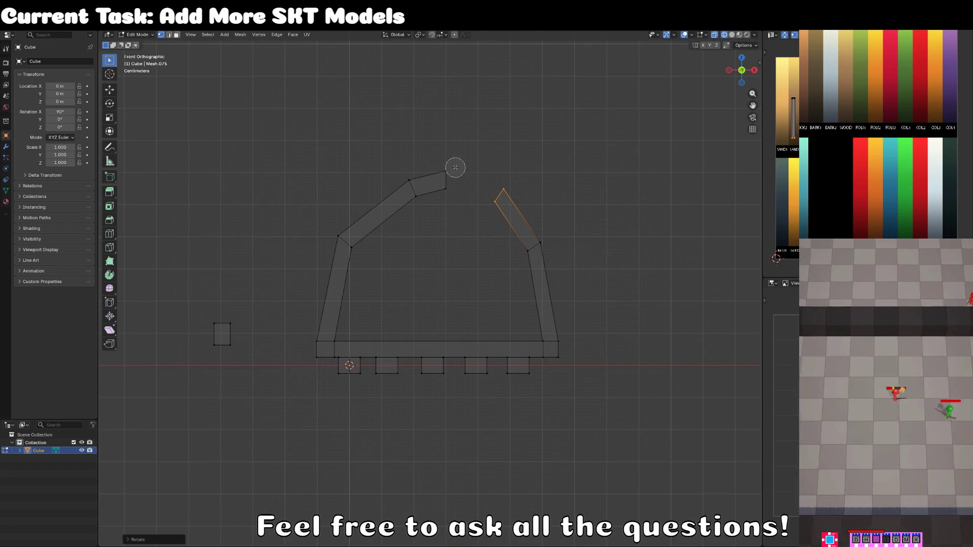
Step: Delete the open end faces at the tops of the left and right arch segments
left_click(446, 180, "shift")
key("grave")
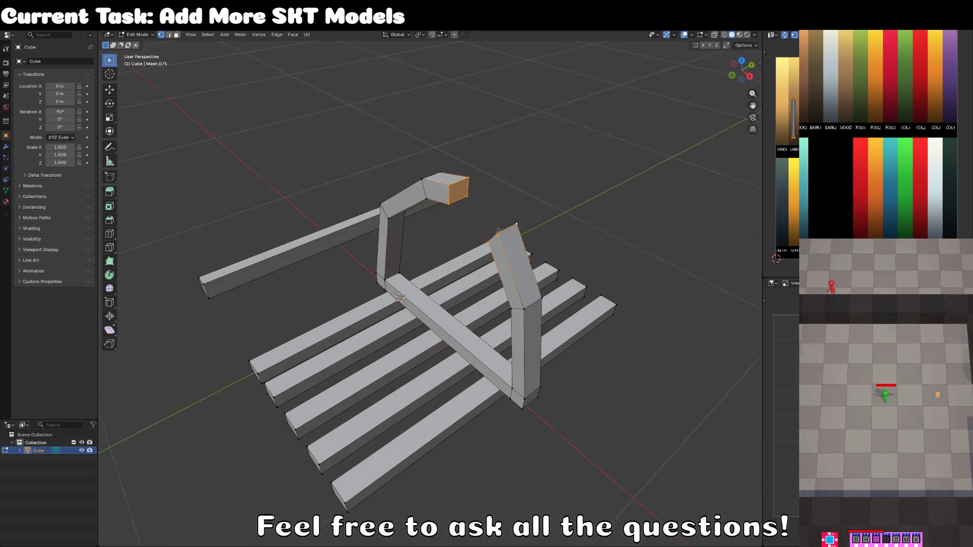
scroll(507, 255, "up", 3)
left_click(177, 36)
left_click(407, 215)
left_click(505, 260, "shift")
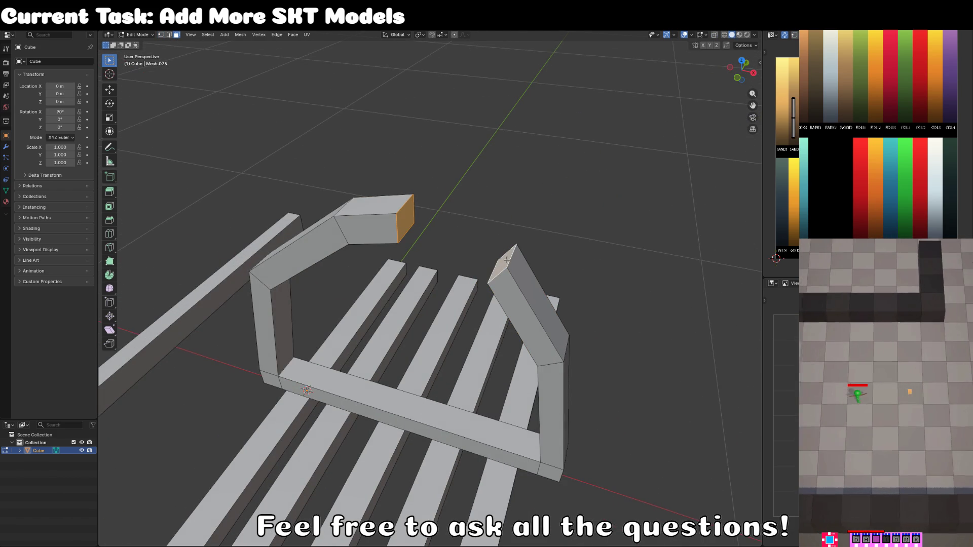
key("x")
left_click(507, 259)
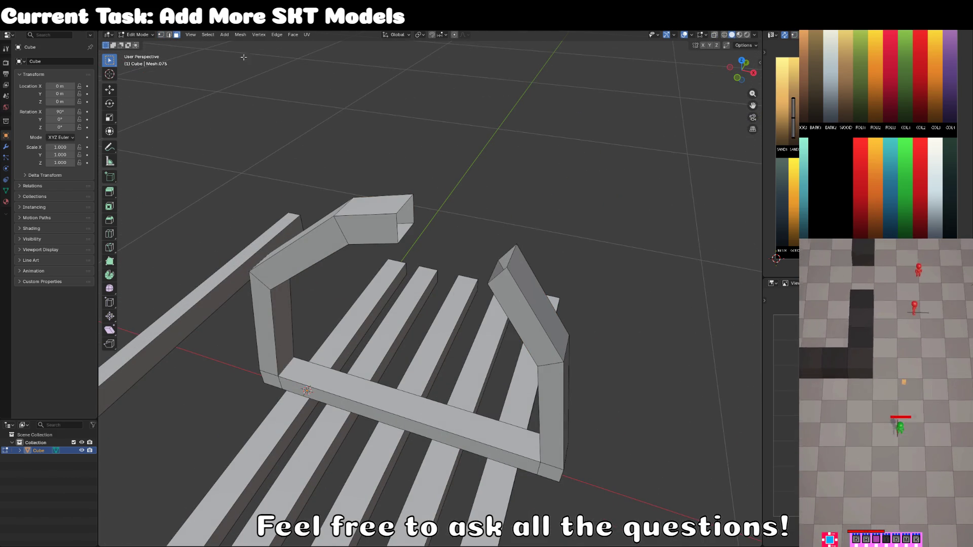
Step: Bridge the gap between the two open ends and fill the inner edge loop with a face
left_click_drag(405, 234, 419, 235)
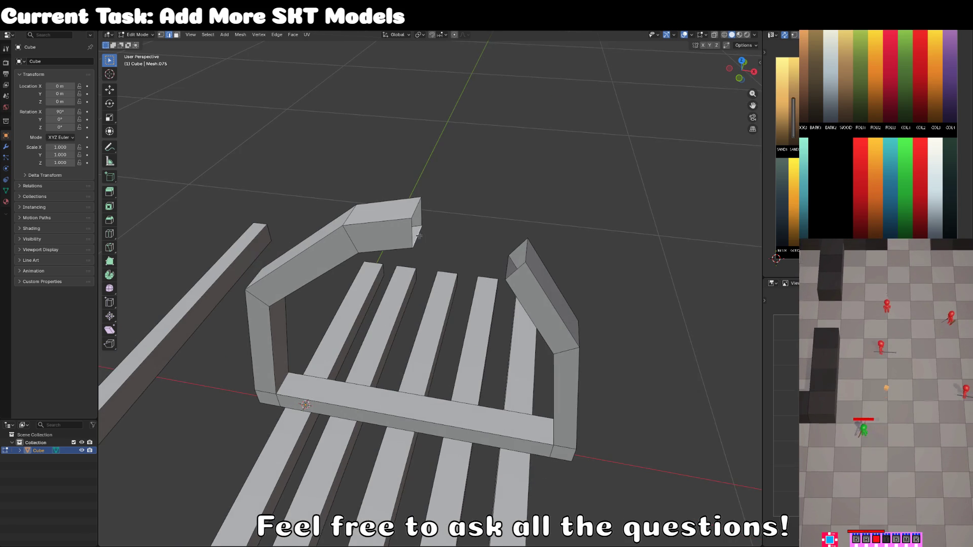
key("f")
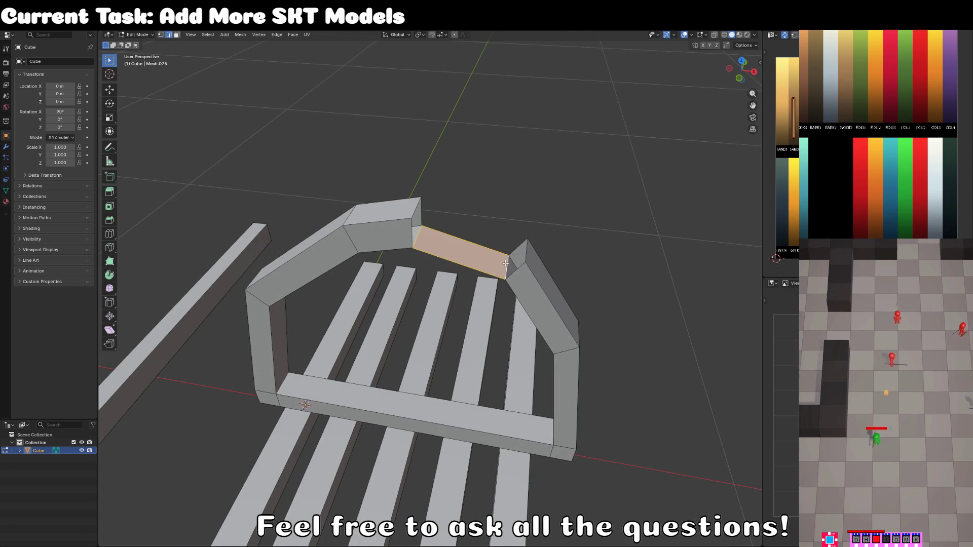
left_click(491, 224)
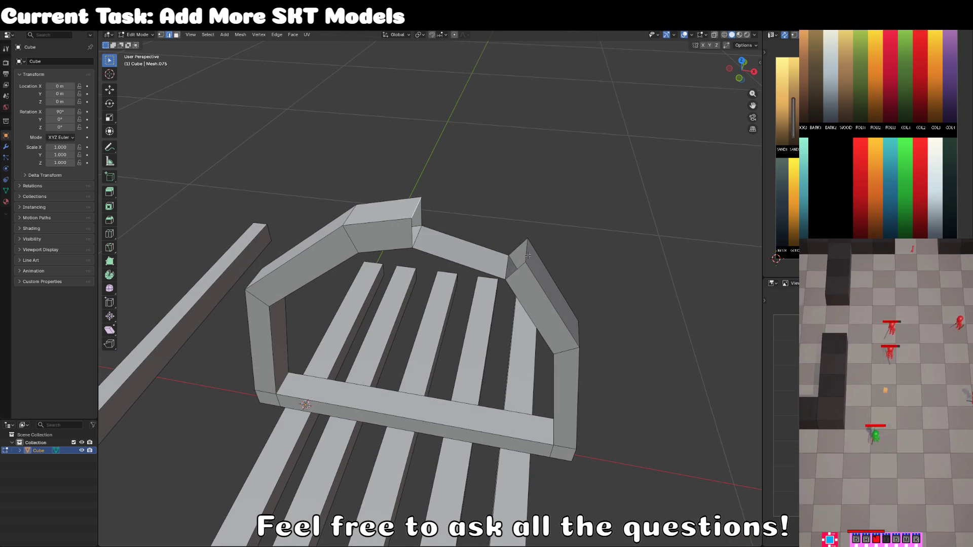
left_click(470, 245)
left_click(469, 246, "alt")
left_click(470, 243, "alt")
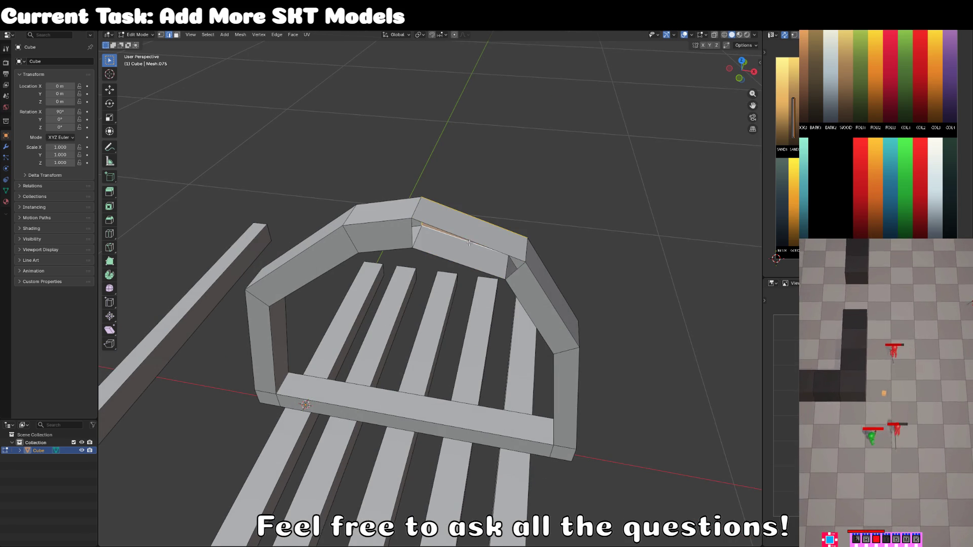
key("f")
Step: In front view, pull the upper-left and upper-right parts of the arch outward
key("Tab")
scroll(478, 235, "down", 4)
key("KP_1")
key("Tab")
scroll(478, 228, "up", 3)
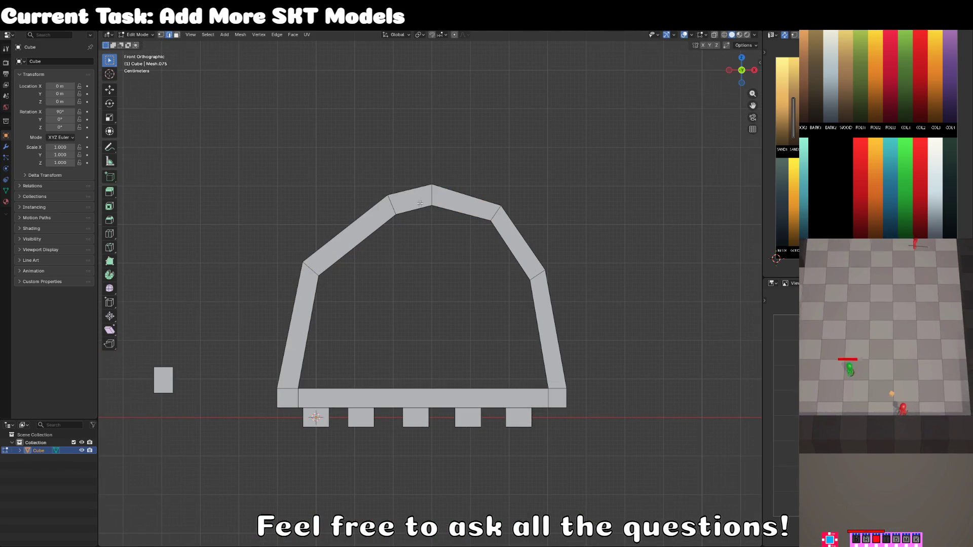
mouse_move(388, 203)
left_mouse_down()
mouse_move(352, 215)
mouse_move(361, 216)
left_mouse_up()
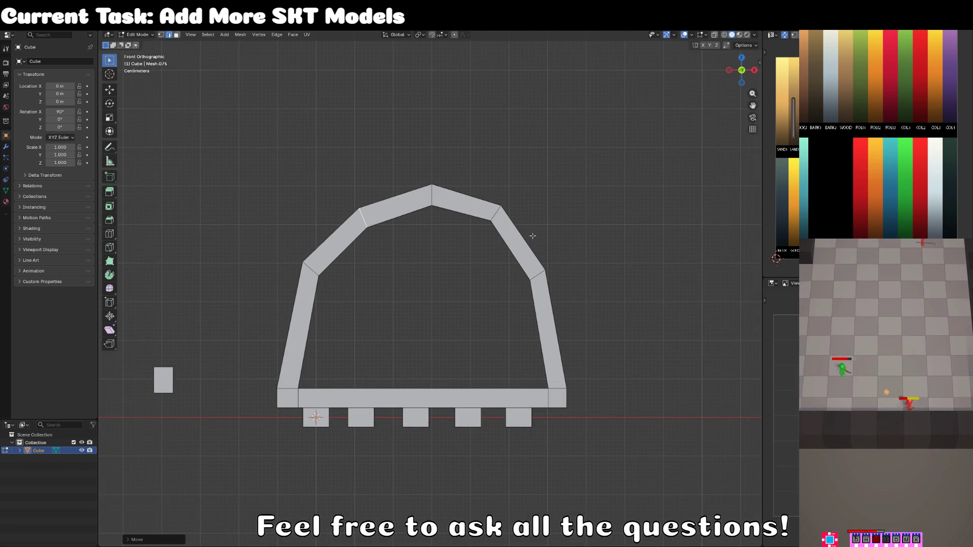
left_click_drag(491, 216, 502, 226)
scroll(425, 289, "down", 5)
key("Tab")
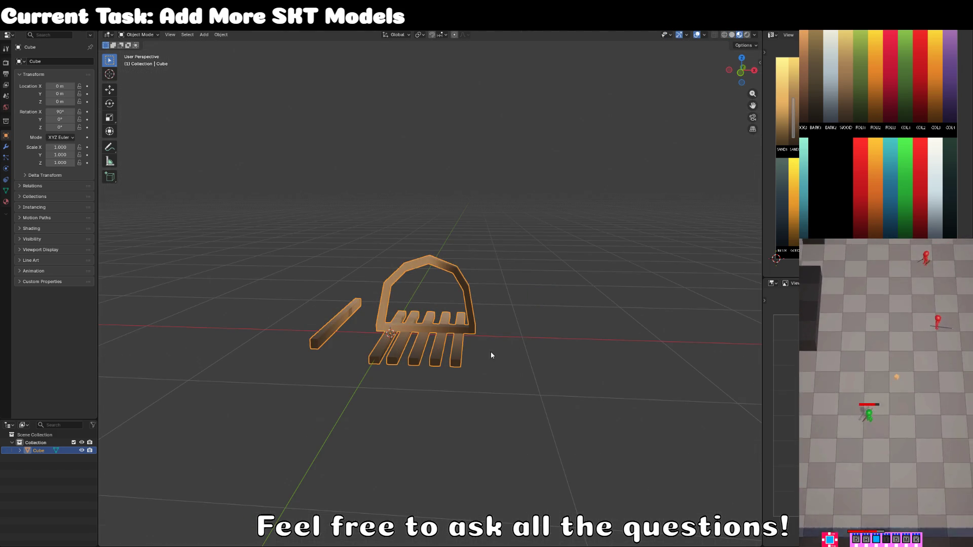
Step: Move the arch along Y onto the slats and duplicate it to the slats' far end
left_click_drag(493, 355, 423, 345)
key("Tab")
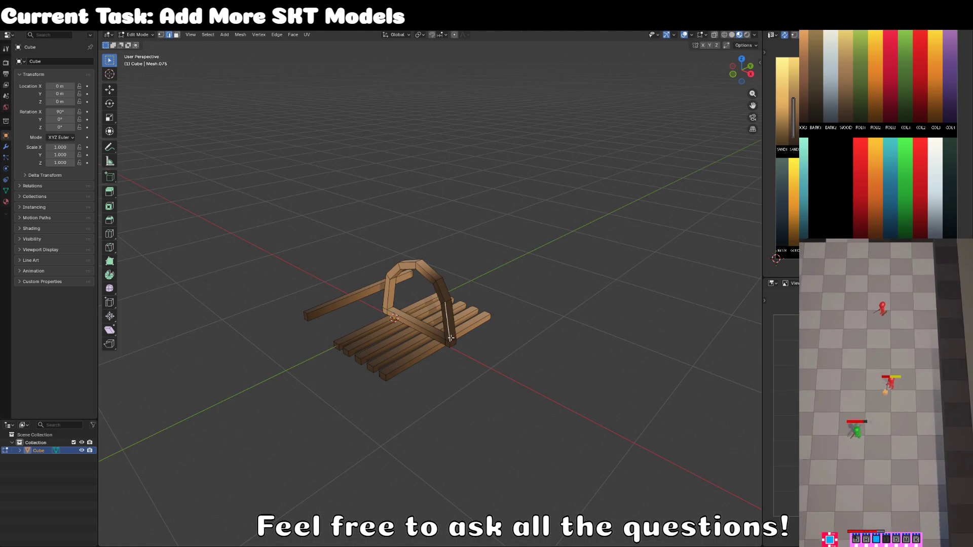
key("ctrl+l")
key("KP_7")
key("g")
key("y")
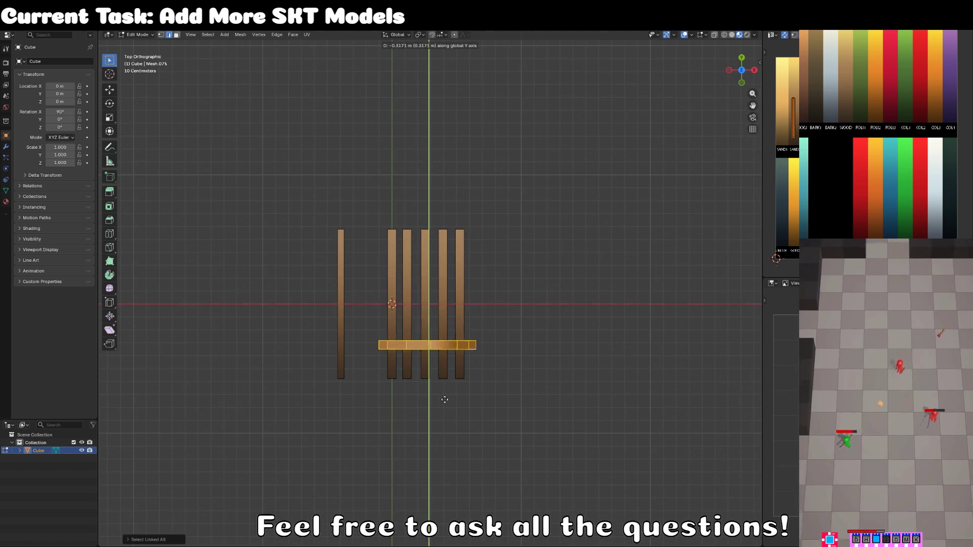
left_click(447, 418)
key("g")
key("y")
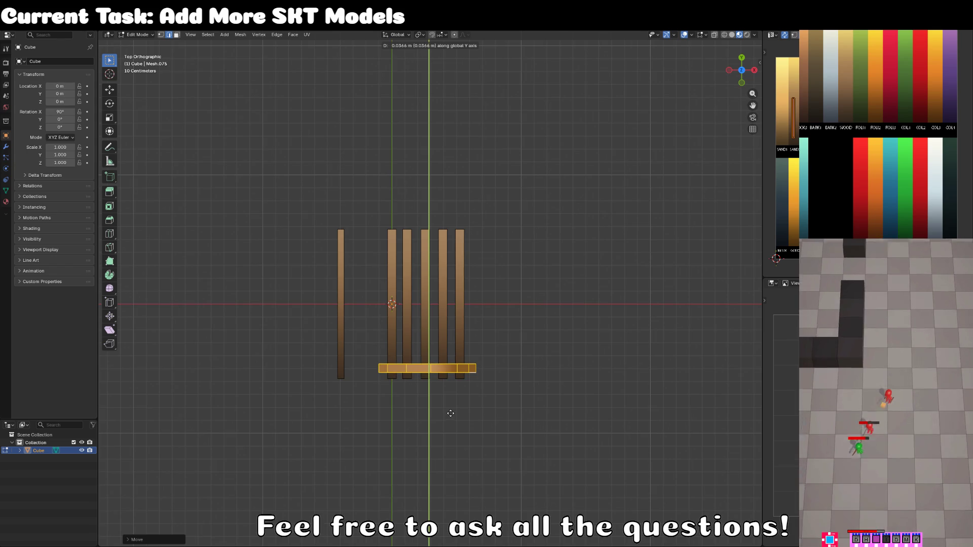
left_click(453, 407)
key("shift+d")
key("y")
left_click(481, 282)
Step: Select the separate pole piece, move it beside the arch and tilt it
left_click(344, 377)
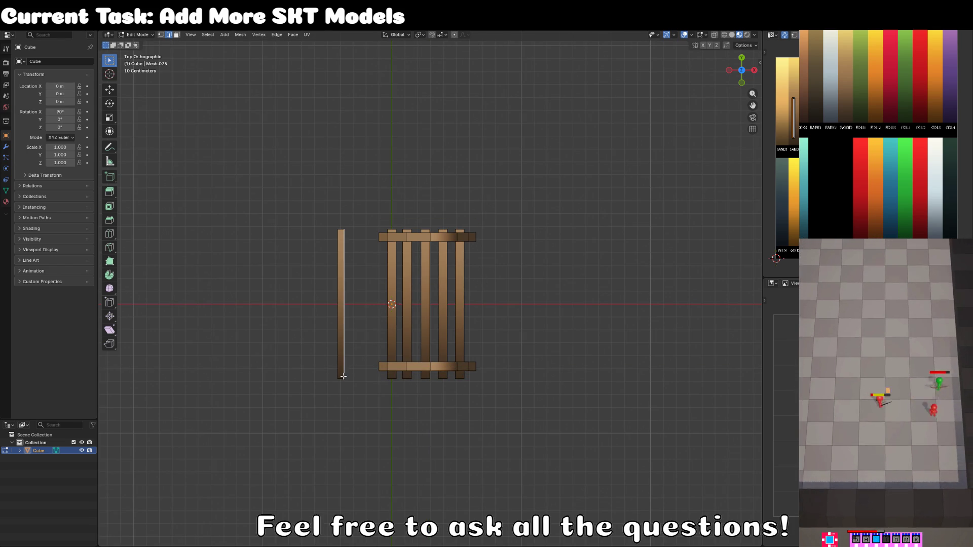
key("ctrl+l")
key("KP_1")
scroll(403, 289, "up", 5)
key("r")
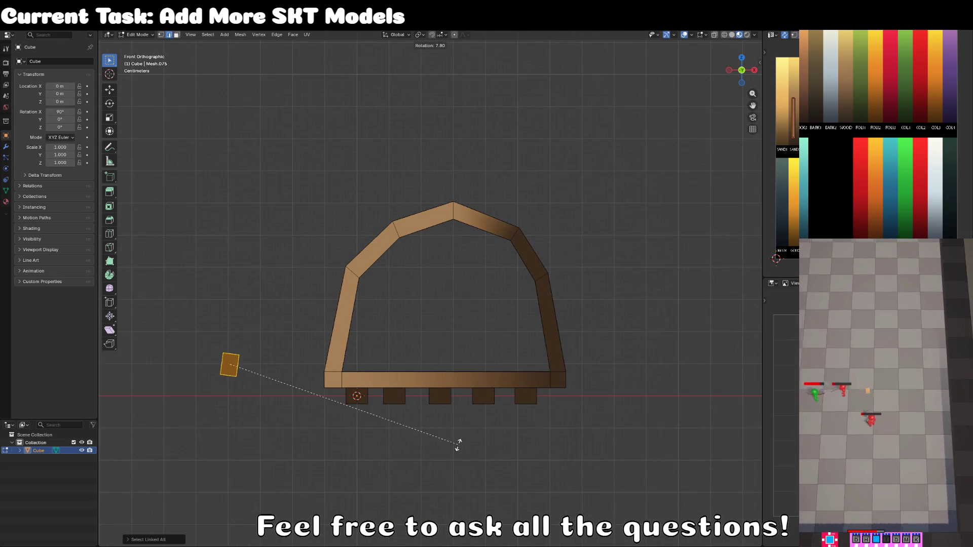
key("g")
left_click(554, 441)
key("r")
left_click(602, 478)
key("g")
left_click(601, 471)
Step: Duplicate the piece and angle the copy at the arch's corner to follow its curve
key("shift+d")
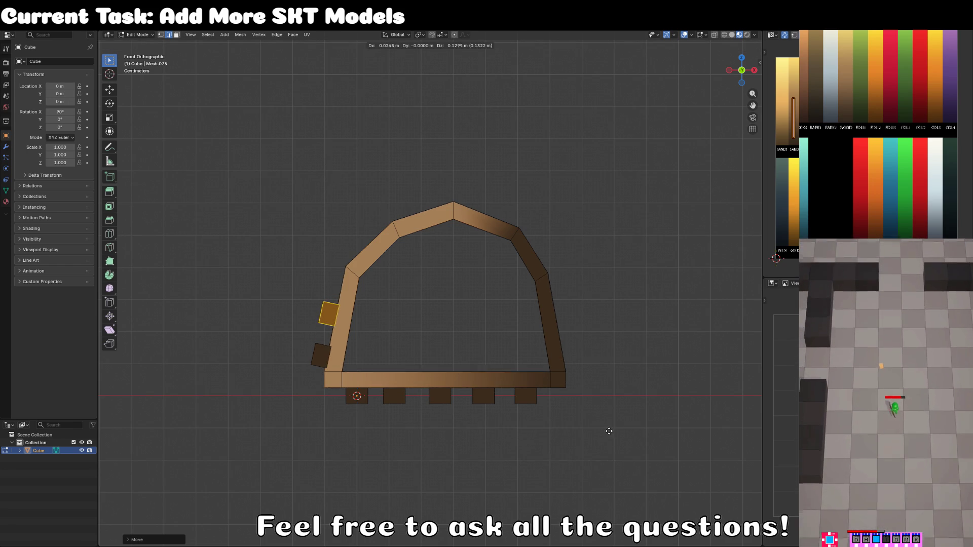
left_click(609, 428)
key("r")
left_click(609, 435)
key("g")
left_click(622, 363)
key("r")
left_click(582, 406)
key("g")
left_click(570, 415)
Step: Add two more block copies, rotating one to match the slope at the arch's upper right
key("shift+d")
left_click(607, 376)
key("r")
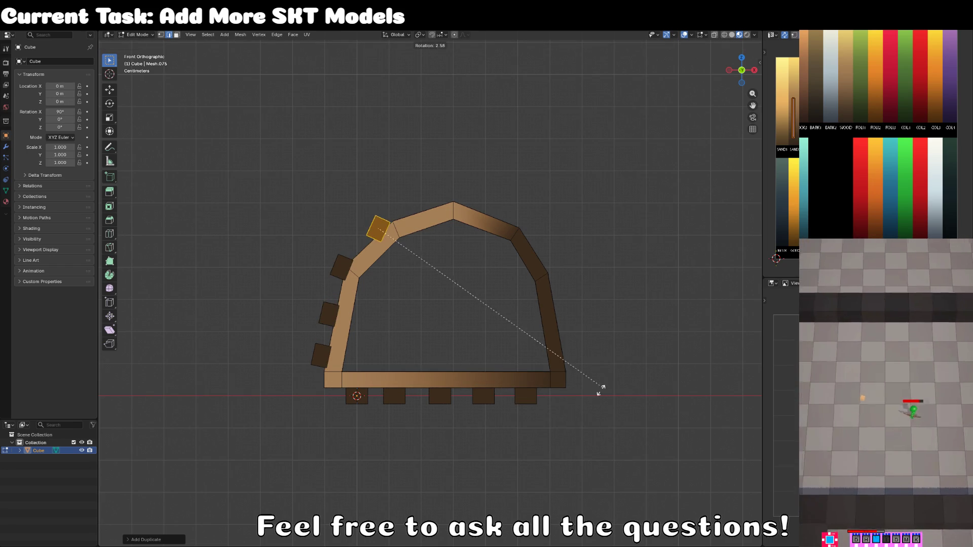
left_click(489, 423)
key("g")
left_click(481, 427)
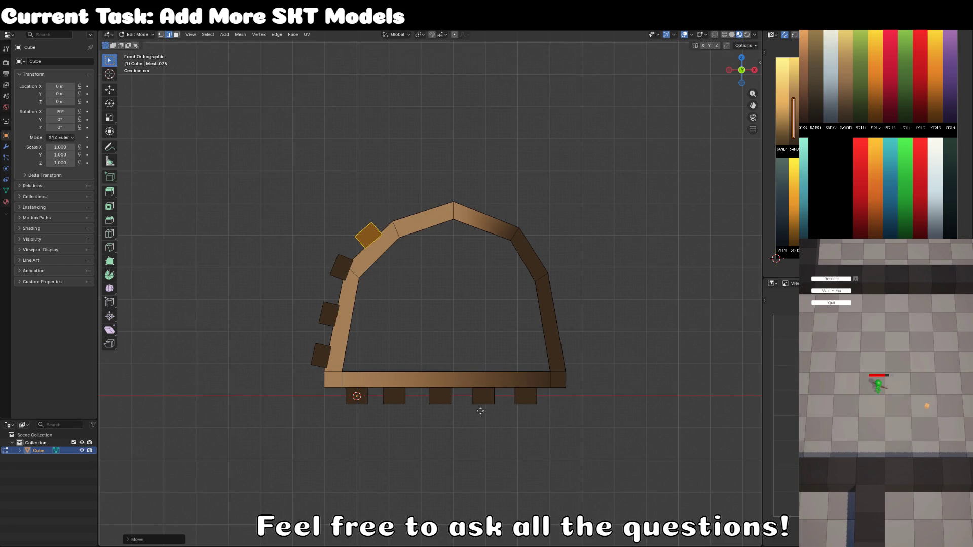
key("shift+d")
left_click(481, 413)
key("g")
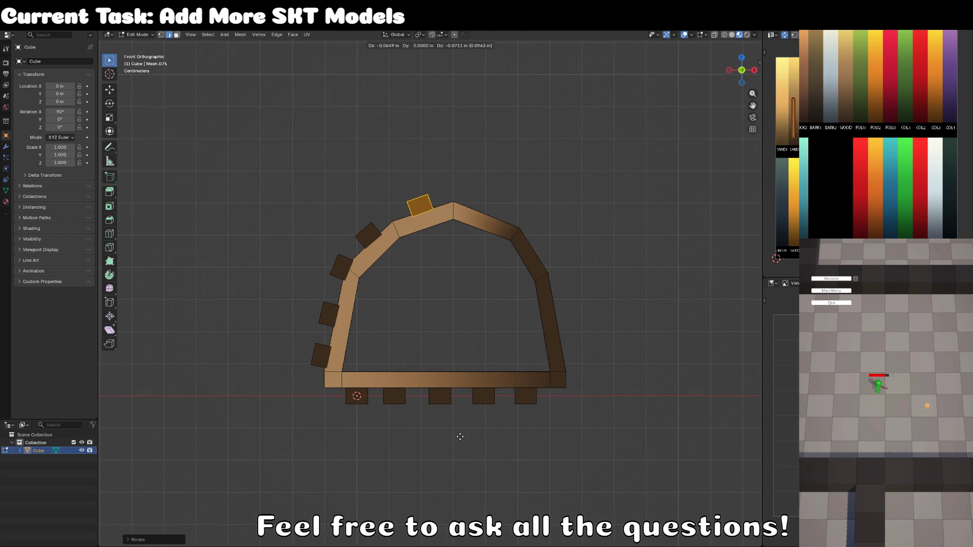
key("r")
key("g")
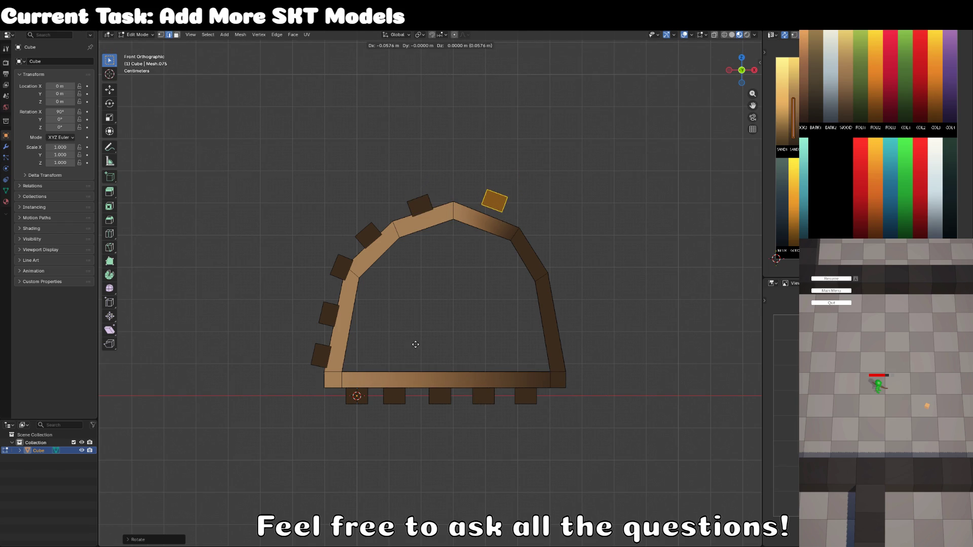
left_click(409, 353)
Step: Duplicate the placed block, rotate it, and set it further along the arch's upper right
key("shift+d")
key("r")
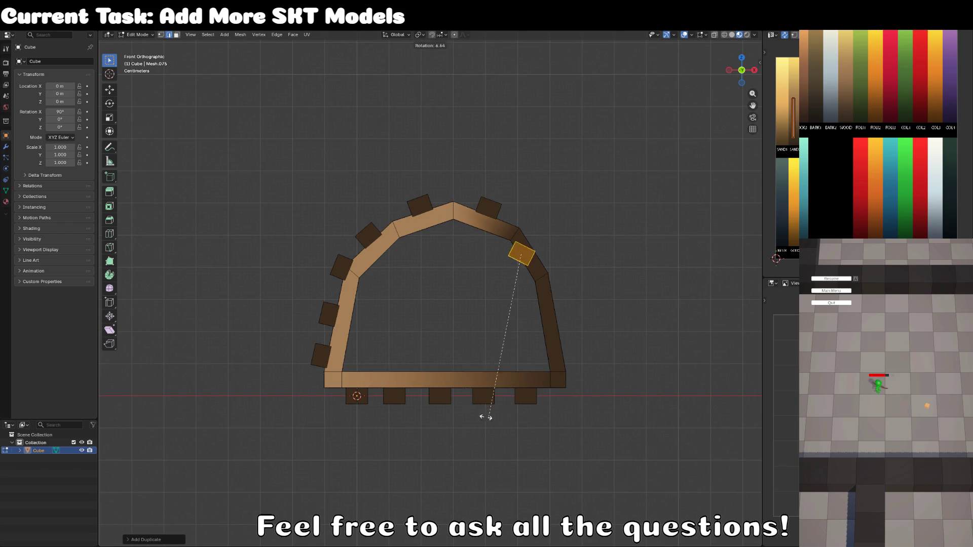
left_click(434, 402)
key("g")
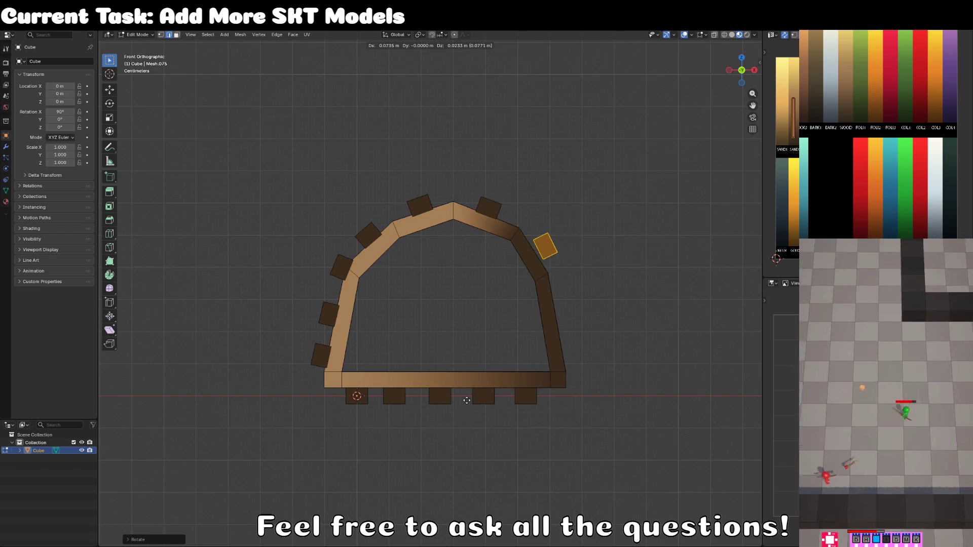
left_click(466, 400)
key("r")
key("Escape")
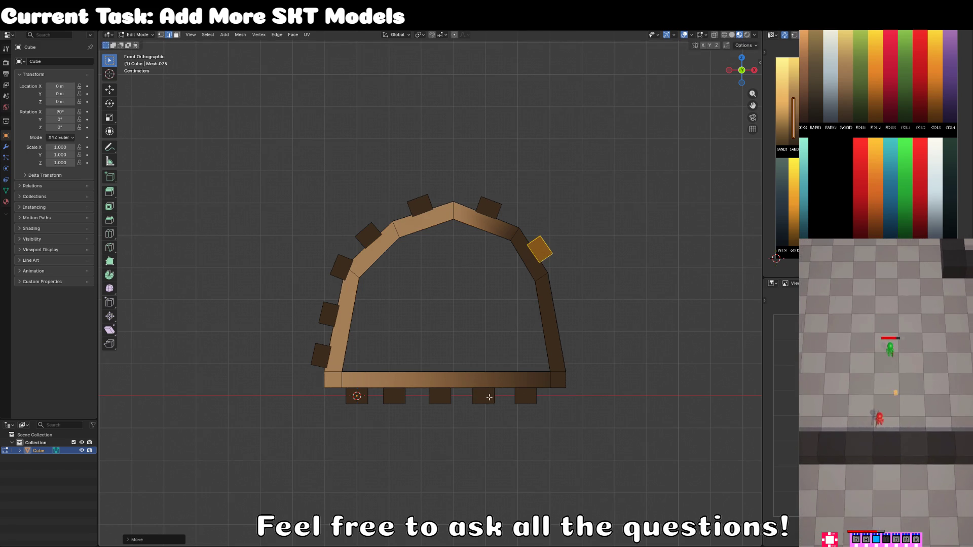
Step: Place the last two angled blocks lower on the arch's right side, then orbit around the cage
key("shift+d")
left_click(517, 451)
key("r")
left_click(432, 448)
key("g")
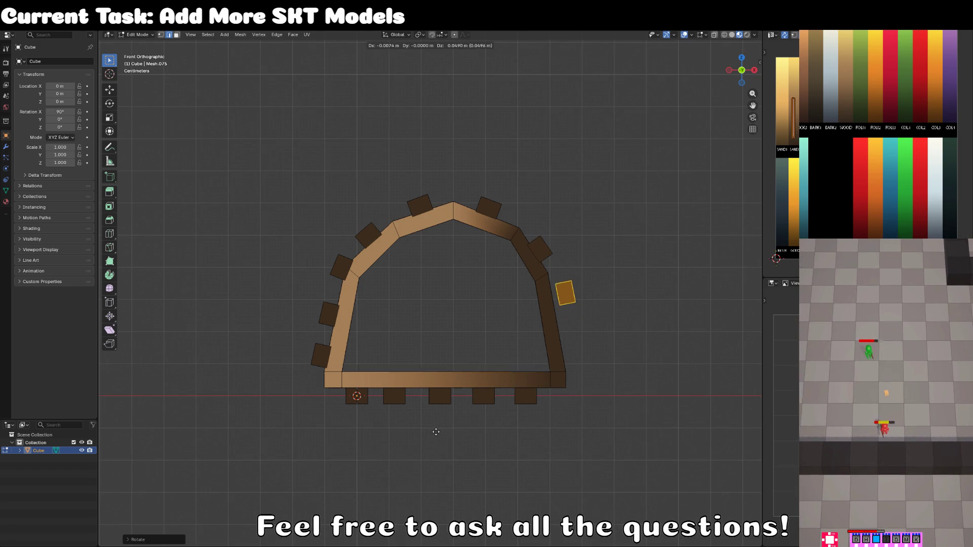
left_click(430, 436)
key("shift+d")
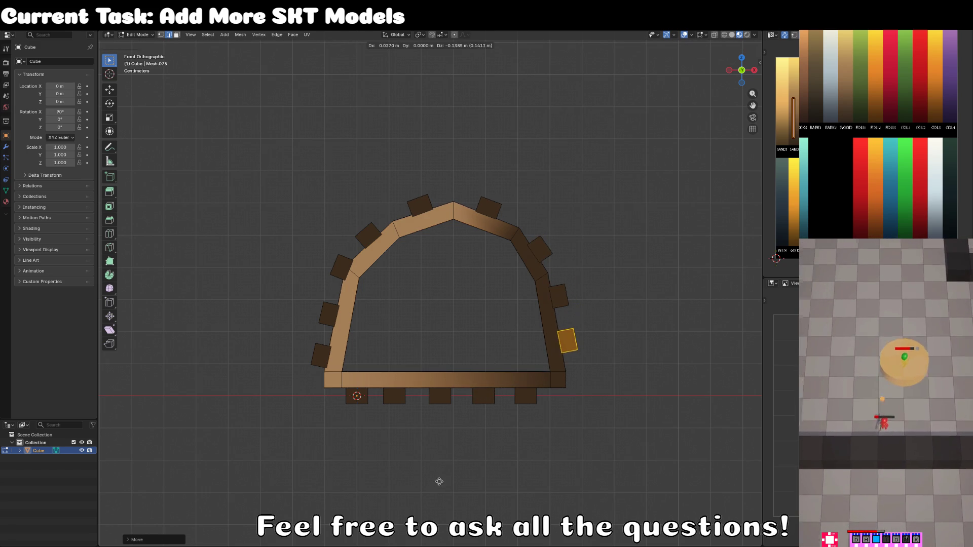
left_click(439, 481)
key("Tab")
scroll(438, 482, "down", 3)
mouse_move(452, 443)
left_mouse_down()
mouse_move(406, 462)
mouse_move(434, 441)
left_mouse_up()
scroll(439, 448, "up", 3)
Step: Select one long lengthwise slat of the cage and shift it to a new position
key("Tab")
scroll(465, 400, "up", 2)
left_click(421, 315)
key("ctrl+l")
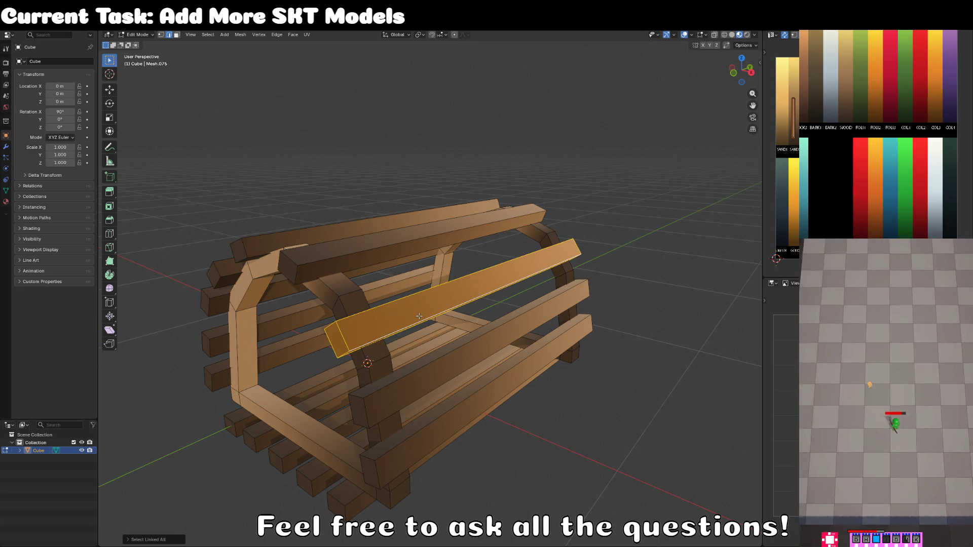
mouse_move(408, 300)
left_mouse_down()
mouse_move(511, 314)
mouse_move(425, 355)
mouse_move(324, 364)
left_mouse_up()
key("g")
left_click(515, 315)
key("Tab")
scroll(509, 321, "down", 5)
Step: Move a slat near the top so it runs along the cage's top, then reselect the top beam in front view
key("Tab")
scroll(325, 366, "up", 5)
left_click(375, 274)
key("ctrl+l")
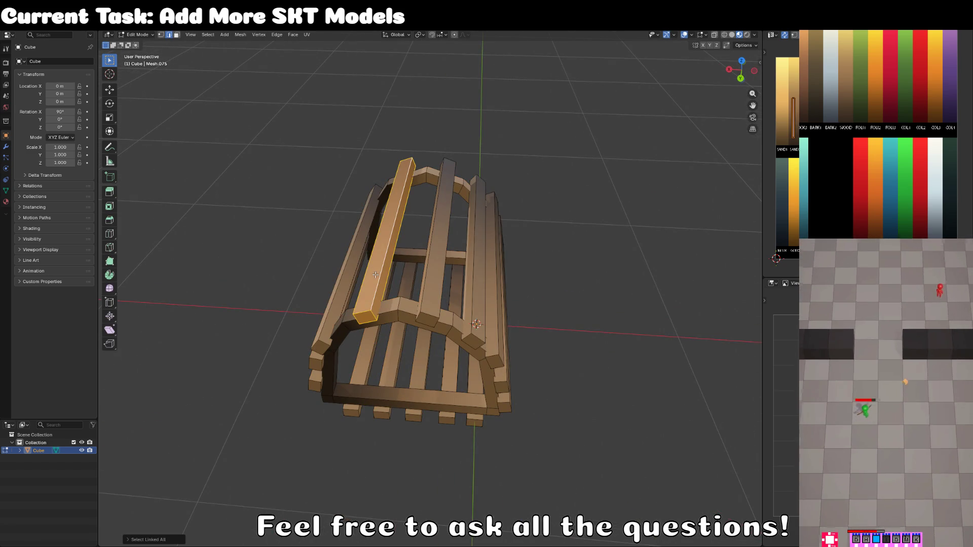
mouse_move(375, 275)
left_mouse_down()
mouse_move(396, 226)
mouse_move(451, 257)
mouse_move(539, 242)
left_mouse_up()
key("g")
left_click(397, 222)
scroll(391, 233, "down", 3)
scroll(379, 401, "up", 3)
left_click(382, 391)
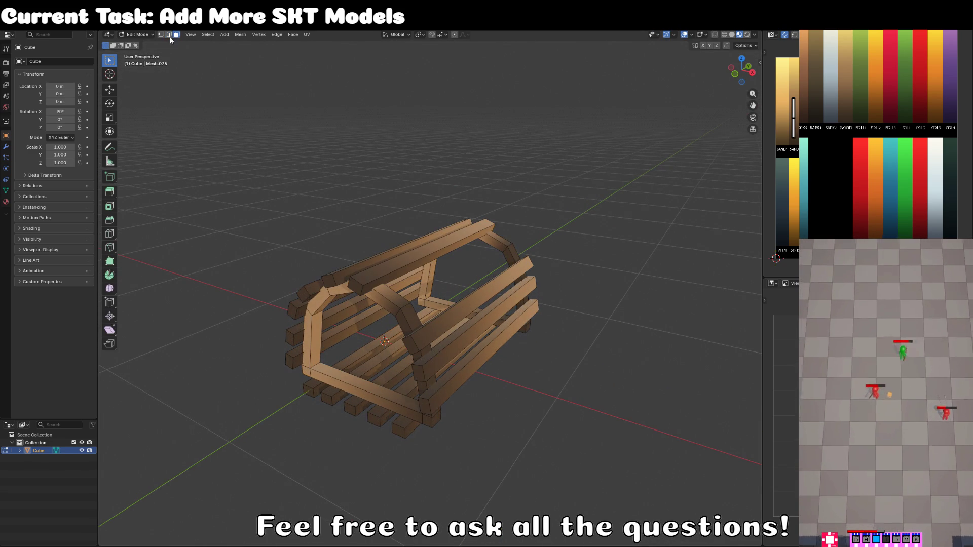
left_click(421, 249)
key("ctrl+l")
key("KP_1")
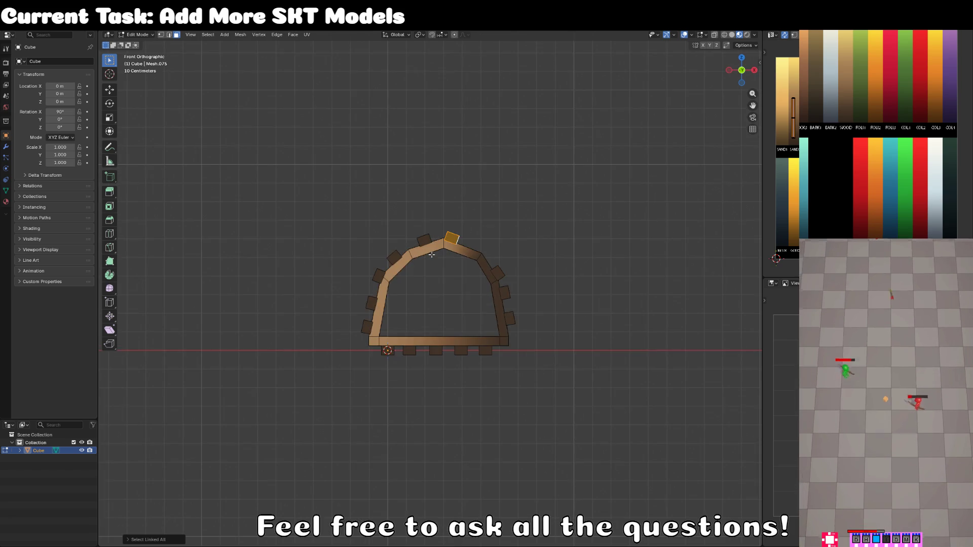
Step: Rotate the copied plank 90 degrees so it stands vertical and move it into place
key("KP_3")
left_click(450, 257)
type("r")
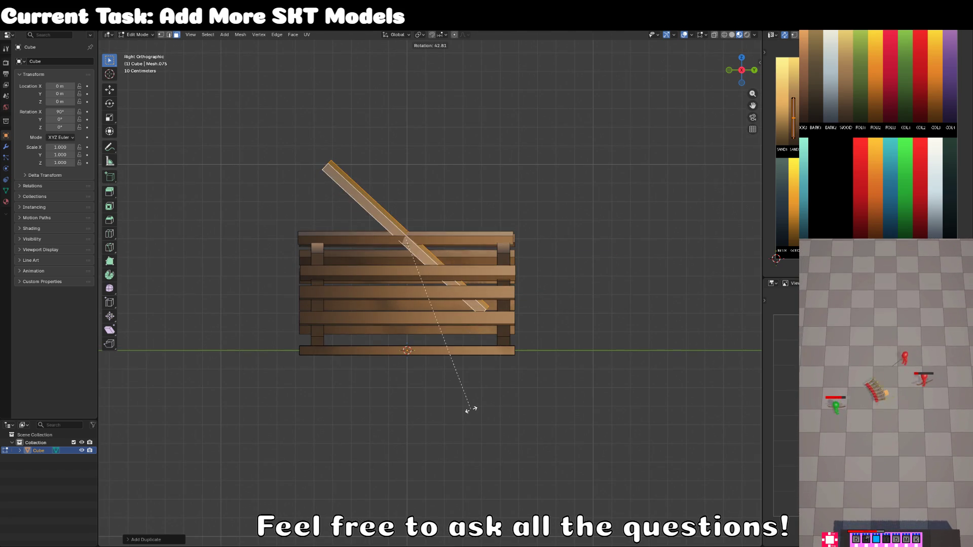
type("90")
key("Return")
scroll(469, 406, "up", 4)
key("g")
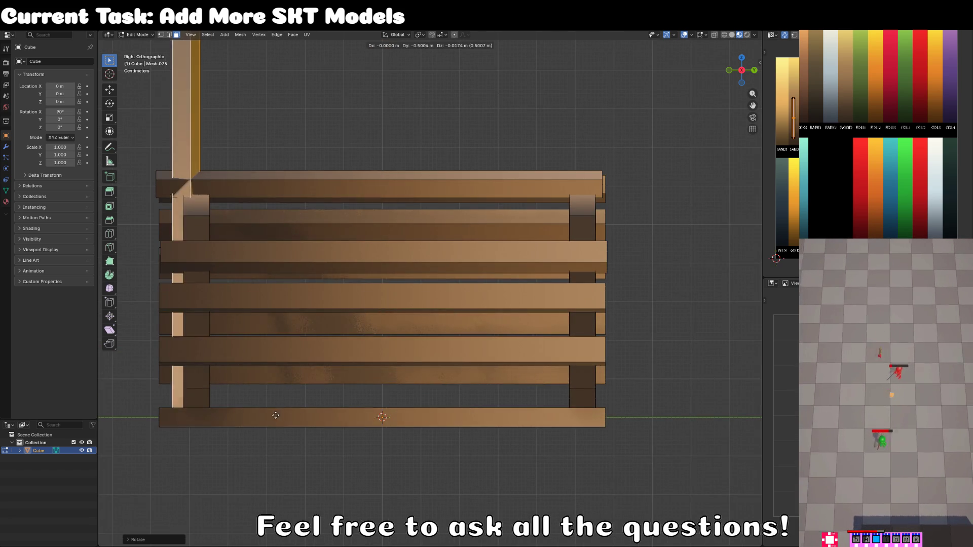
left_click(269, 403)
key("KP_1")
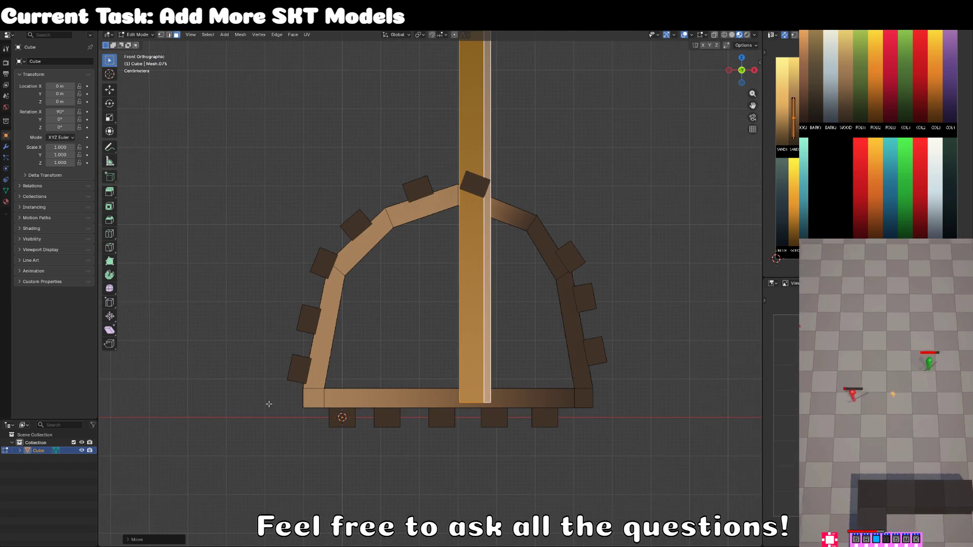
Step: Rotate the vertical plank from top view and set it at the arch's left edge
key("KP_7")
scroll(468, 305, "down", 3)
key("r")
left_click(565, 393)
key("KP_1")
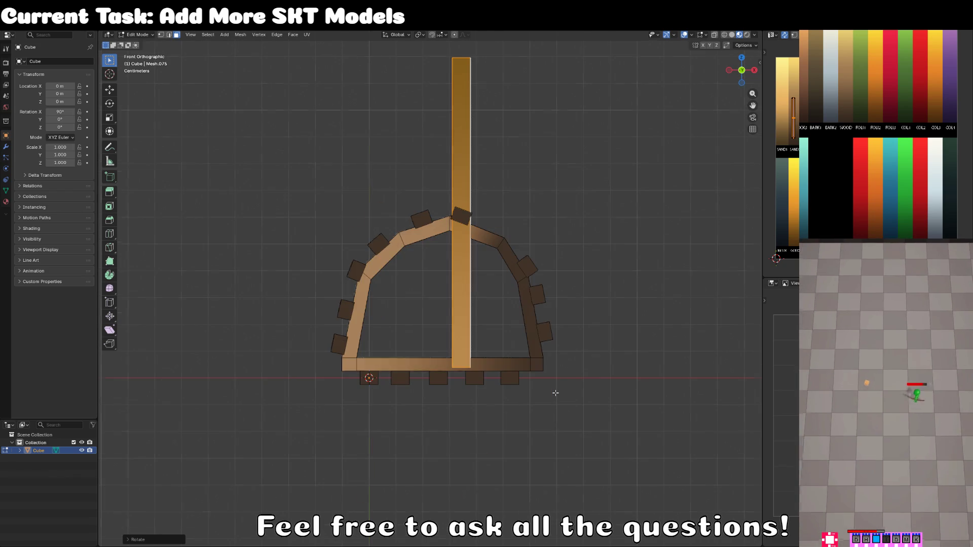
scroll(554, 390, "up", 3)
key("g")
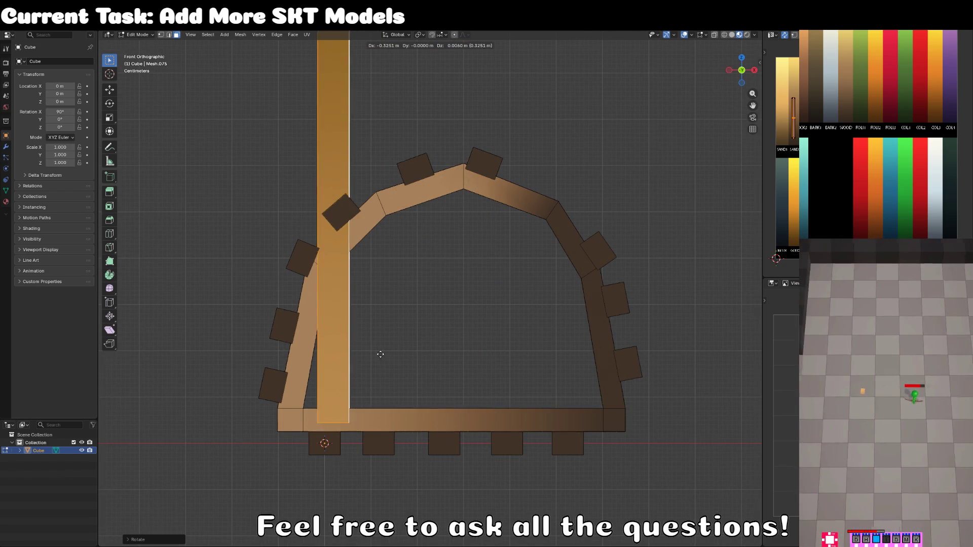
left_click(373, 353)
scroll(373, 351, "down", 3)
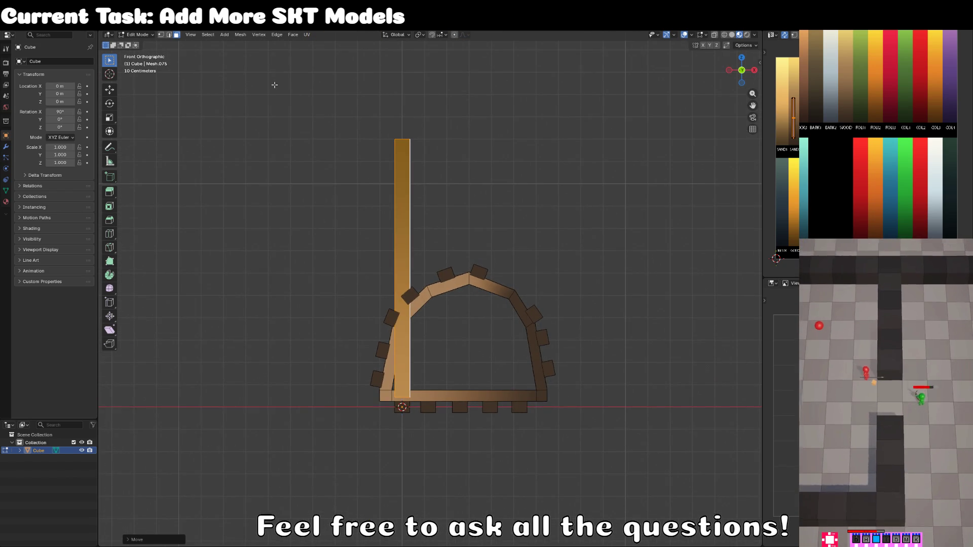
scroll(351, 223, "up", 3)
Step: Duplicate the vertical plank along X to make a row of five planks across the arch
key("shift+d")
left_click(394, 217)
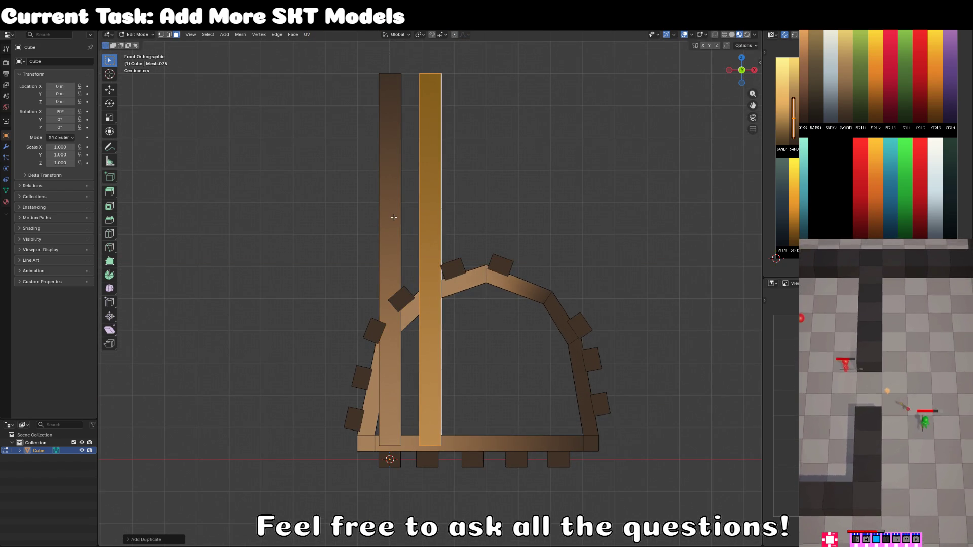
key("shift+d")
key("x")
left_click(437, 217)
key("shift+d")
key("x")
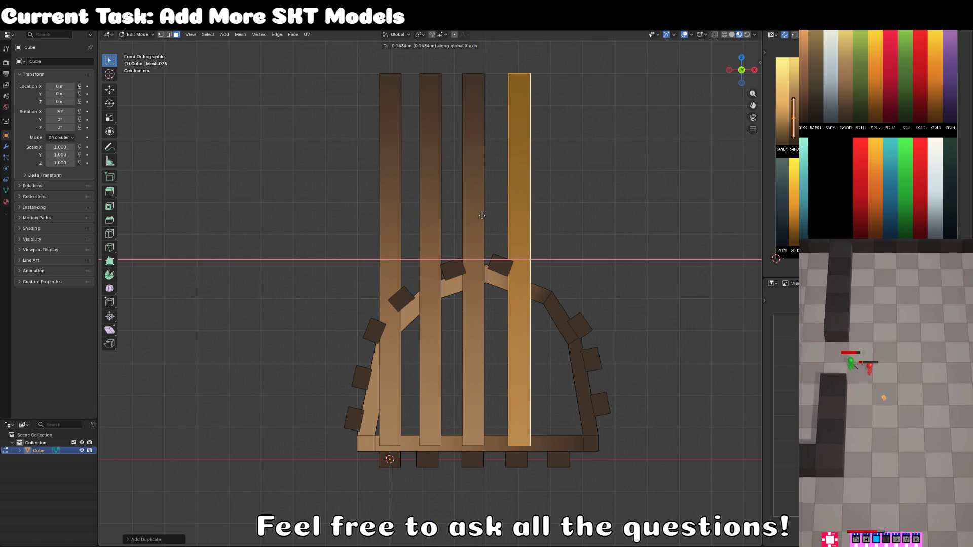
left_click(480, 216)
key("shift+d")
key("x")
left_click(520, 220)
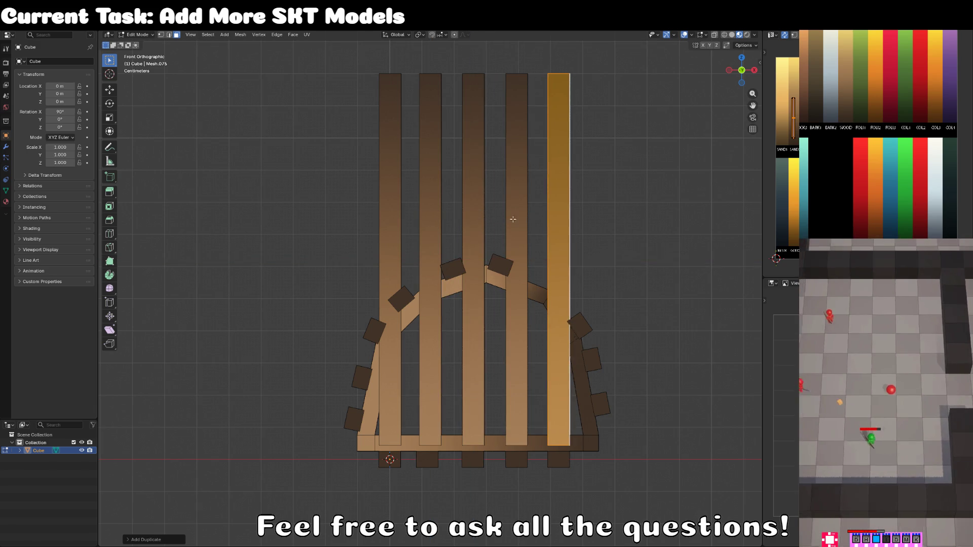
scroll(520, 220, "down", 4)
Step: Switch to wireframe vertex mode and box-select the top vertices of the planks
key("1")
key("alt+a")
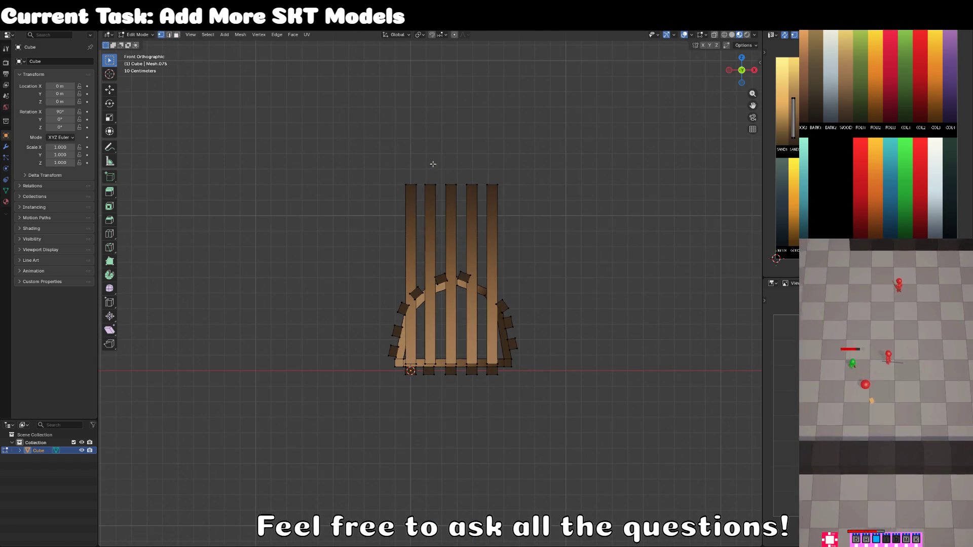
key("z")
left_click(336, 201)
mouse_move(336, 202)
left_mouse_down()
mouse_move(360, 217)
mouse_move(497, 217)
left_mouse_up()
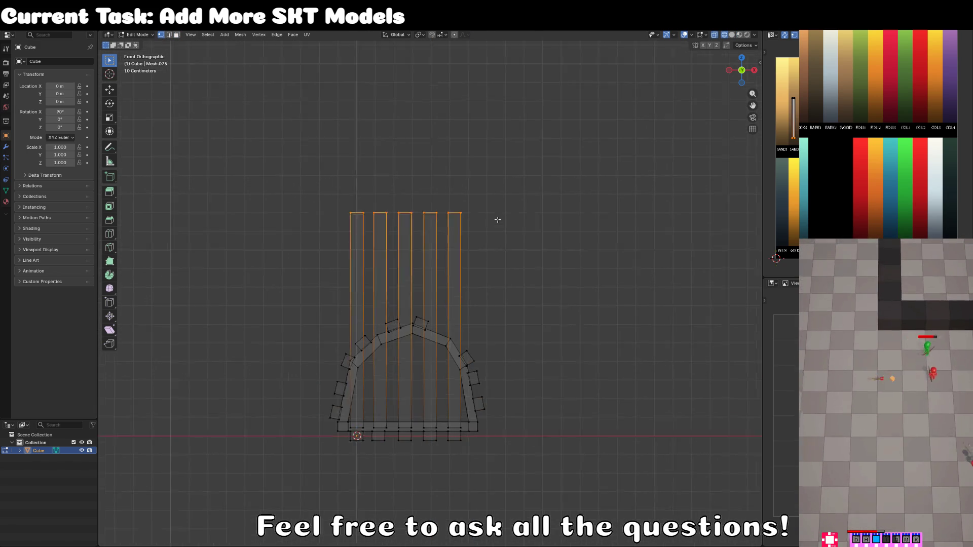
Step: Lower, then raise the selected plank tops along Z to set their height
key("Escape")
scroll(497, 216, "up", 3)
key("g")
key("z")
left_click(493, 451)
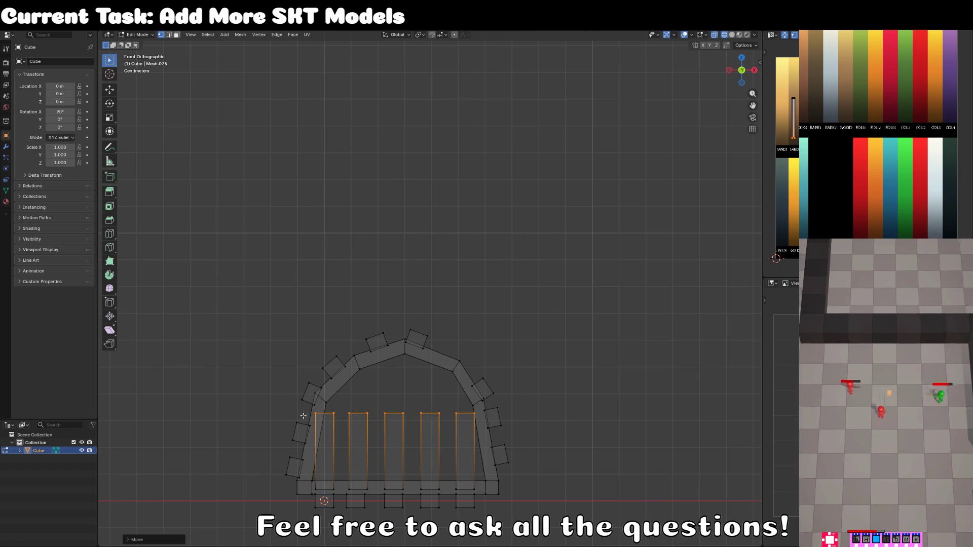
key("c")
key("Escape")
key("g")
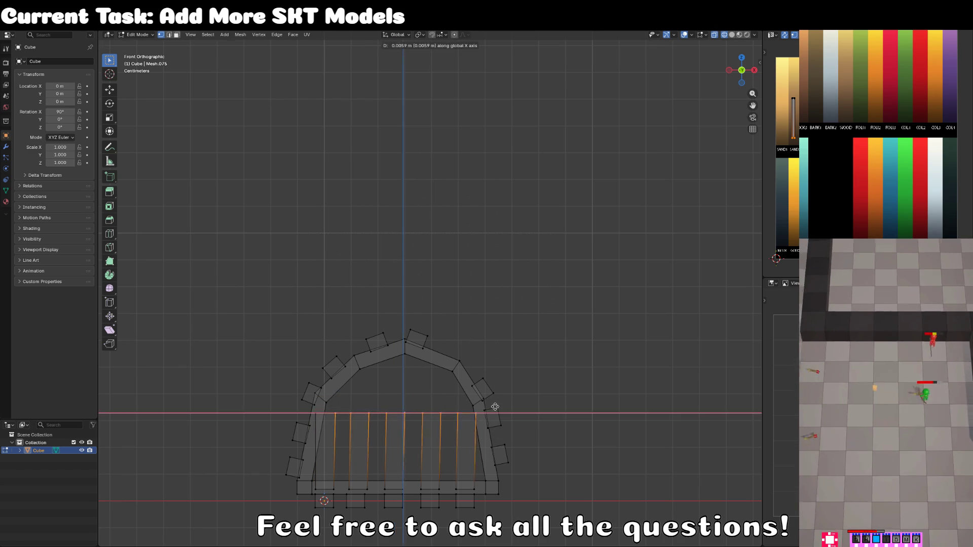
key("z")
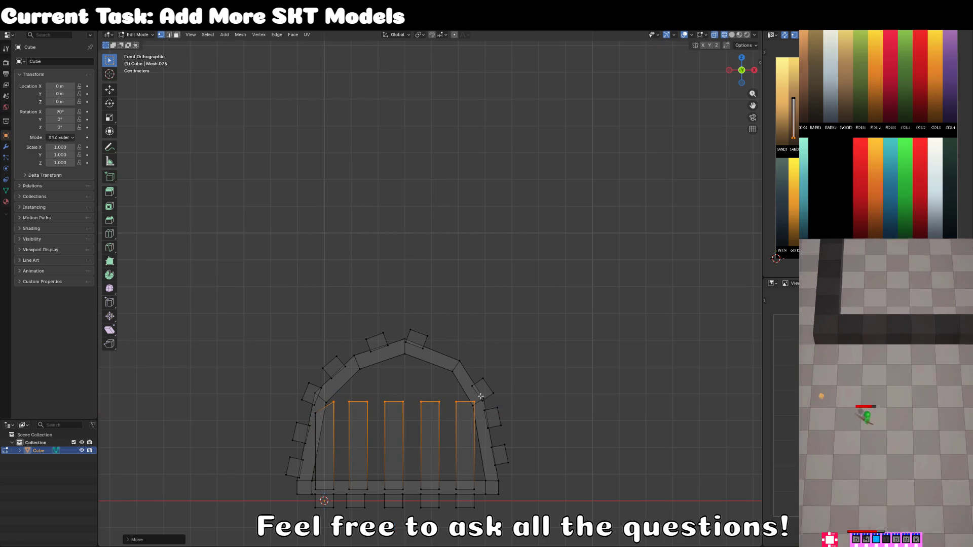
left_click(484, 375)
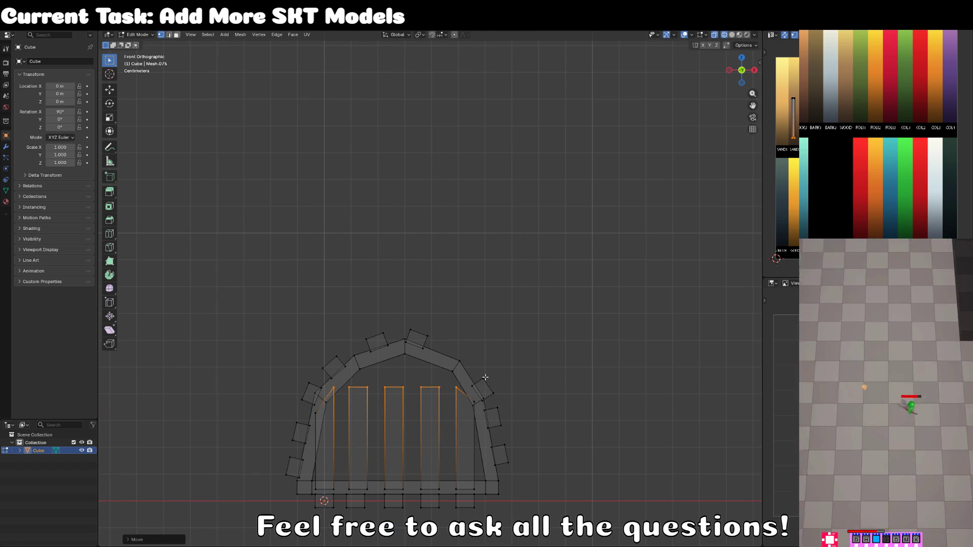
Step: Raise the inner plank tops in stages along Z, deselecting the outer edges each time
left_click_drag(344, 373, 320, 390)
key("g")
key("z")
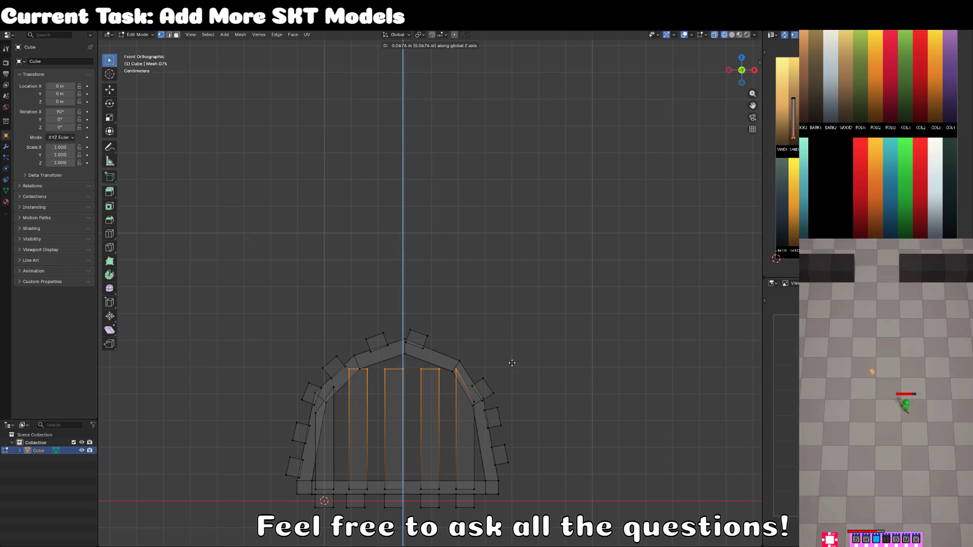
left_click(512, 369)
key("c")
middle_click(464, 375)
key("Escape")
key("g")
key("z")
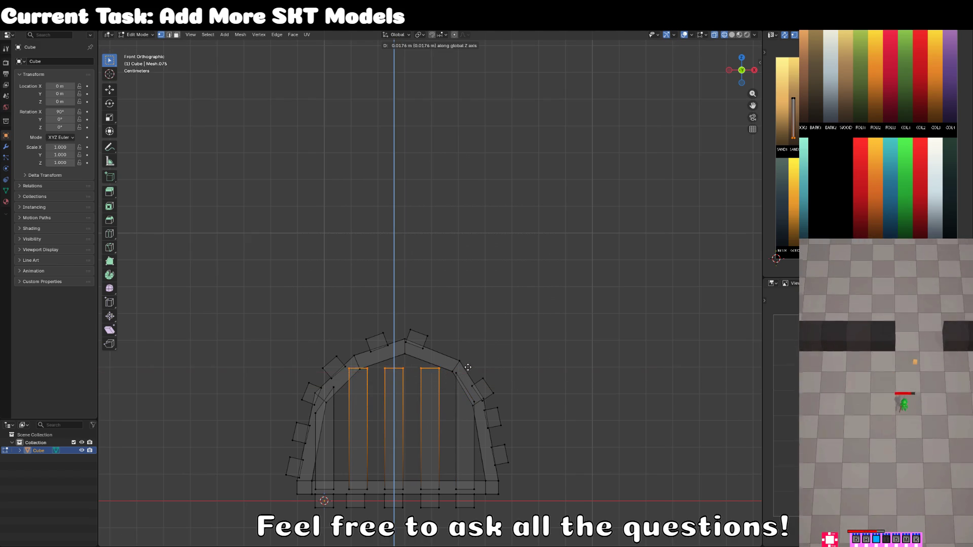
left_click(350, 371)
key("c")
middle_click(341, 371)
key("Escape")
key("g")
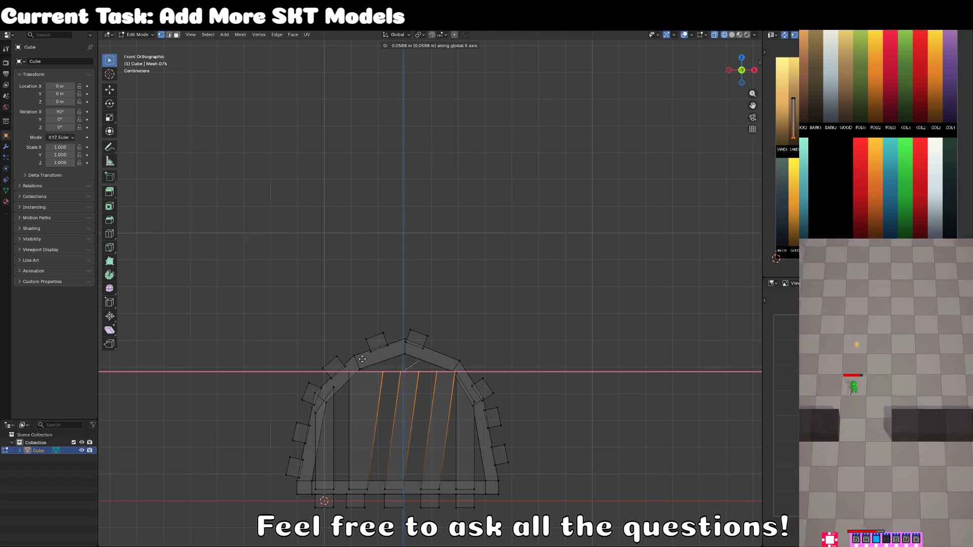
key("z")
left_click(360, 365)
Step: Keep narrowing the selection and lifting the central top vertices to round off the arch's peak
key("c")
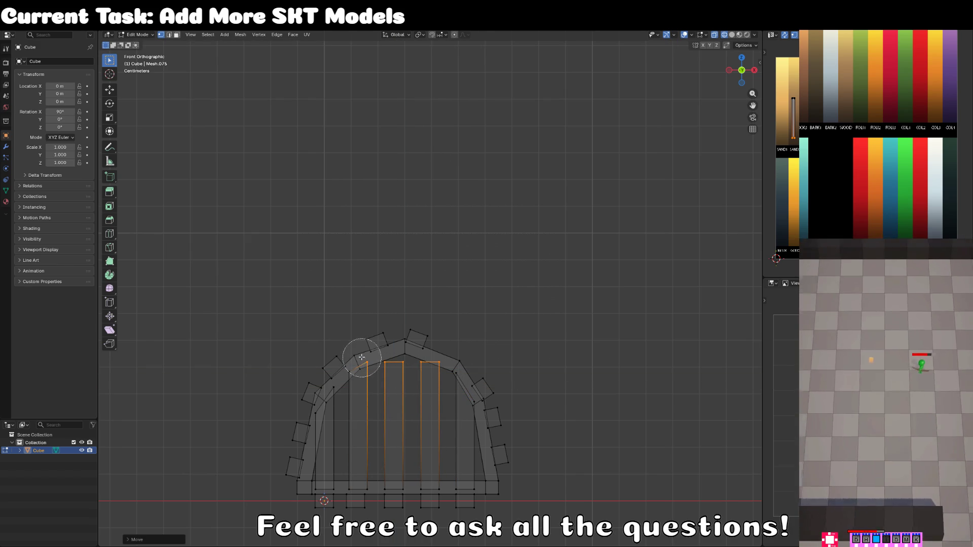
middle_click(363, 359)
key("Escape")
key("c")
middle_click(446, 362)
key("Escape")
key("g")
key("z")
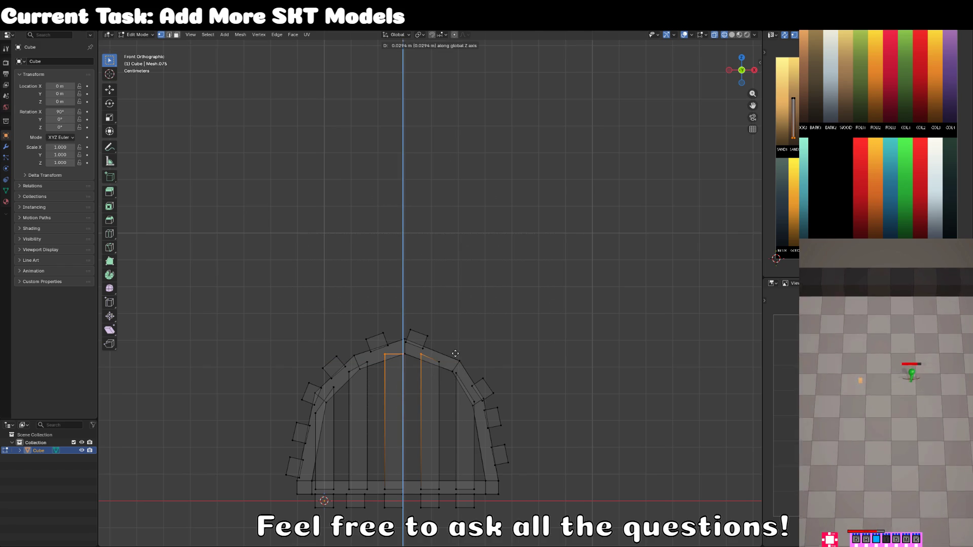
left_click(448, 354)
key("c")
middle_click(385, 357)
middle_click(423, 355)
key("Escape")
key("g")
key("z")
left_click(428, 354)
Step: Select four planks by their bottom vertices and linked geometry, then slide them along Y
key("Tab")
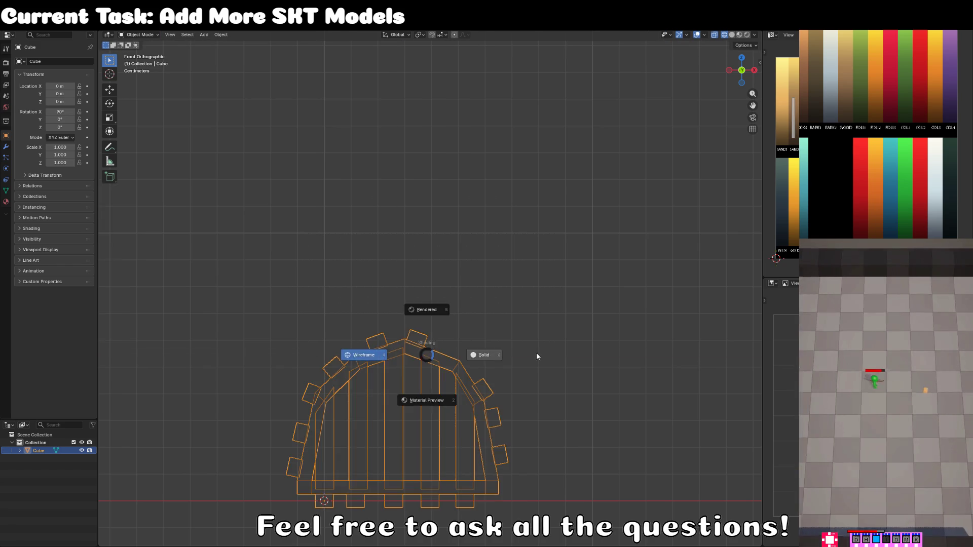
scroll(413, 393, "up", 4)
key("Tab")
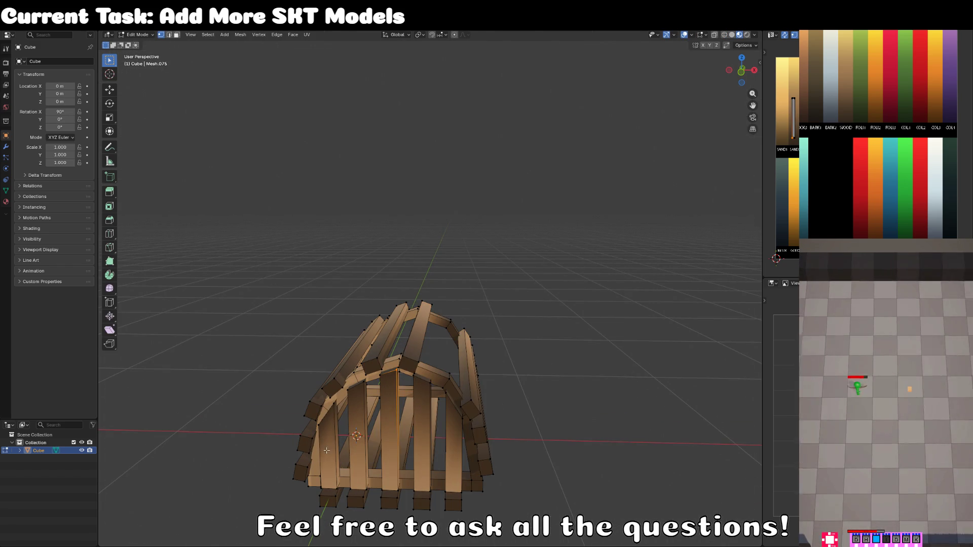
left_click(367, 487, "shift")
left_click(399, 490, "shift")
left_click(430, 490, "shift")
left_click_drag(446, 495, 415, 505)
left_click(416, 501, "shift")
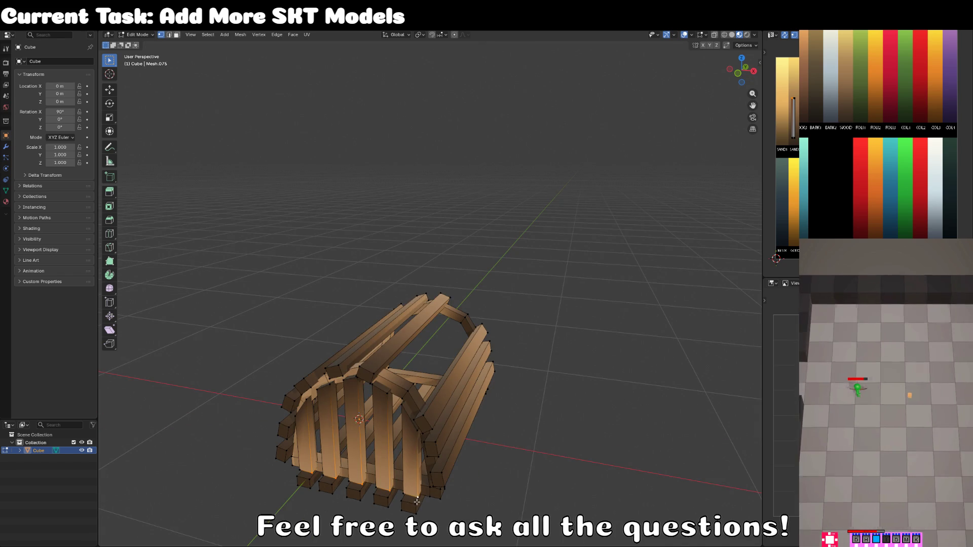
key("ctrl+l")
key("g")
key("y")
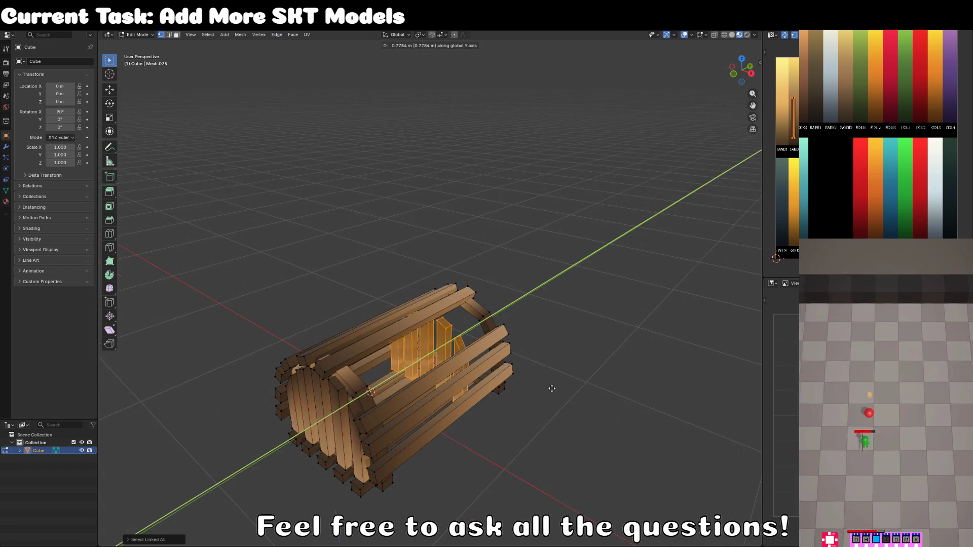
left_click(577, 369)
Step: Exit Edit Mode, inspect the finished crate from a side angle, and begin renaming Cube
key("Tab")
scroll(543, 371, "down", 3)
key("KP_3")
mouse_move(490, 352)
left_mouse_down()
mouse_move(506, 314)
mouse_move(522, 345)
mouse_move(509, 357)
mouse_move(487, 306)
mouse_move(418, 346)
mouse_move(466, 358)
left_mouse_up()
double_click(38, 450)
Step: Rename Cube to MOD_CHIPPY_trap_lobster_pot_SKT in the Outliner, then switch to Unity
key("BackSpace")
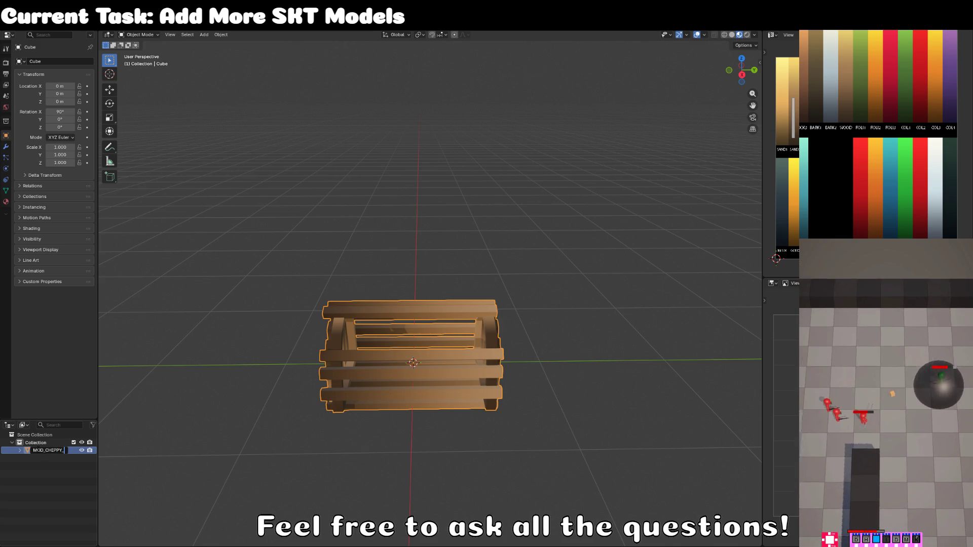
type("lober")
key("BackSpace")
key("BackSpace")
key("BackSpace")
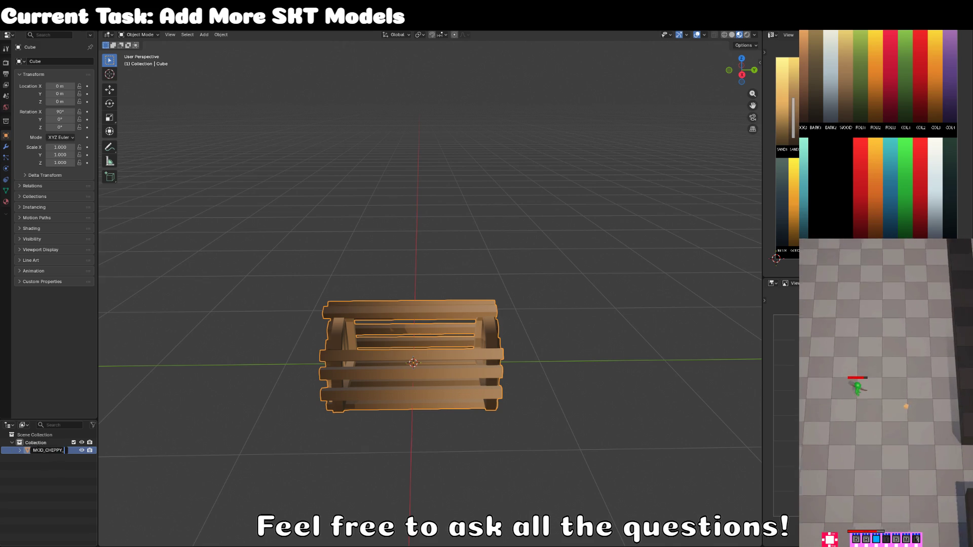
type("trap_lobster")
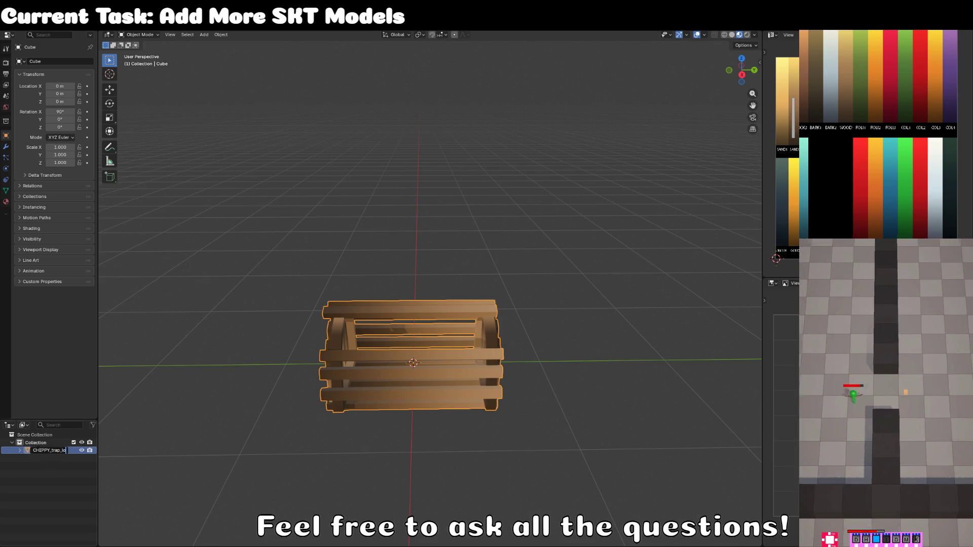
type("_pot_")
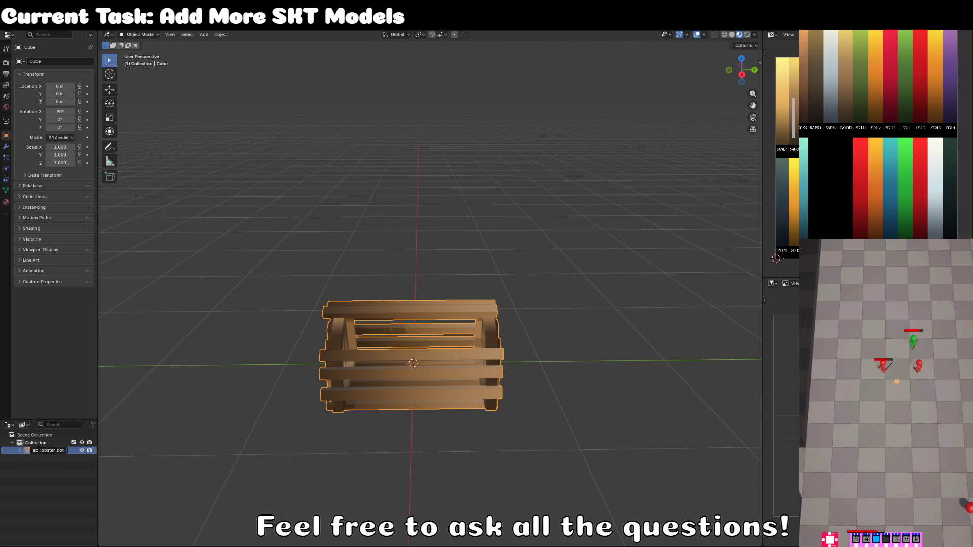
type("SKT")
key("Return")
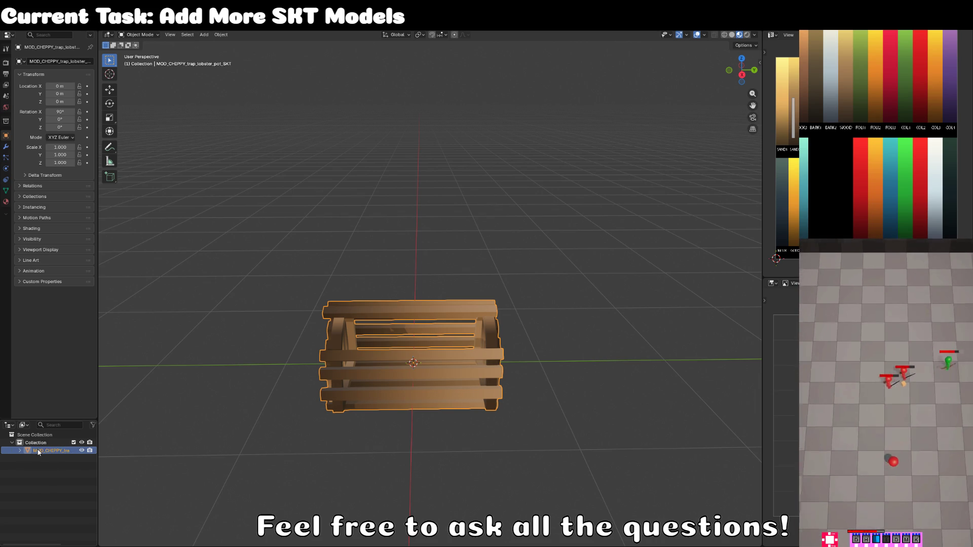
mouse_move(314, 260)
left_mouse_down()
mouse_move(365, 245)
mouse_move(457, 299)
left_mouse_up()
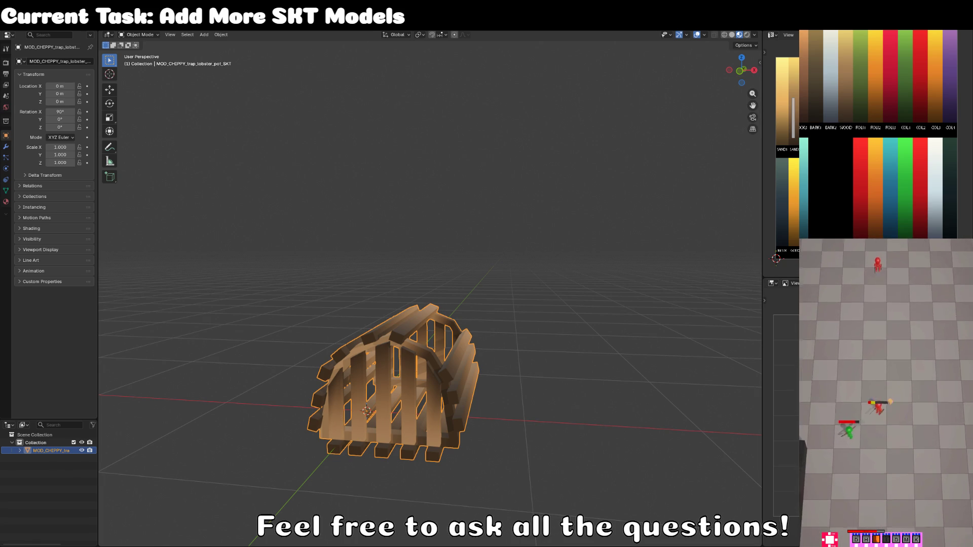
key("alt+Tab")
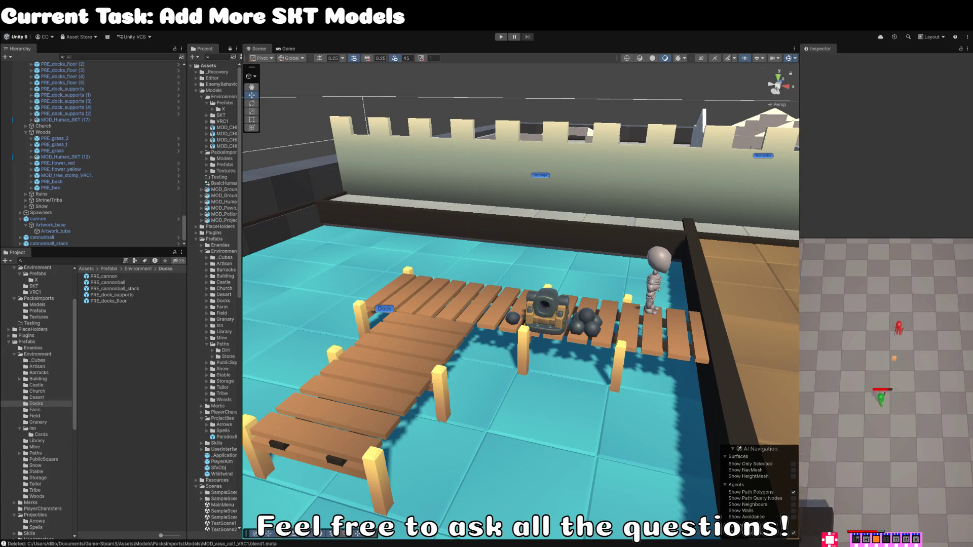
Step: Find the lobster pot in Project, drag it onto the dock near the Dock label, and turn it 90 degrees
left_click(45, 260)
type("MOD_CHIPPY_trap_lobster_pot_SKT")
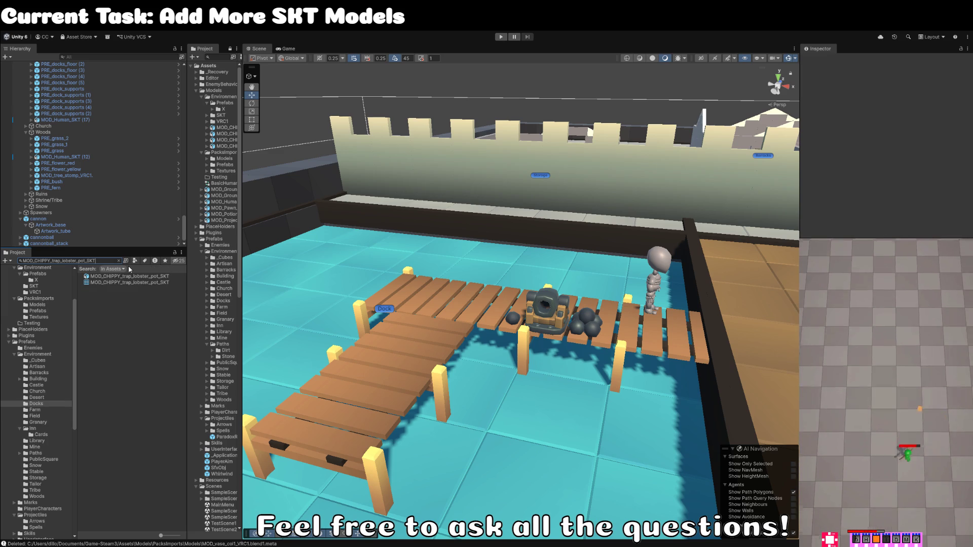
left_click_drag(142, 277, 498, 402)
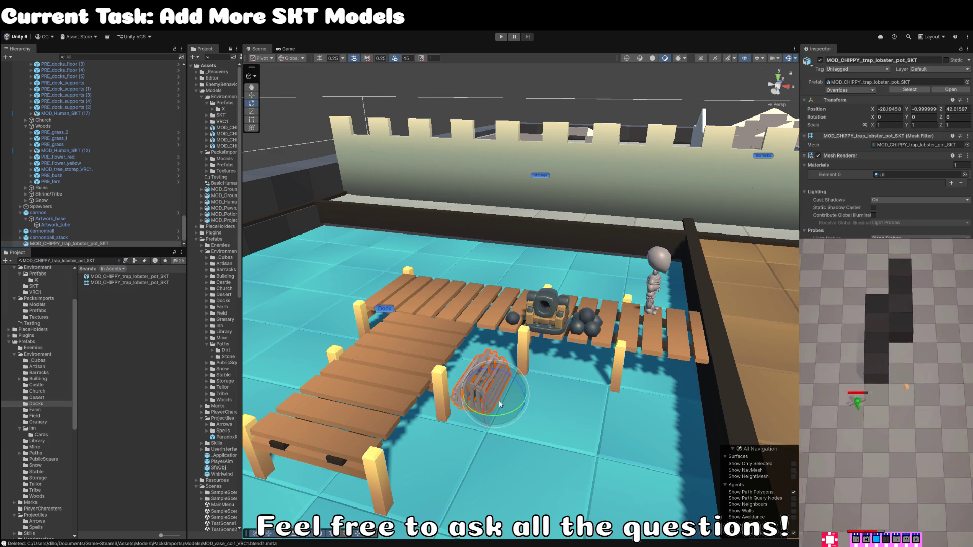
key("r")
mouse_move(505, 391)
left_mouse_down()
mouse_move(530, 317)
mouse_move(426, 341)
mouse_move(434, 346)
left_mouse_up()
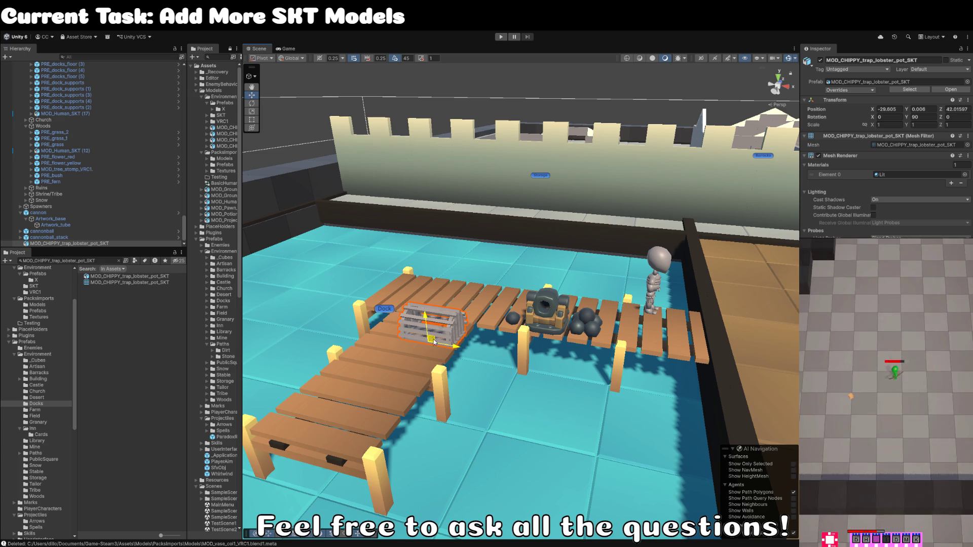
key("e")
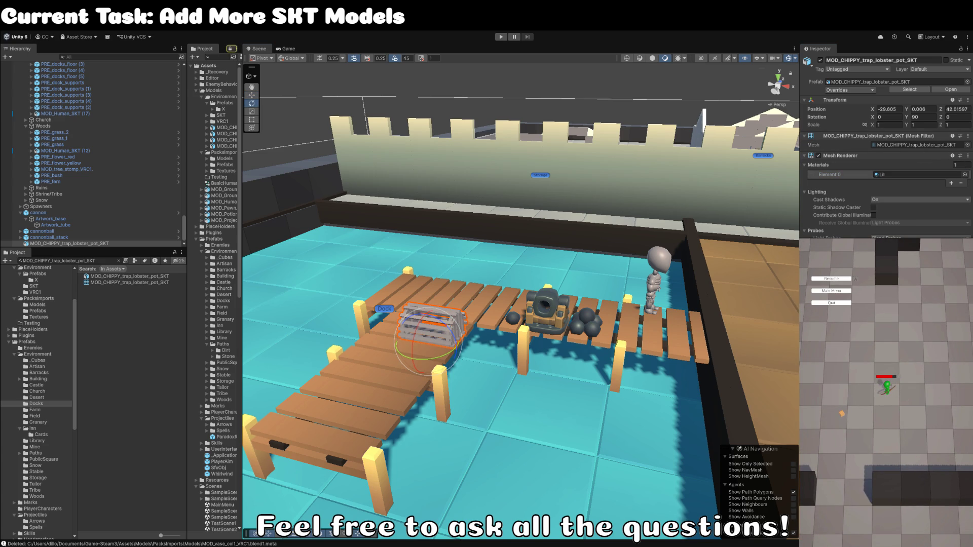
left_click_drag(658, 284, 685, 263)
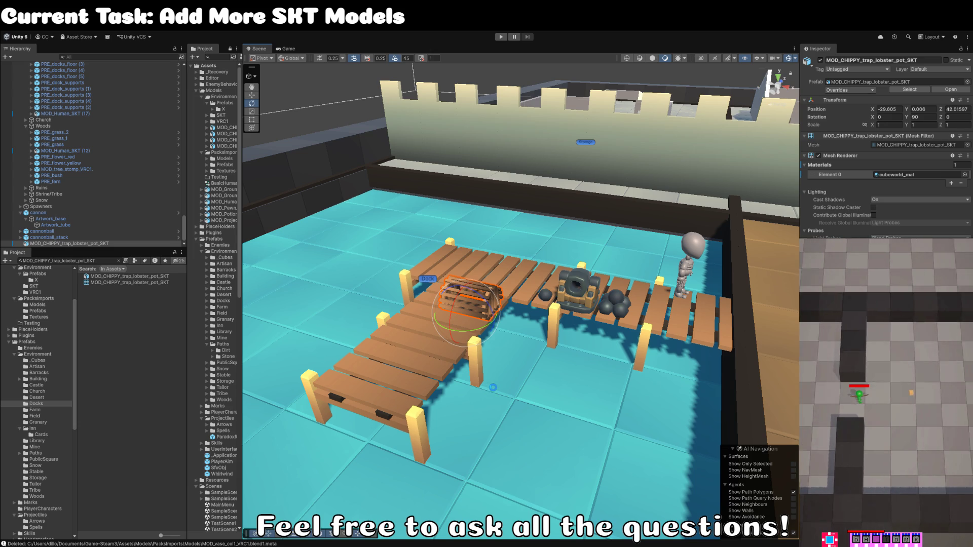
Step: Move the lobster pot to the dock end beside the Dock label and straighten its Y rotation
mouse_move(489, 390)
left_mouse_down()
mouse_move(494, 374)
mouse_move(469, 356)
mouse_move(536, 332)
mouse_move(436, 314)
mouse_move(548, 310)
left_mouse_up()
key("w")
key("e")
key("f")
key("w")
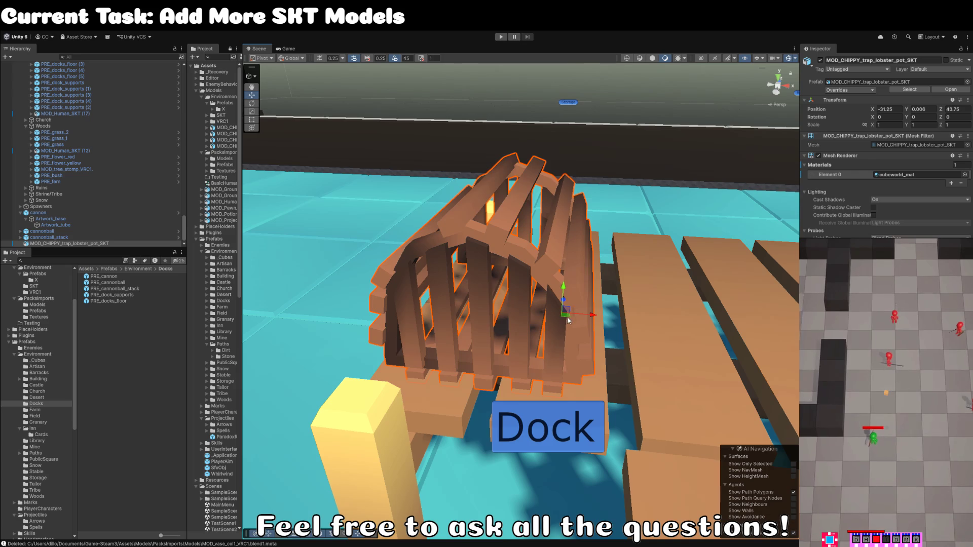
scroll(568, 321, "down", 5)
left_click_drag(456, 330, 453, 347)
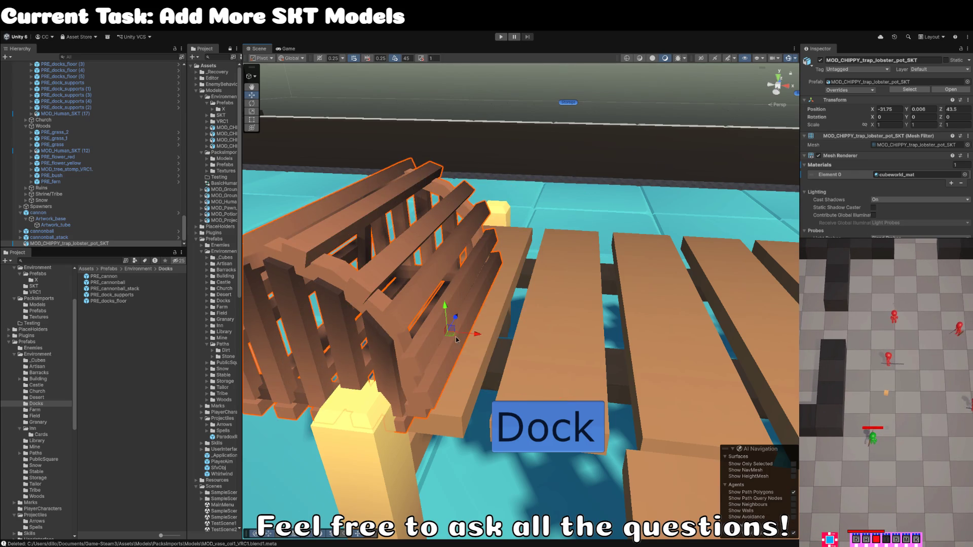
scroll(453, 346, "down", 3)
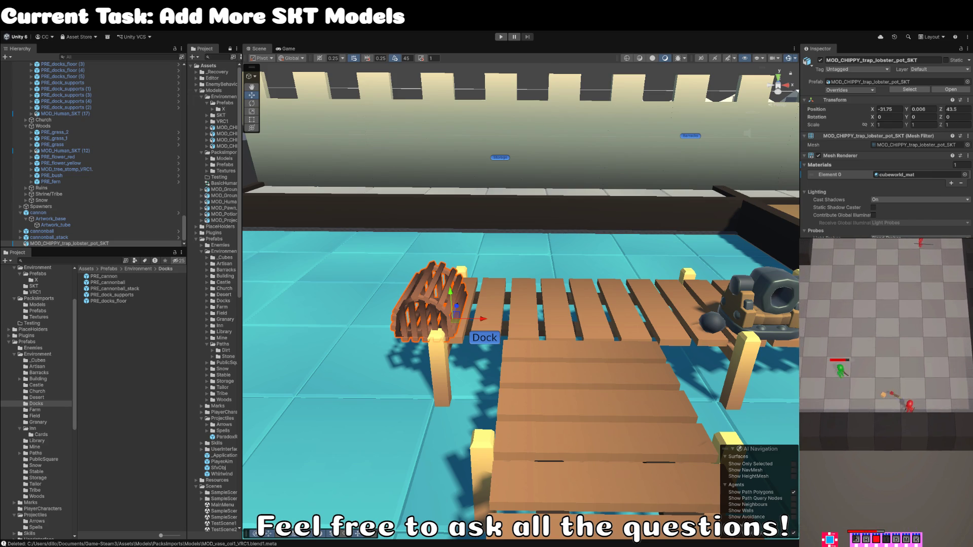
mouse_move(526, 396)
left_mouse_down()
mouse_move(465, 398)
mouse_move(501, 406)
left_mouse_up()
key("e")
left_click(61, 243)
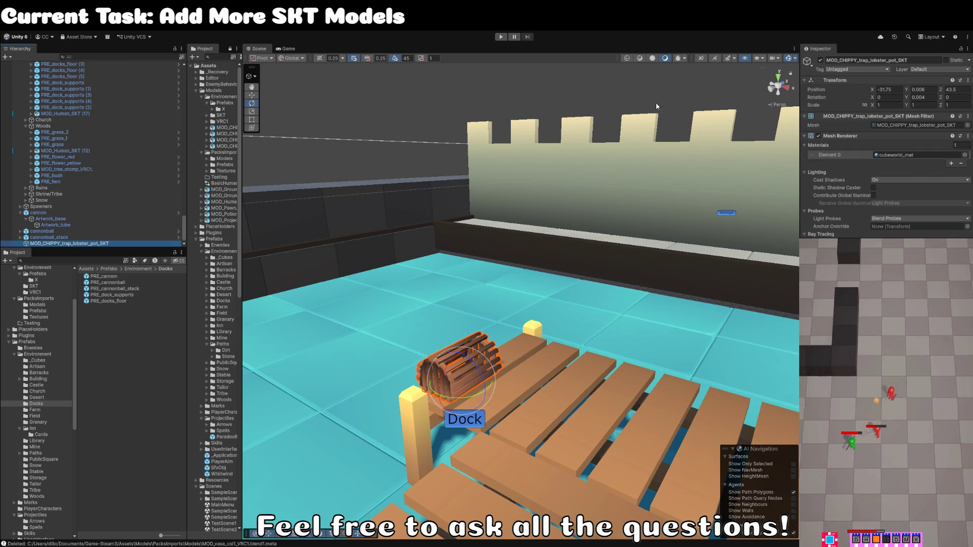
Step: Rename the lobster pot object to Artwork
left_click(912, 61)
key("BackSpace")
type("Artwork")
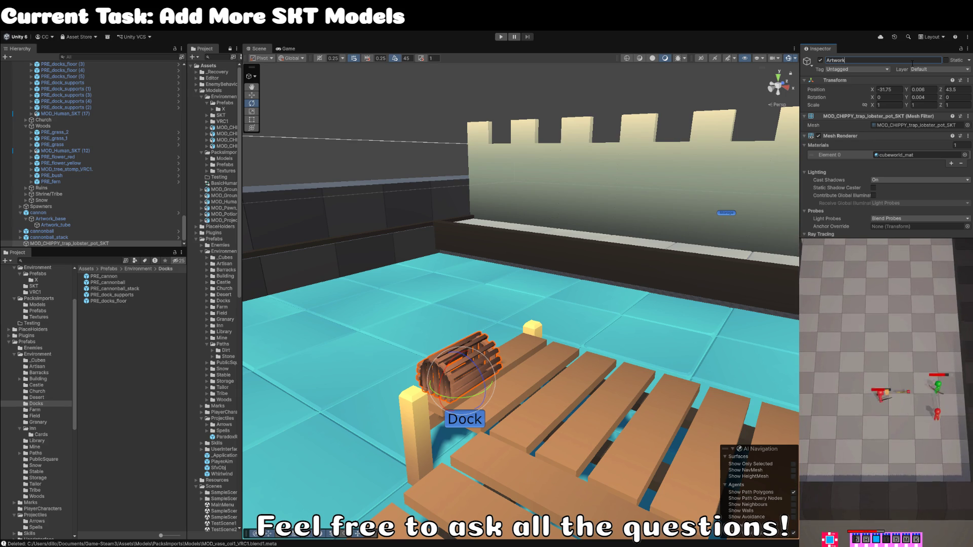
key("Return")
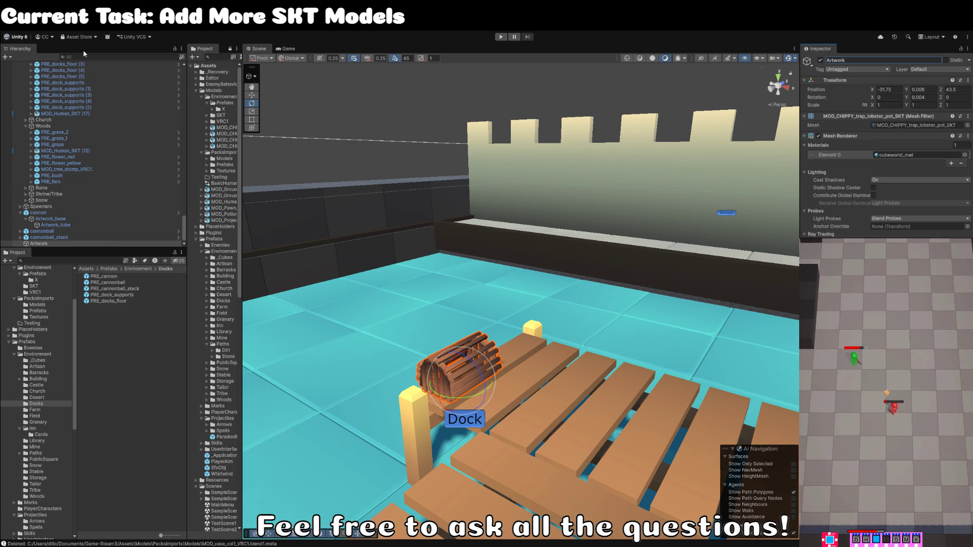
Step: Parent Artwork under a new PRE_trap_lobster_pot empty, save it as a Docks prefab, rotate about -17°
key("ctrl+shift+g")
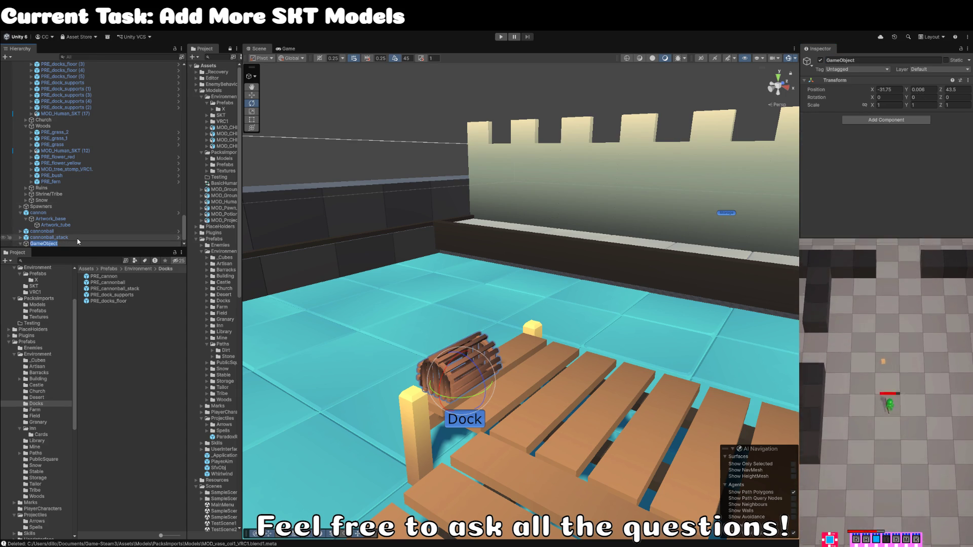
type("MOD_CHIPPY_trap_lobster_pot_SKT")
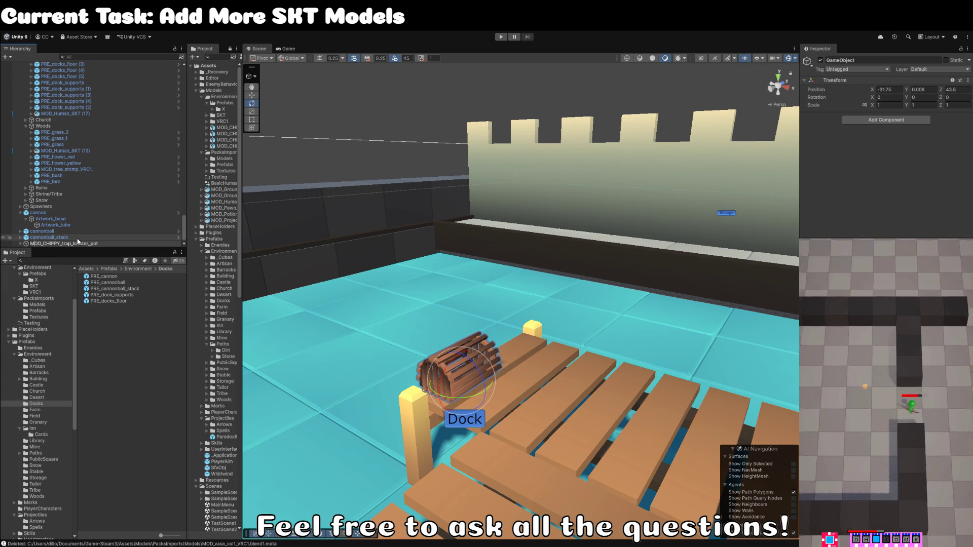
key("Home")
key("ctrl+shift+Right")
type("PRE")
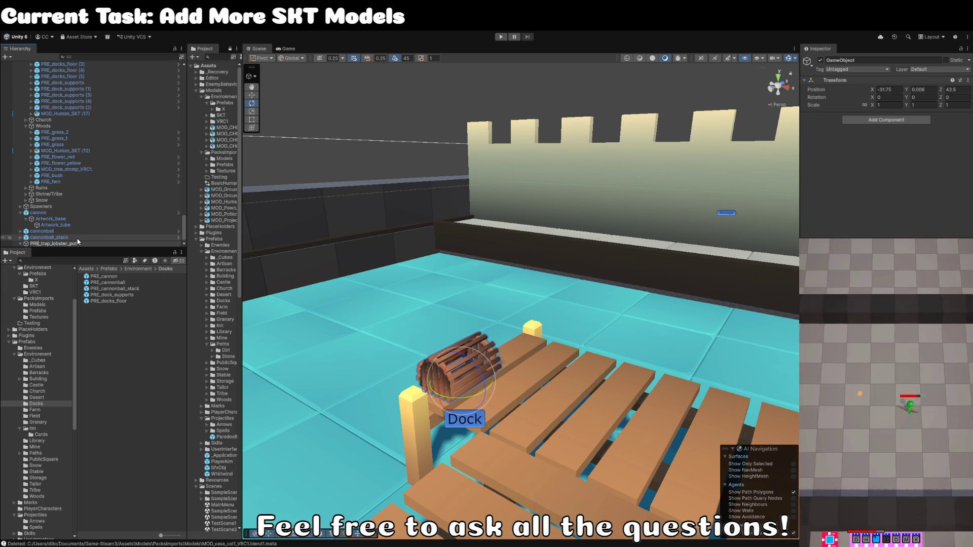
key("Return")
key("Right")
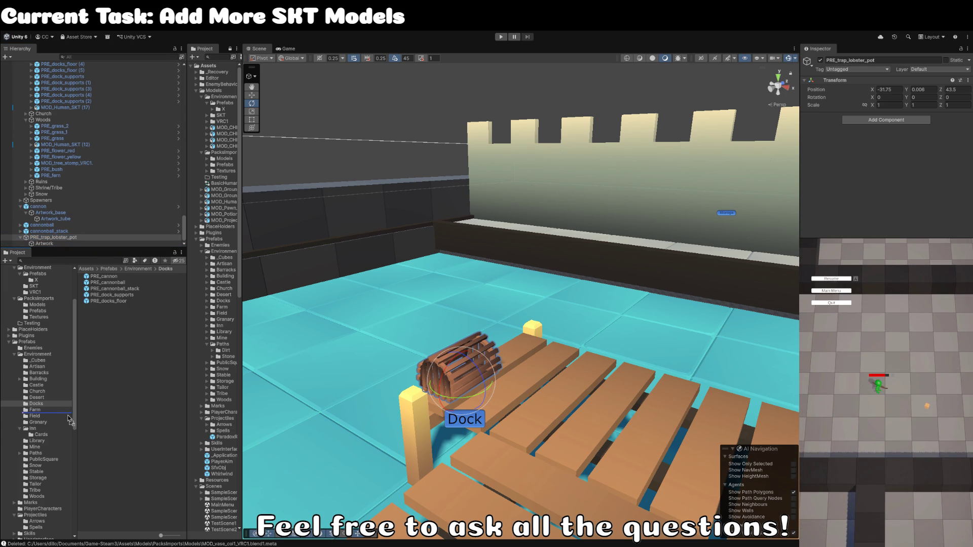
left_click_drag(141, 382, 140, 382)
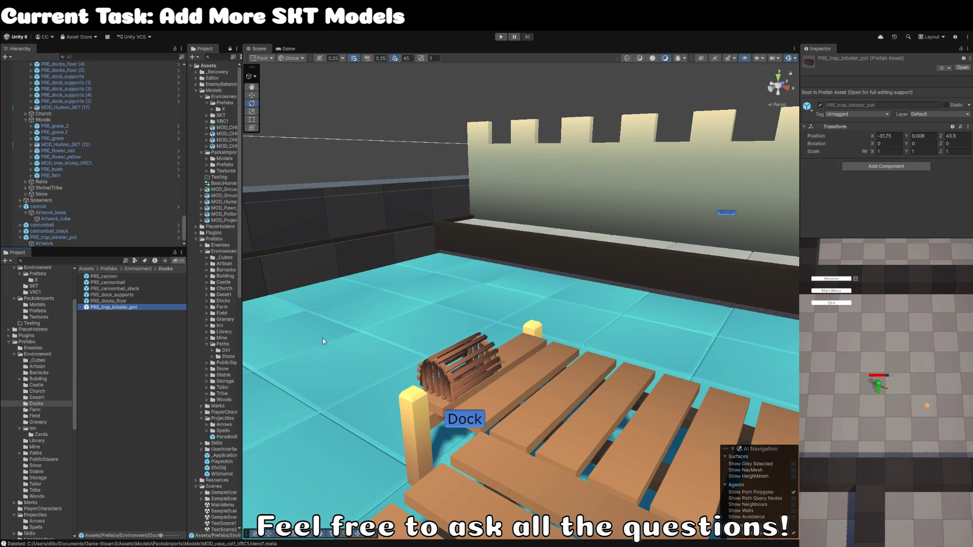
left_click_drag(403, 390, 410, 392)
key("w")
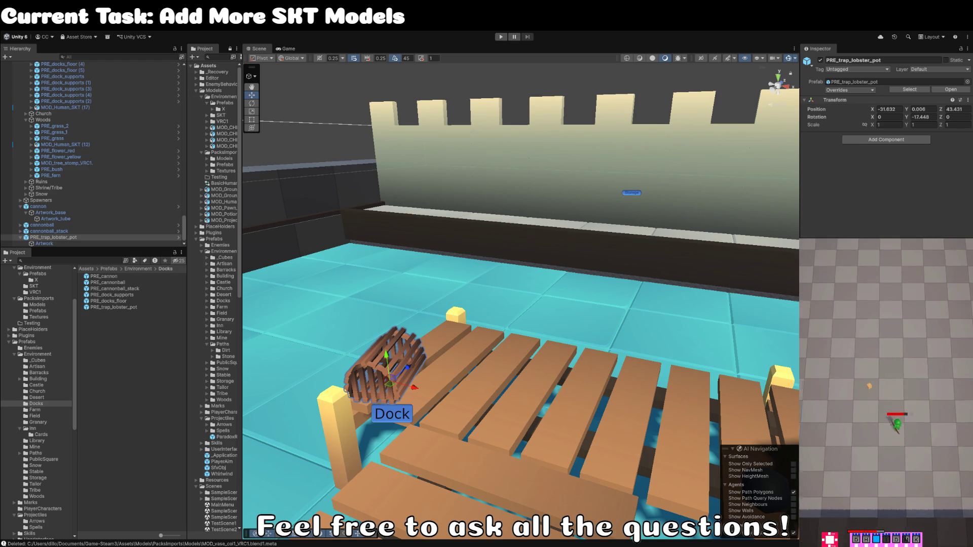
scroll(473, 172, "down", 3)
left_click(474, 148)
scroll(474, 148, "down", 3)
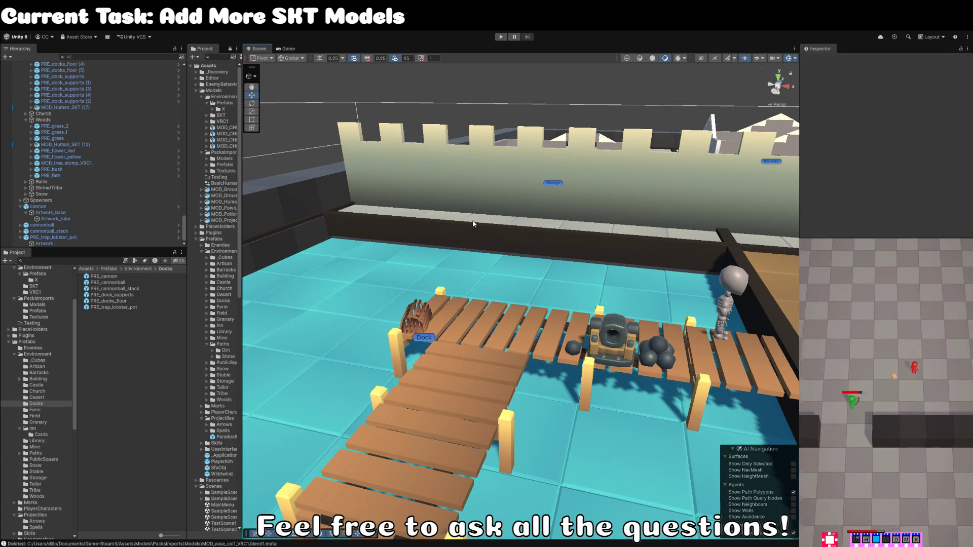
mouse_move(473, 225)
left_mouse_down()
mouse_move(487, 226)
mouse_move(480, 241)
left_mouse_up()
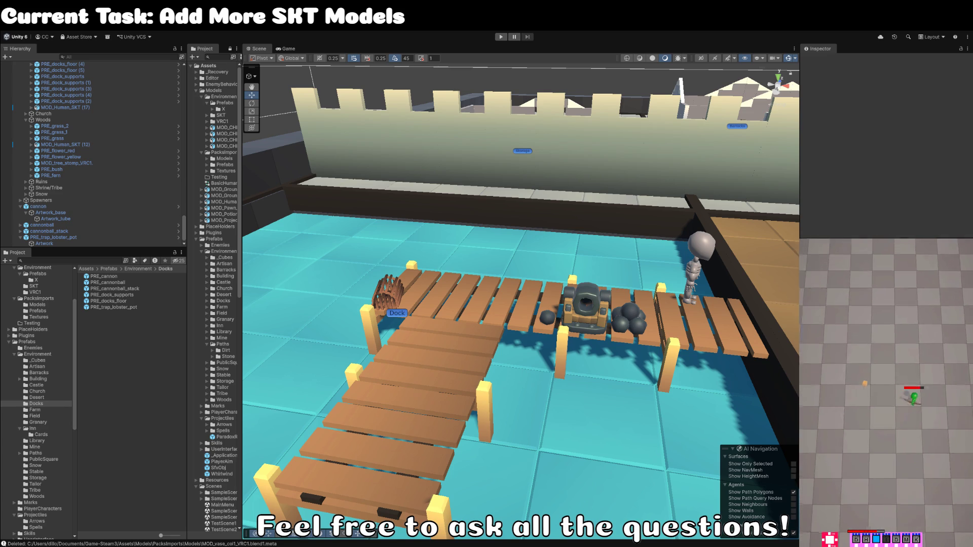
key("alt+Tab")
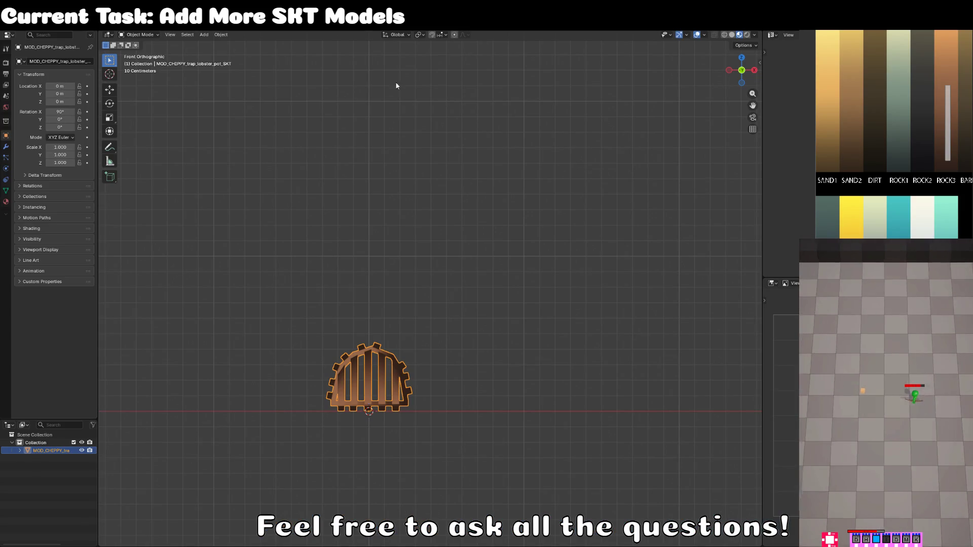
Step: Start a new General file in Blender
left_click(15, 25)
mouse_move(76, 34)
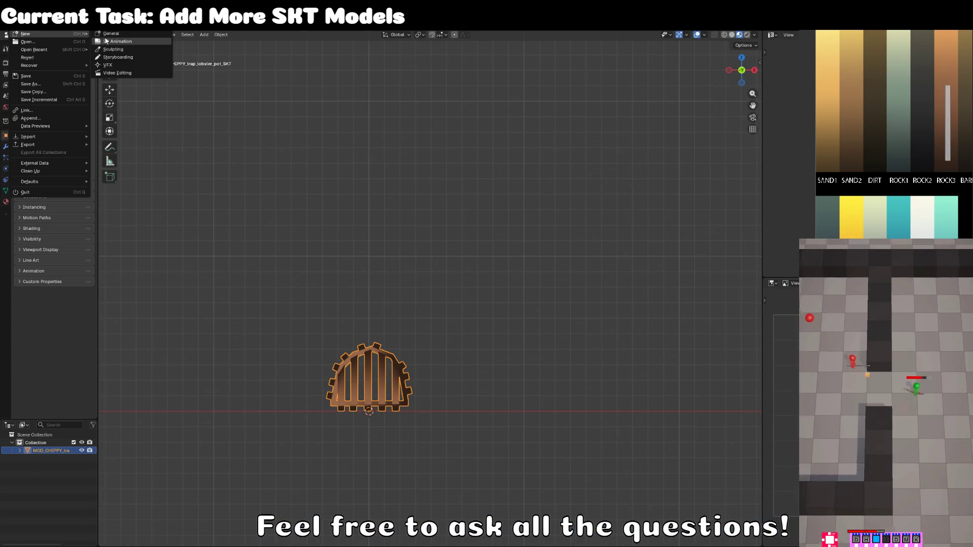
left_click(108, 34)
Step: In edit mode, squeeze the default cube thin along X from the front view
left_click(487, 272)
key("KP_1")
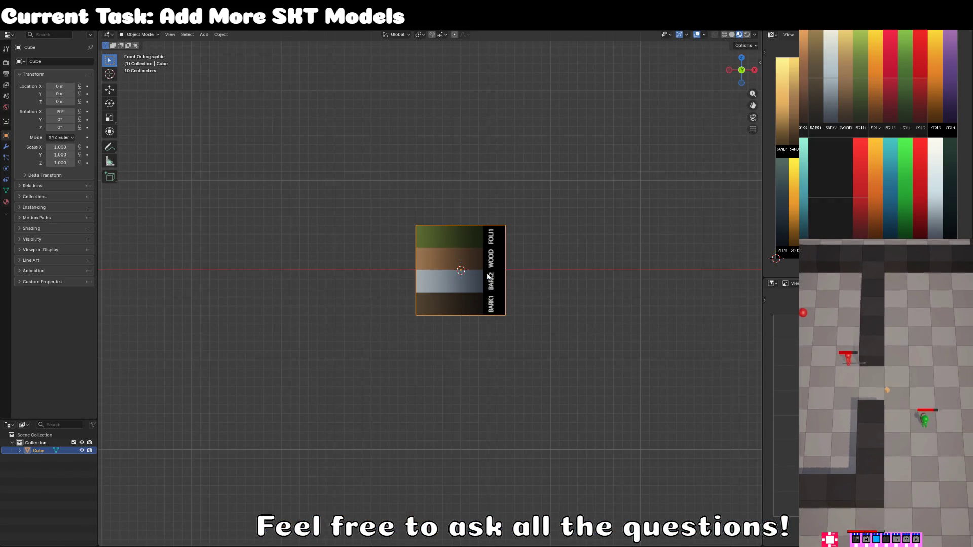
key("Tab")
scroll(562, 256, "up", 4)
key("s")
key("x")
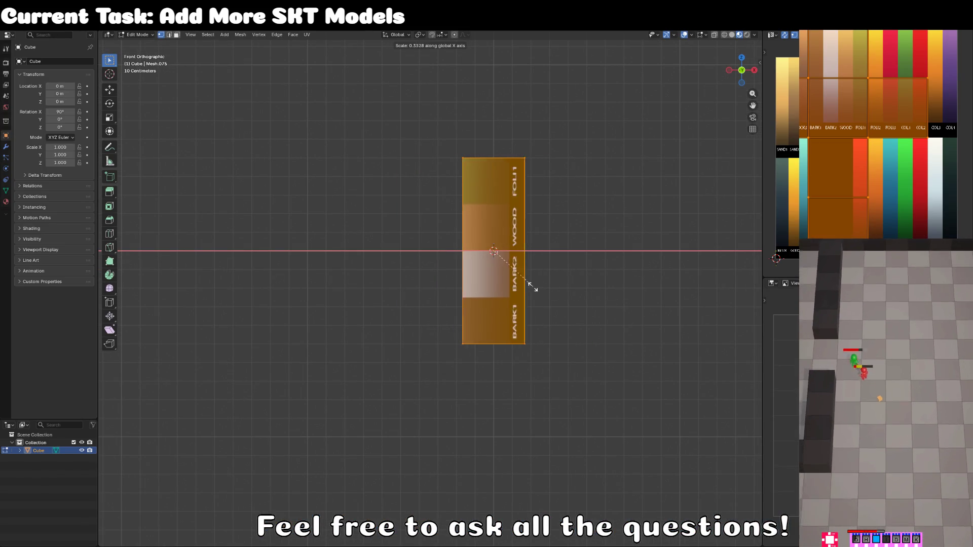
left_click(493, 256)
Step: Narrow the bar along Y from the top view so it becomes a thin upright post
key("KP_7")
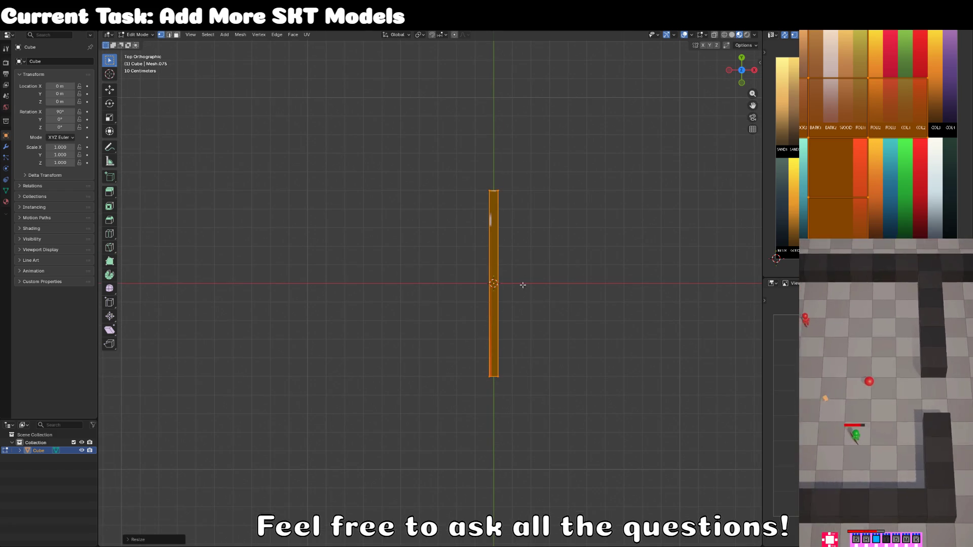
scroll(504, 326, "down", 5)
key("KP_1")
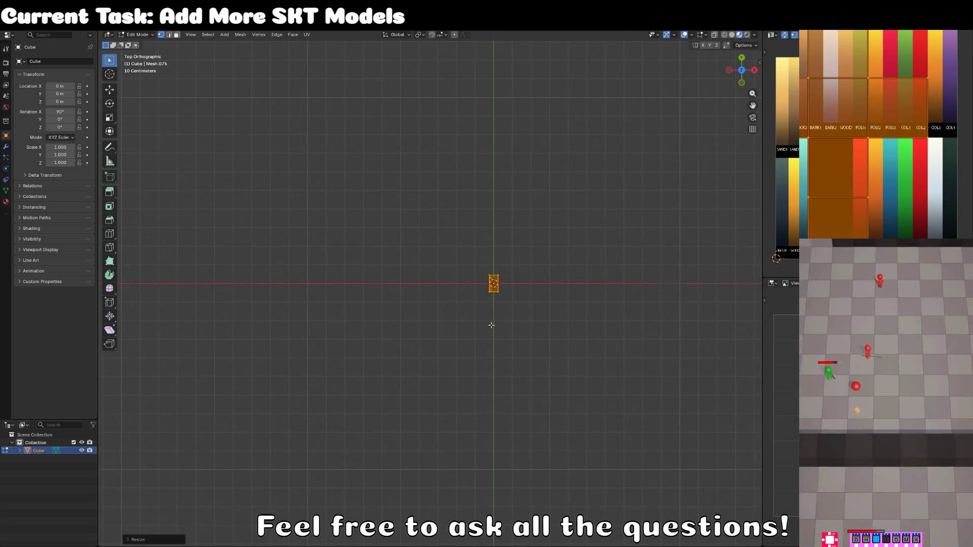
scroll(491, 325, "up", 5)
key("KP_7")
scroll(495, 324, "up", 4)
key("s")
key("y")
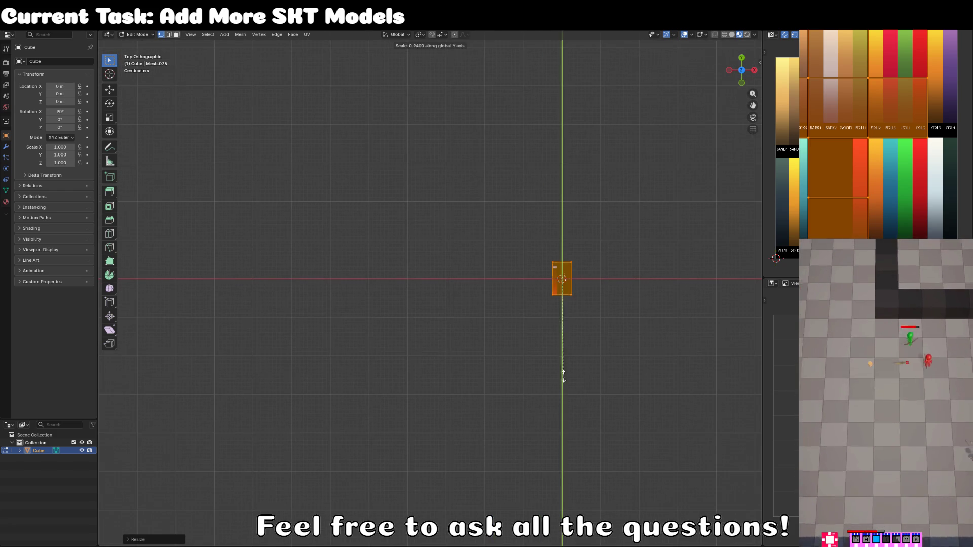
left_click(566, 345)
scroll(566, 345, "down", 3)
key("KP_1")
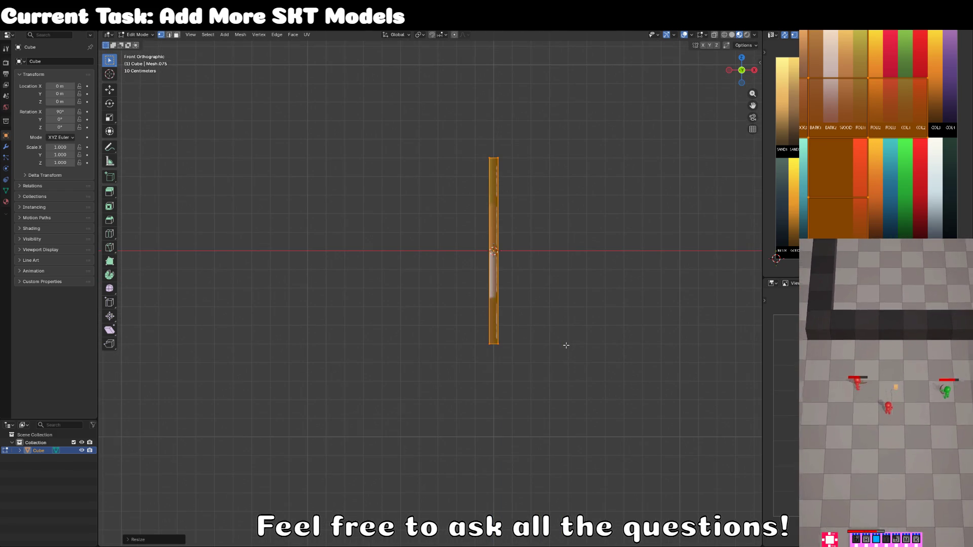
Step: Raise the bar along Z so it sits above the origin
key("g")
key("z")
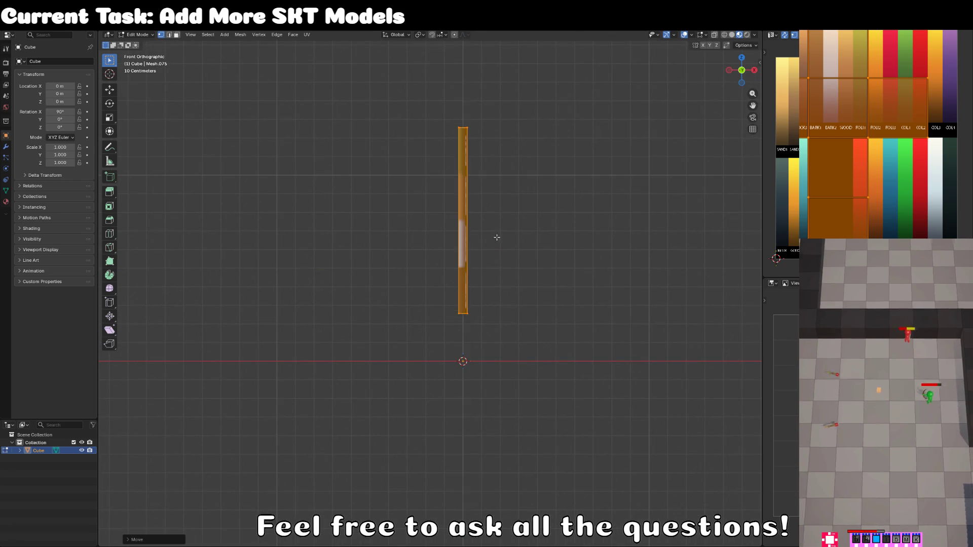
left_click(499, 277)
left_click(518, 221)
Step: UV-project the bar from view, then shrink the island onto the palette as a tall Y-stretched strip
key("alt+z")
key("a")
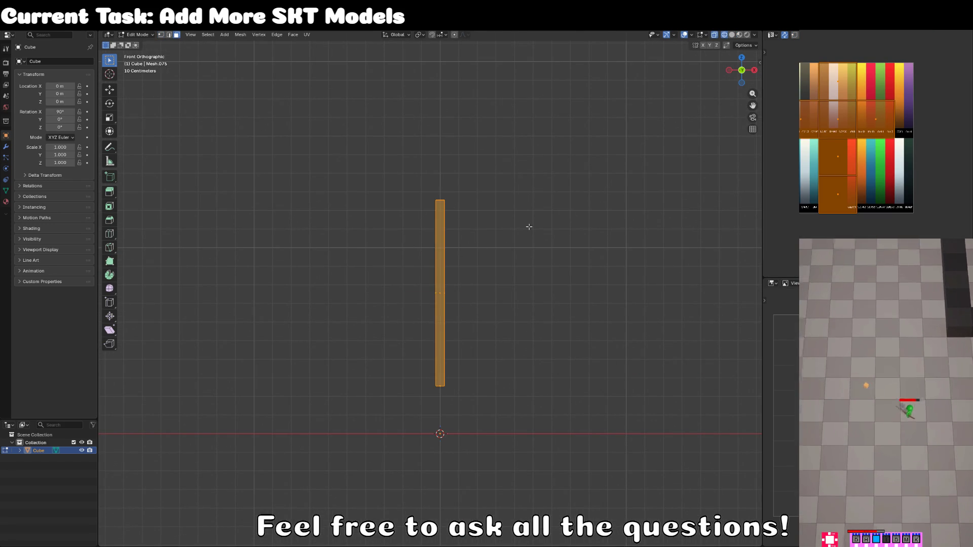
key("u")
left_click(528, 226)
scroll(818, 226, "up", 2)
key("s")
left_click(828, 117)
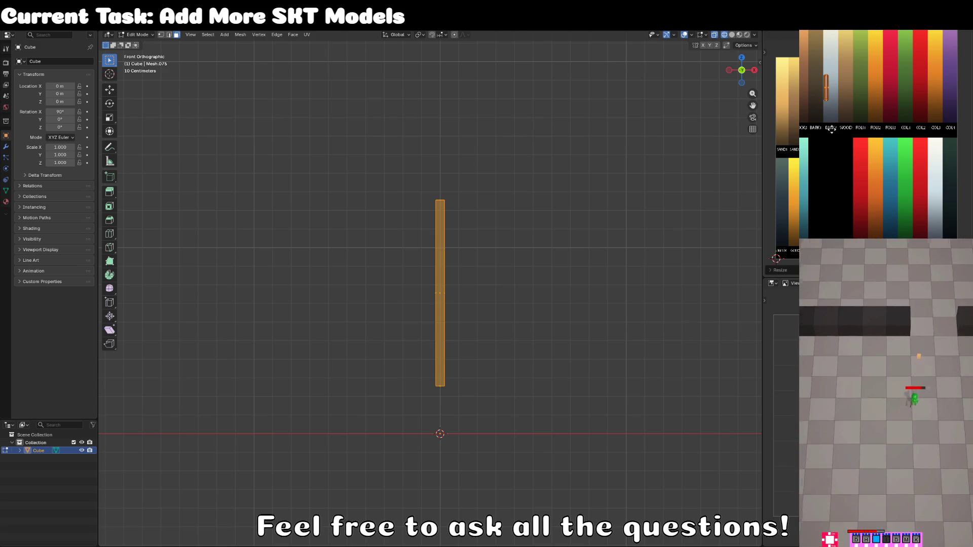
key("g")
left_click(838, 143)
key("s")
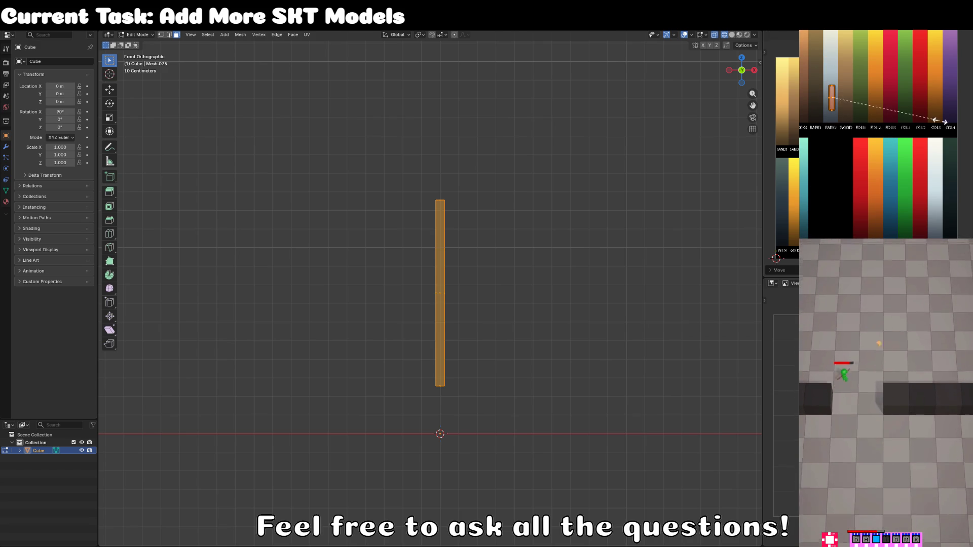
key("y")
key("Return")
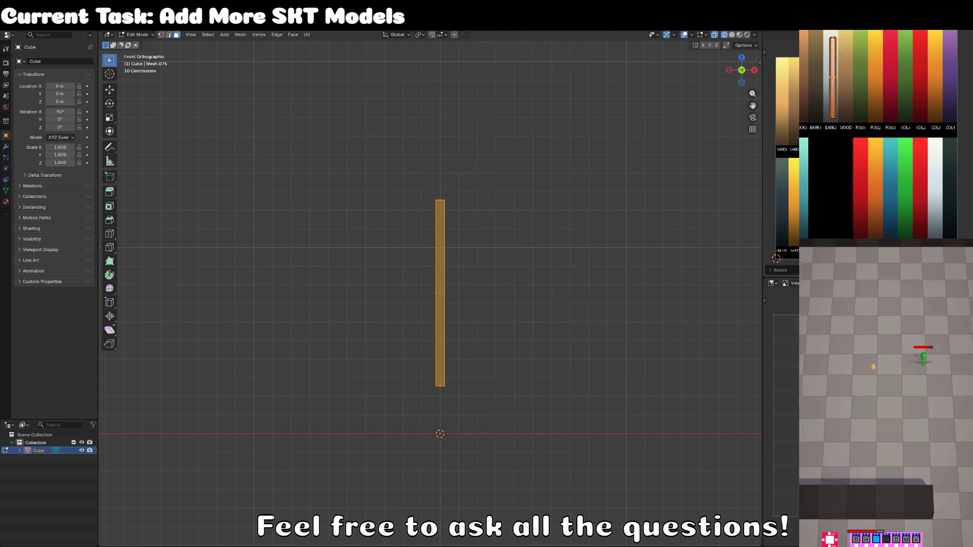
Step: Show the bar with textured shading and add a loop cut near its top
key("z")
left_click(583, 239)
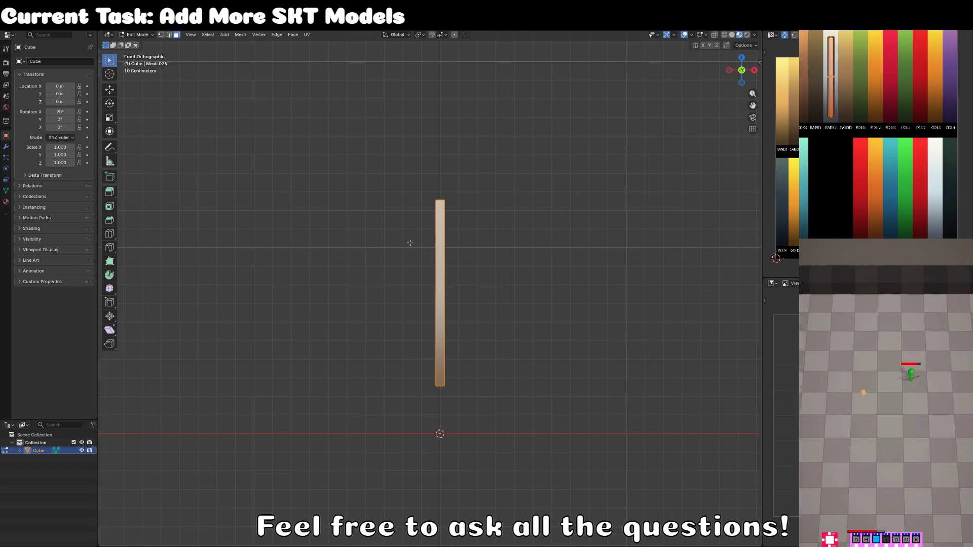
left_click(114, 235)
left_click_drag(434, 294, 430, 220)
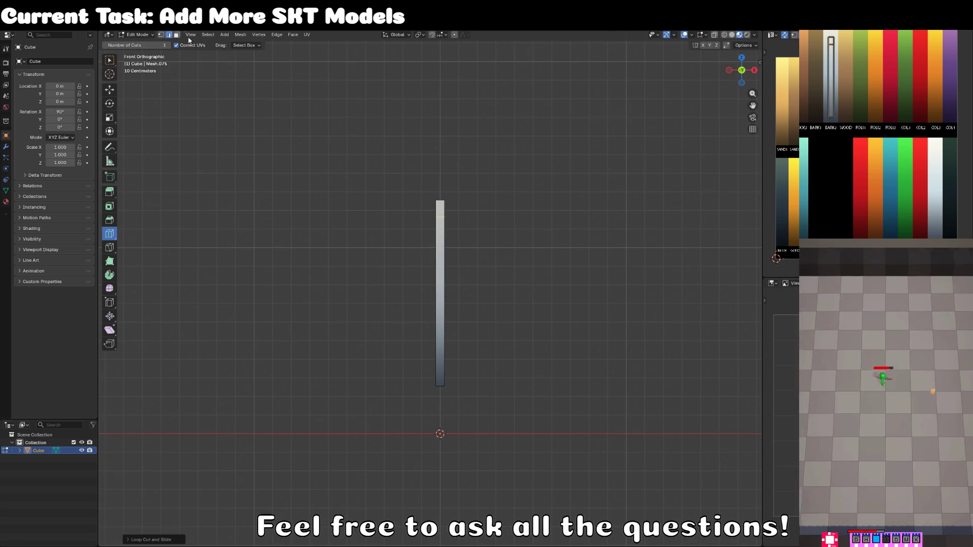
Step: Select the top block of faces on the bar in X-ray face mode
key("alt+z")
key("1")
key("3")
left_click(109, 62)
left_click(438, 205)
key("alt+z")
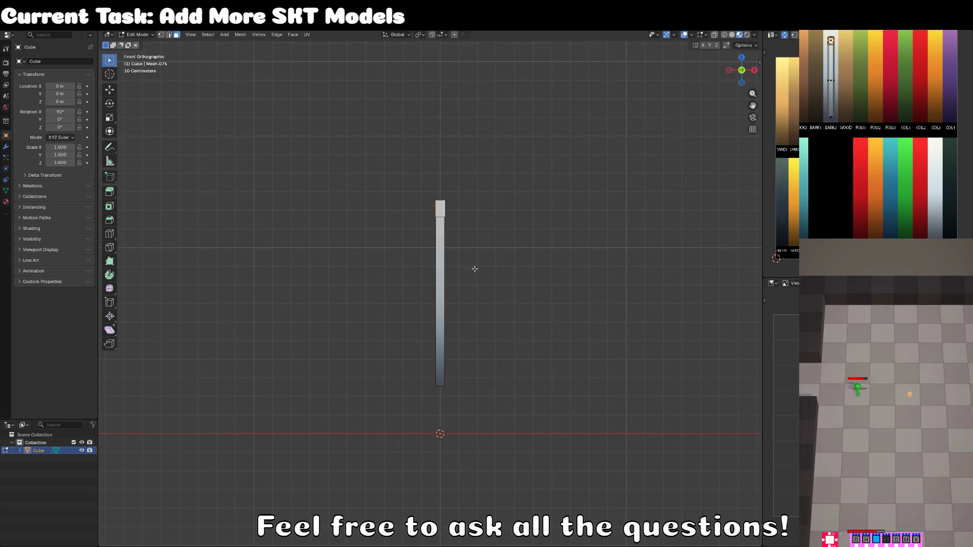
Step: Widen the top block on X and pull it down on Z into an arrowhead
key("s")
key("x")
left_click(711, 236)
key("g")
key("z")
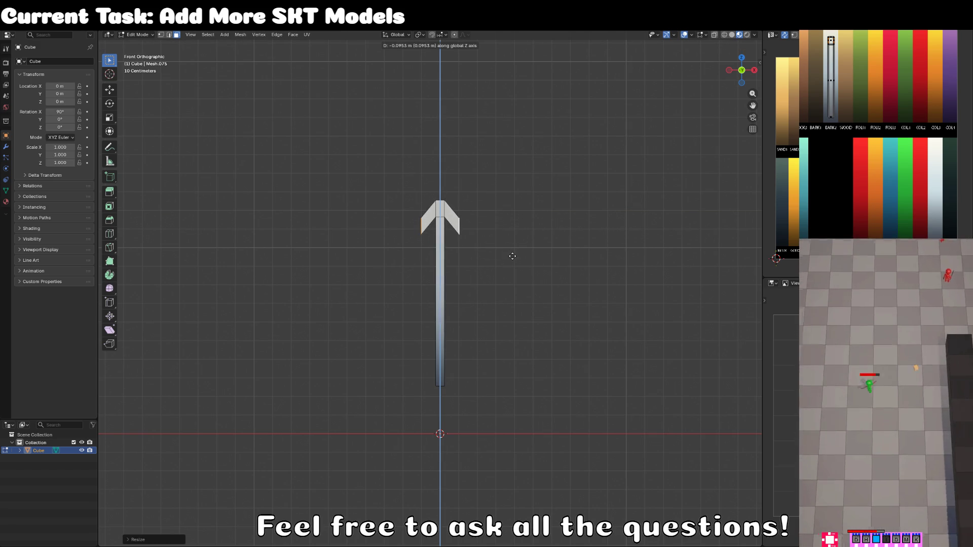
left_click(527, 258)
key("s")
key("x")
left_click(547, 257)
key("g")
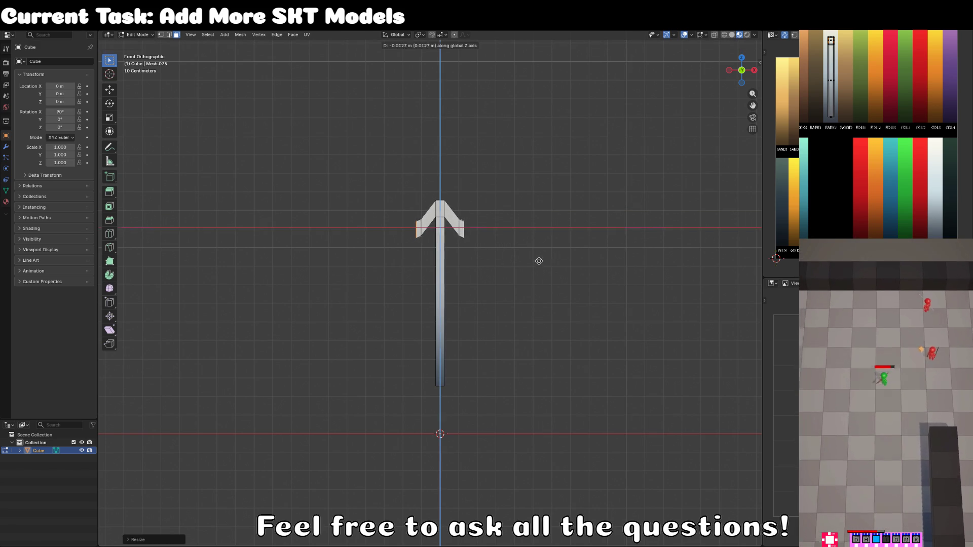
key("z")
left_click(525, 267)
Step: Select the left and right barb edges of the arrowhead
scroll(423, 185, "up", 5)
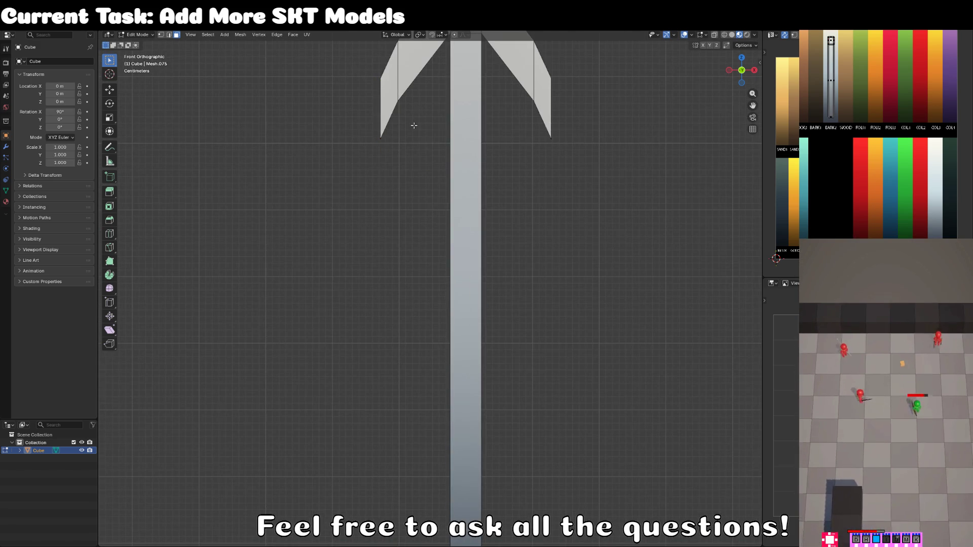
key("shift+z")
left_click(390, 117)
left_click(539, 113, "shift")
key("z")
left_click(550, 232)
scroll(463, 282, "down", 3)
Step: Extrude the barb edges, pull them inward on X and set their height to hook the barbs
key("e")
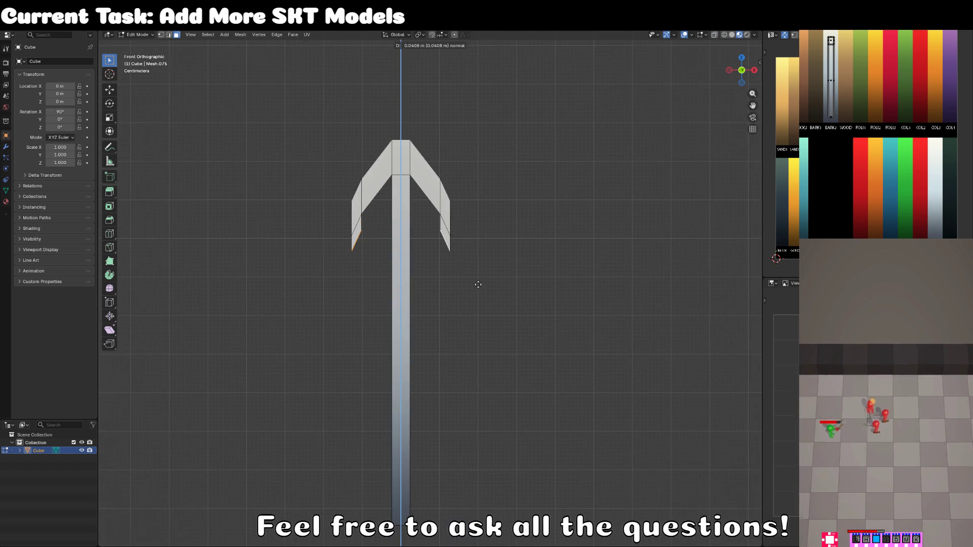
left_click(477, 285)
key("s")
key("x")
left_click(449, 278)
key("g")
key("z")
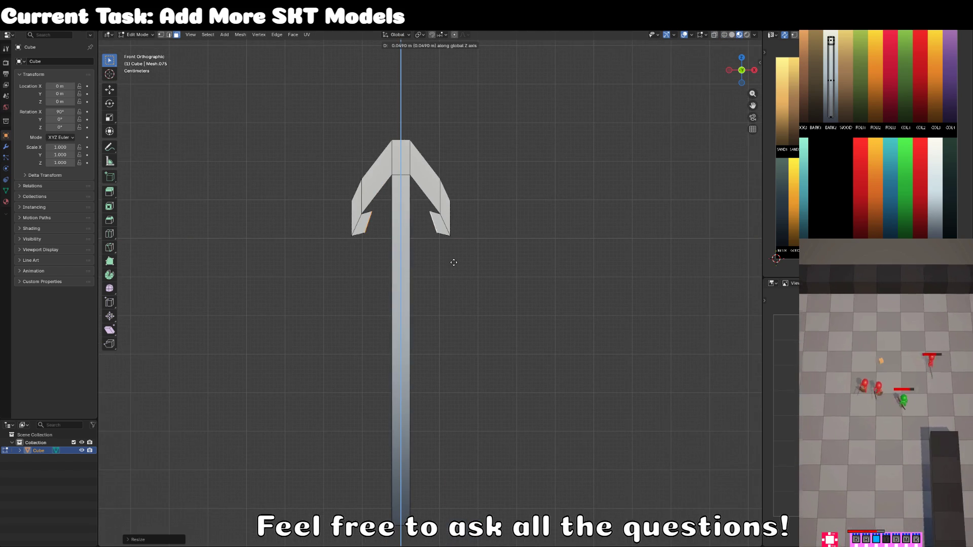
left_click(451, 260)
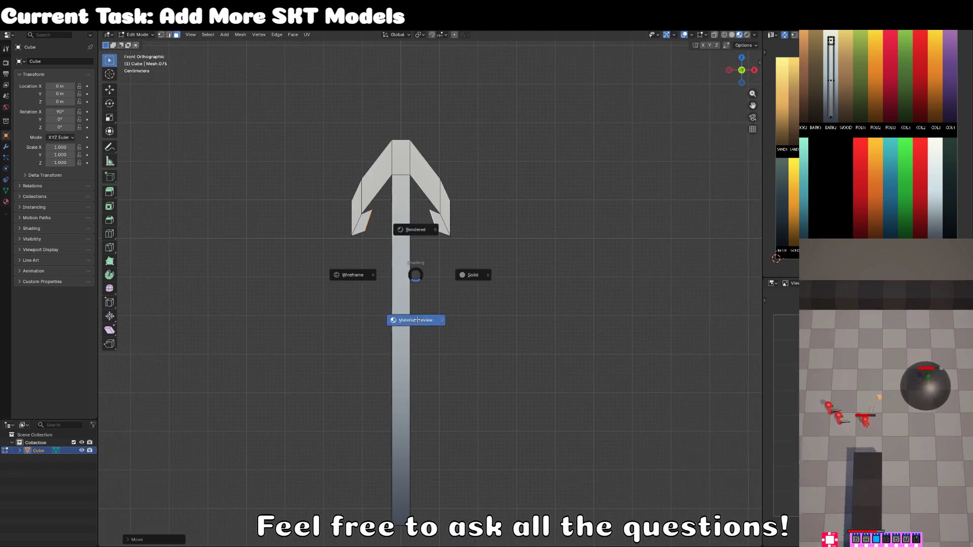
Step: Select the whole arrow mesh and scale it along Y to make it thinner front to back
key("Tab")
mouse_move(419, 321)
left_mouse_down()
mouse_move(464, 346)
mouse_move(607, 322)
left_mouse_up()
key("Tab")
key("s")
key("y")
key("Escape")
key("a")
key("s")
key("y")
left_click(504, 282)
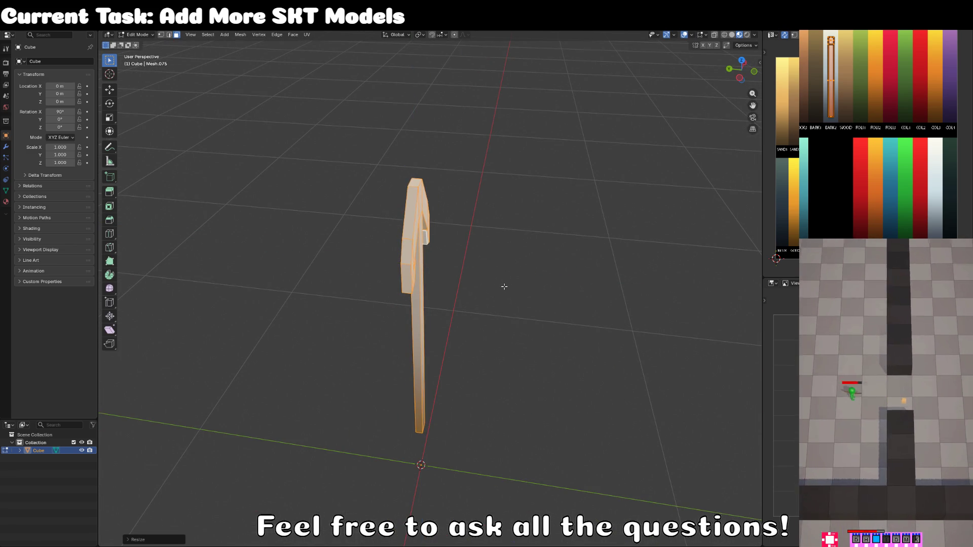
Step: Return to front view, deselect everything and display the arrow in wireframe
key("KP_1")
key("alt+a")
scroll(412, 172, "up", 4)
key("z")
left_click(376, 165)
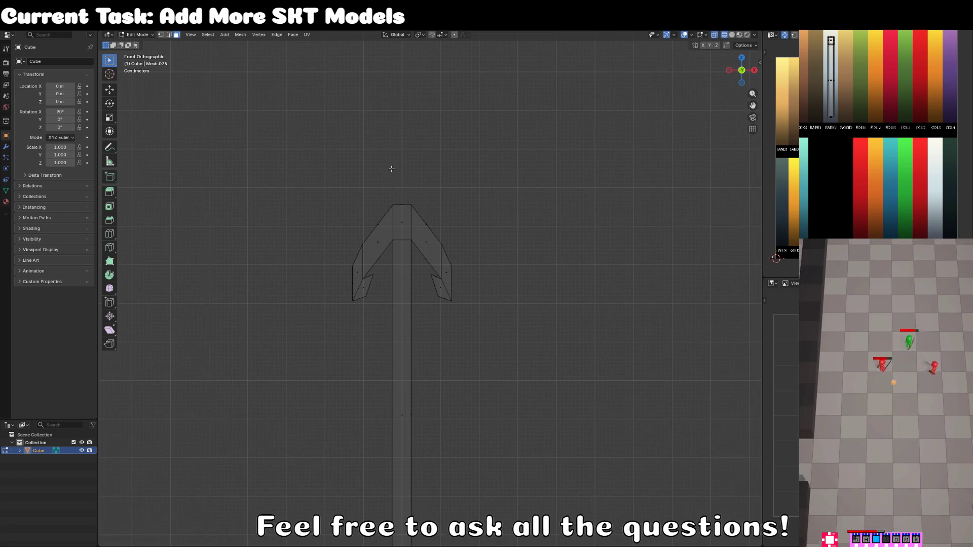
Step: Raise the arrow's top vertex along Z into a sharper point, then return to solid shading
key("g")
key("x")
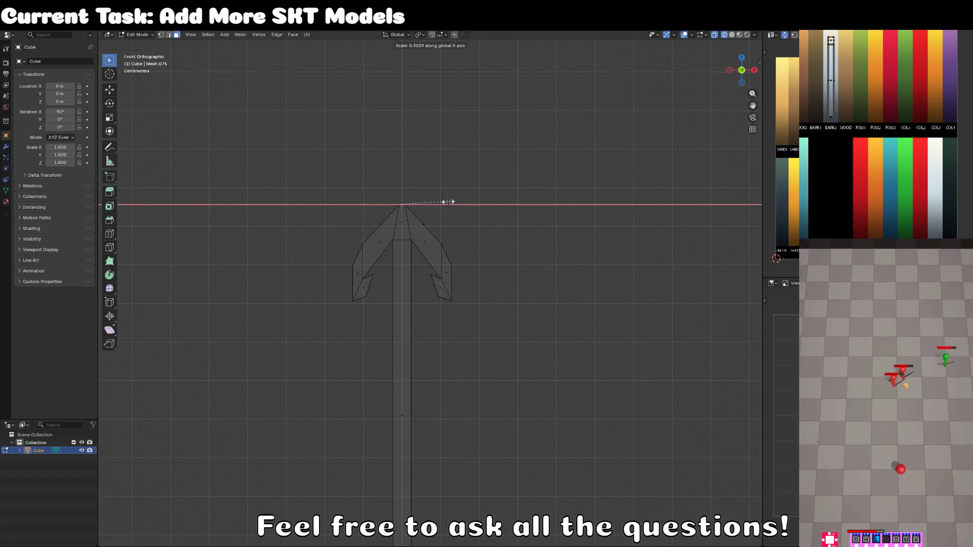
key("z")
left_click(455, 165)
key("s")
key("x")
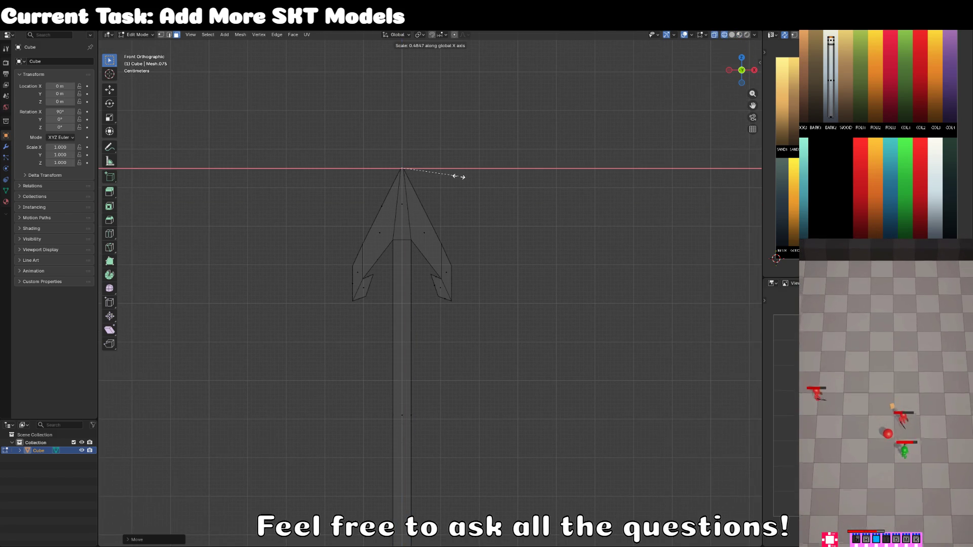
key("Escape")
key("shift+z")
scroll(451, 306, "down", 5)
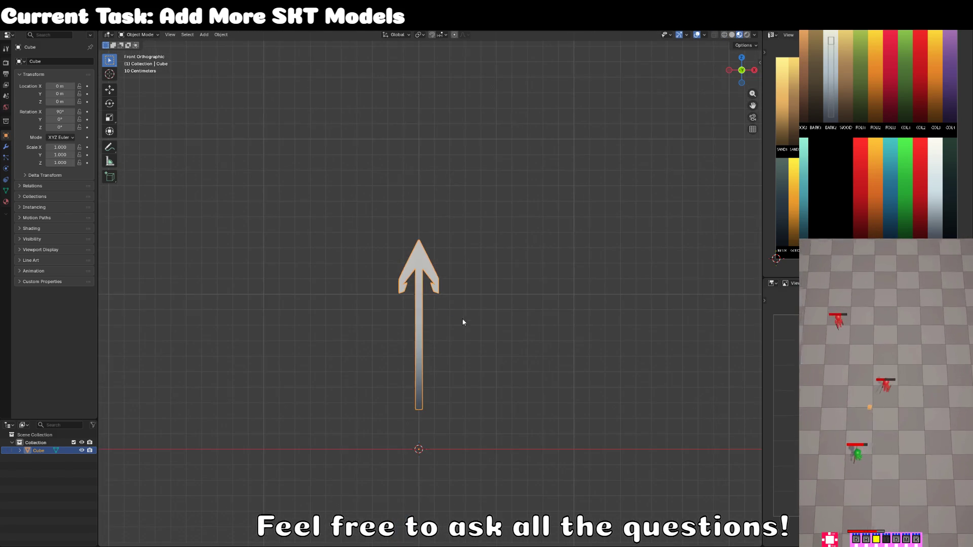
Step: Move the whole arrow mesh up along Z so it sits above the origin
key("a")
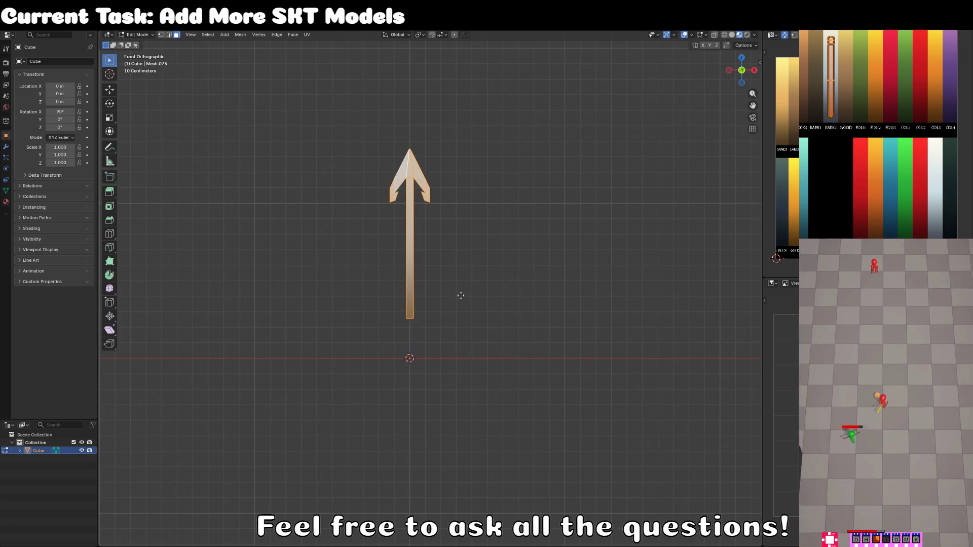
key("g")
key("z")
left_click(469, 125)
scroll(464, 273, "down", 5)
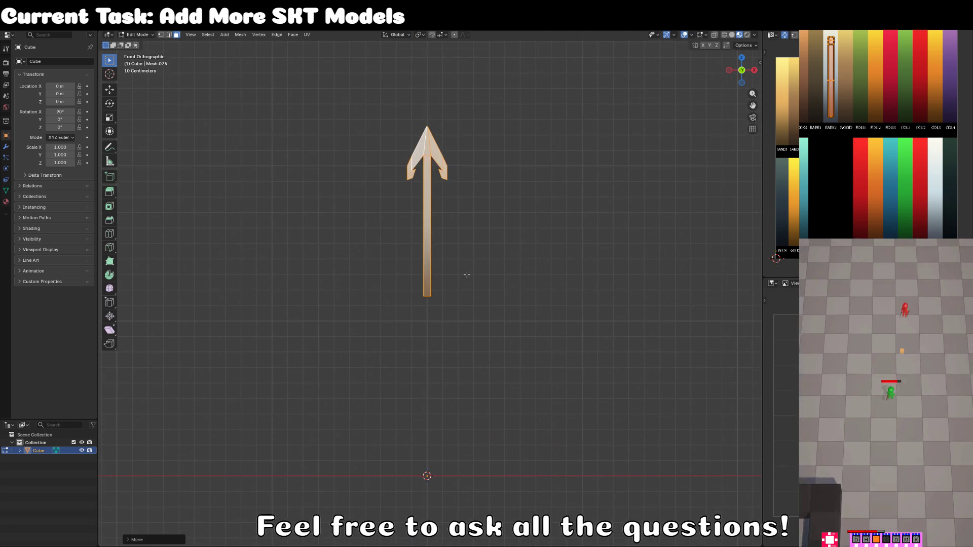
Step: Turn on X-ray and circle-select the shaft's bottom vertices
key("Tab")
scroll(481, 336, "up", 10)
key("Tab")
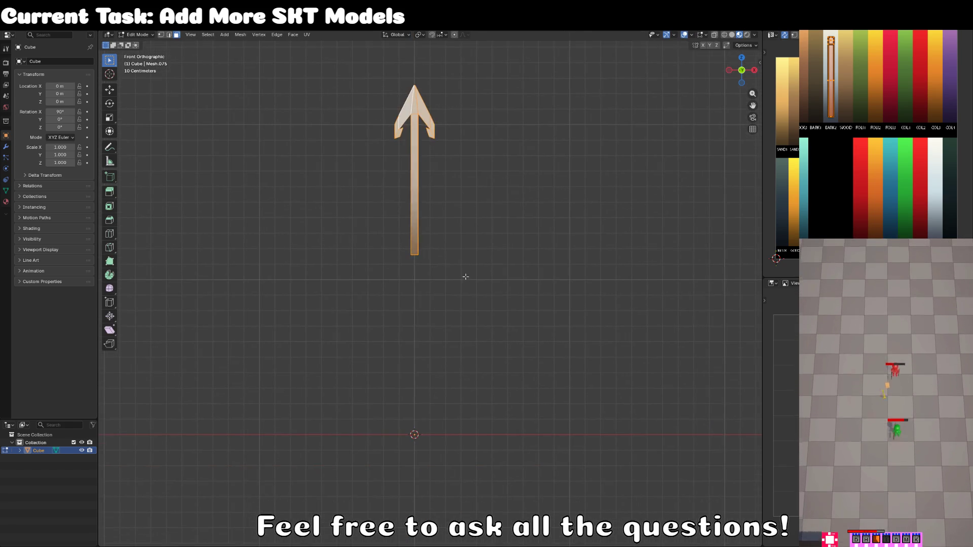
key("alt+a")
key("c")
left_click(412, 264)
key("Escape")
Step: Raise the shaft's bottom vertices along Z to shorten it, then reselect the arrow for editing
key("g")
key("z")
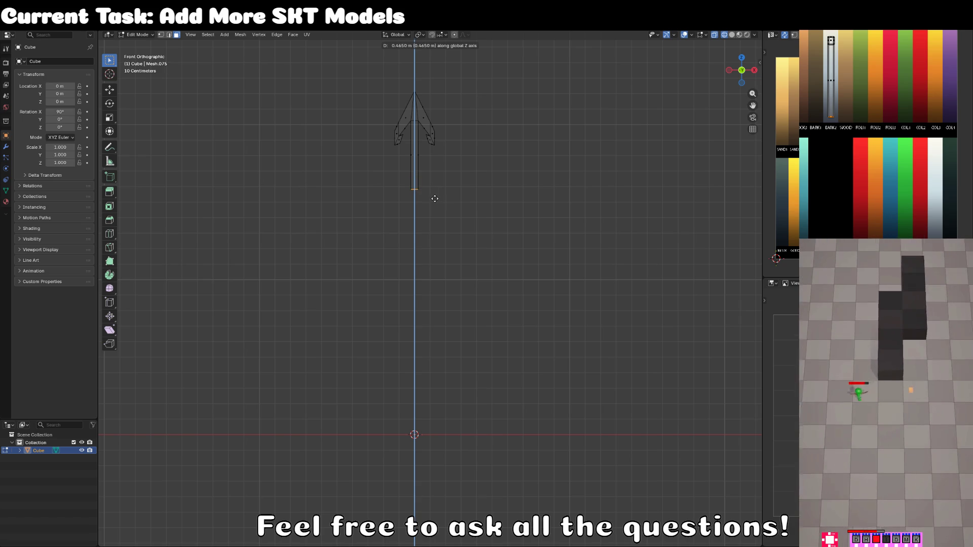
left_click(435, 210)
key("Tab")
key("shift+z")
scroll(477, 218, "down", 3)
key("alt+a")
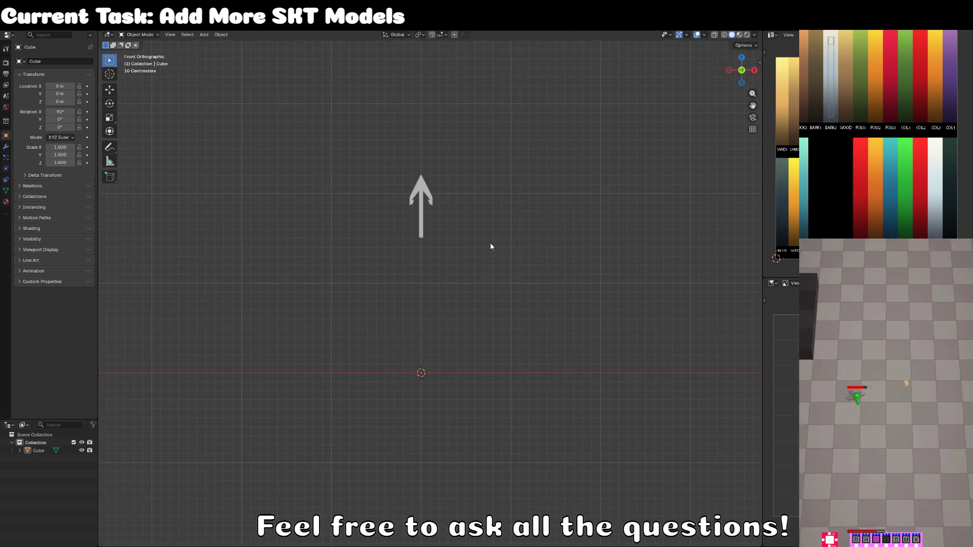
left_click(415, 193)
key("Tab")
Step: Add a six-sided cylinder to the arrow mesh
key("a")
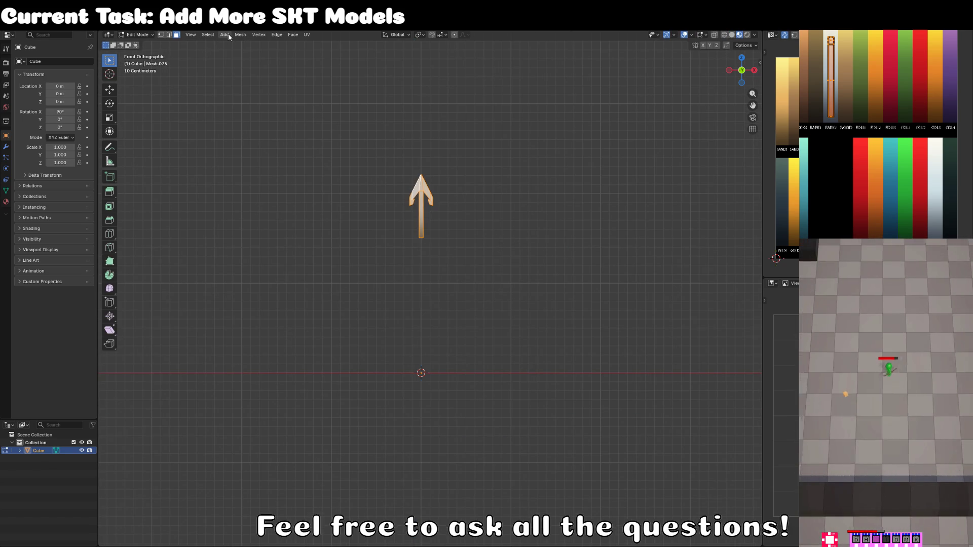
left_click(241, 34)
mouse_move(225, 35)
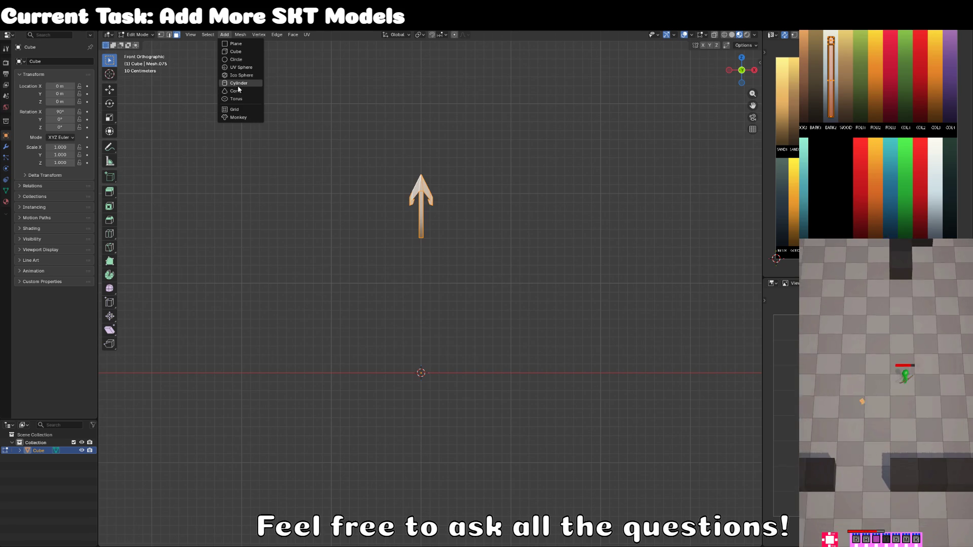
left_click(238, 85)
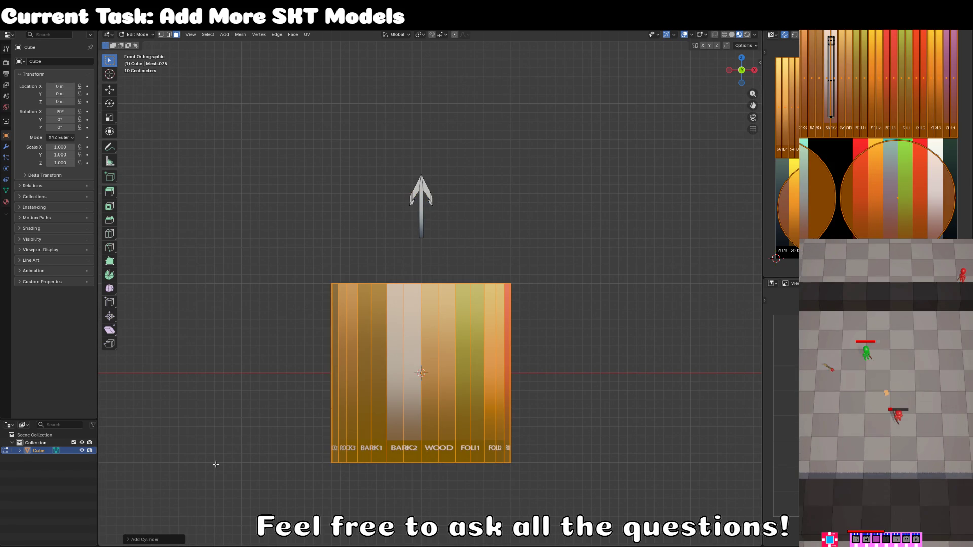
left_click(152, 540)
left_click(207, 445)
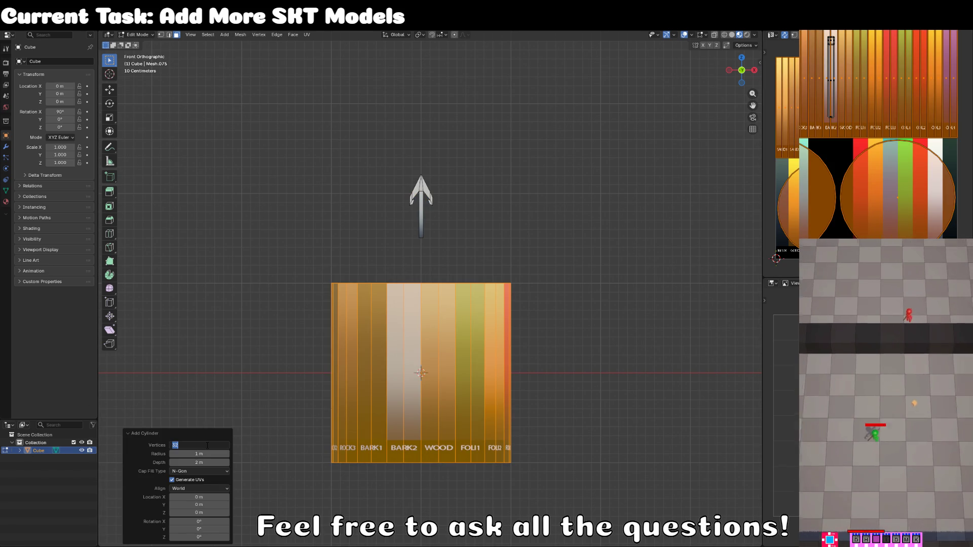
key("Return")
key("alt+a")
Step: Select only the cylinder and scale it 5x taller along Z, then thinner overall
key("a")
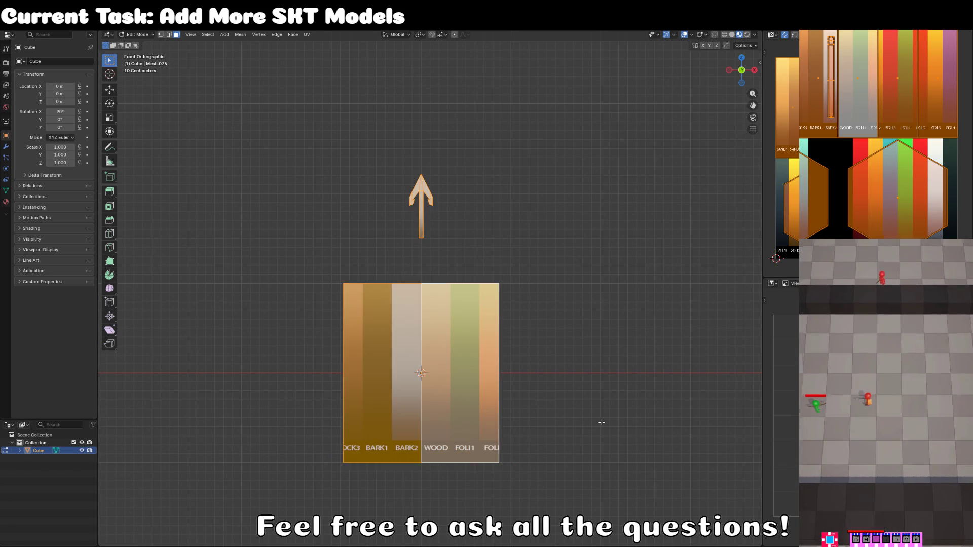
key("alt+a")
key("ctrl+l")
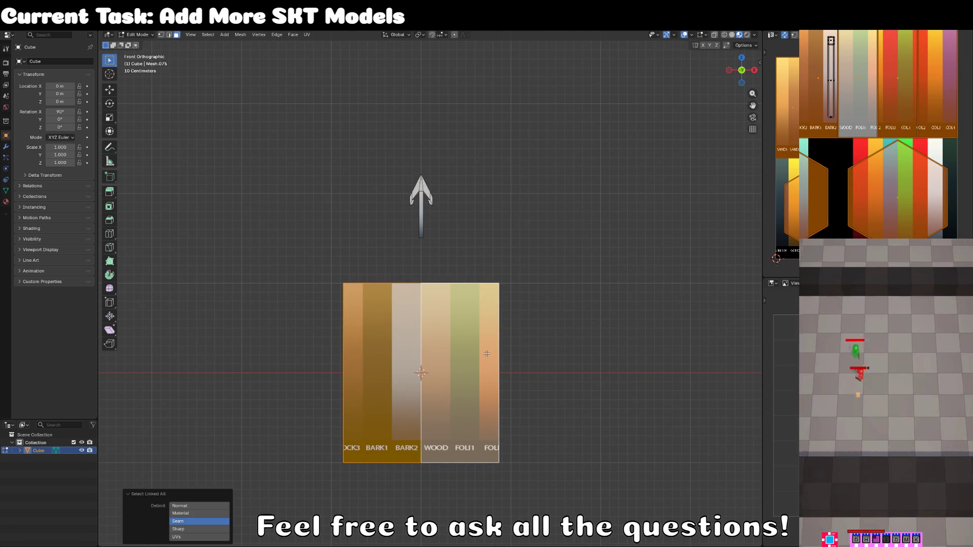
type("sz")
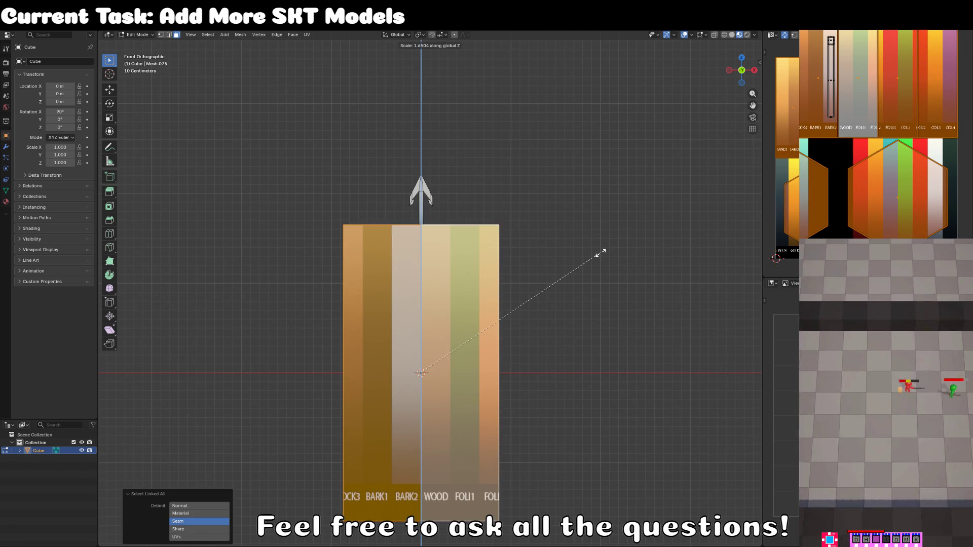
type("5")
key("Return")
key("s")
left_click(442, 369)
key("s")
key("z")
left_click(436, 424)
key("s")
left_click(433, 448)
Step: Move the shaft along Z under the arrowhead and fine-tune its height
key("g")
key("z")
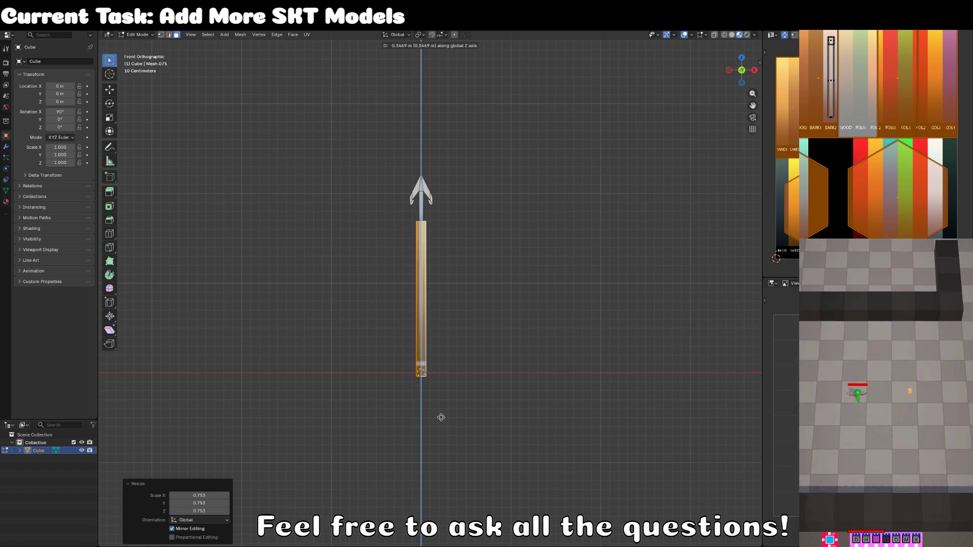
left_click(440, 418)
key("s")
key("z")
left_click(442, 403)
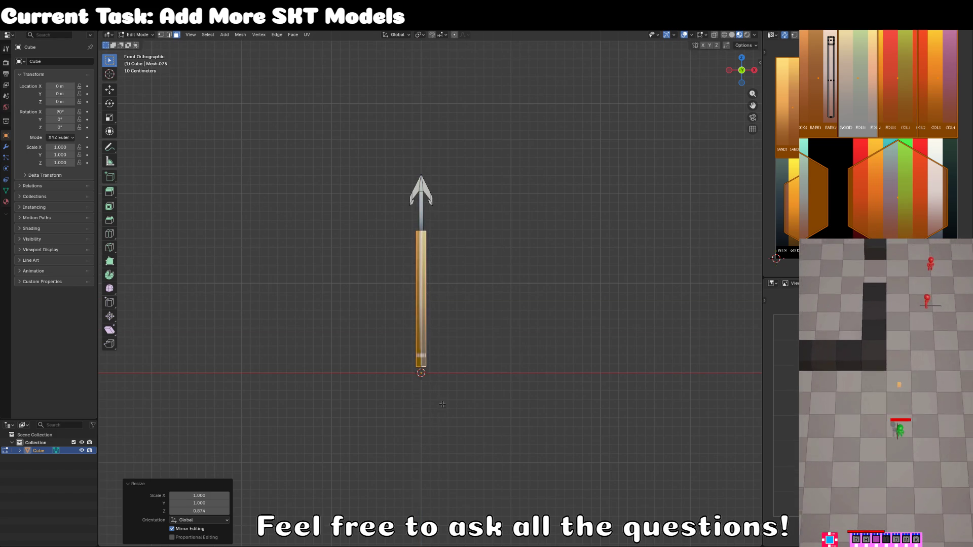
scroll(441, 405, "up", 3)
key("s")
key("z")
left_click(441, 408)
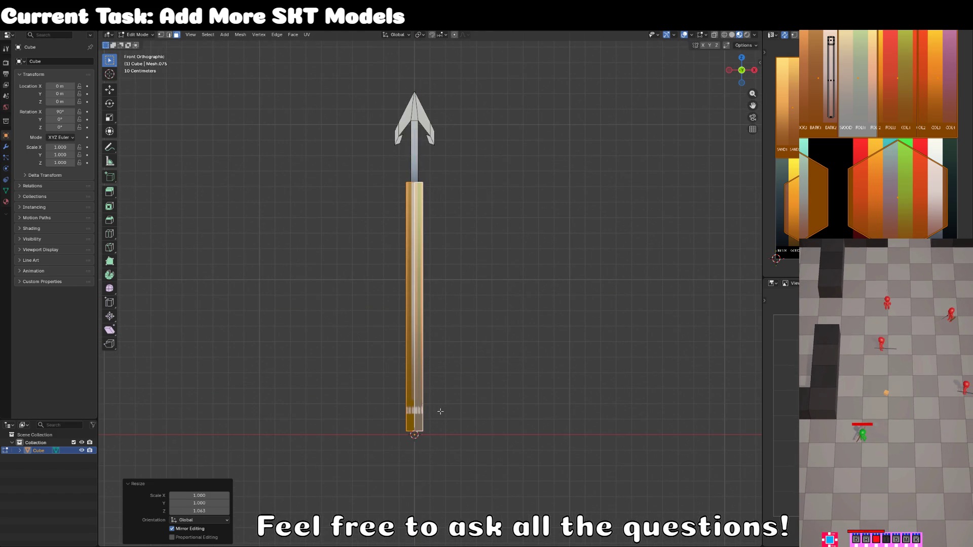
key("g")
key("z")
left_click(442, 409)
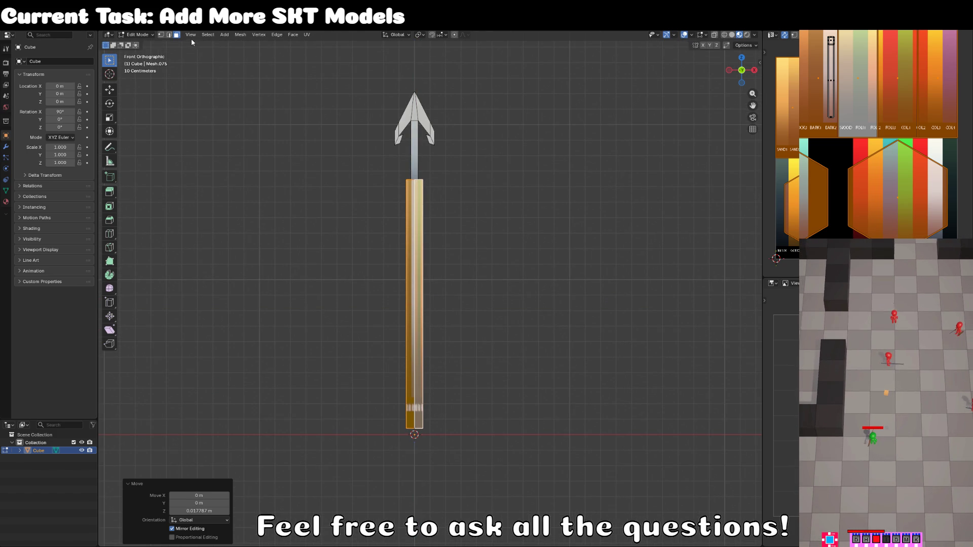
Step: Lower the shaft's bottom face along Z and scale it to taper the end
key("alt+z")
left_click(414, 432)
key("g")
key("z")
left_click(428, 436)
key("s")
left_click(481, 434)
key("s")
left_click(517, 433)
Step: Extrude the shaft's top face upward and narrow it
left_click(424, 198)
key("e")
left_click(552, 195)
key("s")
left_click(518, 178)
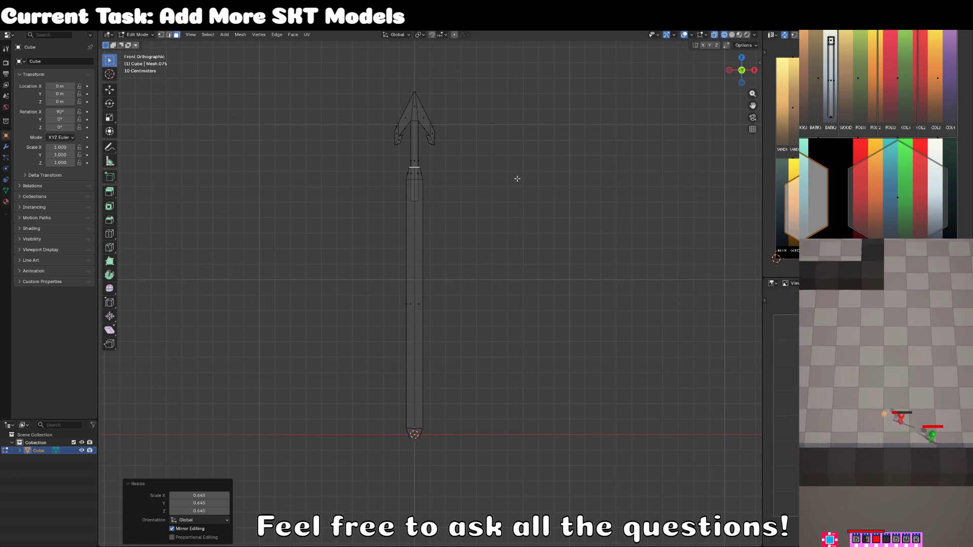
key("shift+z")
scroll(159, 244, "up", 3)
Step: Loop-cut an edge loop near the shaft's top and scale it into a wider collar
left_click(110, 235)
mouse_move(409, 387)
left_mouse_down()
mouse_move(428, 282)
mouse_move(445, 278)
mouse_move(440, 287)
left_mouse_up()
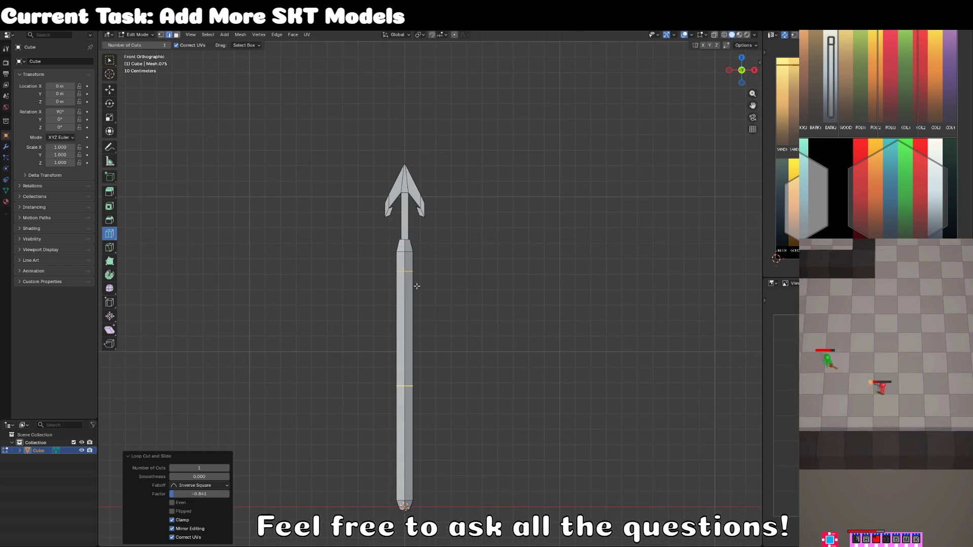
scroll(434, 276, "up", 2)
key("s")
left_click(469, 262)
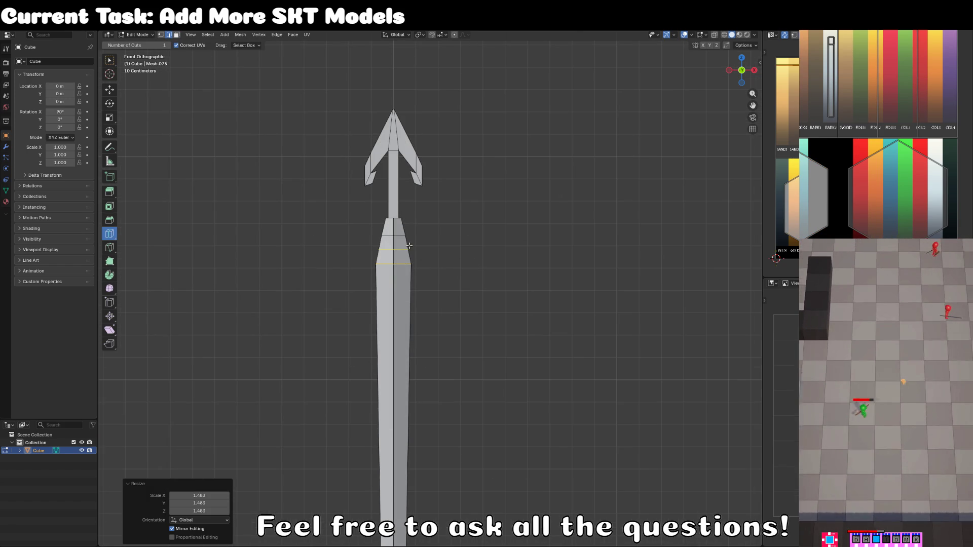
key("g")
key("g")
left_click(408, 255)
key("s")
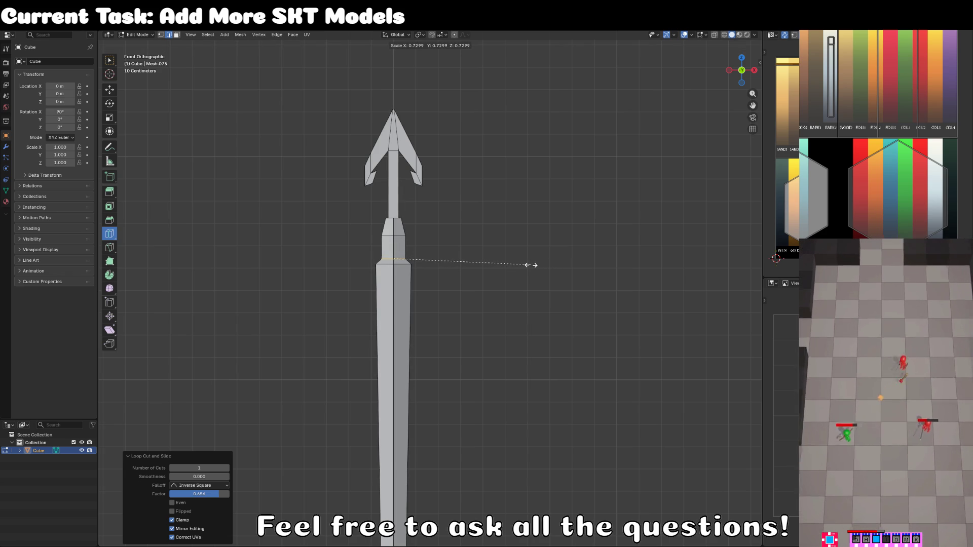
left_click(531, 265)
key("s")
left_click(533, 256)
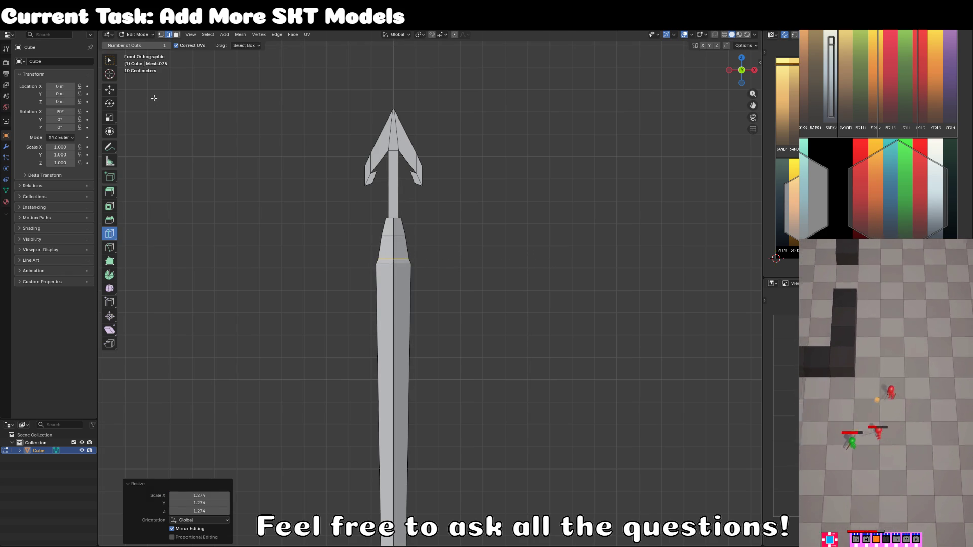
Step: Resize another collar edge loop and switch to Material Preview
left_click(109, 61)
left_click(389, 260, "alt")
key("s")
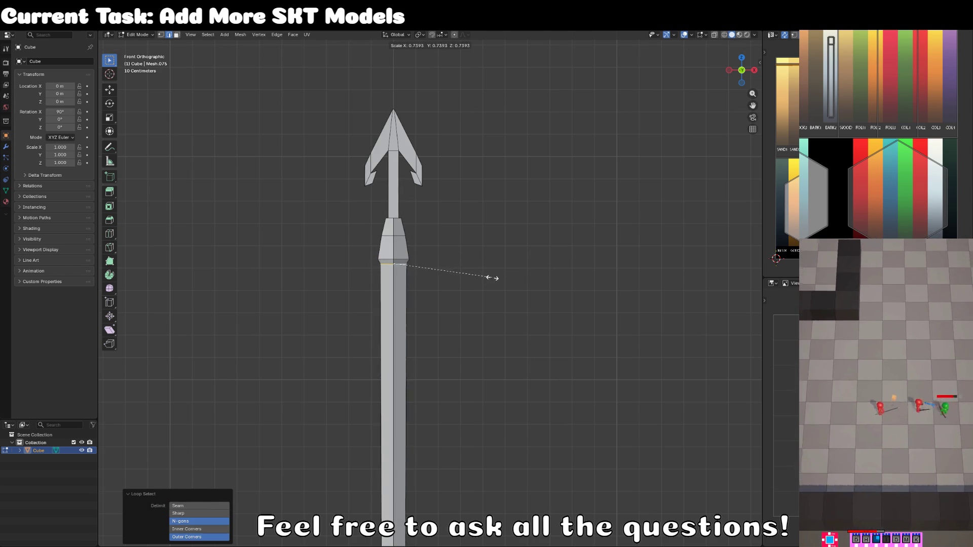
left_click(473, 275)
scroll(458, 290, "down", 2)
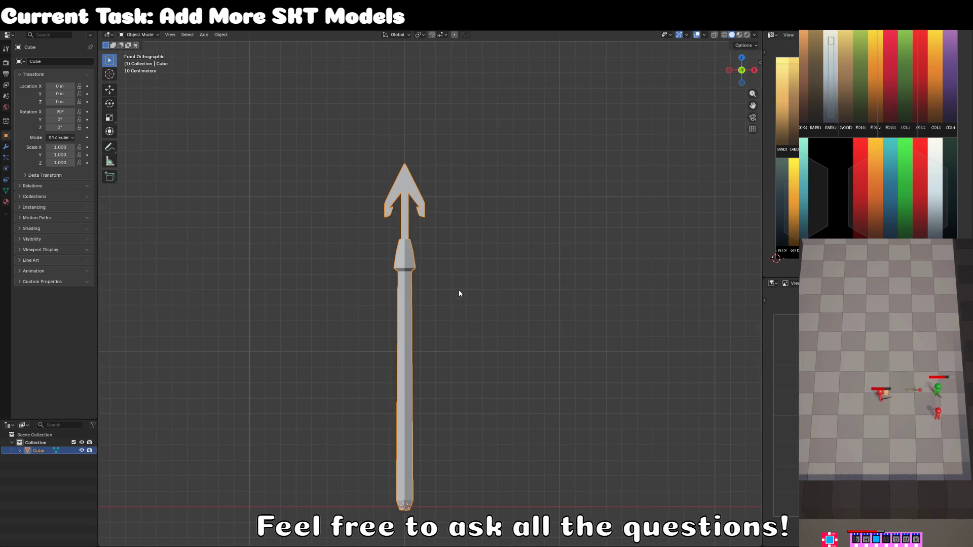
key("z")
left_click(452, 314)
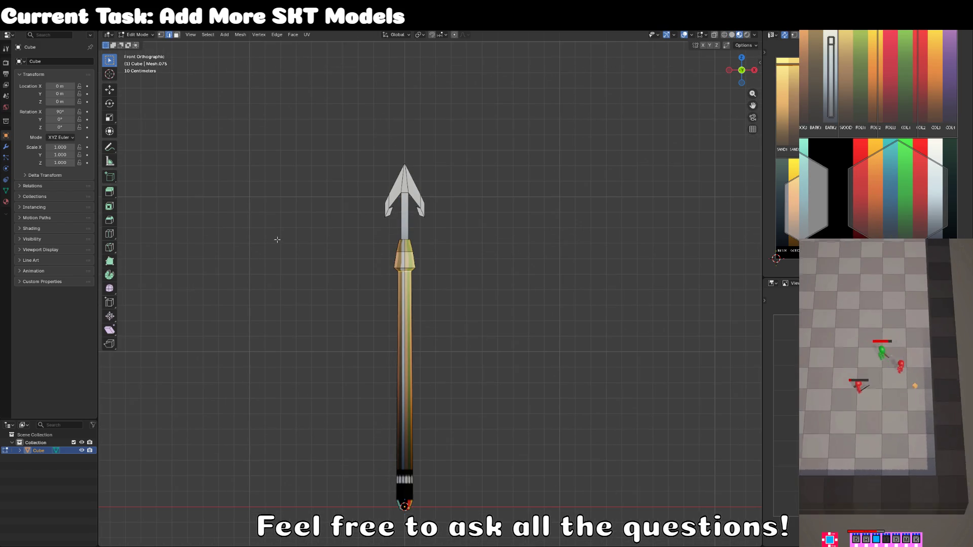
Step: Project the spear's UVs from view and shift them onto the orange wood stripe
key("a")
key("u")
left_click(293, 275)
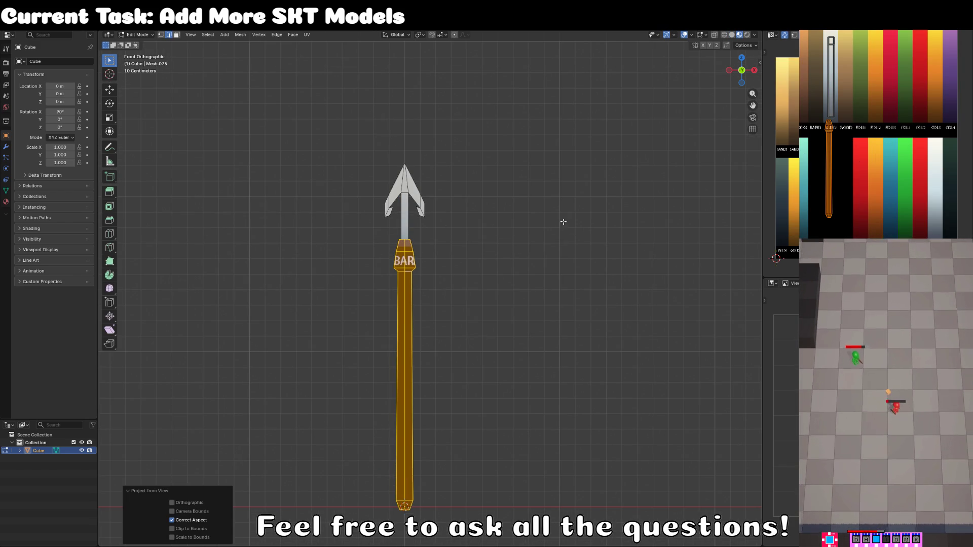
left_click_drag(829, 152, 800, 152)
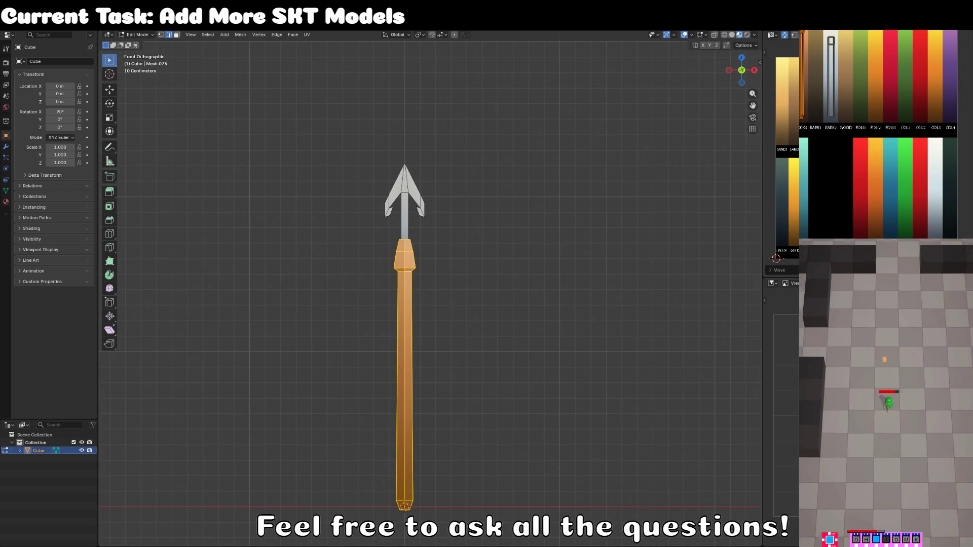
Step: Select three face loops on the shaft's collar
left_click(176, 34)
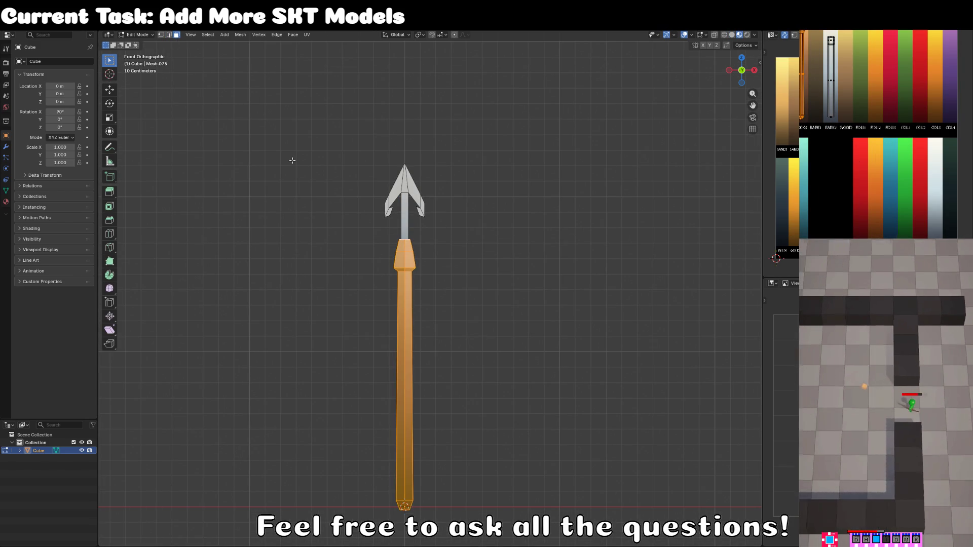
scroll(404, 255, "up", 3)
left_click(401, 255, "alt")
left_click(404, 217, "alt+shift")
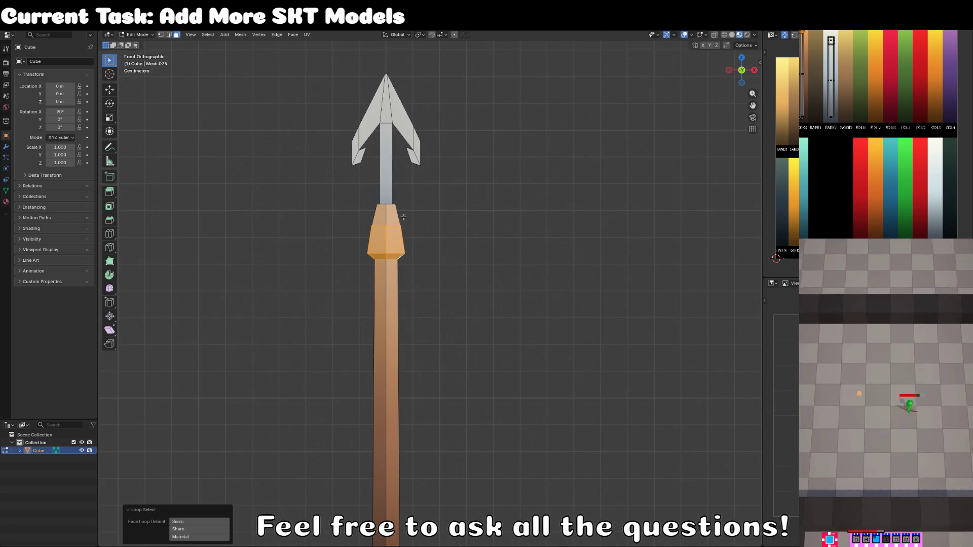
left_click(403, 213, "alt+shift")
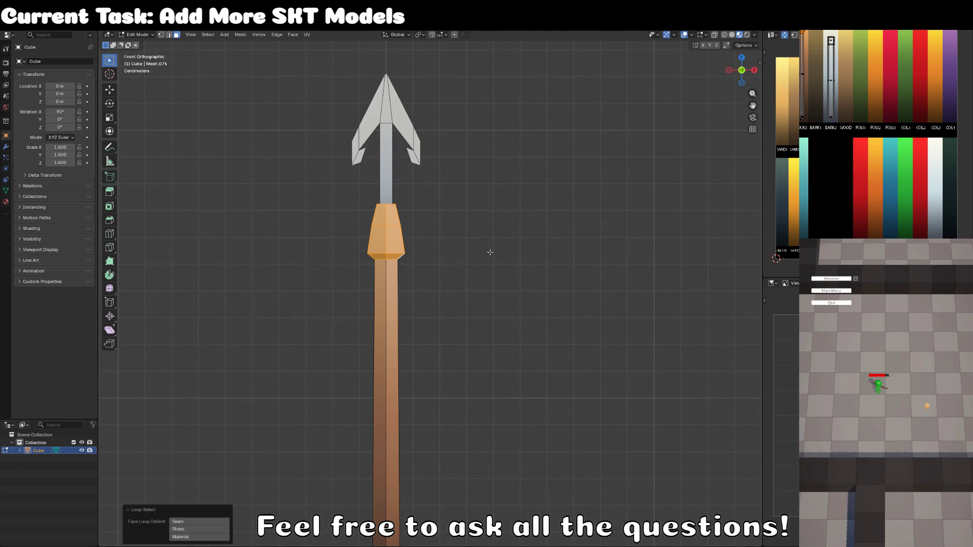
key("t")
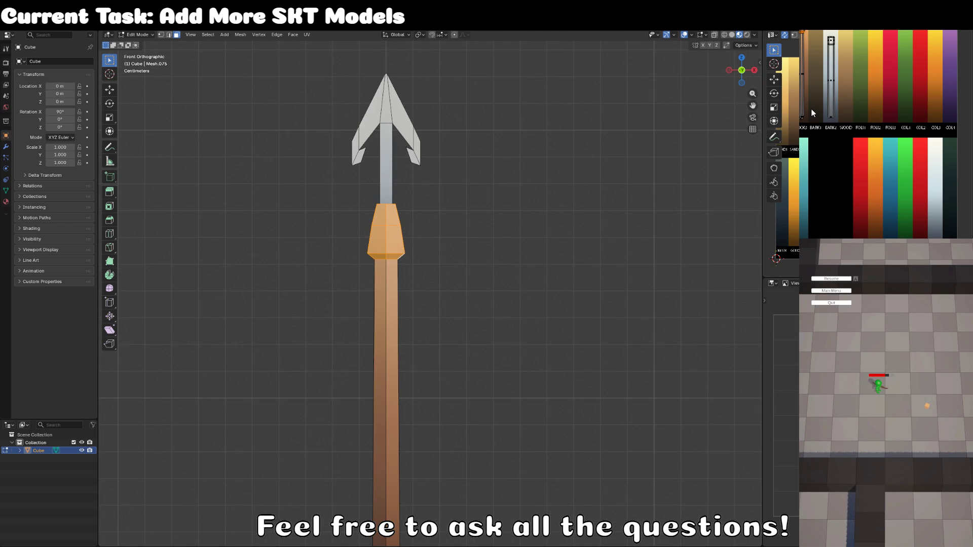
key("t")
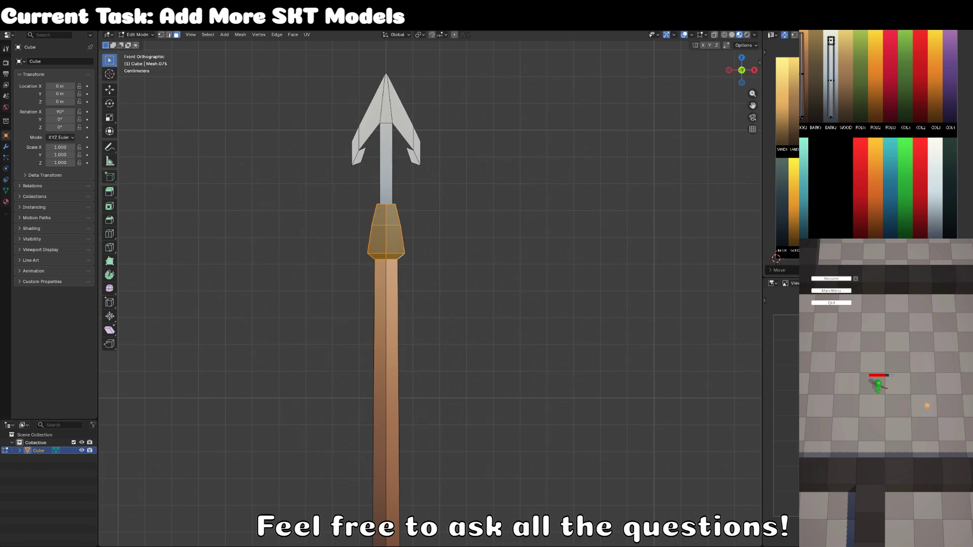
Step: Return to Object Mode in Material Preview and start renaming the Cube in the Outliner
key("Tab")
scroll(558, 217, "down", 3)
key("z")
left_click(468, 336)
mouse_move(454, 282)
left_mouse_down()
mouse_move(493, 332)
mouse_move(280, 384)
left_mouse_up()
double_click(34, 450)
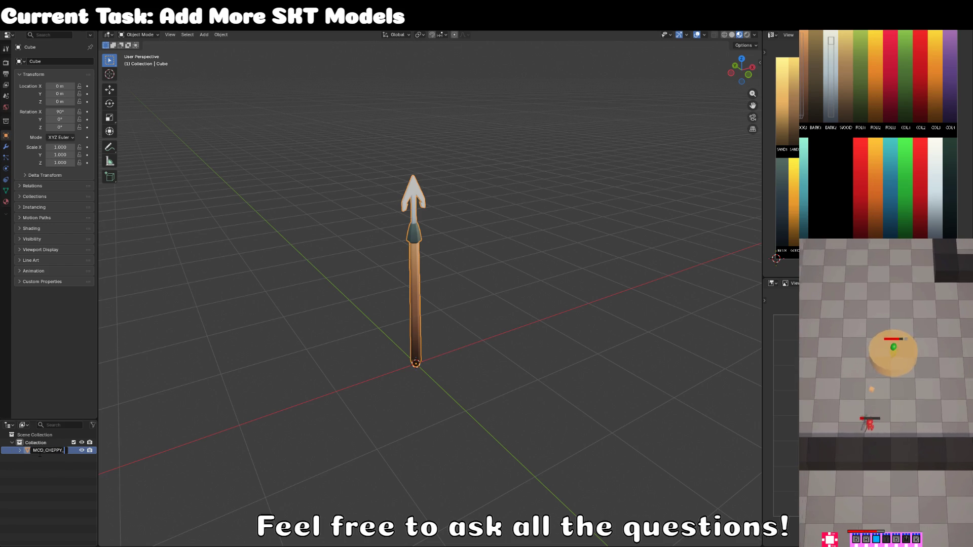
Step: Finish the object name as MOD_CHIPPY_harpoon_SKT, then deselect and orbit around the harpoon
type("harpoon_")
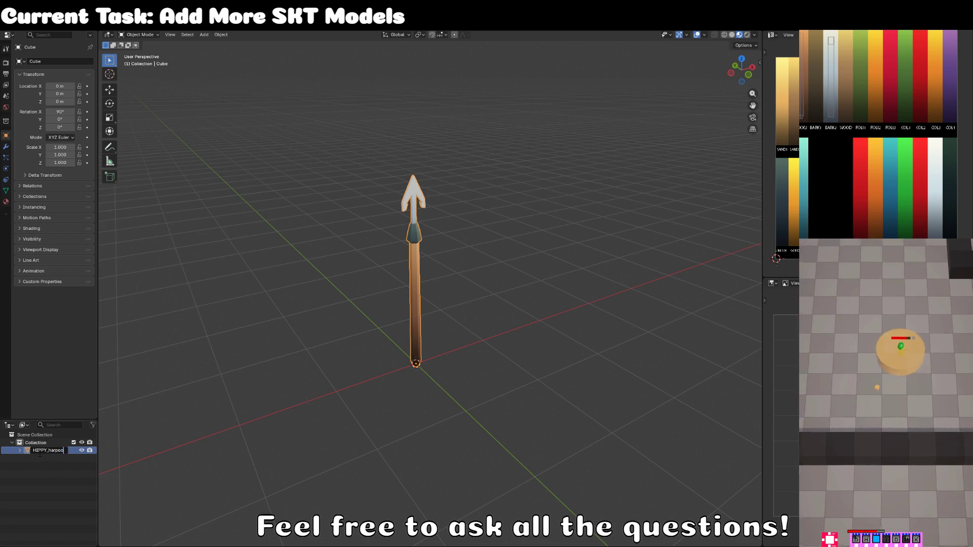
type("SKT")
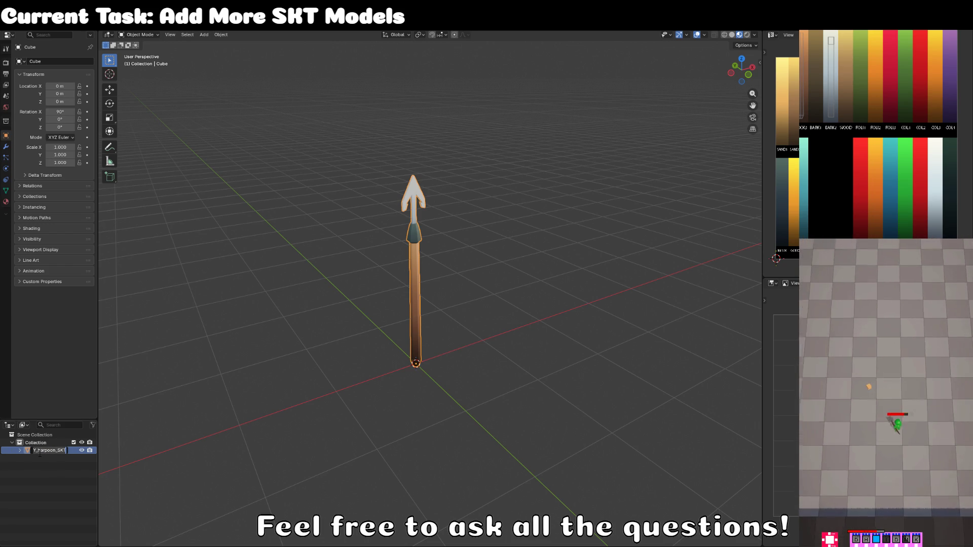
key("Return")
left_click(411, 394)
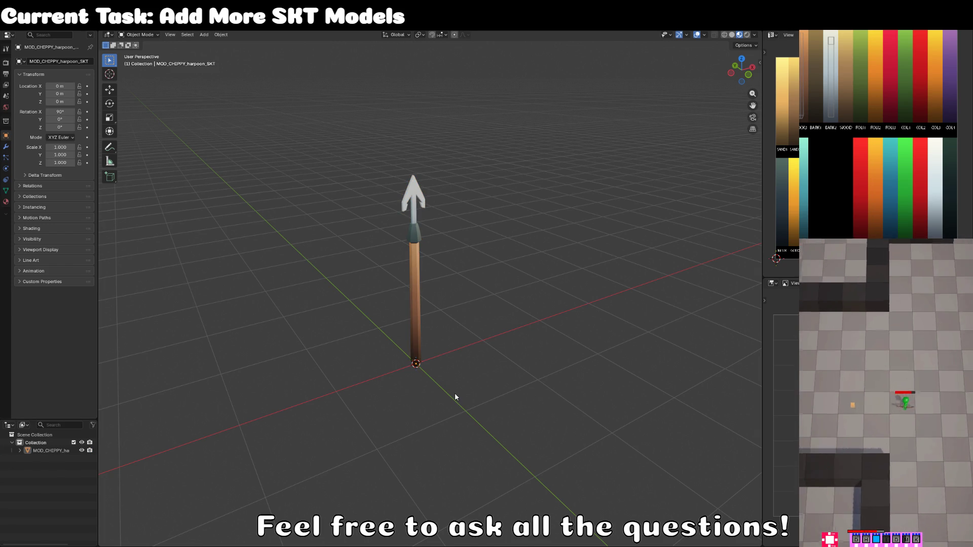
left_click_drag(455, 394, 488, 362)
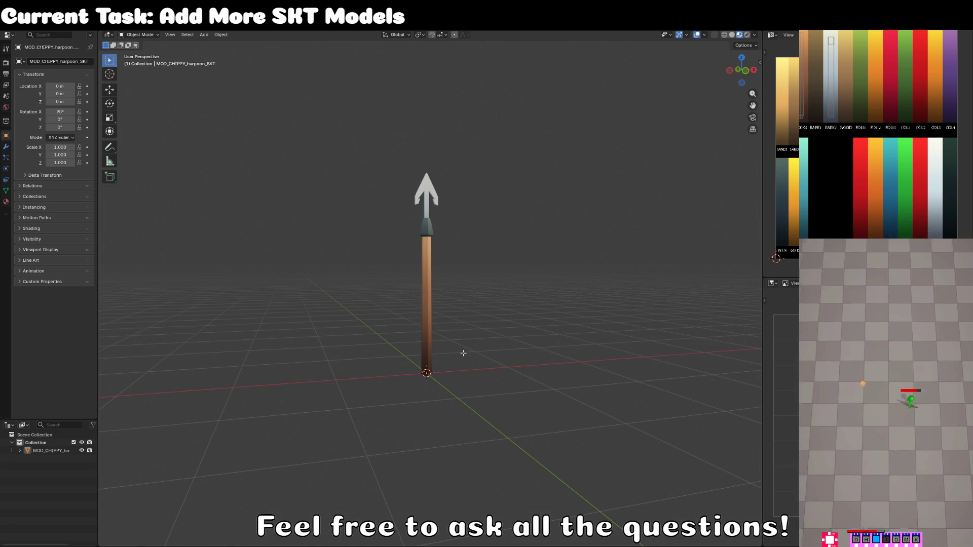
Step: Scale the harpoon mesh to 0.66 along both X and Y
key("Tab")
key("KP_1")
scroll(490, 352, "up", 3)
key("s")
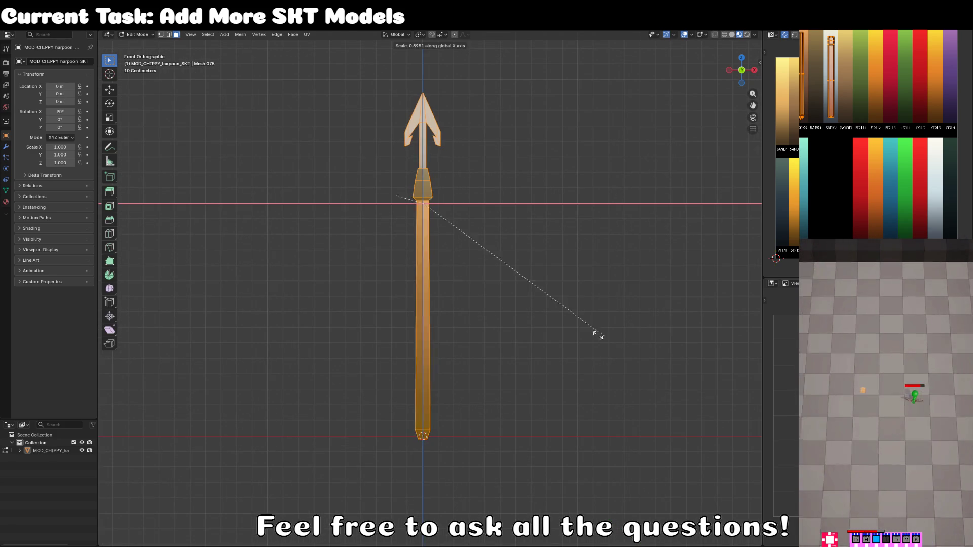
key("x")
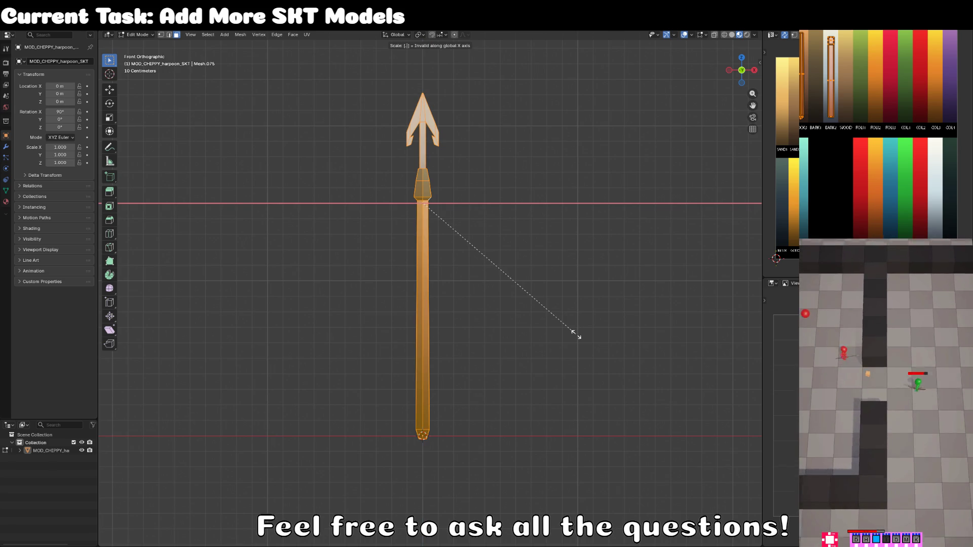
type("0.66")
key("Return")
key("KP_7")
type("sy.66")
key("Return")
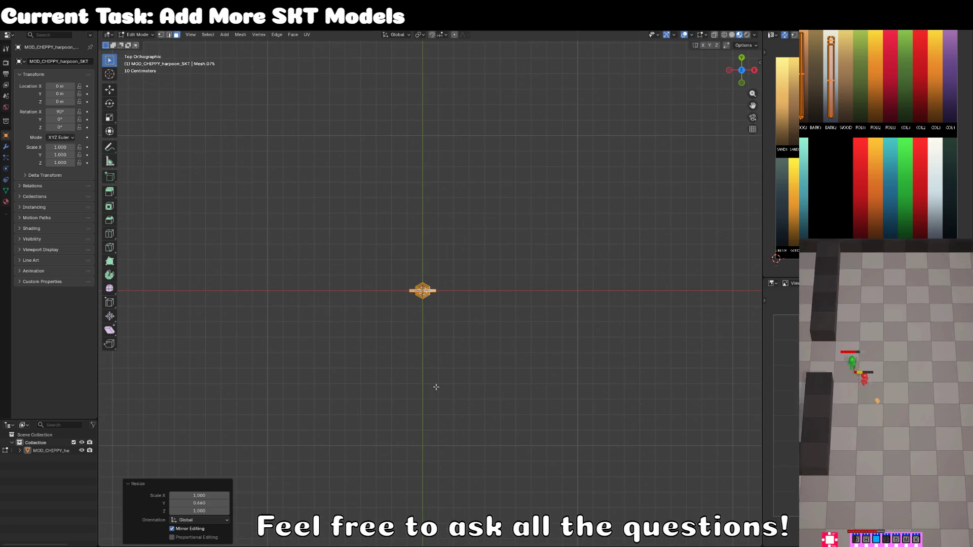
Step: Shorten the harpoon to 0.897 height and rest its base on the origin
key("KP_1")
key("s")
key("z")
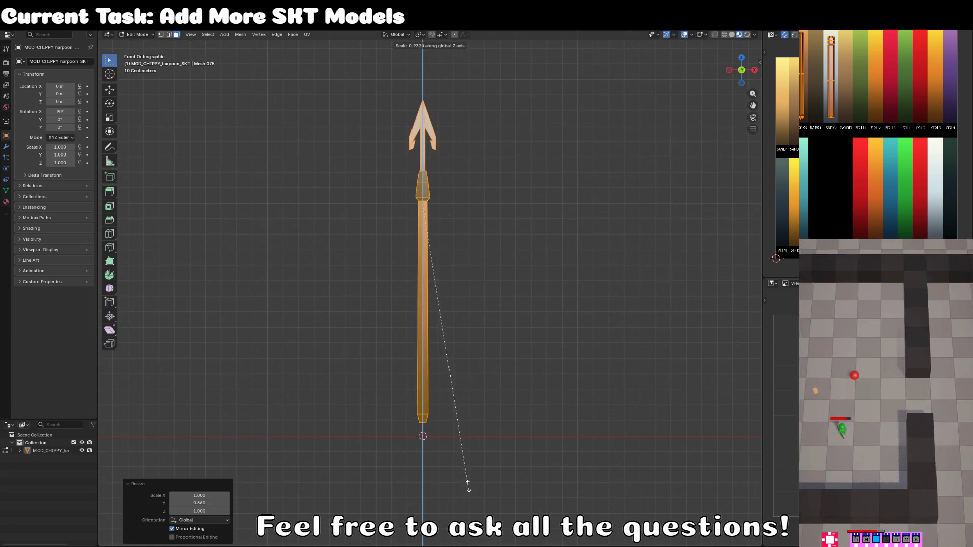
left_click(465, 472)
key("g")
key("z")
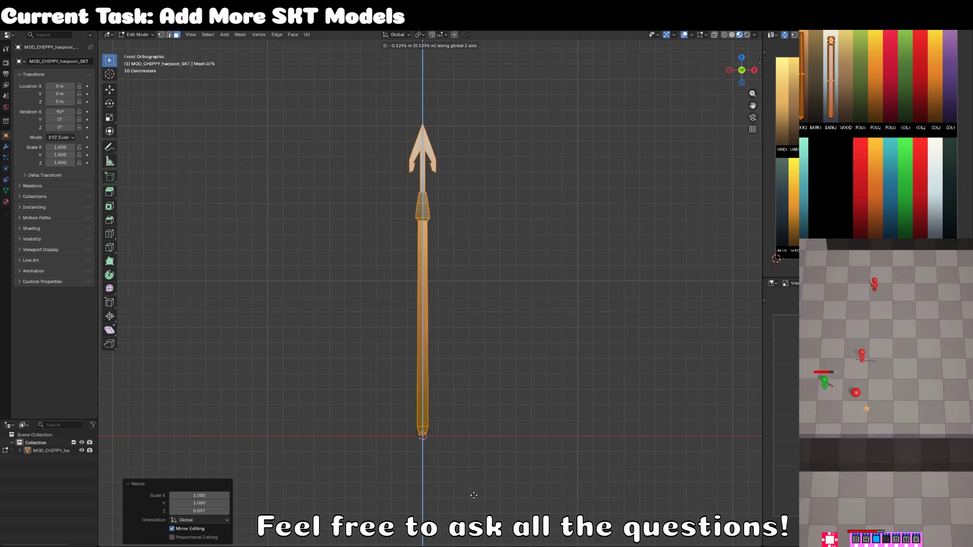
left_click(474, 495)
key("Tab")
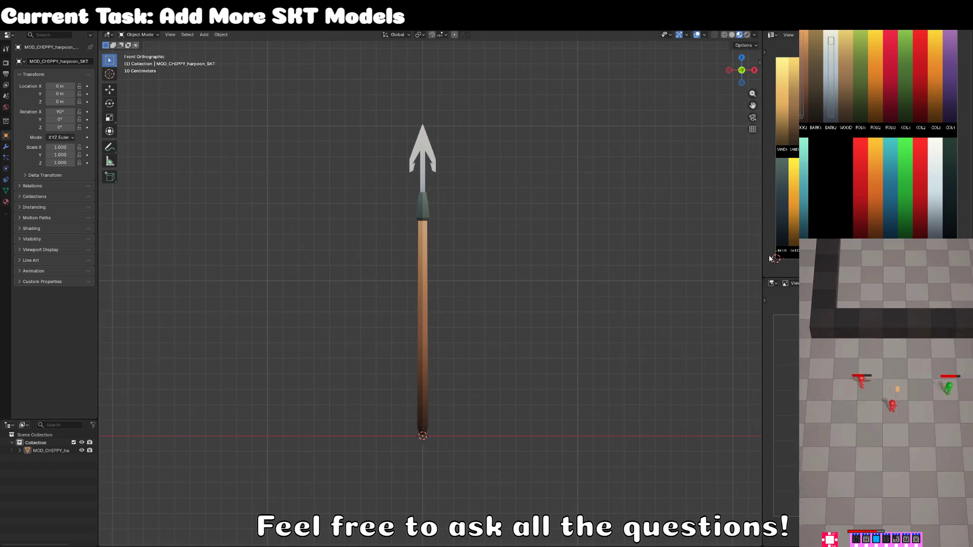
key("alt+Tab")
Step: Apply cubeworld_mat to the dock harpoon's Mesh Renderer and select MOD_CHIPPY_harpoon_SKT
mouse_move(457, 385)
left_mouse_down()
mouse_move(509, 367)
mouse_move(518, 328)
left_mouse_up()
left_click_drag(608, 326, 622, 327)
scroll(622, 327, "up", 2)
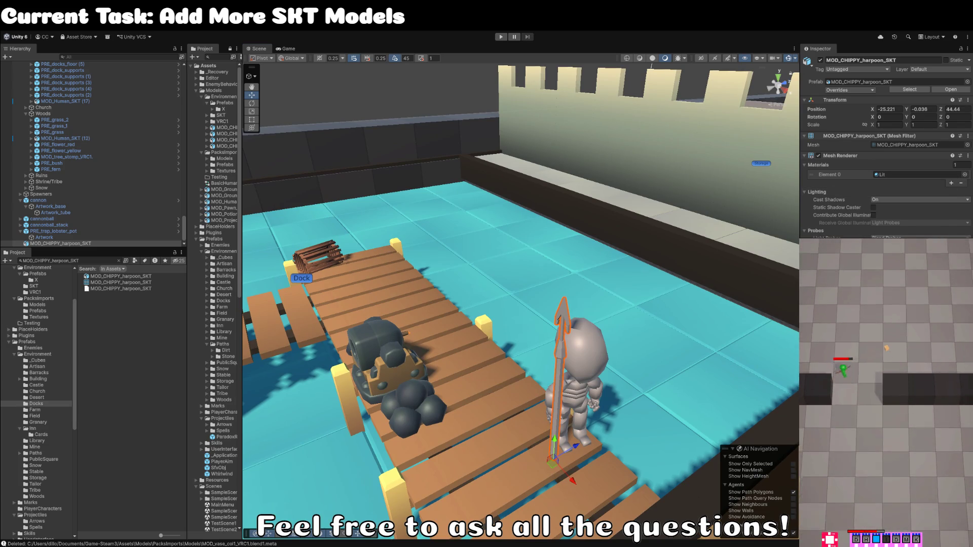
key("ctrl+z")
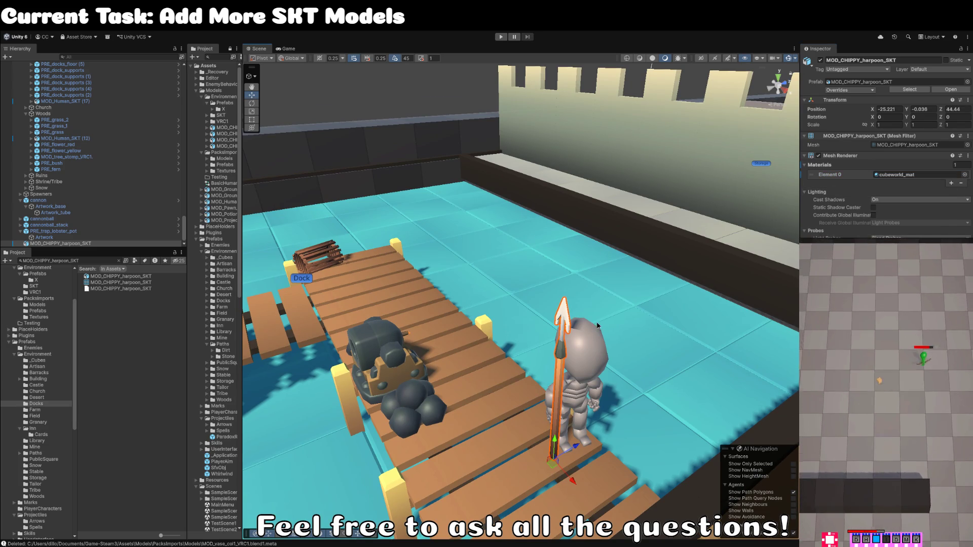
scroll(595, 342, "down", 2)
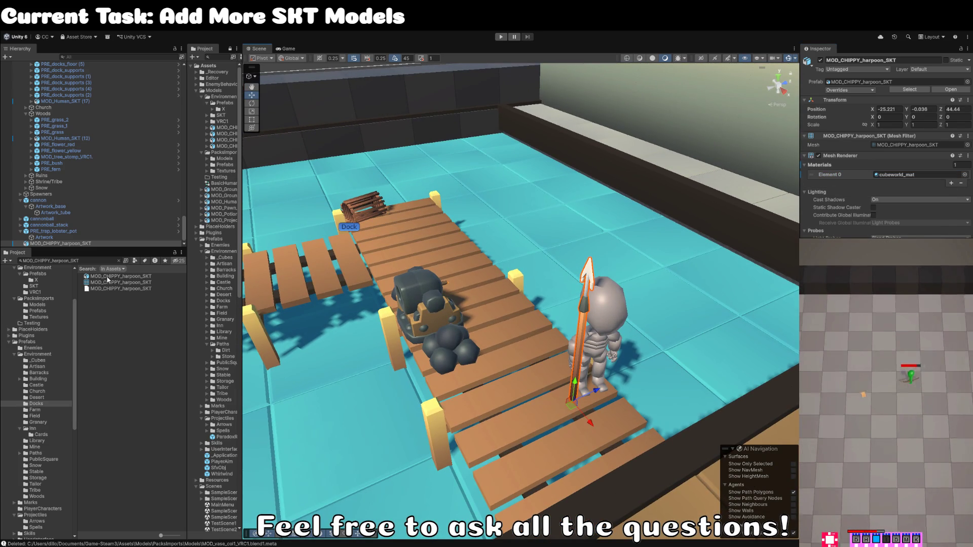
left_click(94, 243)
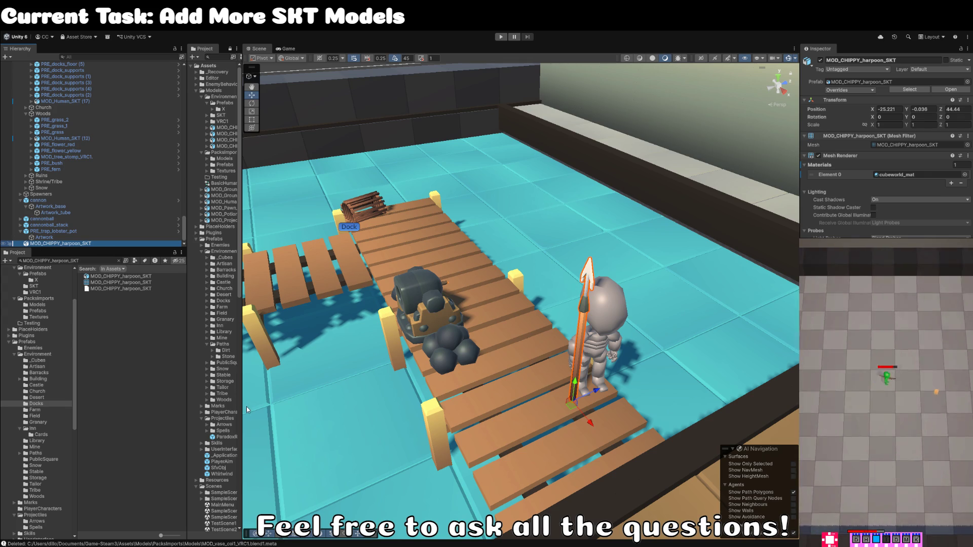
Step: Rename the harpoon model to Artwork
left_click(899, 61)
type("Artwork")
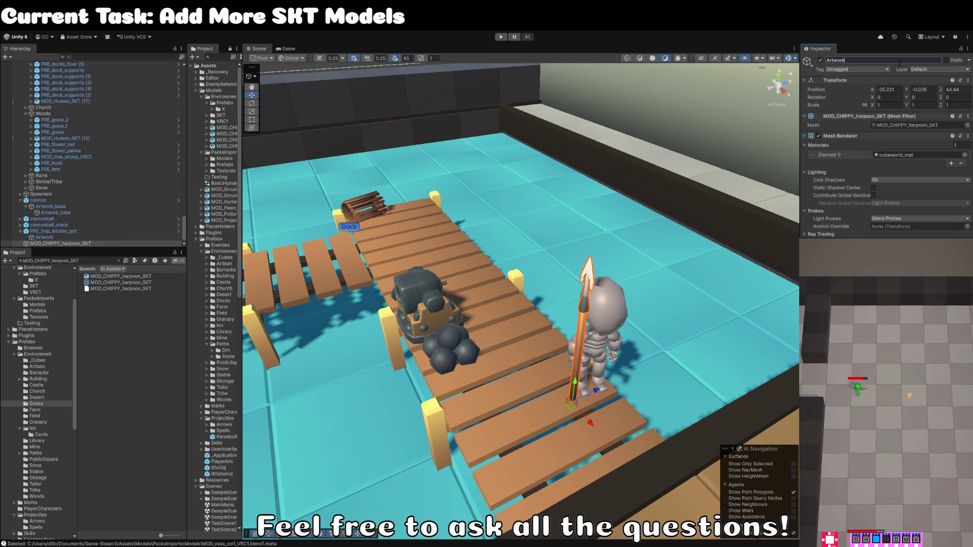
key("Return")
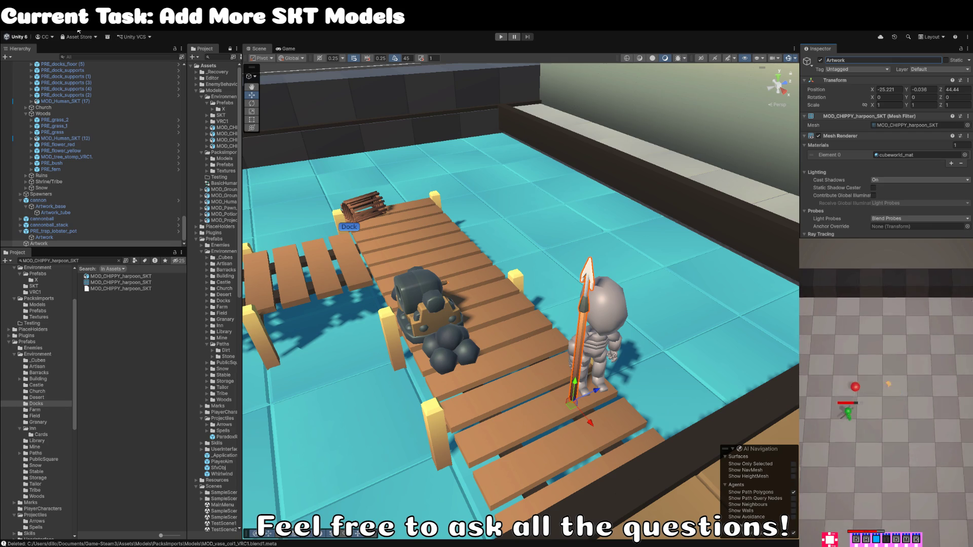
Step: Wrap Artwork in a new empty parent named PRE_harpoon
key("ctrl+shift+g")
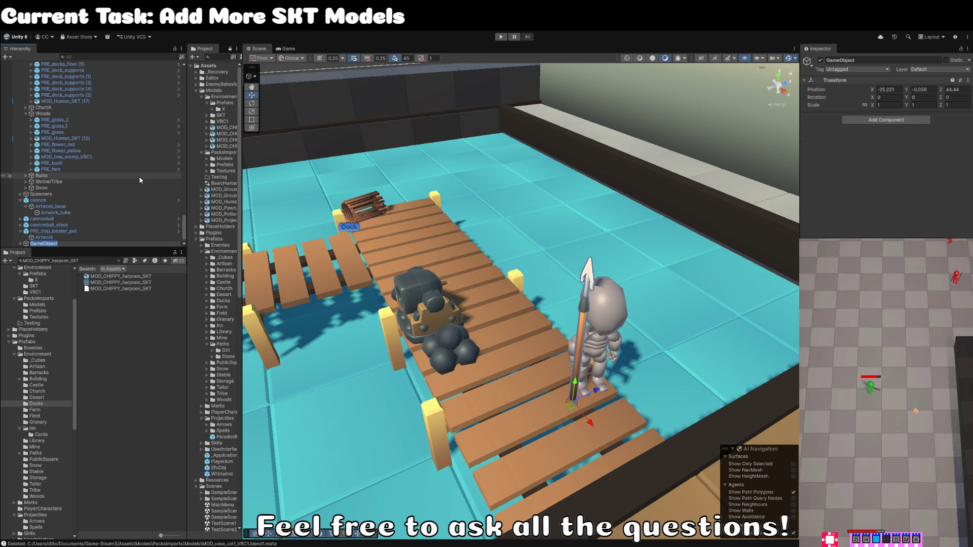
type("MOD_CHIPPY_harpoon_SKT")
key("BackSpace")
key("BackSpace")
key("BackSpace")
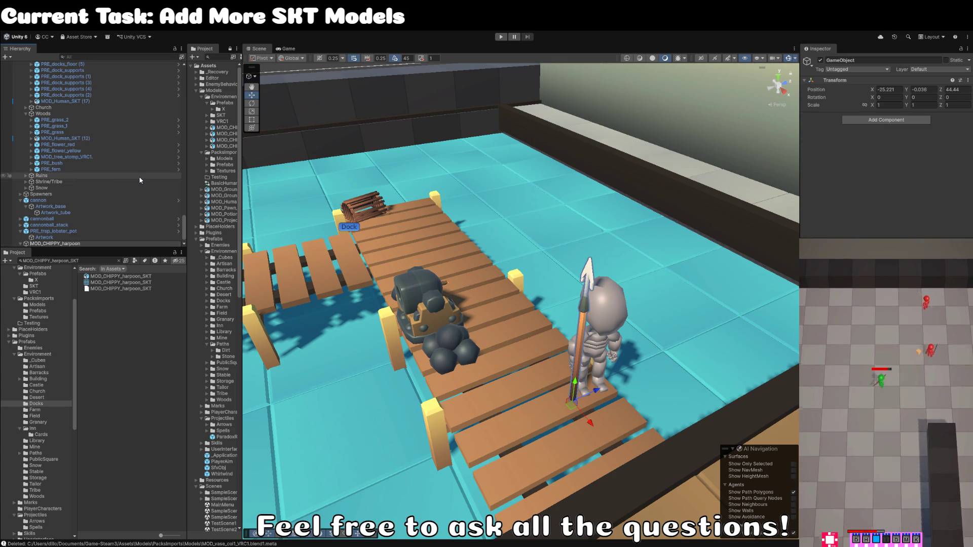
key("shift+Home")
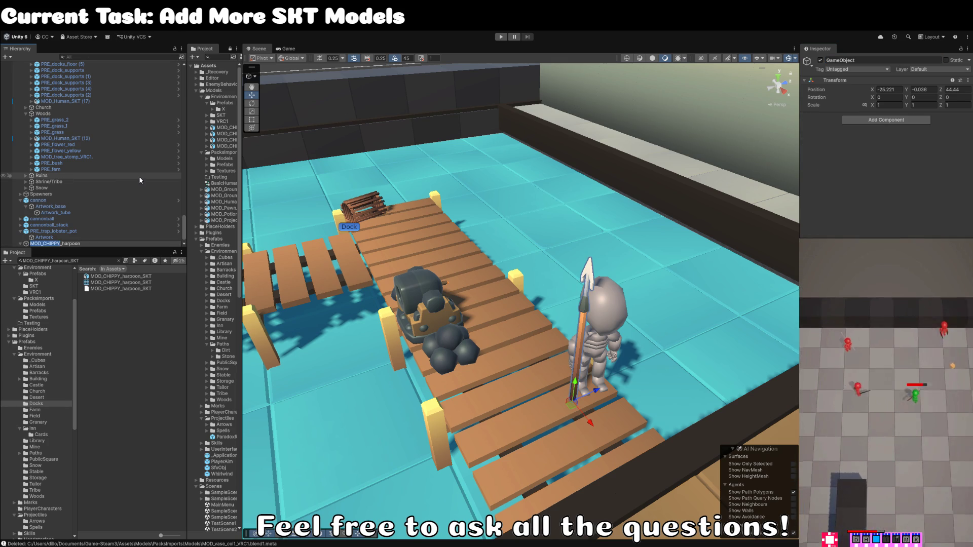
type("PRE_")
key("Return")
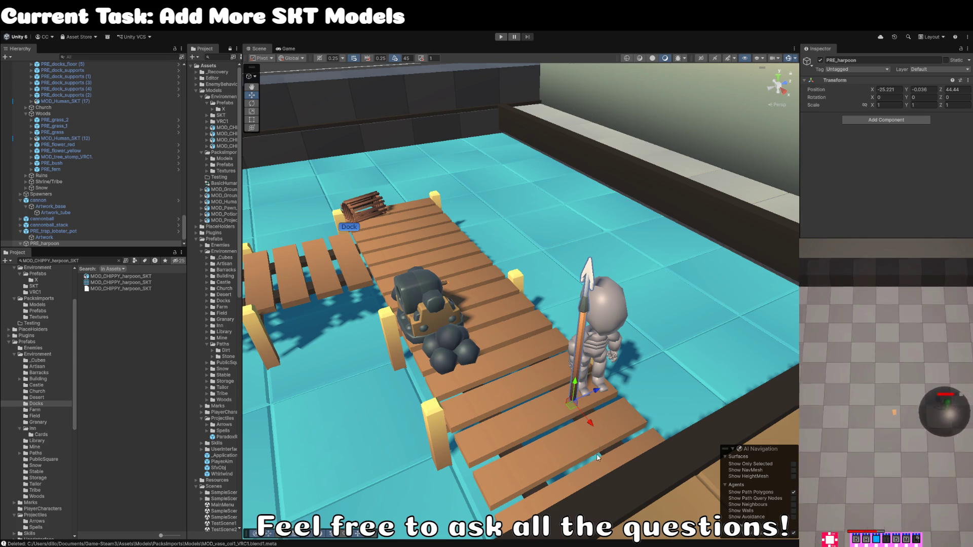
Step: Save PRE_harpoon as a prefab asset in the Docks prefabs folder
double_click(44, 243)
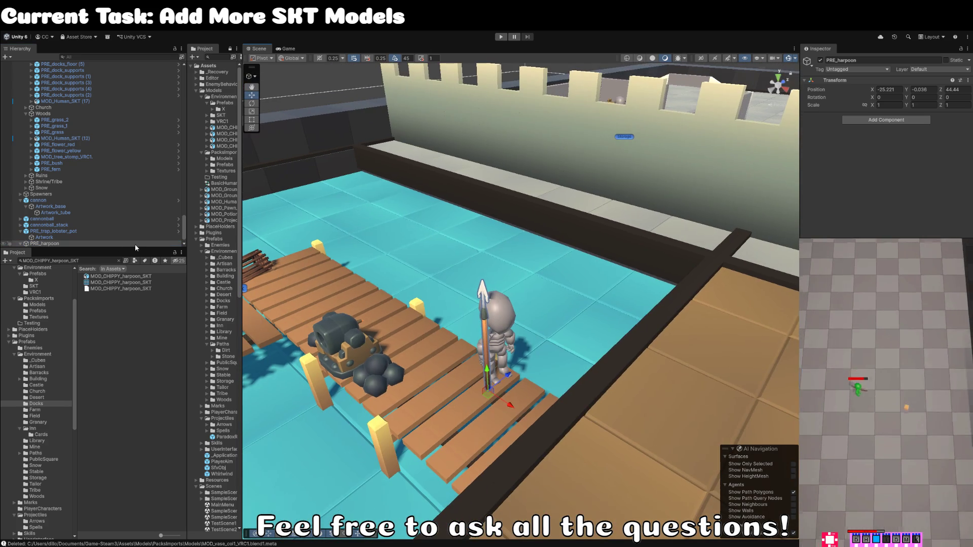
left_click(43, 238)
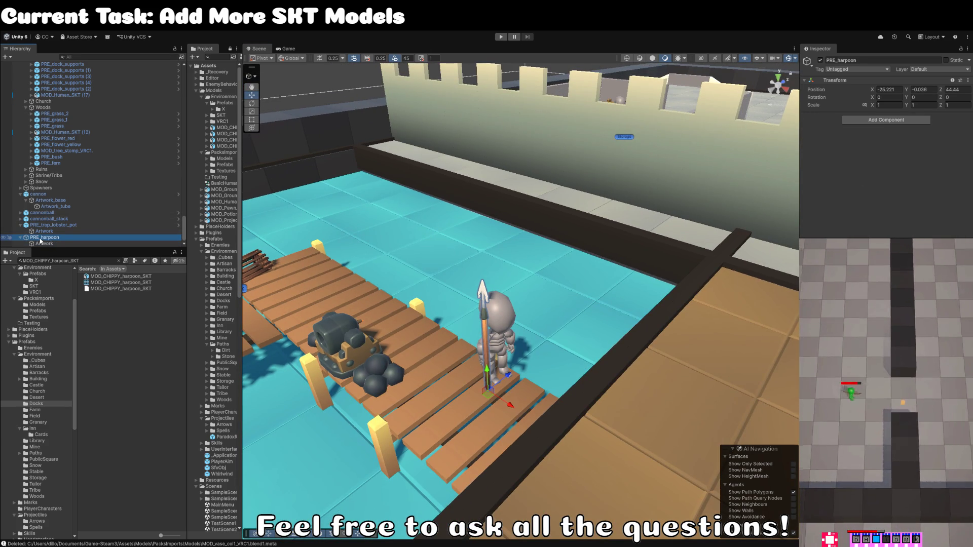
left_click(85, 421)
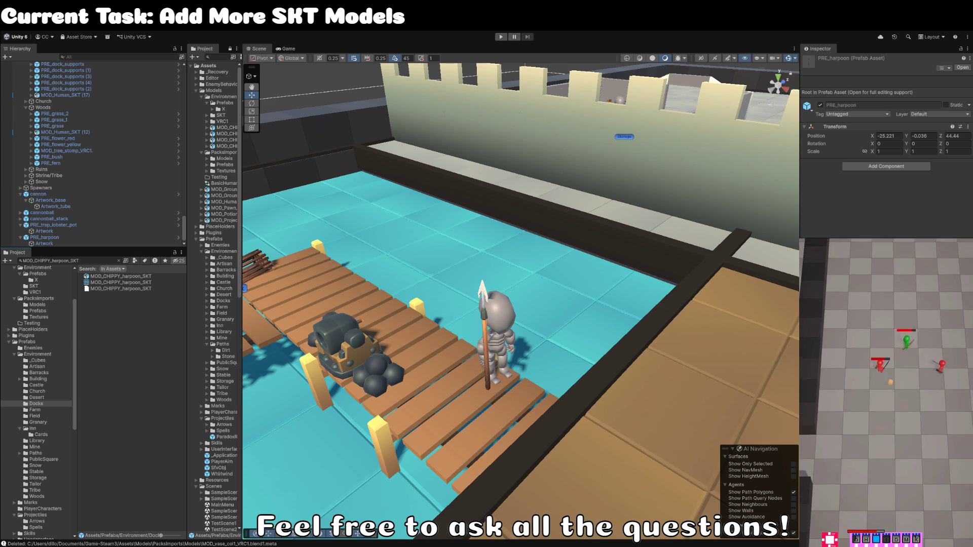
scroll(511, 337, "down", 3)
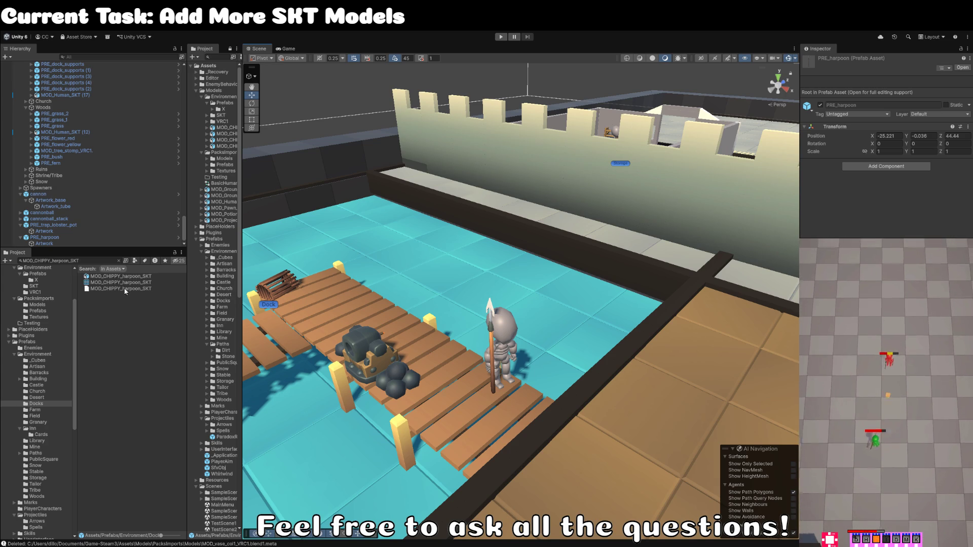
Step: Frame PRE_harpoon and rotate it, tilting and turning it about its vertical axis
left_click(52, 237)
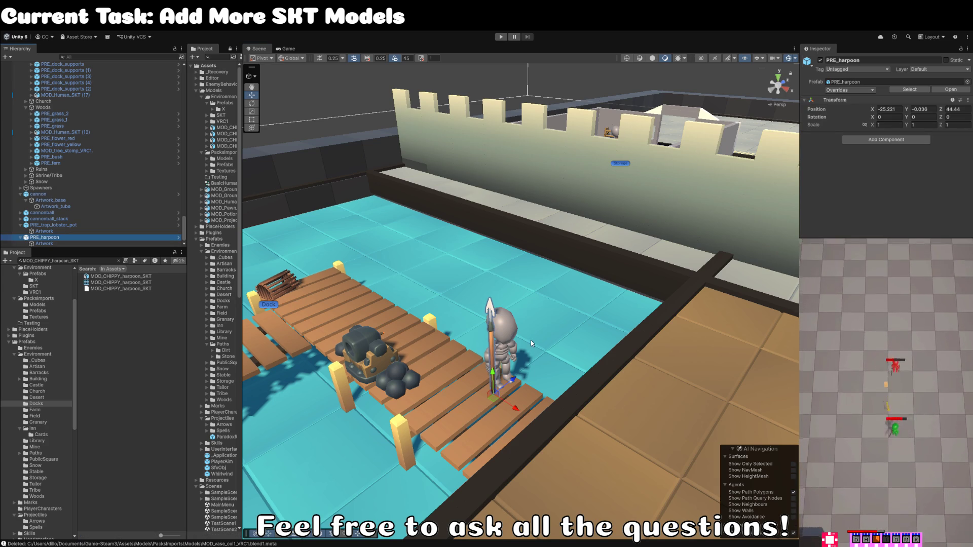
key("f")
key("e")
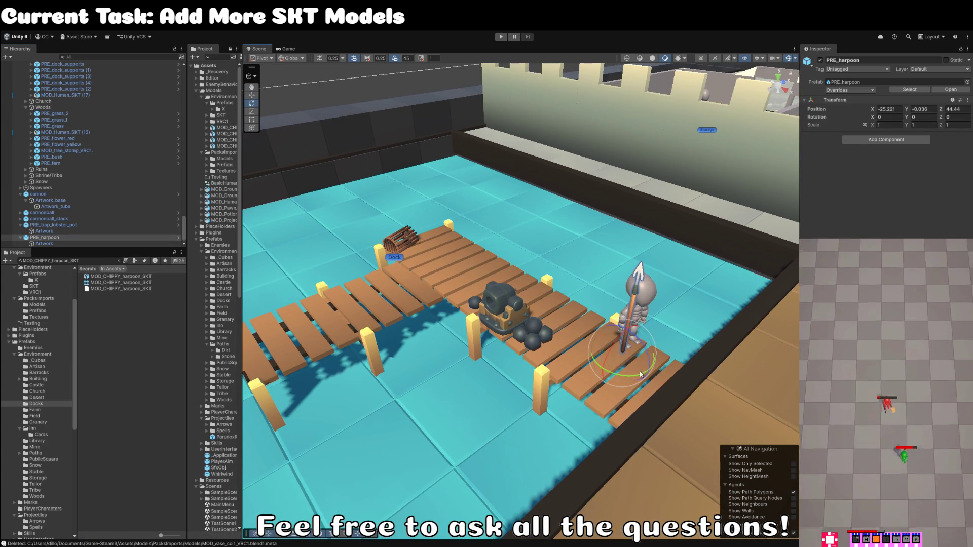
mouse_move(646, 357)
left_mouse_down()
mouse_move(594, 303)
mouse_move(616, 344)
mouse_move(536, 383)
mouse_move(538, 344)
mouse_move(538, 356)
left_mouse_up()
key("w")
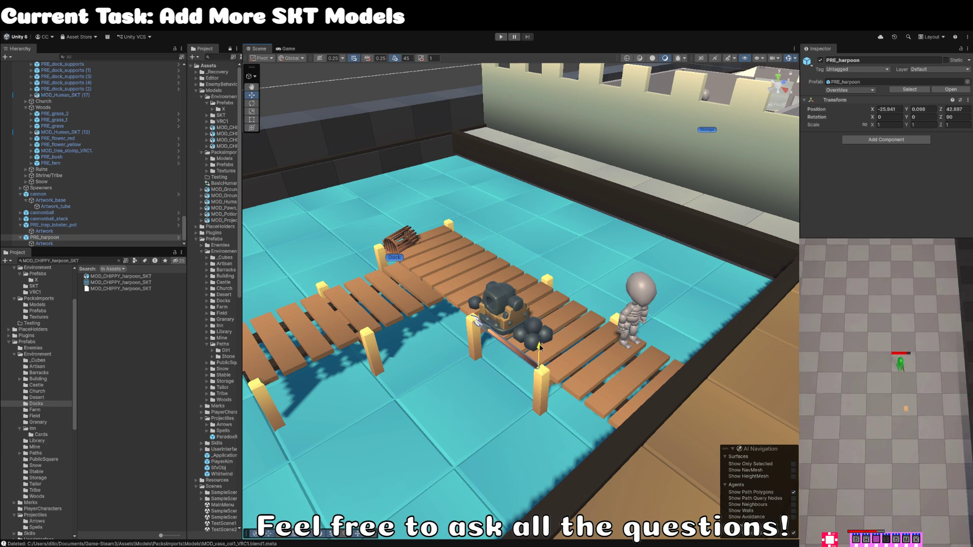
key("e")
left_click_drag(539, 395, 521, 385)
scroll(527, 391, "up", 5)
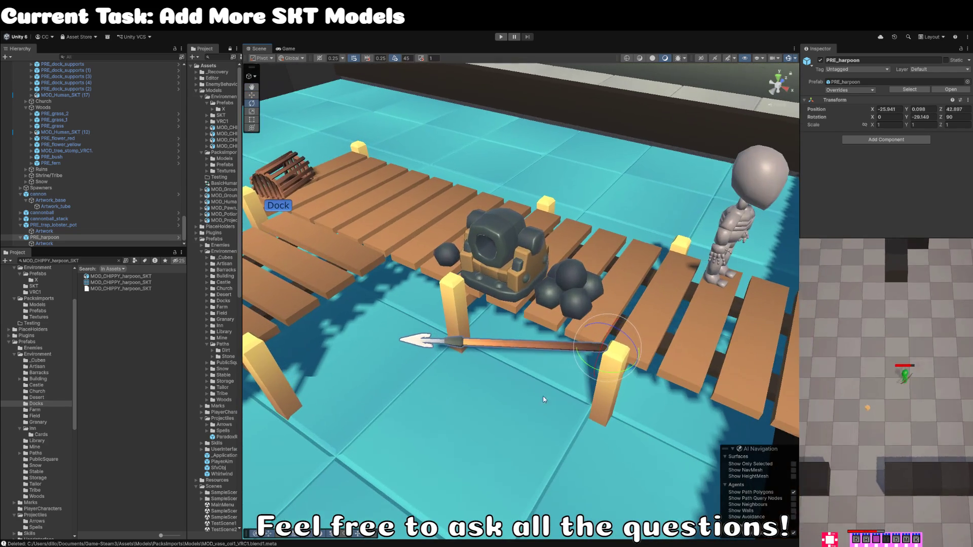
mouse_move(603, 355)
left_mouse_down()
mouse_move(614, 317)
mouse_move(576, 290)
mouse_move(473, 319)
mouse_move(513, 307)
mouse_move(504, 318)
mouse_move(591, 345)
mouse_move(608, 400)
mouse_move(607, 388)
mouse_move(503, 374)
mouse_move(653, 325)
mouse_move(655, 311)
mouse_move(635, 328)
mouse_move(633, 346)
mouse_move(621, 289)
mouse_move(551, 387)
left_mouse_up()
Step: Slide the harpoon slightly along the dock
key("w")
key("e")
key("w")
key("e")
mouse_move(613, 463)
left_mouse_down()
mouse_move(589, 447)
mouse_move(588, 261)
mouse_move(516, 307)
left_mouse_up()
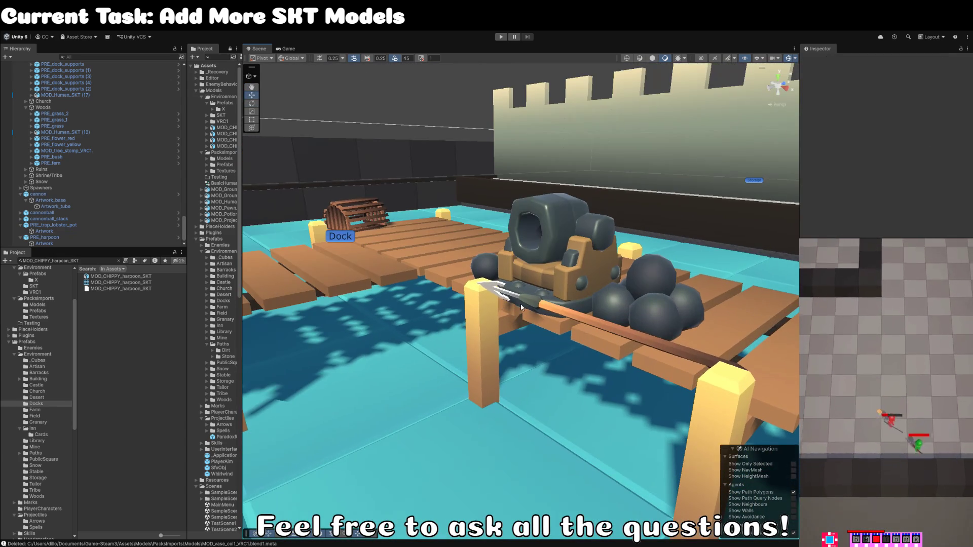
Step: With Local handles, tilt the harpoon to its final angle beside the cannon, then deselect
left_click(517, 307)
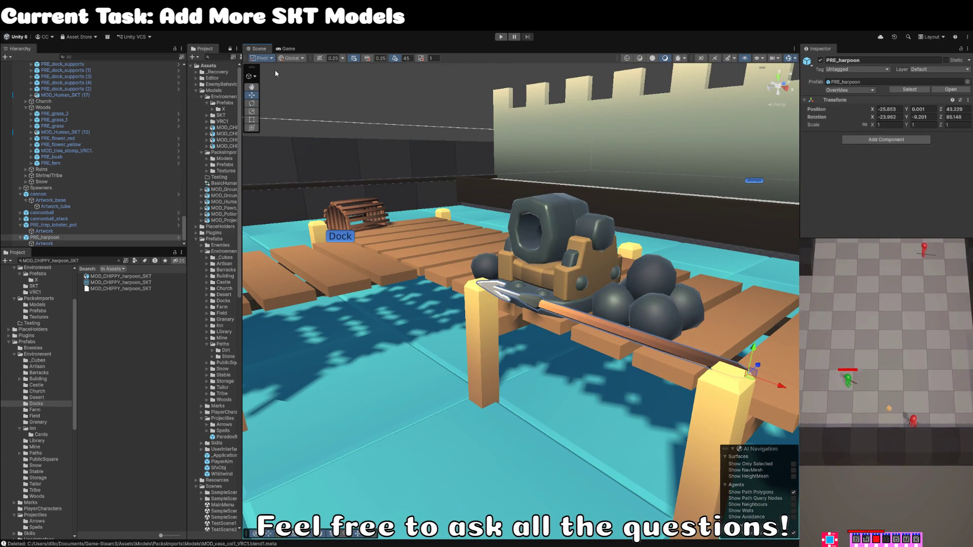
key("x")
key("e")
key("f")
mouse_move(533, 226)
left_mouse_down()
mouse_move(535, 176)
mouse_move(461, 81)
mouse_move(446, 142)
mouse_move(407, 192)
left_mouse_up()
left_click(461, 81)
key("x")
scroll(456, 124, "down", 5)
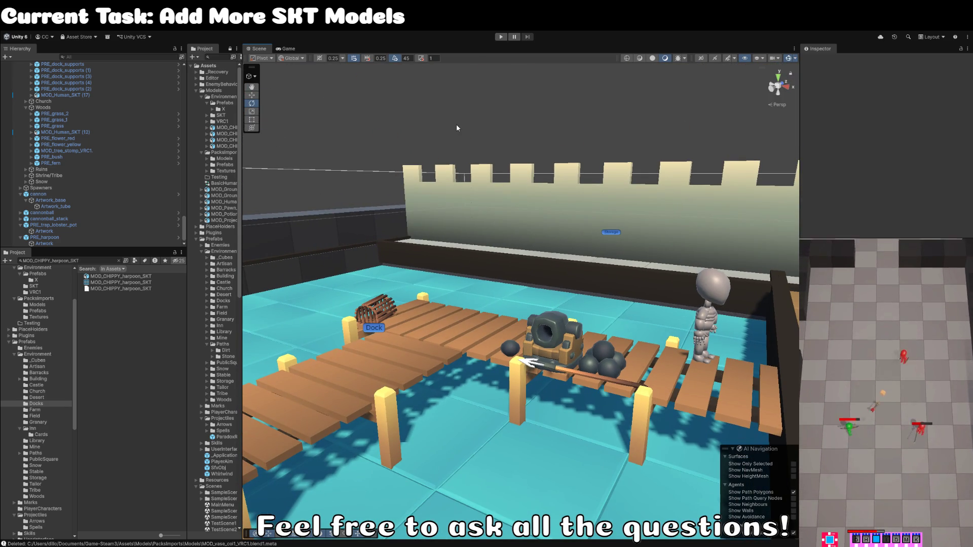
left_click_drag(457, 127, 232, 231)
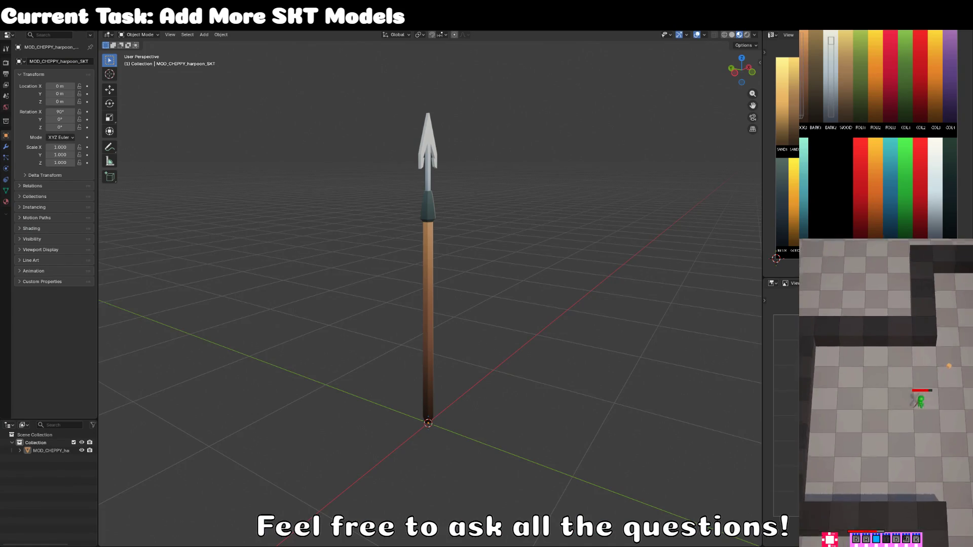
Step: Start a new General file and delete all faces of the default cube in Edit Mode
left_click(18, 24)
mouse_move(25, 34)
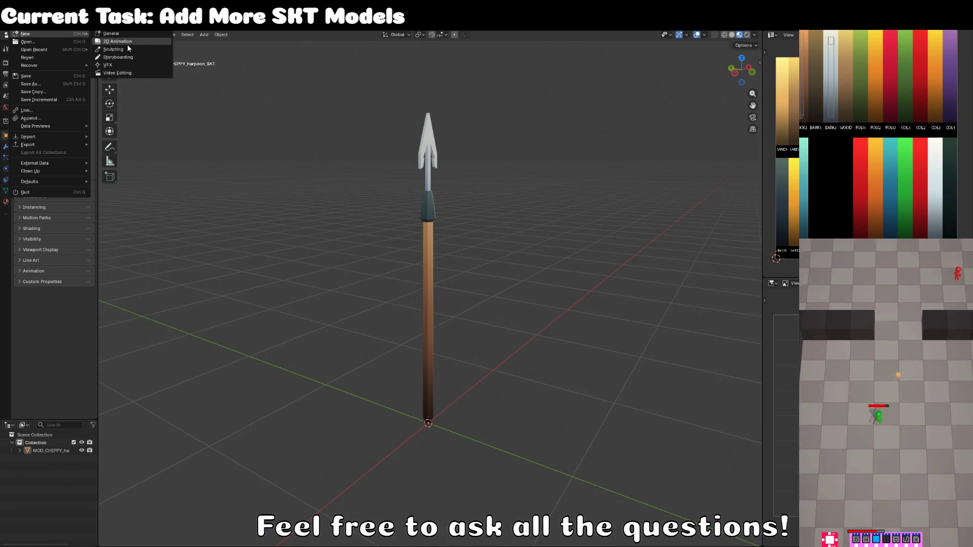
left_click(127, 34)
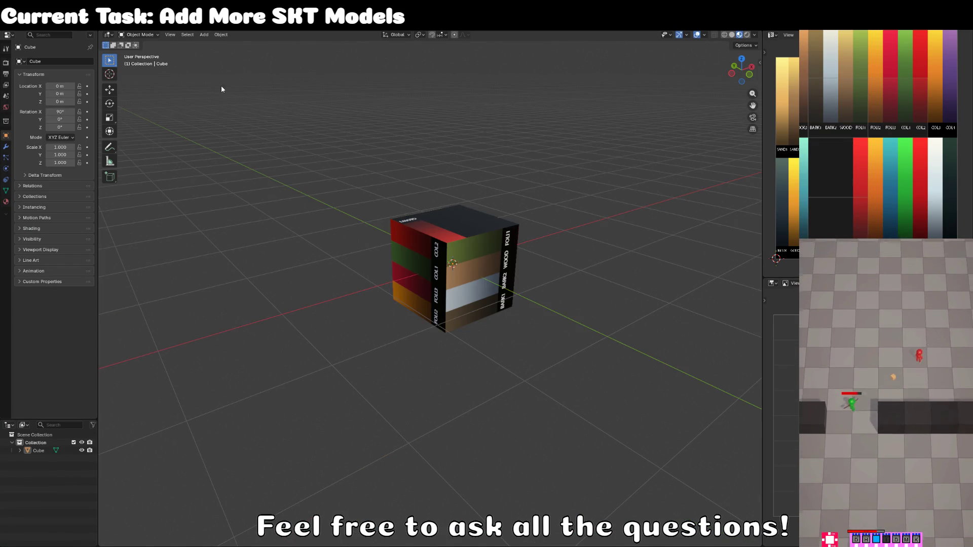
left_click(435, 265)
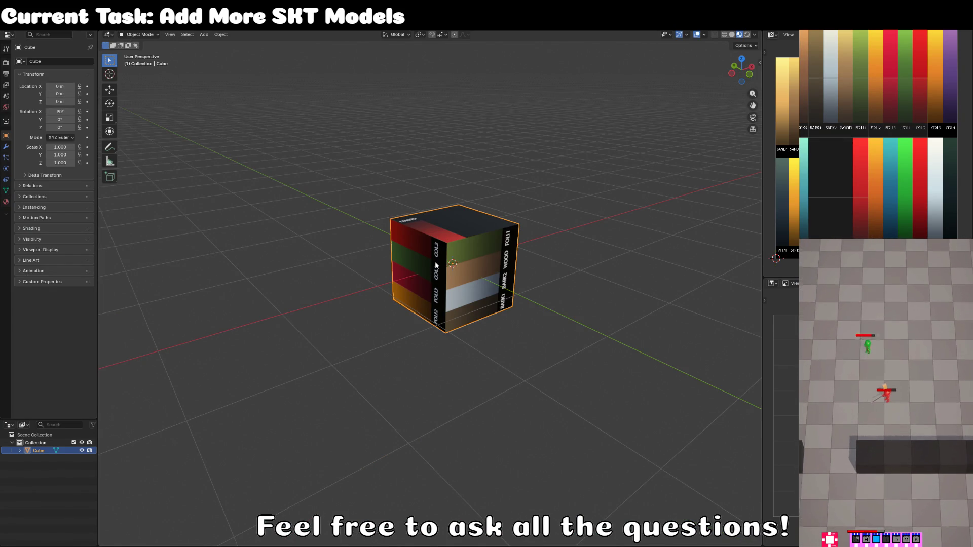
key("Tab")
key("x")
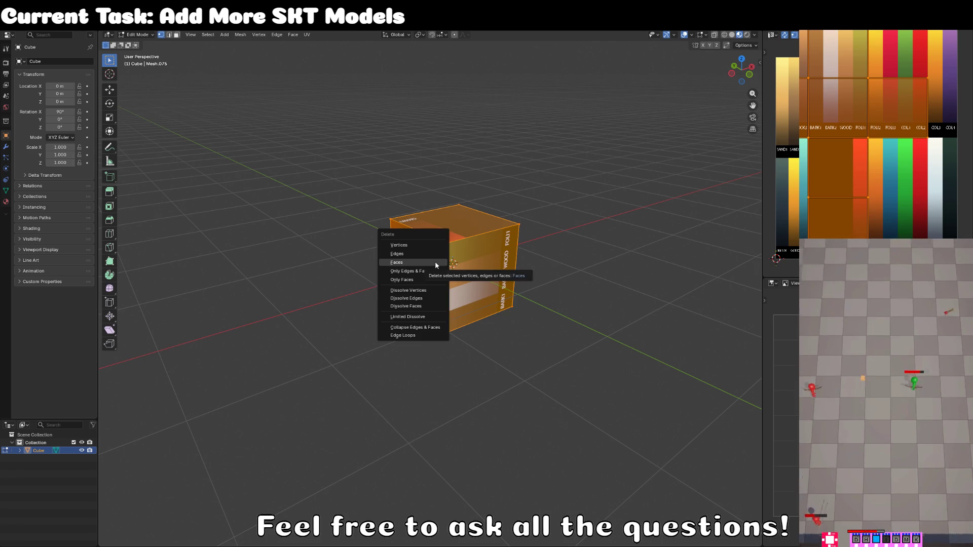
left_click(434, 262)
Step: Add a UV sphere into the cube's mesh, undoing the mistaken cylinders
left_click(240, 34)
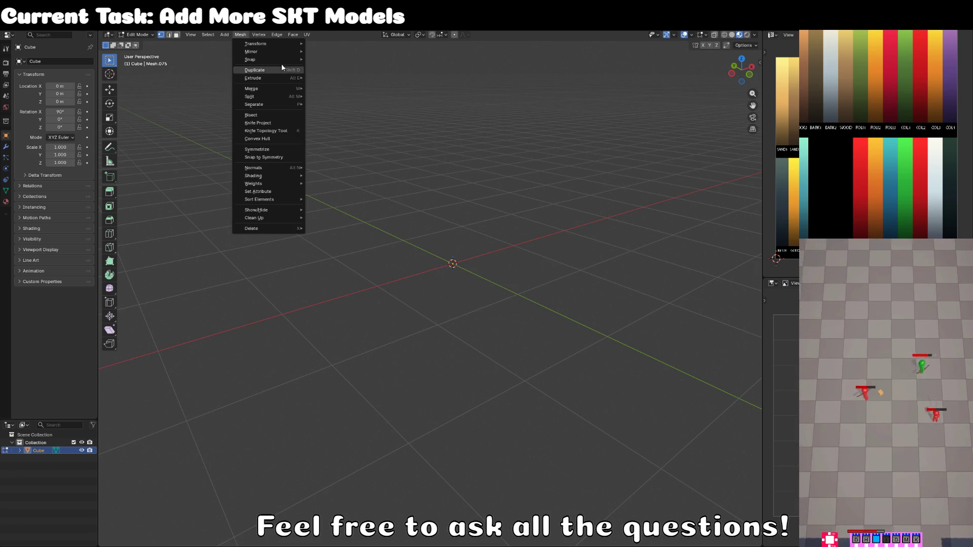
left_click(225, 35)
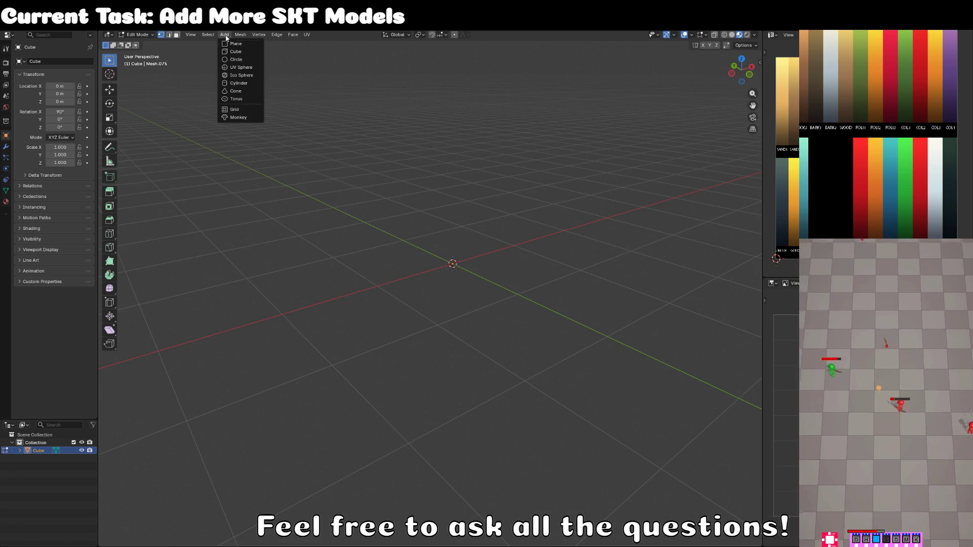
left_click(234, 83)
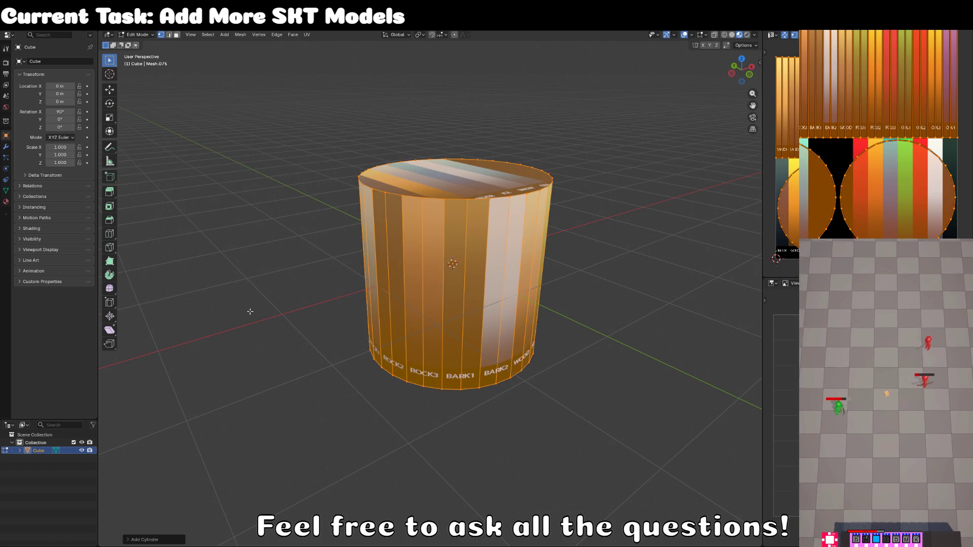
key("ctrl+z")
left_click(224, 35)
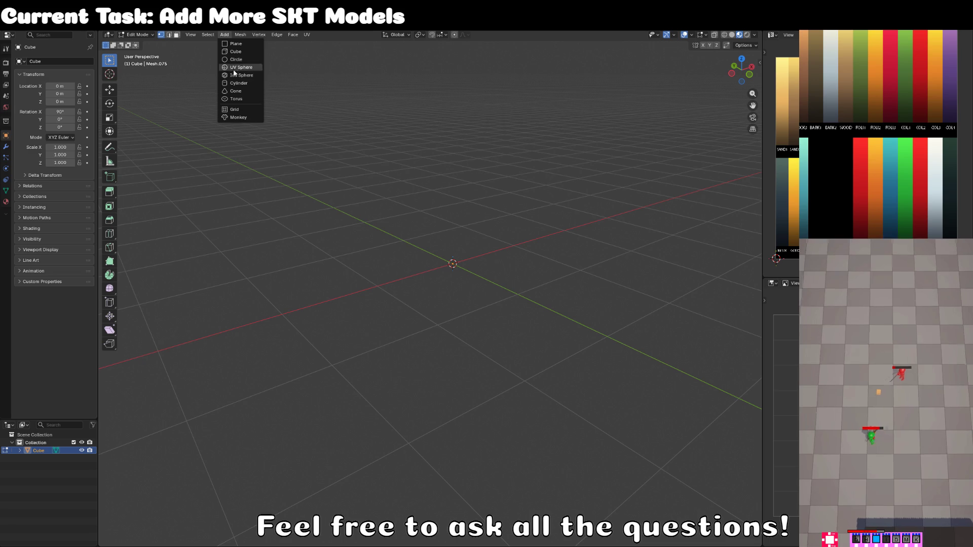
left_click(239, 83)
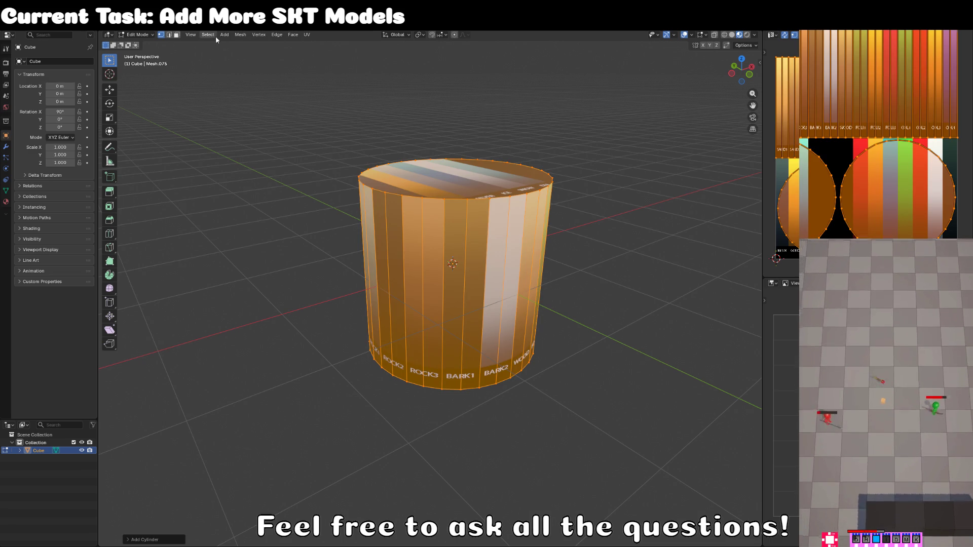
key("ctrl+z")
left_click(224, 34)
left_click(241, 67)
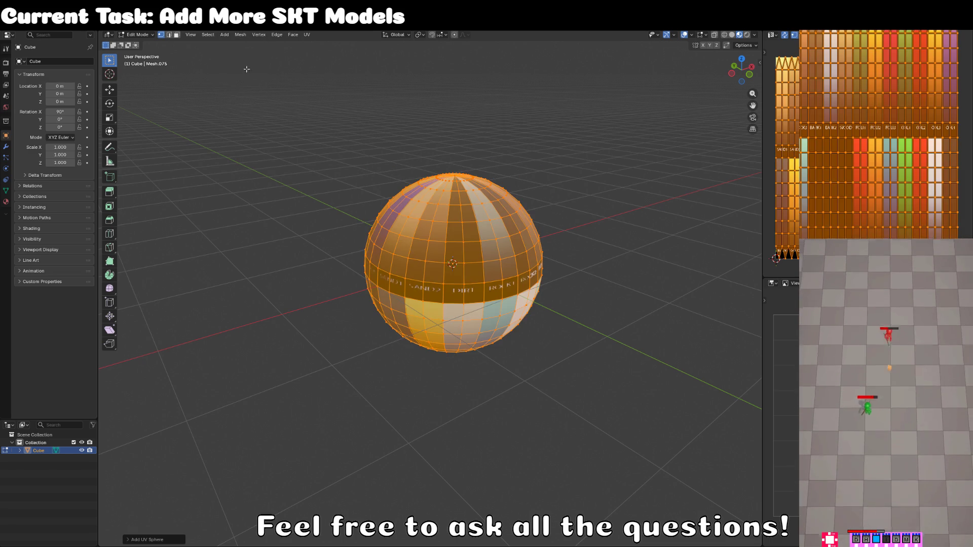
Step: Set the UV sphere to 8 segments and 6 rings in the operator panel
left_click(131, 540)
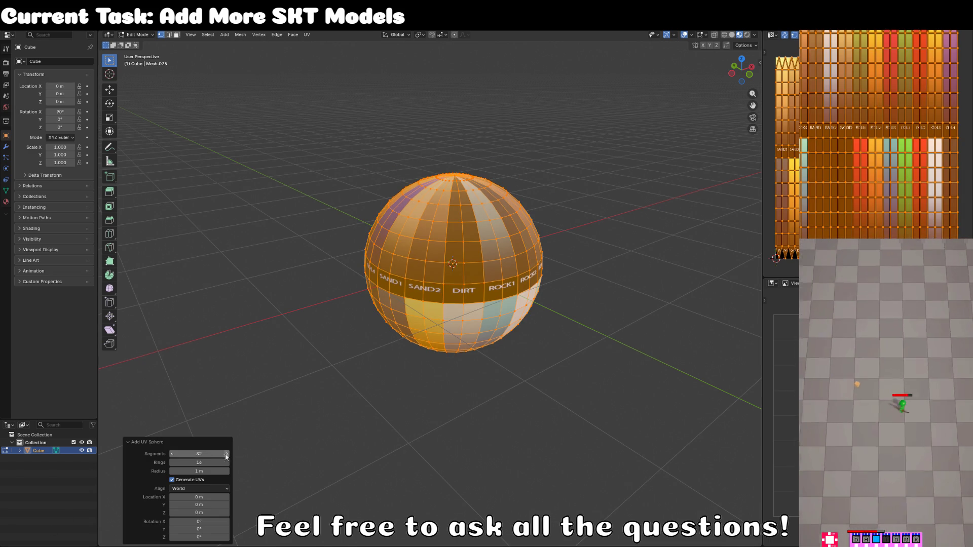
left_click(197, 454)
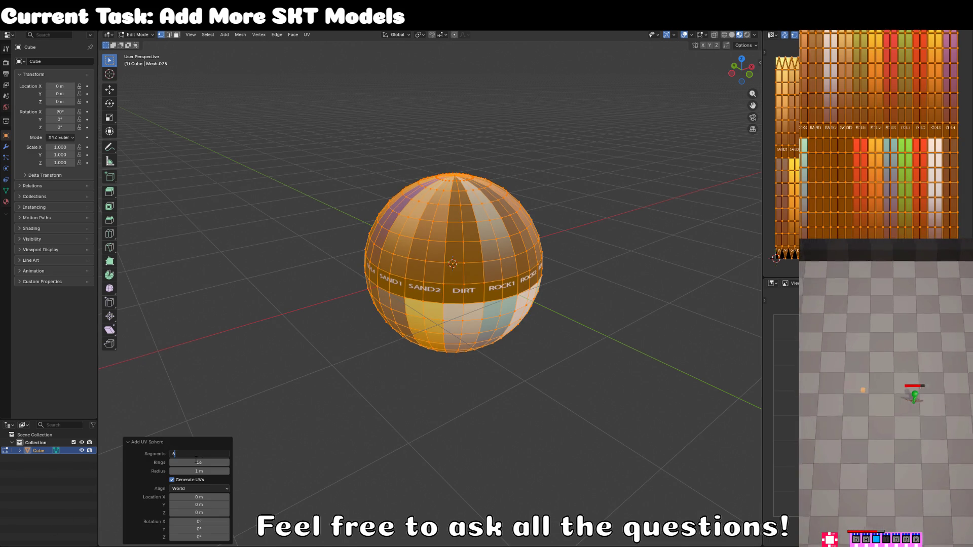
left_click(196, 461)
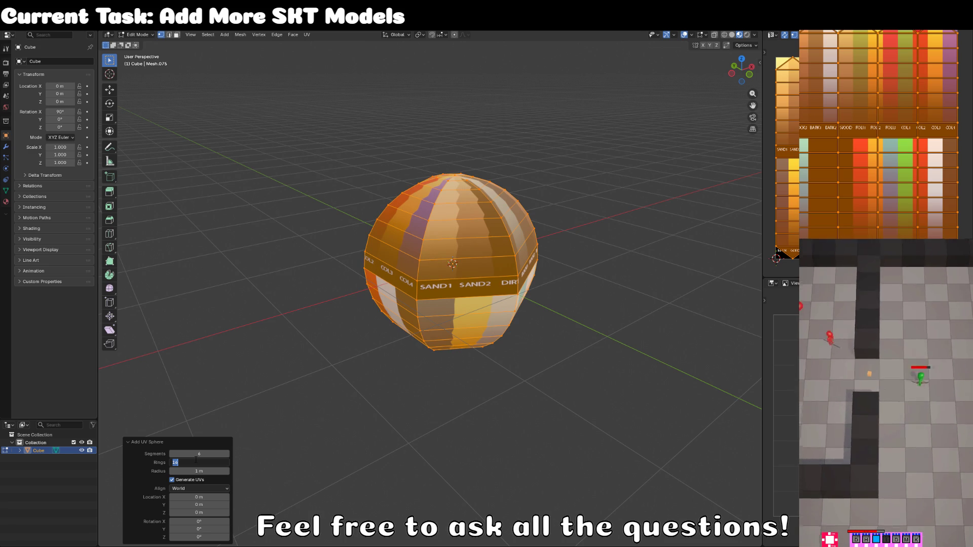
type("4")
key("Return")
left_click_drag(239, 403, 390, 302)
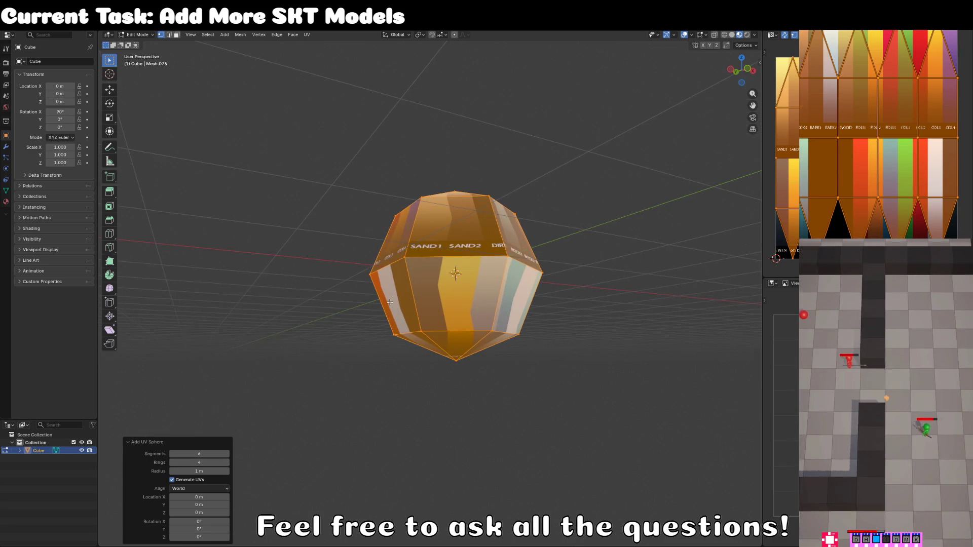
key("KP_1")
left_click(225, 460)
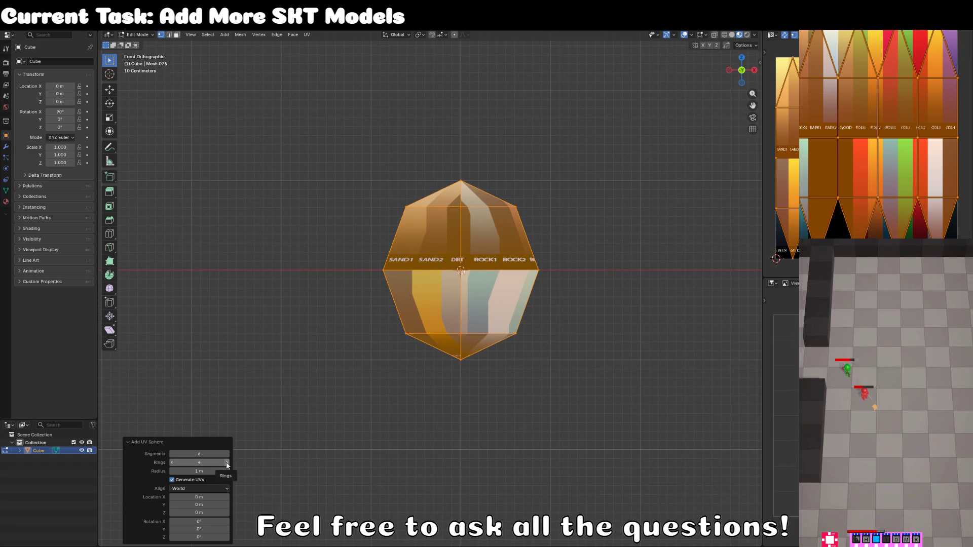
type("6")
key("Return")
left_click(226, 453)
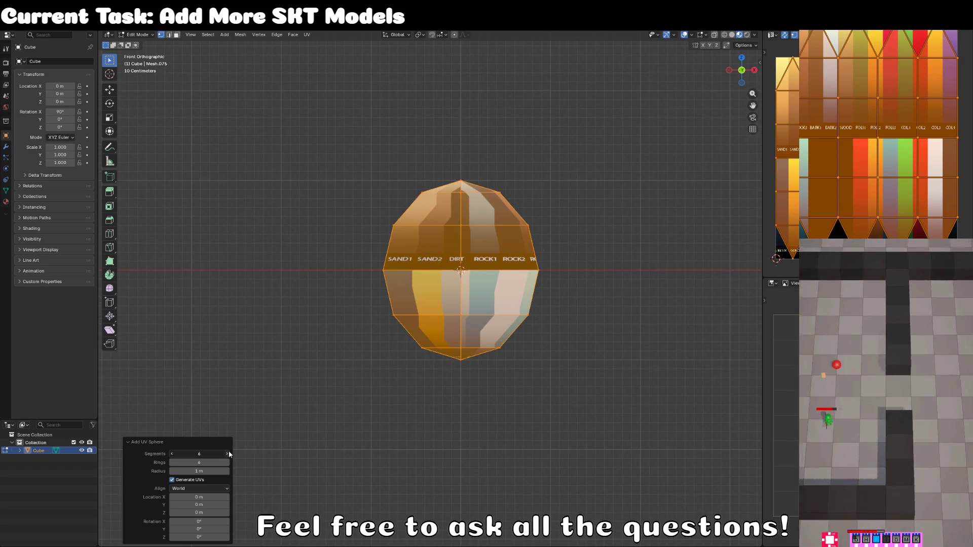
left_click(227, 453)
key("alt+a")
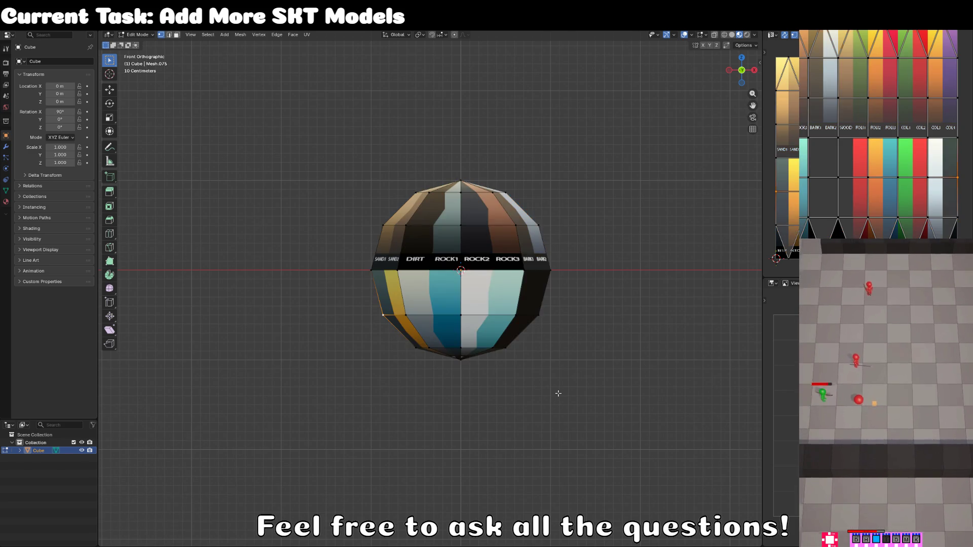
Step: Scale the sphere to 0.361 then 0.841 and adjust its height along Z
key("a")
key("s")
left_click(500, 331)
scroll(501, 331, "up", 2)
scroll(501, 331, "up", 4)
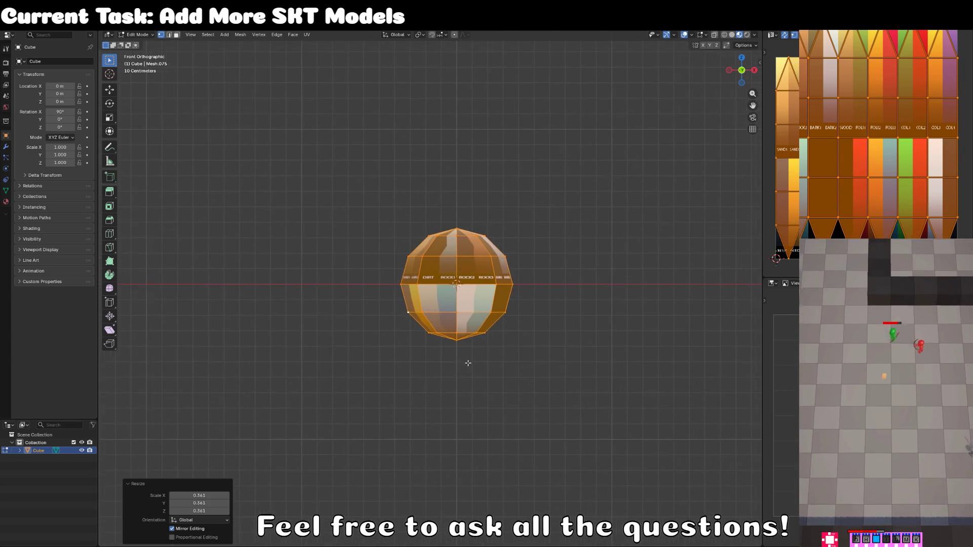
key("g")
key("z")
left_click(474, 324)
scroll(497, 314, "up", 2)
key("s")
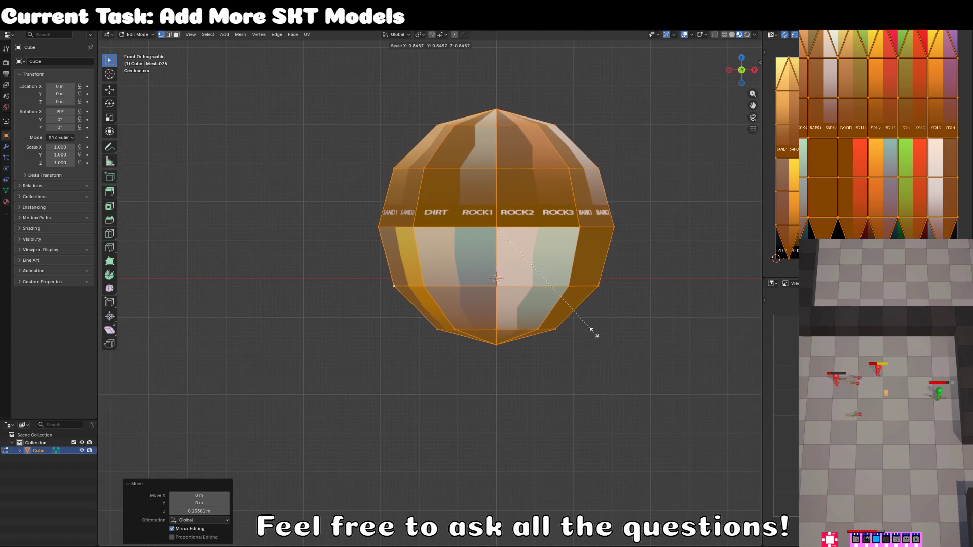
left_click(592, 333)
key("g")
key("z")
left_click(586, 373)
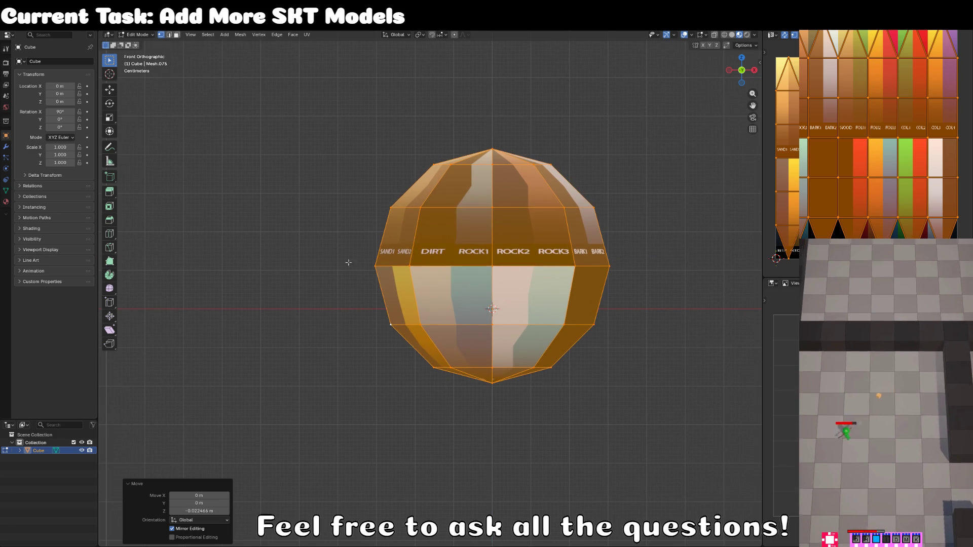
left_click(405, 231)
Step: Project the sphere's UVs from front view and shrink the island onto a light palette colour
left_click_drag(332, 267, 416, 351)
key("a")
key("KP_1")
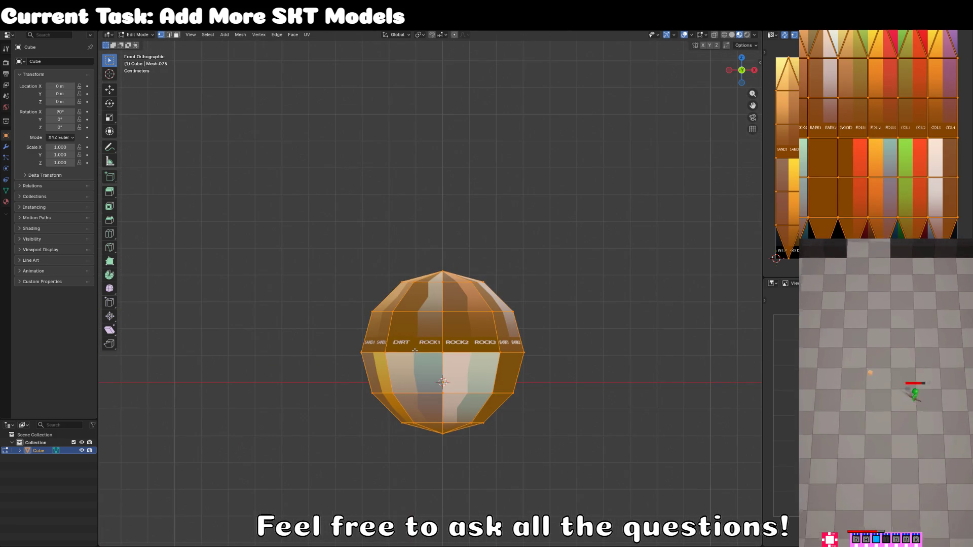
key("u")
left_click(415, 350)
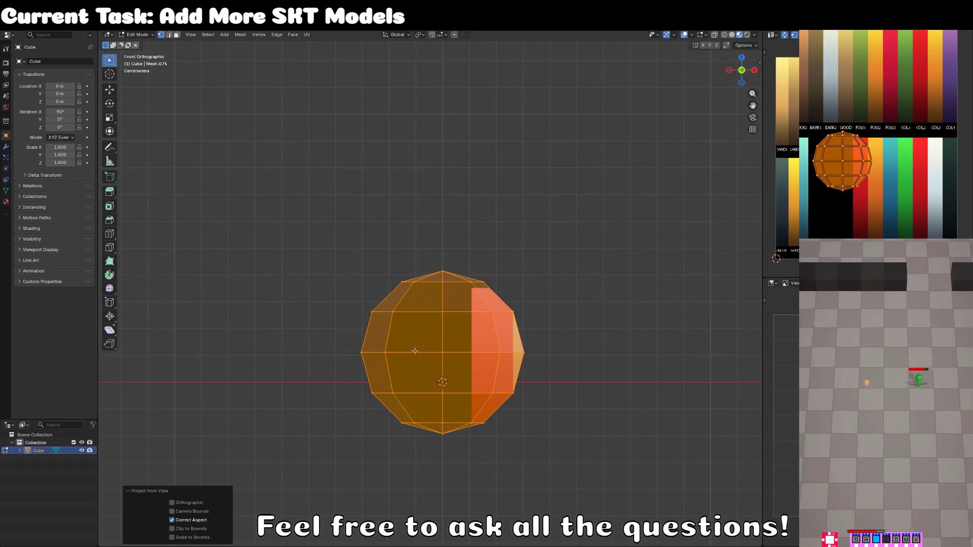
key("g")
left_click(876, 198)
key("s")
left_click(843, 195)
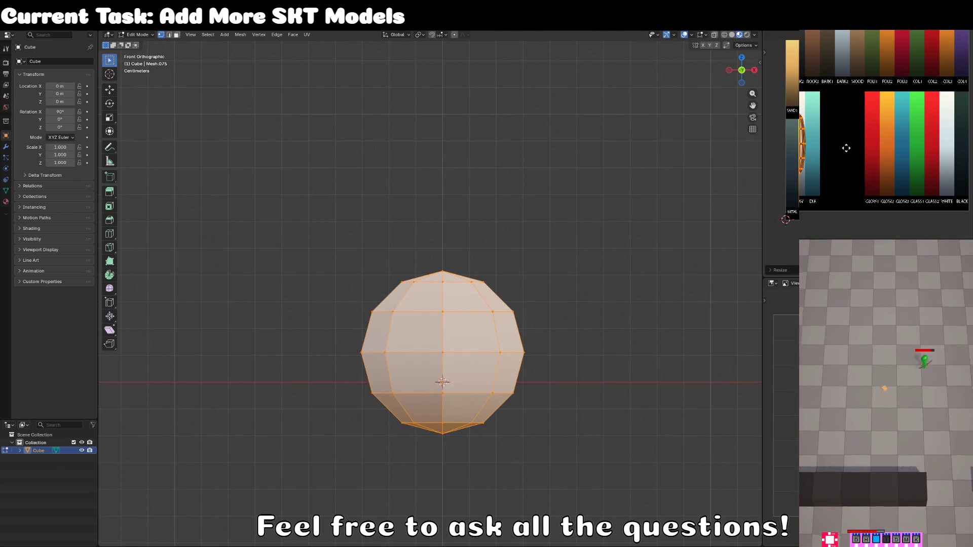
key("alt+a")
Step: Select the lower half's faces, including the bottom cap, using see-through display
left_click(176, 34)
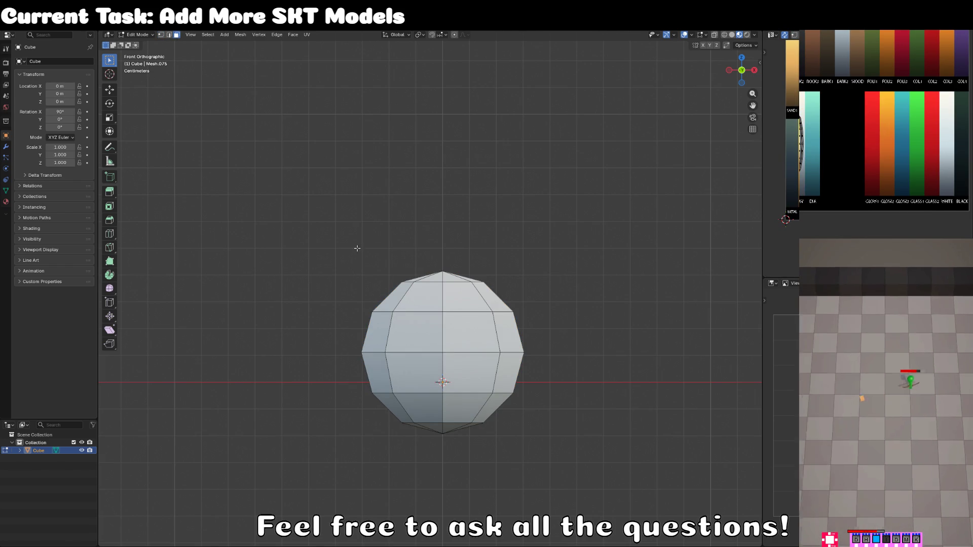
left_click(445, 370, "alt")
left_click(476, 408, "alt+shift")
key("alt+z")
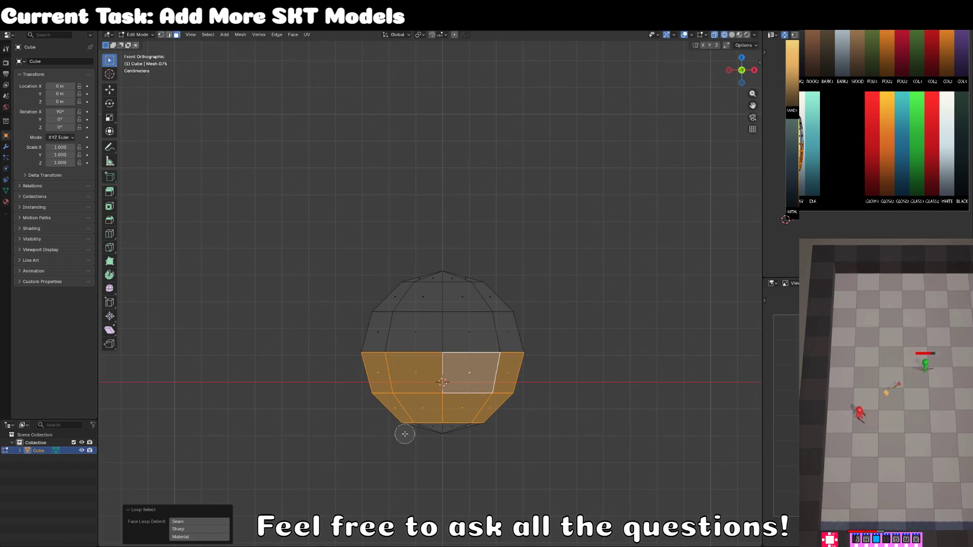
left_click(423, 430, "shift")
left_click(501, 427, "shift")
left_click(433, 438, "shift")
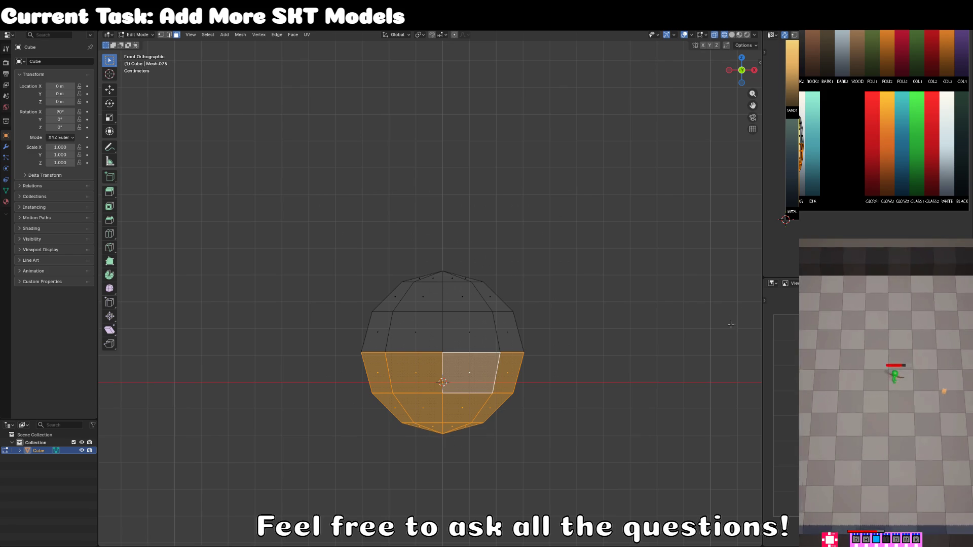
key("g")
Step: Squash the lower half's UVs into a narrow strip on the red swatch
left_click(897, 194)
key("alt+z")
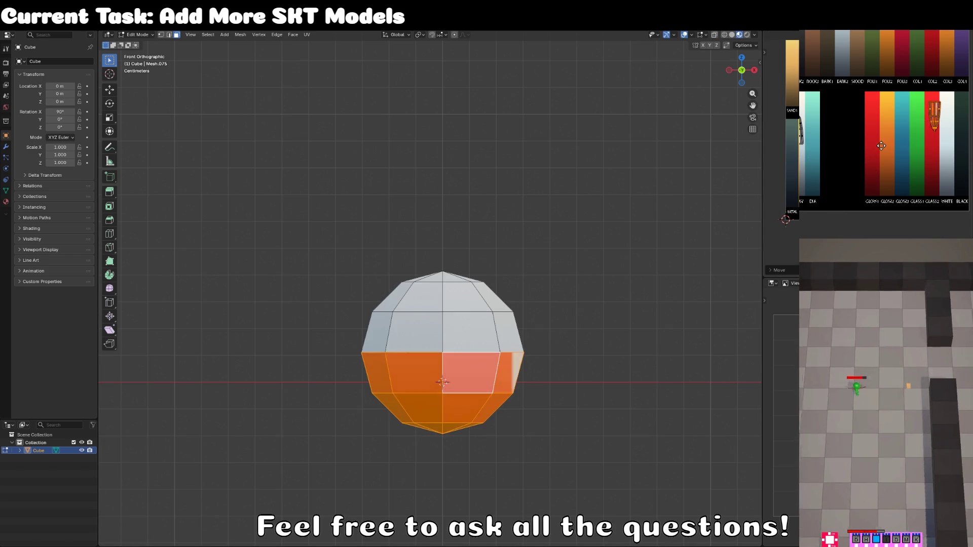
key("g")
left_click(820, 153)
key("s")
key("y")
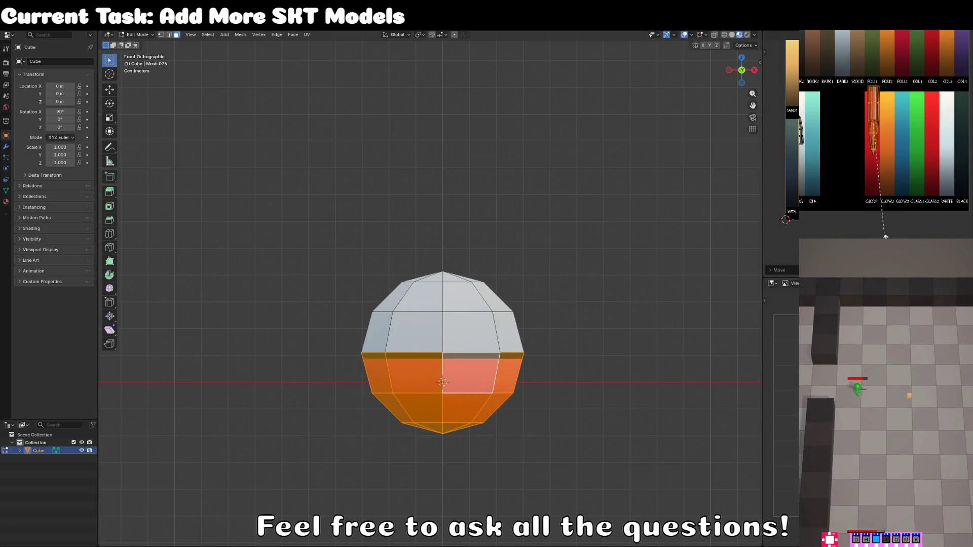
left_click(905, 32)
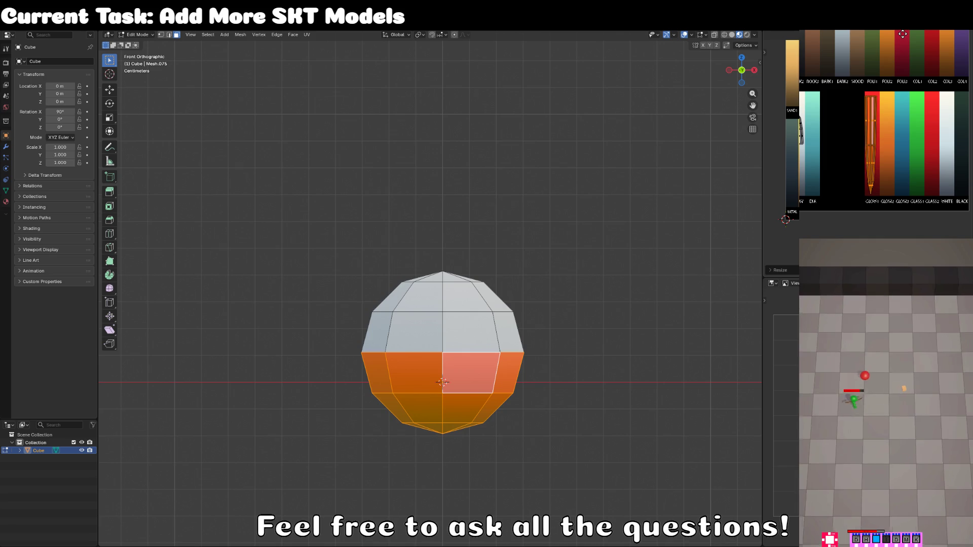
left_click(905, 34)
left_click(521, 284)
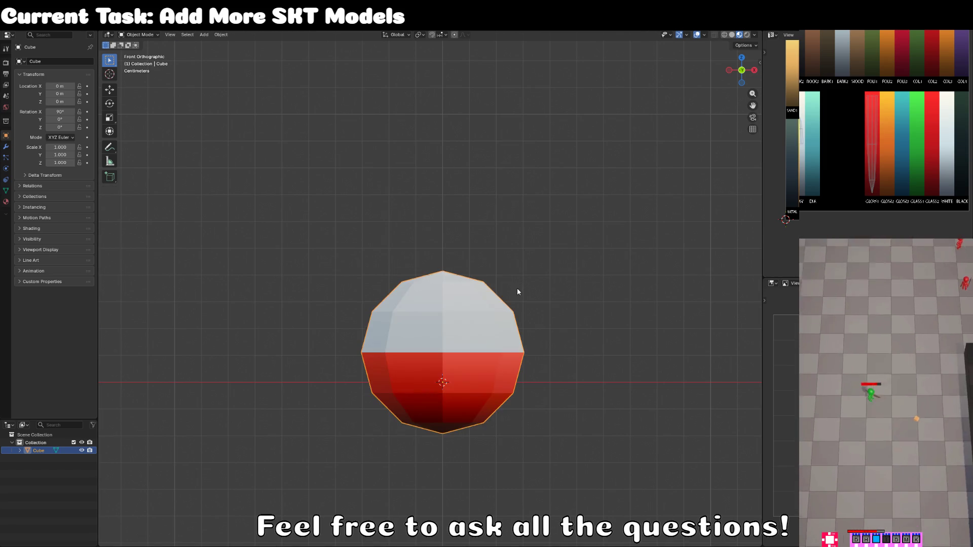
Step: Select the sphere's upper half and reposition its UV island on the palette
scroll(517, 287, "down", 2)
left_click(418, 318)
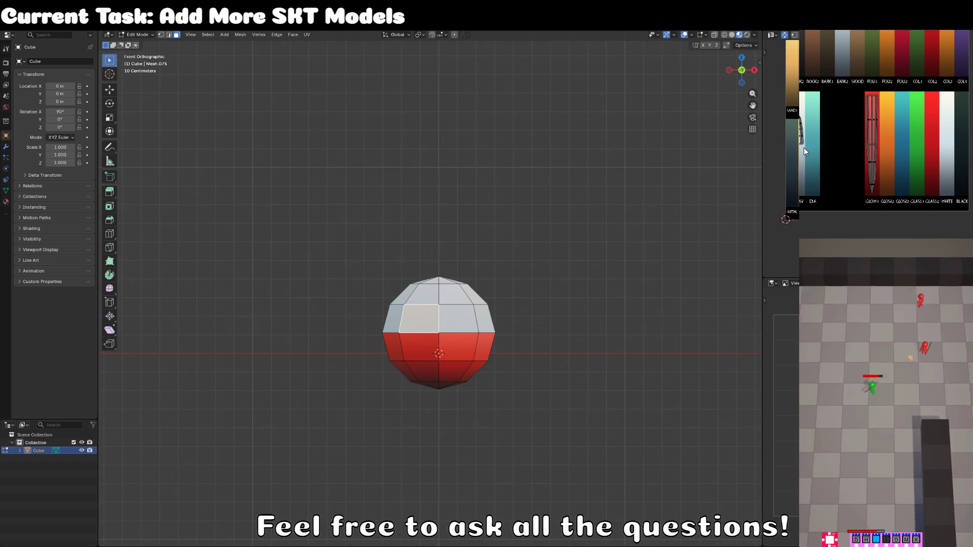
key("l")
key("s")
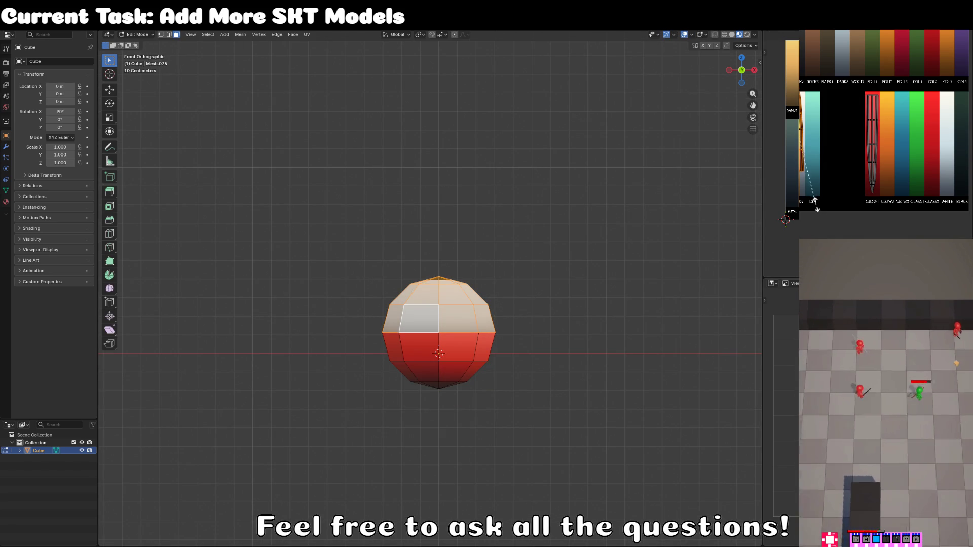
key("Escape")
key("g")
left_click(827, 201)
Step: Inspect the red-and-white sphere in Object Mode from the front, then return to Edit Mode
key("Tab")
scroll(473, 278, "down", 2)
left_click_drag(373, 267, 519, 284)
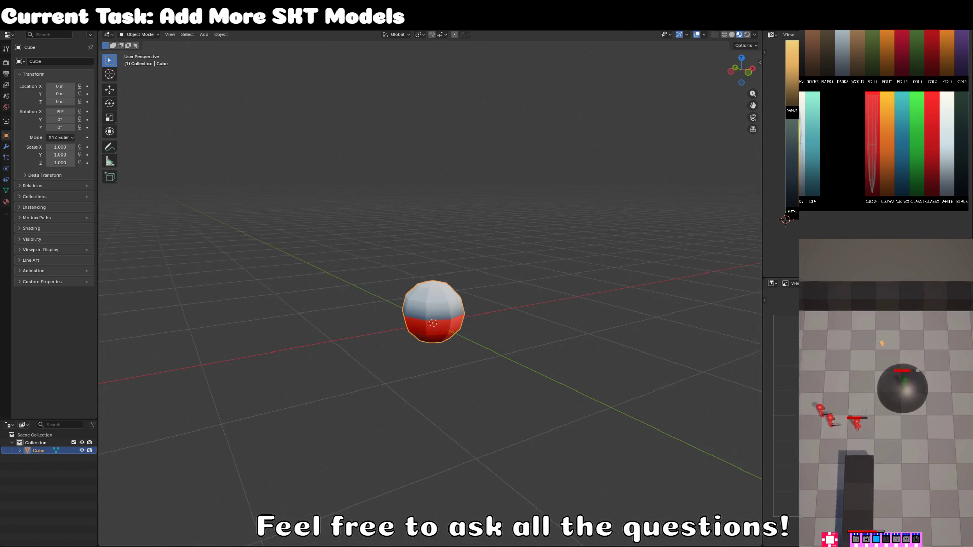
left_click(435, 268)
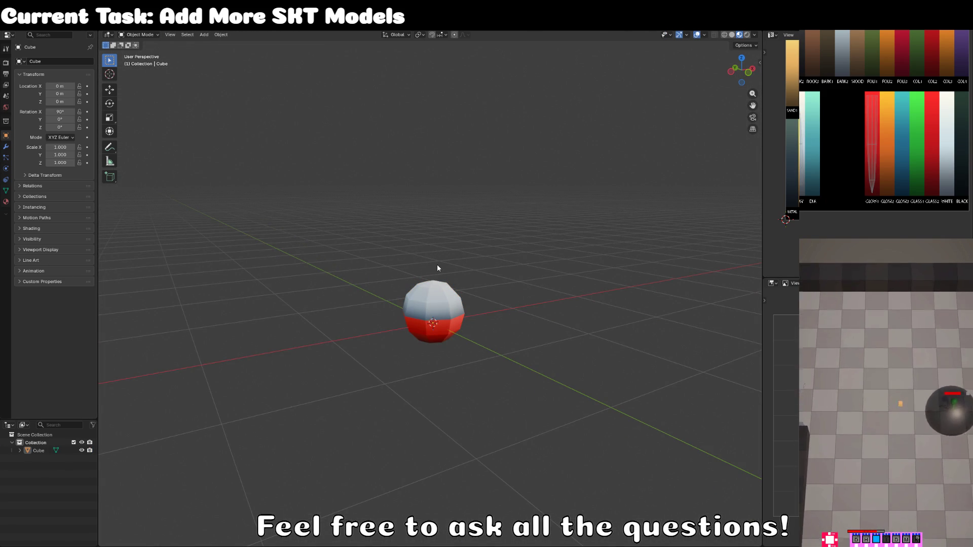
key("KP_1")
scroll(477, 278, "up", 4)
key("Tab")
left_click(385, 299)
mouse_move(385, 299)
left_mouse_down()
mouse_move(430, 326)
mouse_move(381, 372)
mouse_move(372, 351)
mouse_move(388, 336)
left_mouse_up()
Step: Extrude the two opposite top faces straight up into horns and flatten their tips
left_click(500, 355)
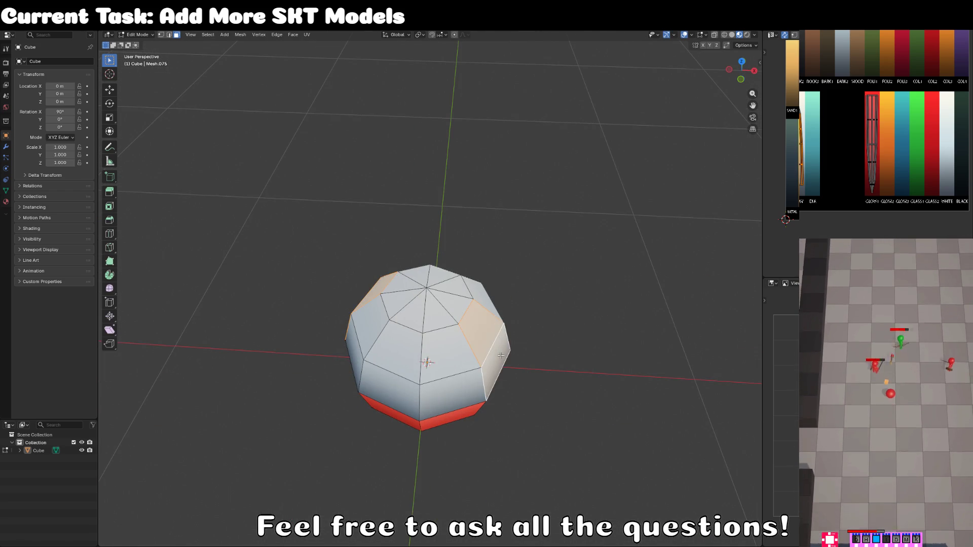
key("KP_1")
key("s")
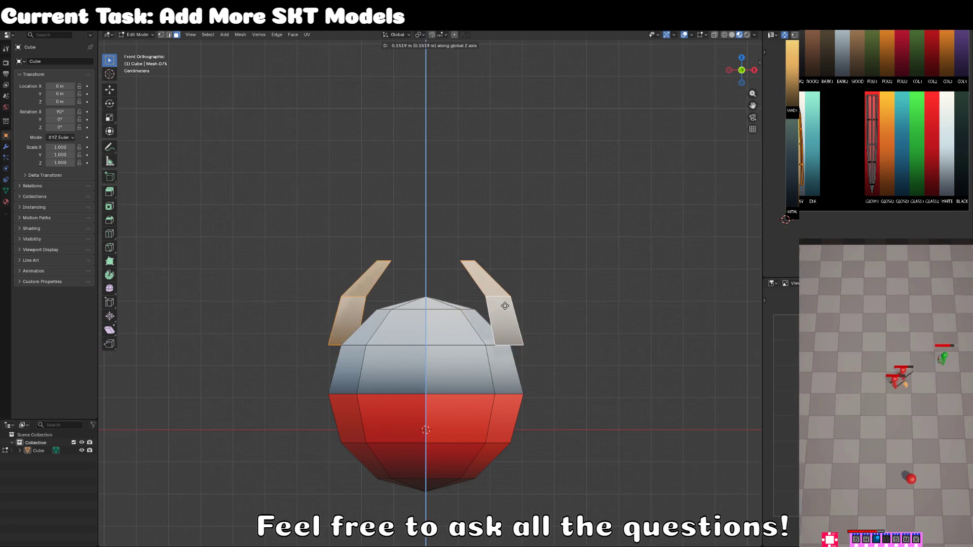
left_click(591, 334)
key("e")
key("z")
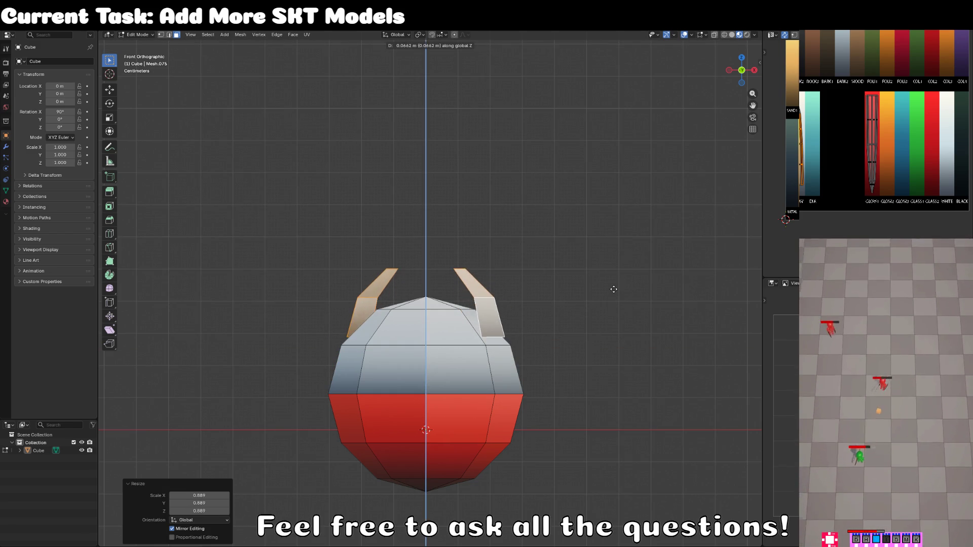
left_click(612, 289)
key("s")
key("z")
left_click(522, 486)
Step: Bridge the two horn top edges with a single face to form the handle
key("2")
left_click(391, 264)
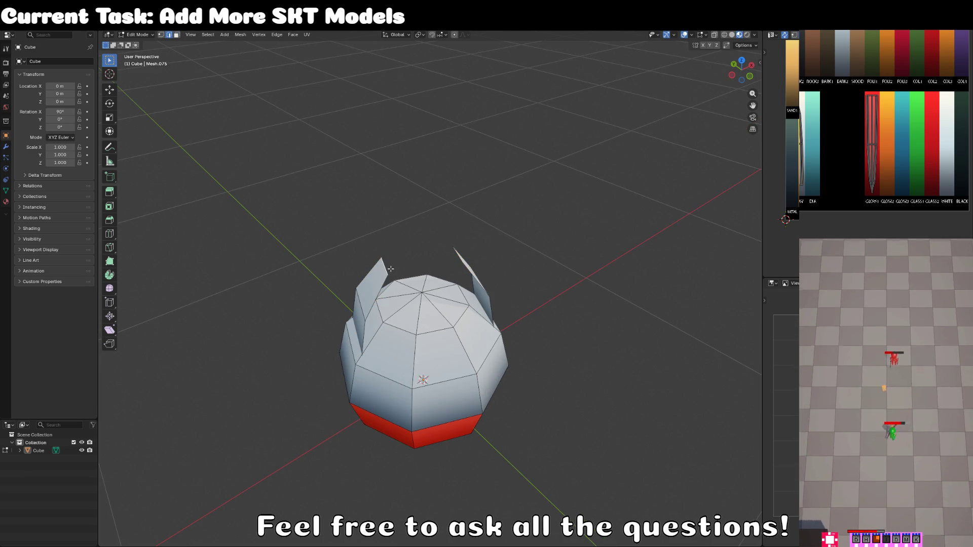
left_click_drag(470, 255, 405, 236)
left_click(461, 260, "shift")
key("f")
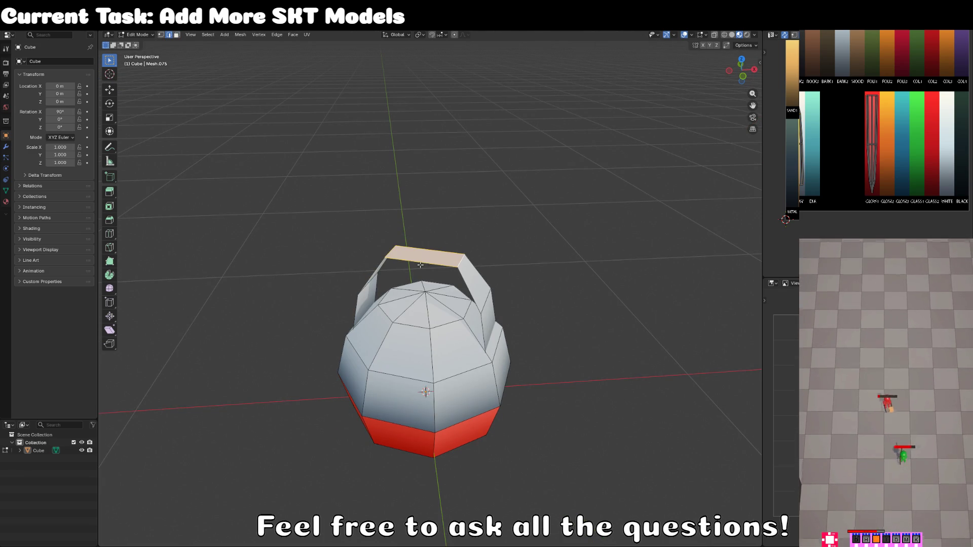
Step: Loop-cut the handle's top and raise the middle loop into an arch
left_click(109, 233)
left_click(425, 253)
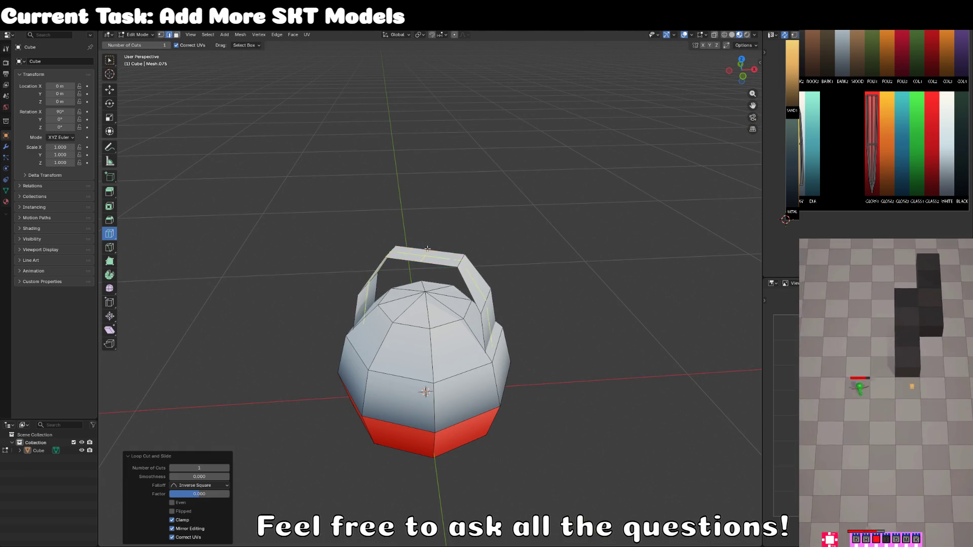
key("g")
key("z")
left_click(432, 228)
Step: Thicken the handle by extruding its faces in place and scaling them to 0.809
left_click(432, 238, "alt")
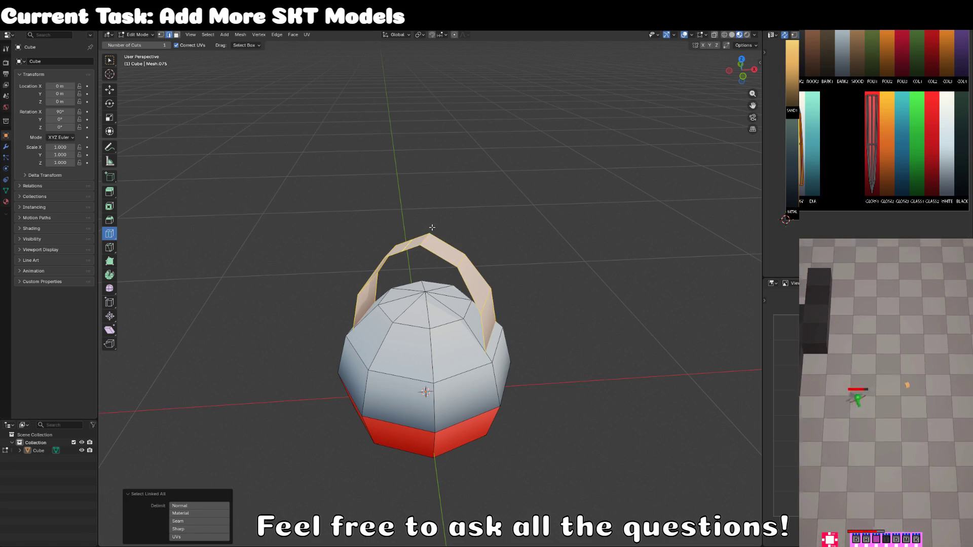
key("e")
key("Escape")
key("s")
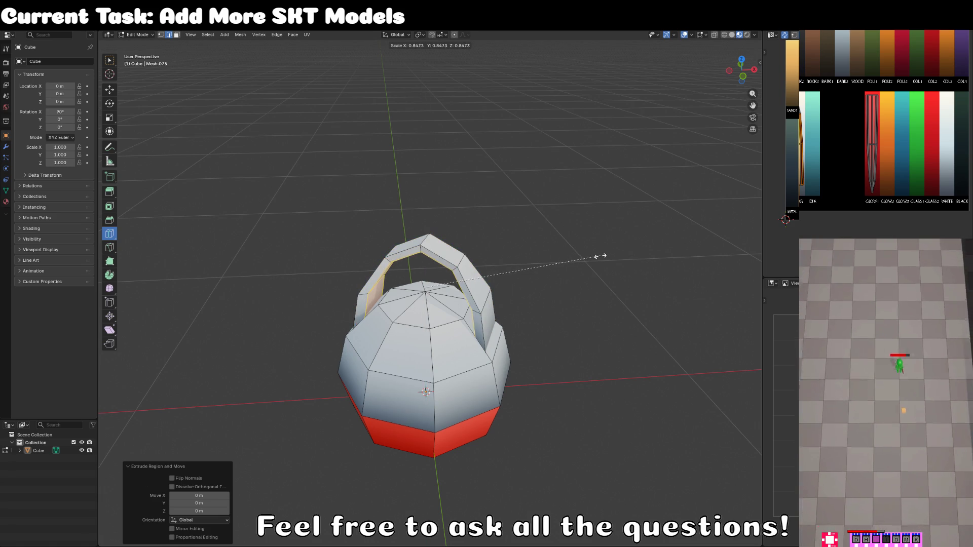
left_click(591, 257)
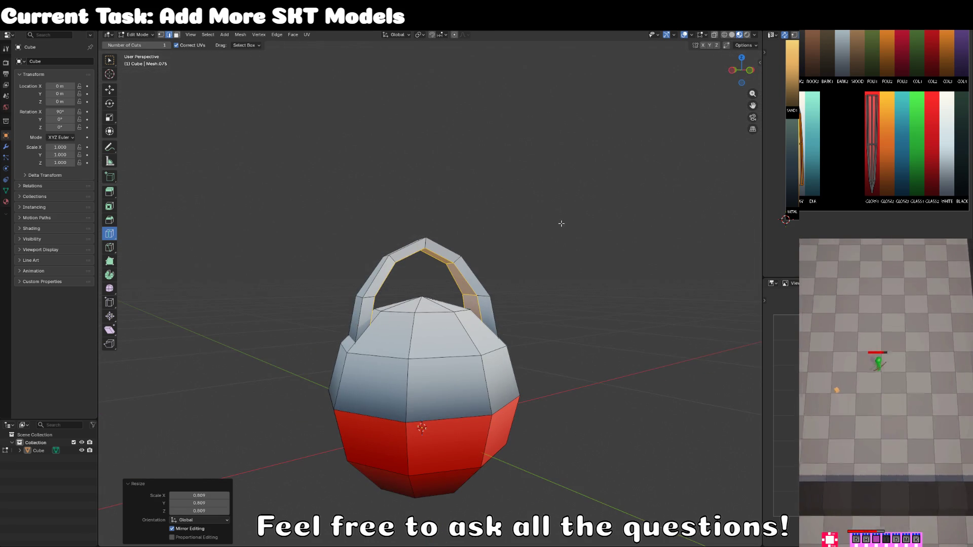
Step: Project the whole handle's UVs from the view and shrink them onto a dark palette swatch
key("ctrl+l")
key("u")
left_click(365, 253)
key("g")
left_click(882, 56)
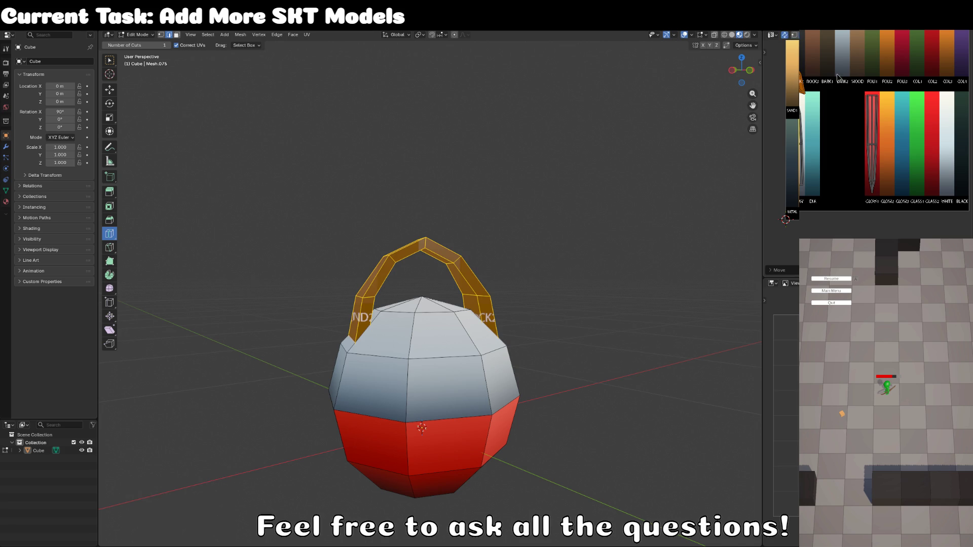
key("s")
left_click(886, 59)
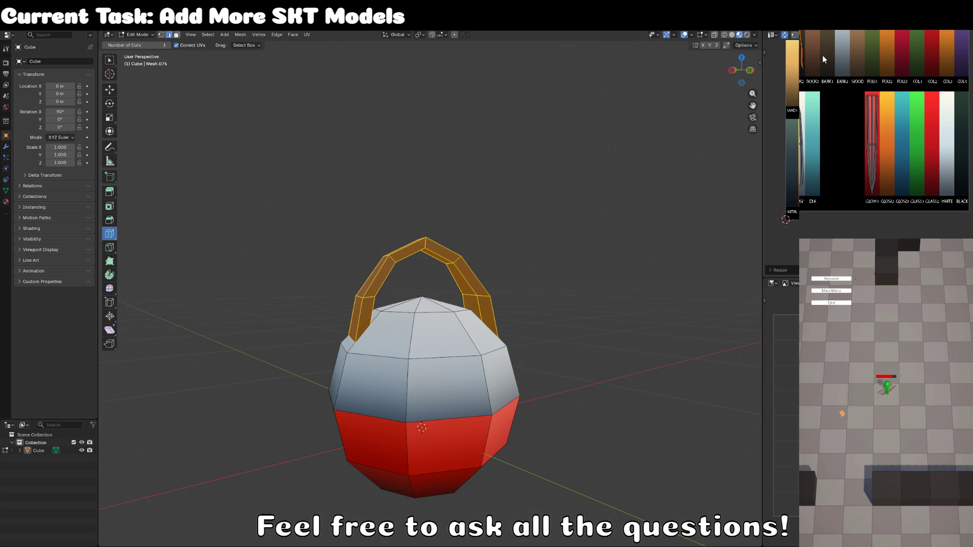
left_click_drag(817, 69, 810, 157)
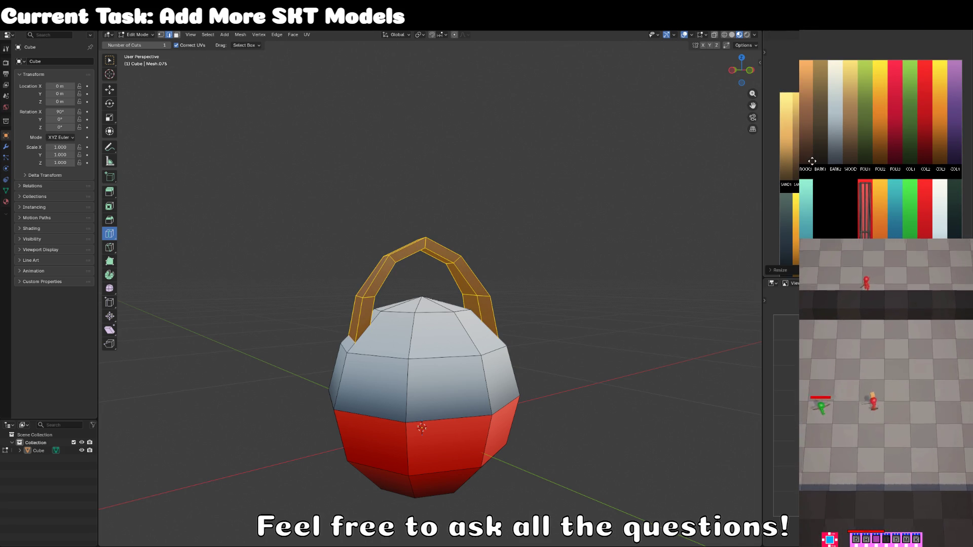
scroll(468, 261, "down", 3)
scroll(468, 260, "up", 4)
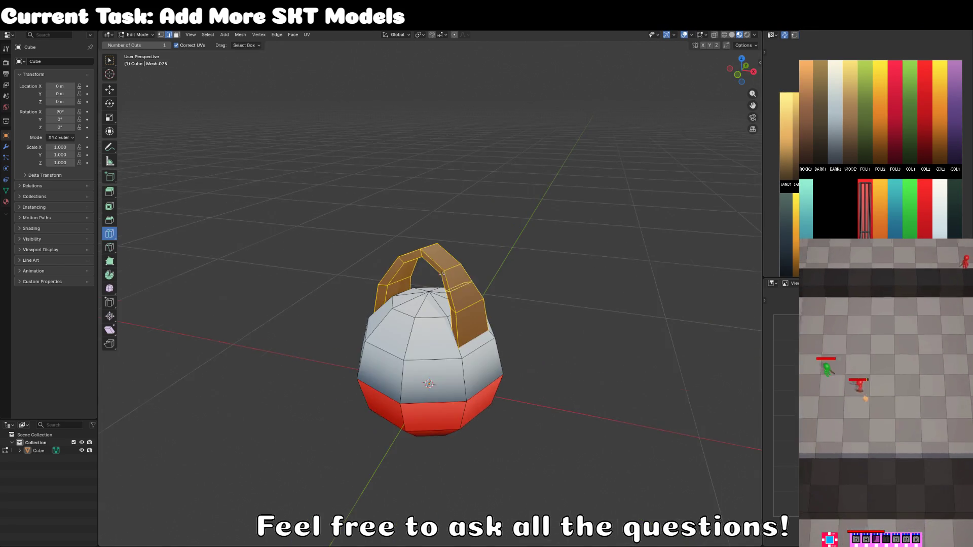
Step: Raise the loop across the handle's top higher to heighten the arch
mouse_move(200, 257)
left_mouse_down()
mouse_move(337, 230)
mouse_move(293, 224)
mouse_move(214, 156)
left_mouse_up()
left_click(107, 62)
left_click(420, 251)
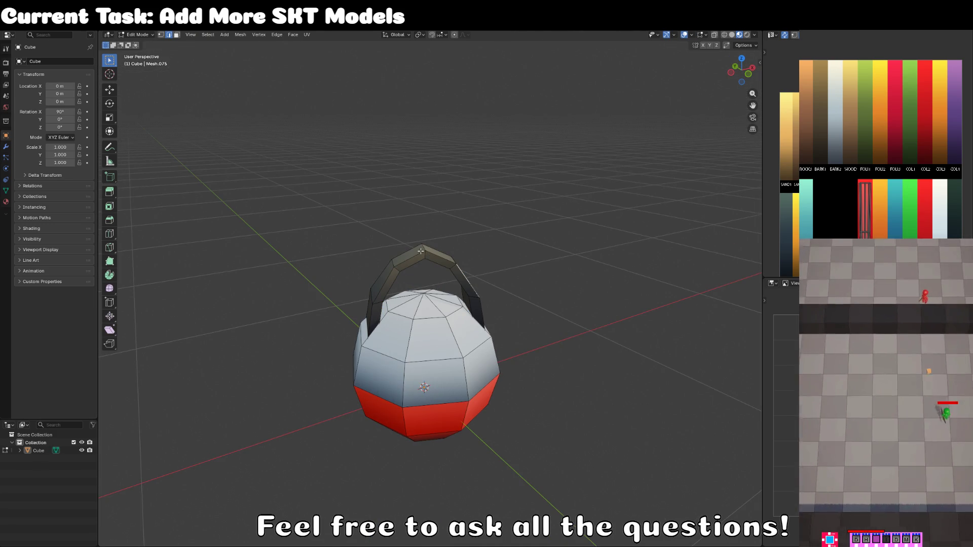
left_click(424, 257, "alt")
key("g")
key("z")
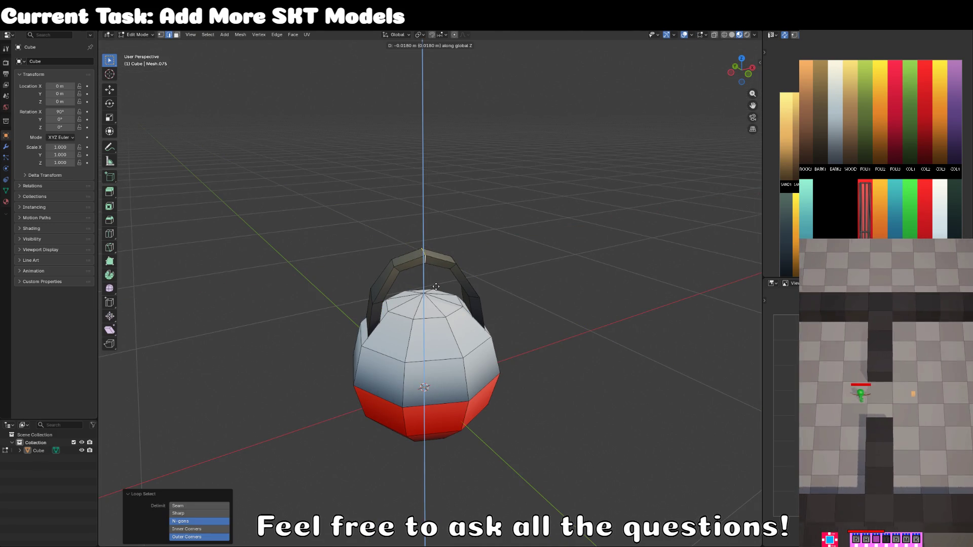
left_click(437, 291)
Step: Fine-tune the handle top's height, then inspect the buoy from lower and higher angles
key("Tab")
key("Tab")
key("g")
key("z")
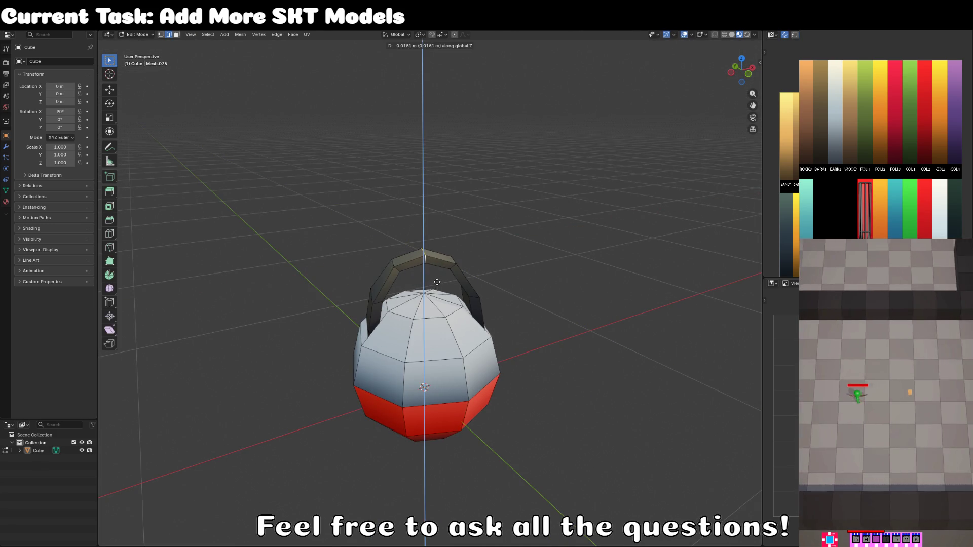
left_click(437, 287)
key("Tab")
scroll(438, 286, "down", 2)
left_click_drag(437, 285, 481, 271)
scroll(480, 271, "up", 1)
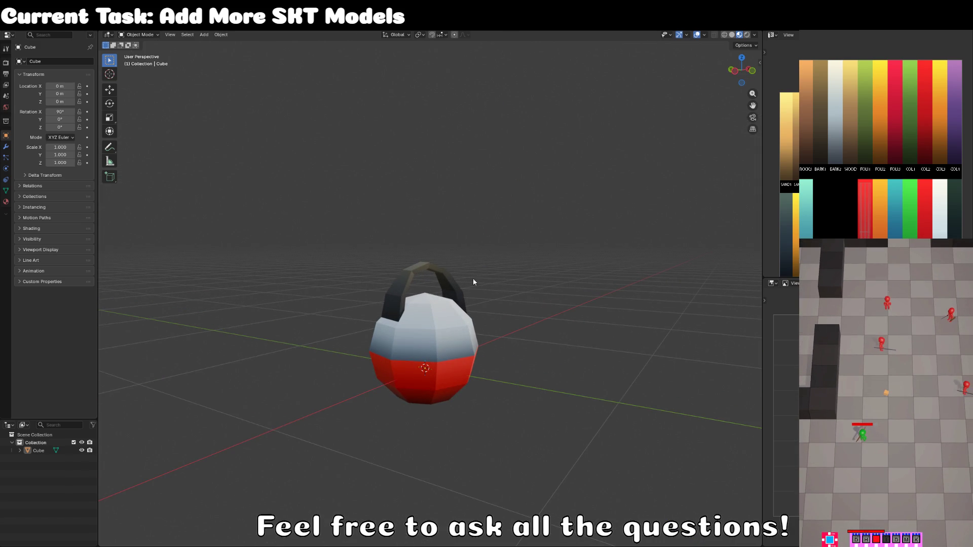
key("Tab")
left_click_drag(473, 278, 212, 130)
Step: Extrude the top cap, shrink it to 0.314, and extrude it up into a tall pole
left_click(176, 34)
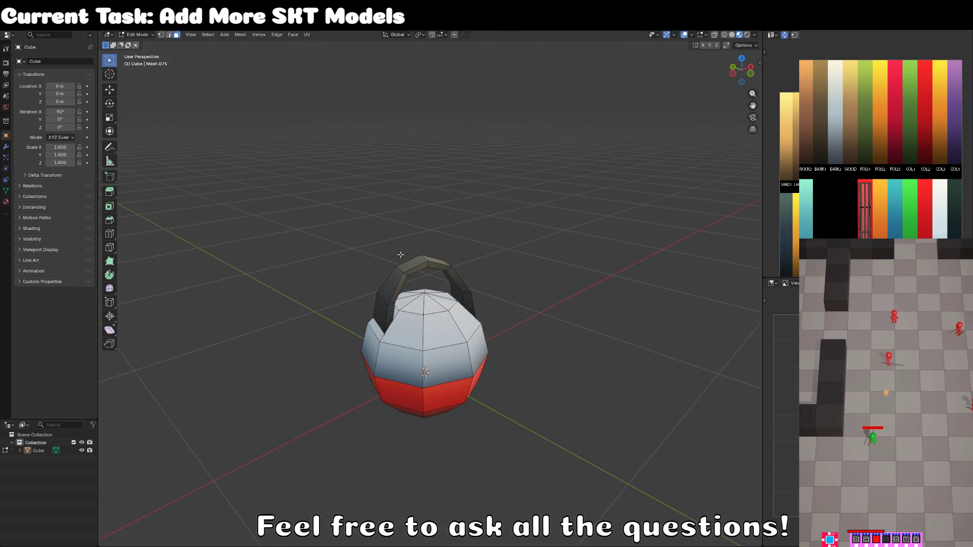
left_click(424, 302)
left_click_drag(424, 302, 521, 308)
key("ctrl+KP_Add")
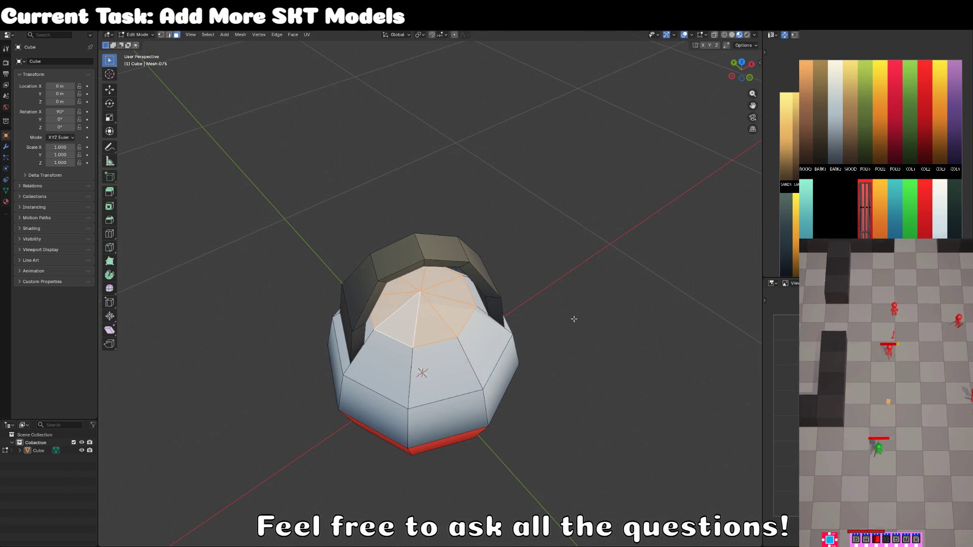
key("e")
right_click(645, 326)
key("s")
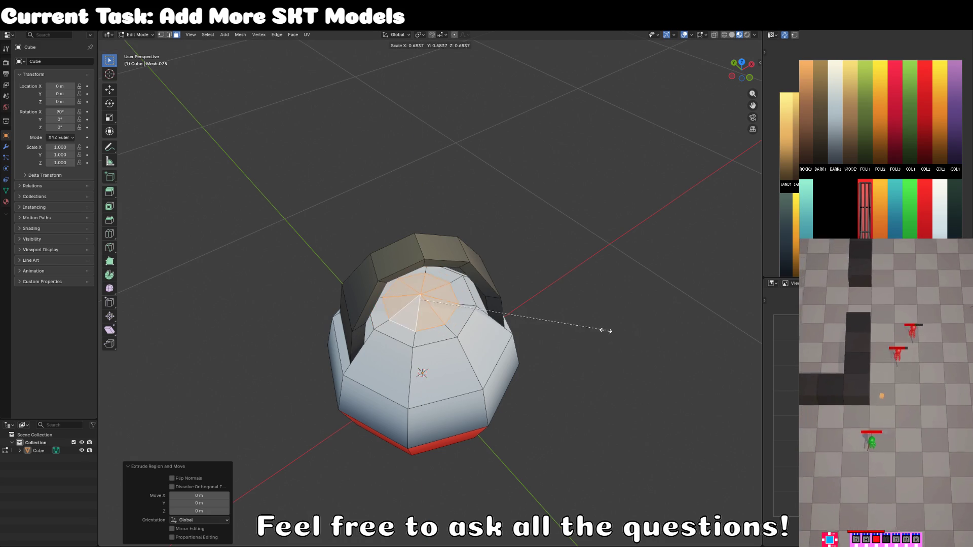
left_click(505, 314)
key("KP_1")
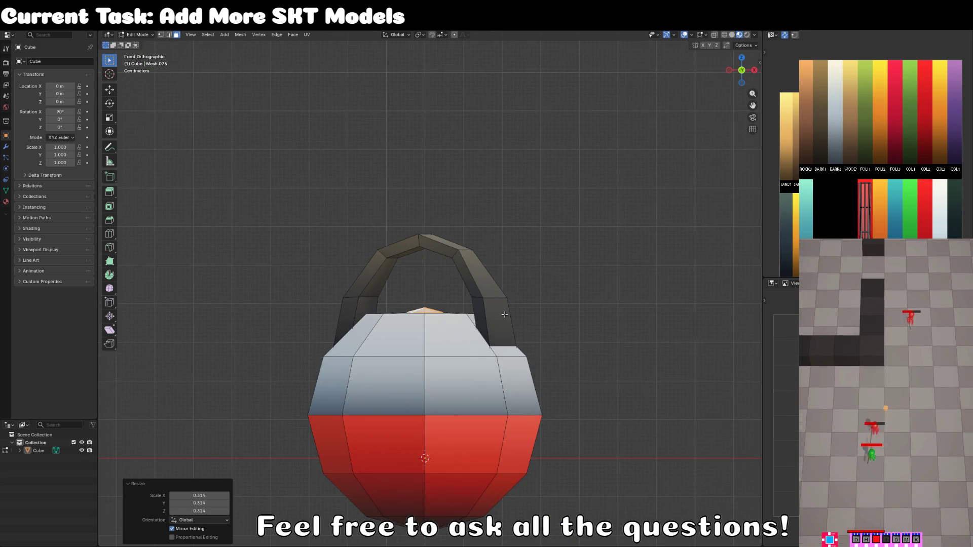
key("e")
left_click(477, 53)
Step: Raise the loop at the pole's base slightly along Z
left_click(434, 295, "alt")
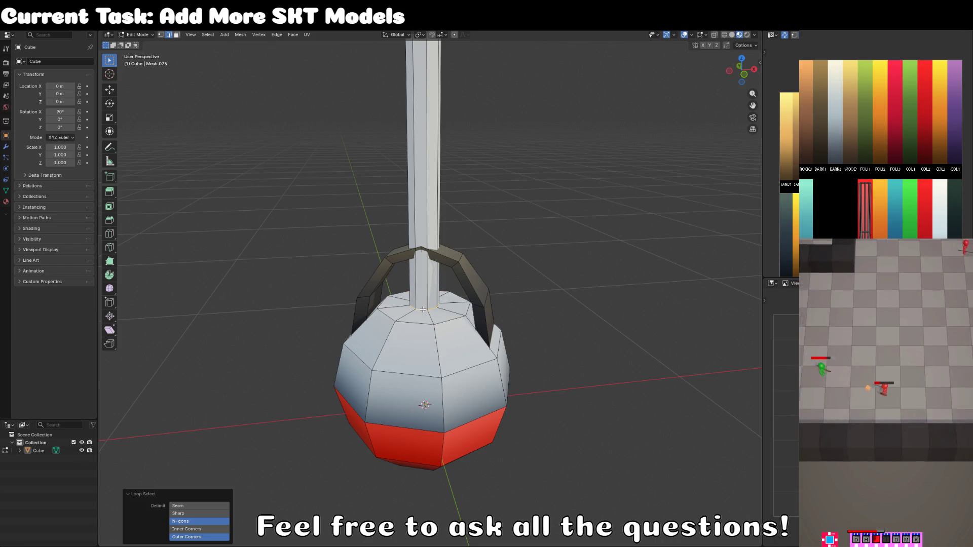
key("g")
key("z")
left_click(434, 298)
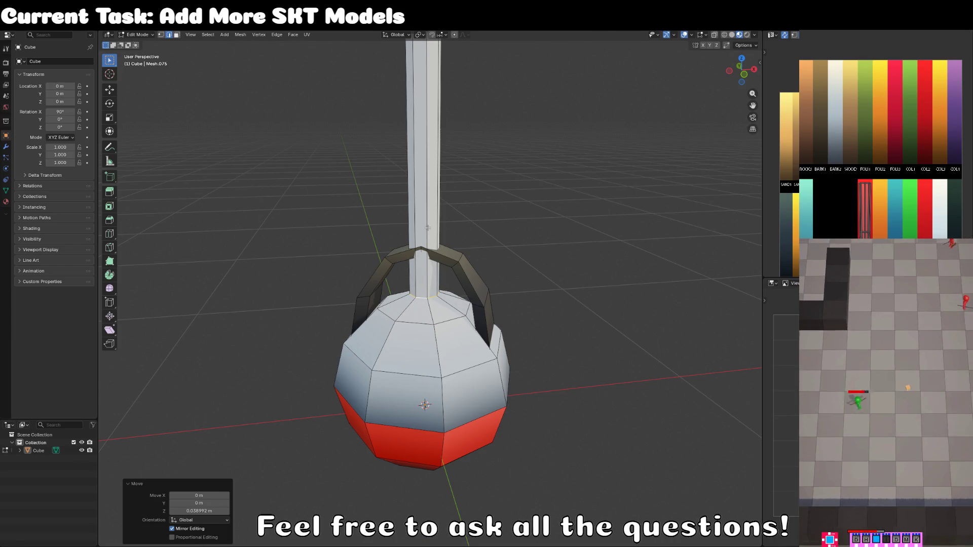
Step: Select all of the pole's faces with see-through circle selection in front view
left_click(178, 35)
scroll(402, 181, "down", 5)
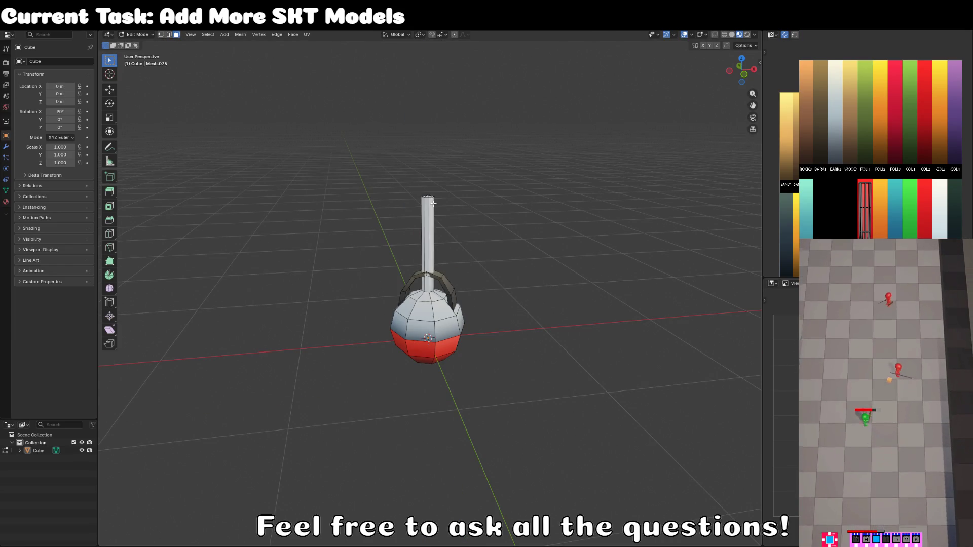
left_click(428, 238, "alt")
key("shift+z")
key("c")
key("Escape")
key("shift+z")
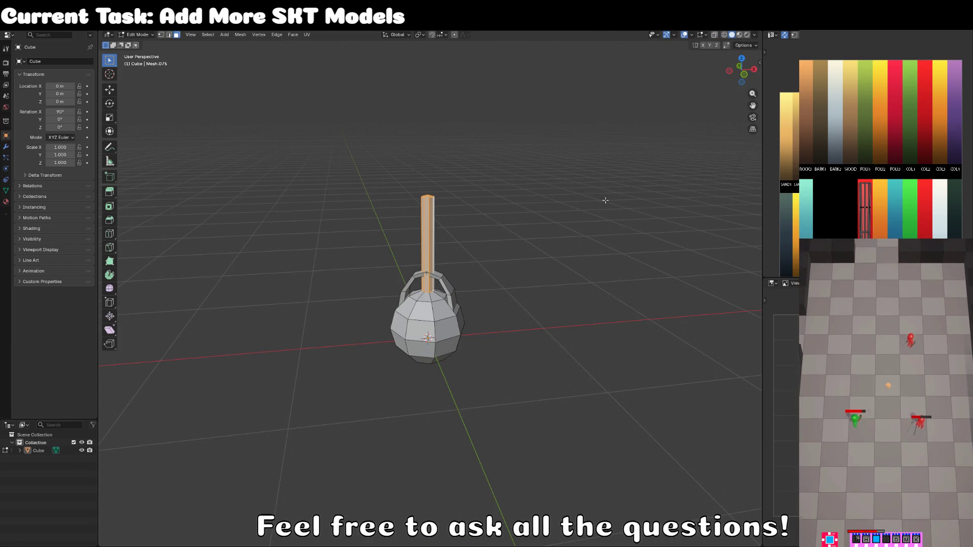
key("KP_1")
Step: Unwrap the pole projected from the front view and place its UV strip on the wood colour
key("u")
left_click(429, 208)
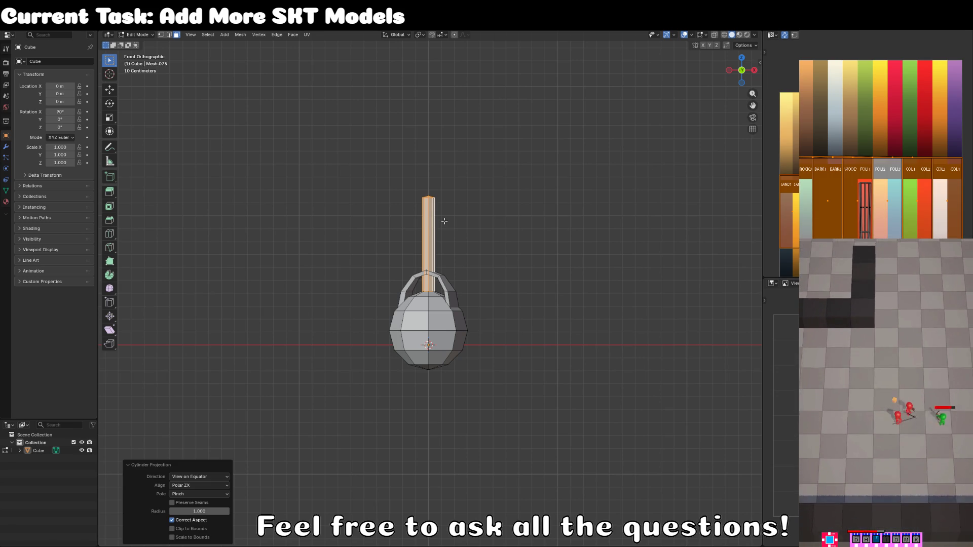
key("u")
left_click(443, 221)
key("s")
left_click(872, 167)
key("g")
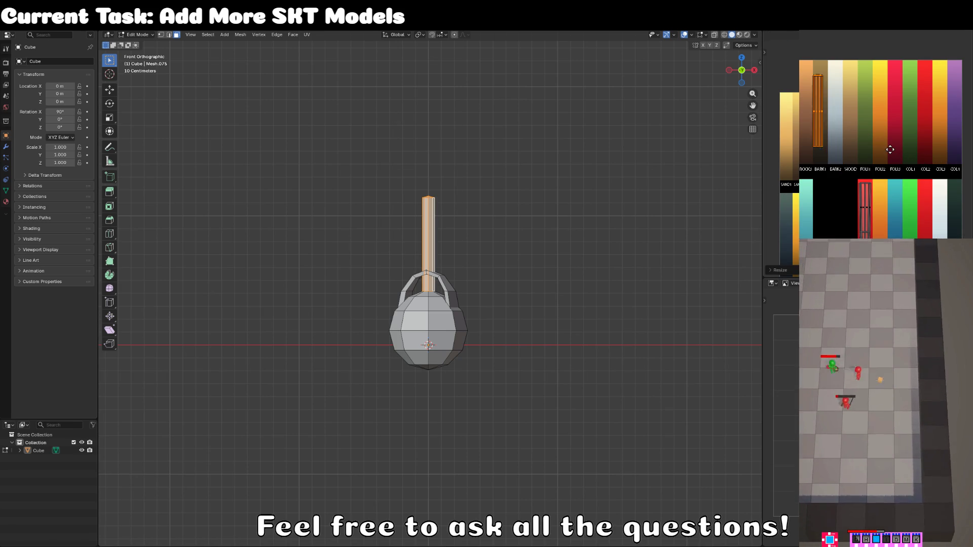
left_click(894, 143)
Step: Preview the buoy with texture colours in the viewport and return to object mode
key("z")
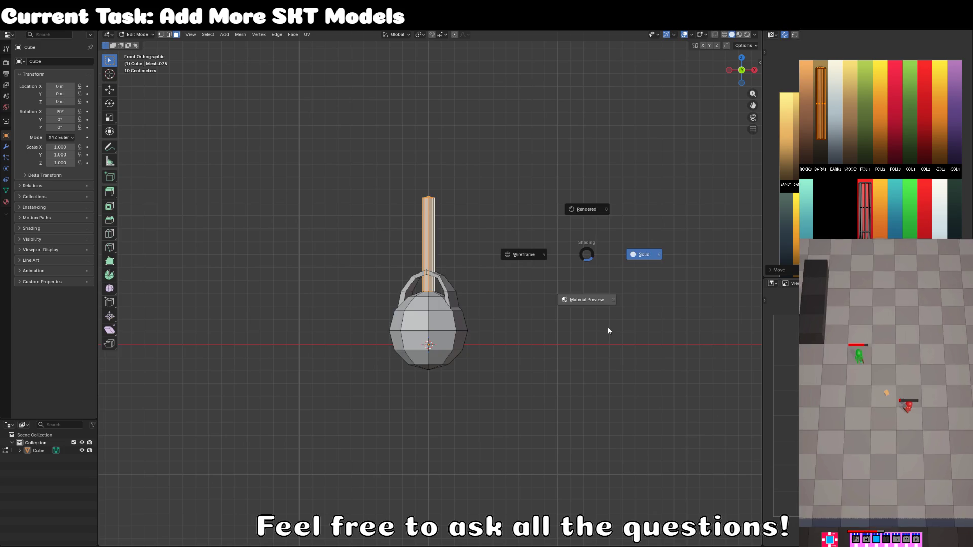
left_click(608, 331)
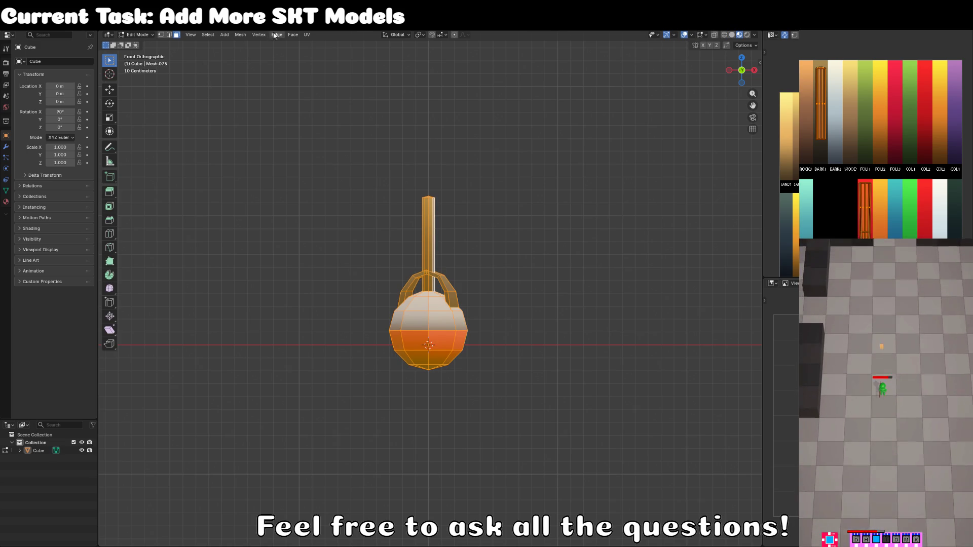
left_click(274, 35)
left_click(326, 178)
key("Tab")
left_click_drag(501, 264, 532, 290)
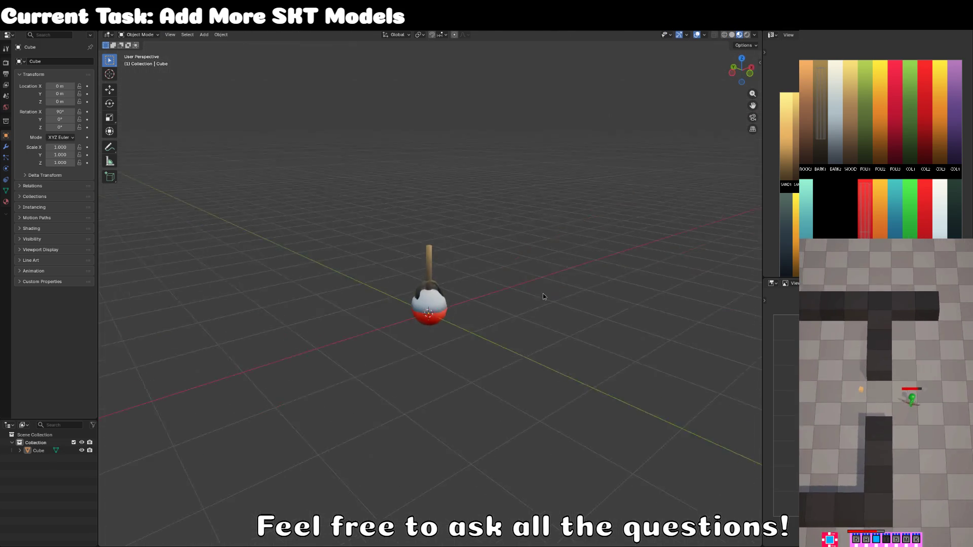
scroll(543, 266, "up", 3)
Step: Rename the Cube object in the Outliner to MOD_CHIPPY_buoy_SKT, then Alt+Tab to Unity
left_click(448, 335)
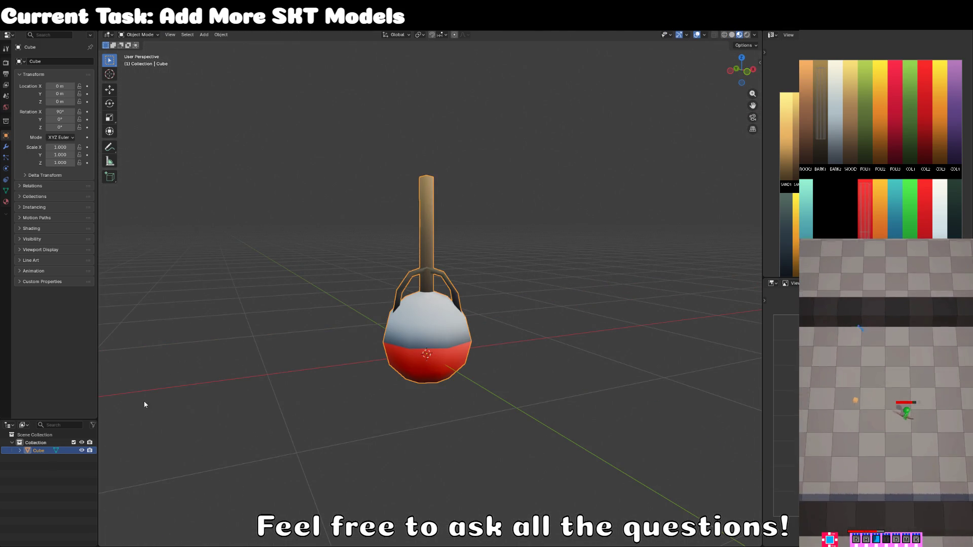
double_click(39, 450)
key("BackSpace")
type("MOD_CHIPPY_")
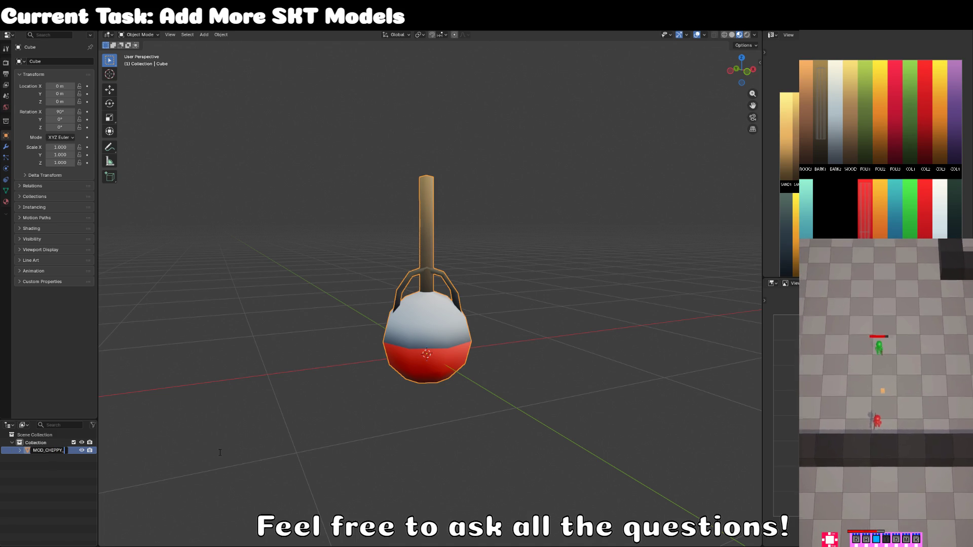
type("buoy_")
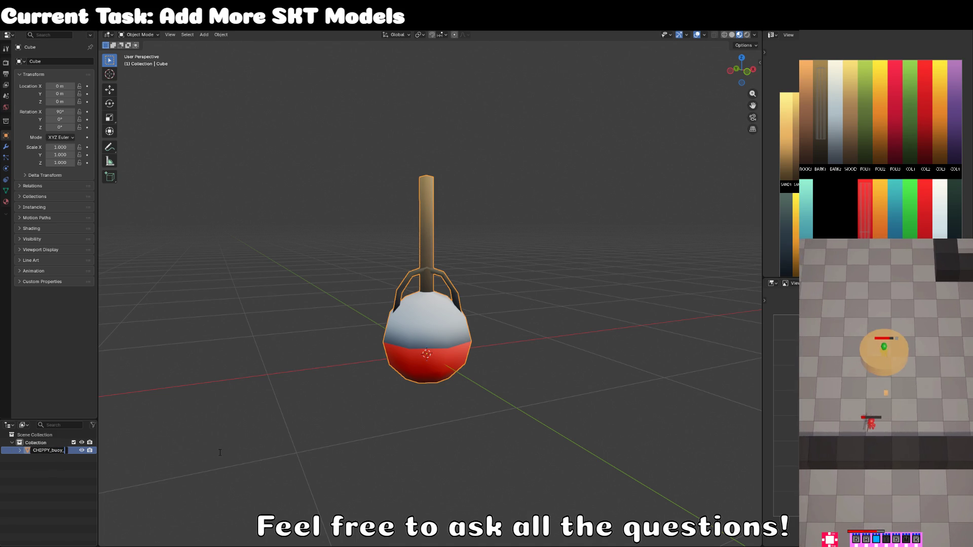
type("s")
type("SKT")
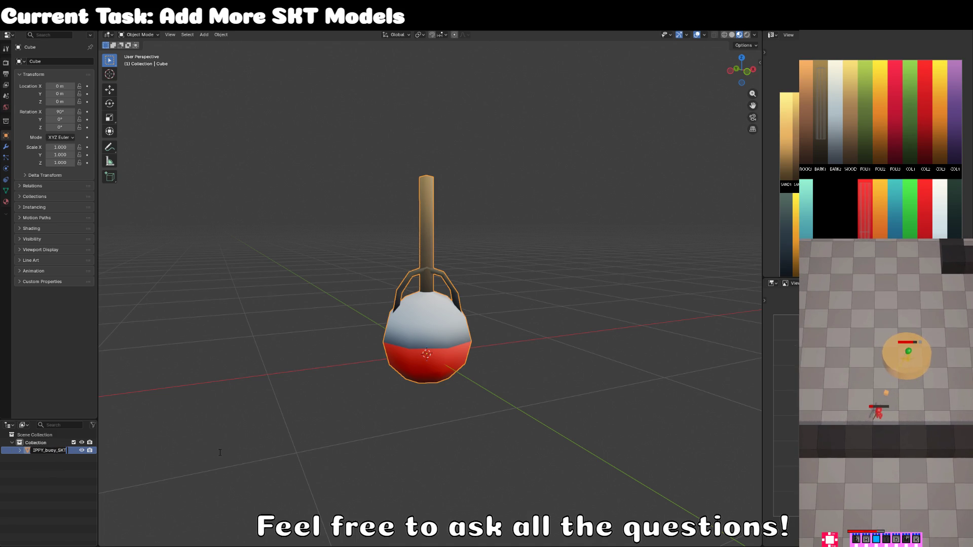
key("Return")
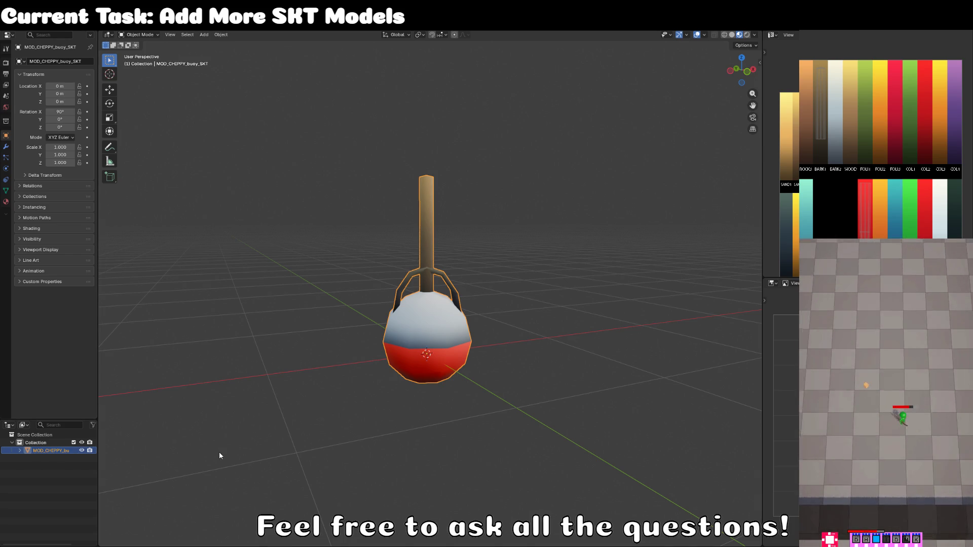
left_click(246, 412)
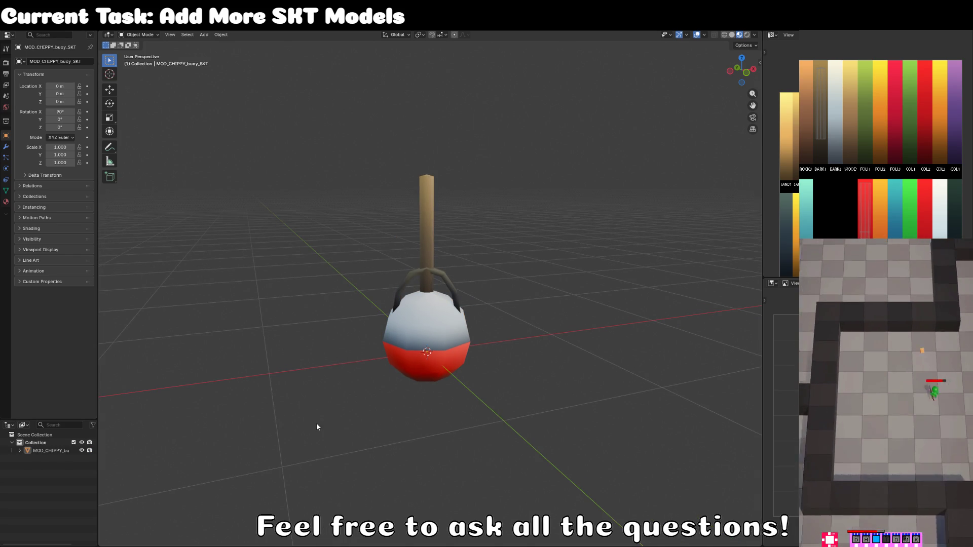
key("alt+Tab")
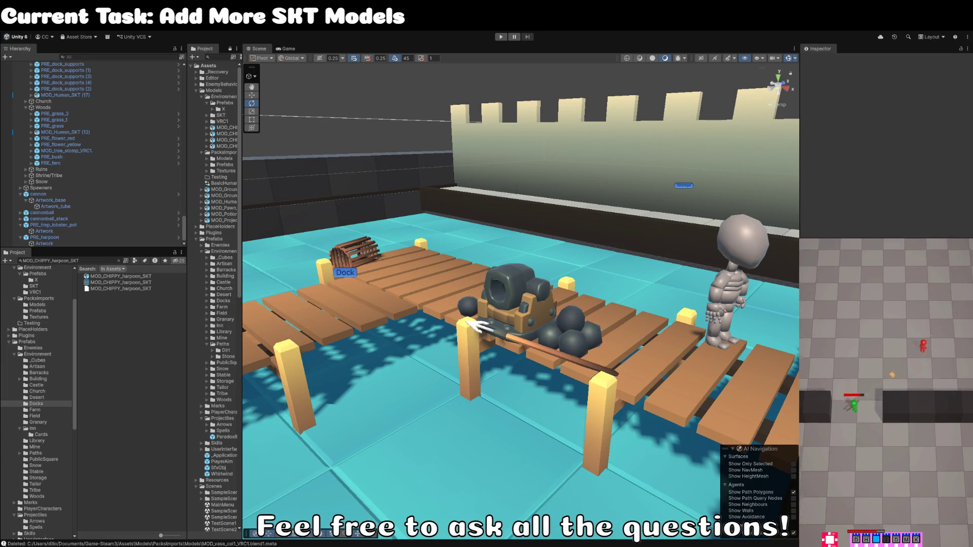
Step: Find MOD_CHIPPY_buoy_SKT in the Project search and drag it into the dock scene
scroll(454, 291, "down", 5)
left_click(85, 261)
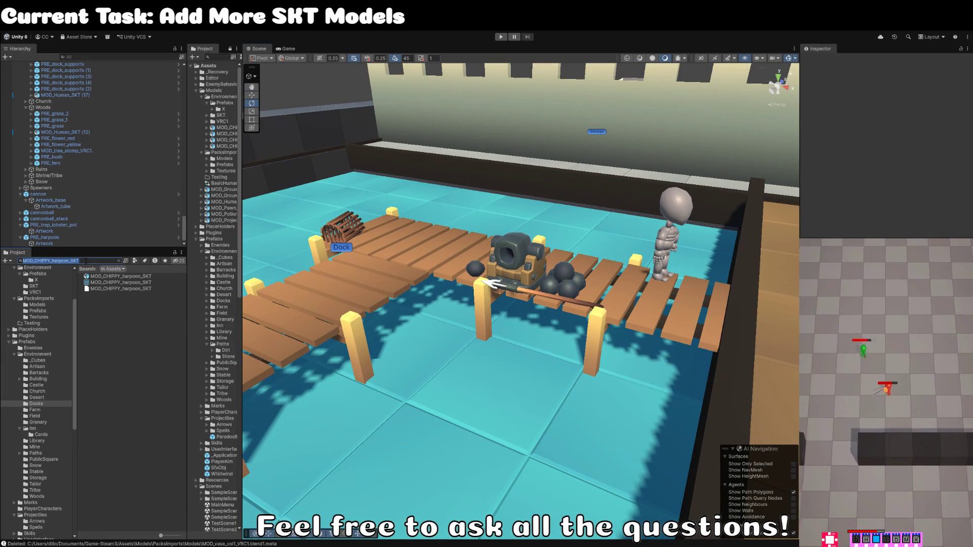
type("MOD_CHIPPY_buoy_SKT")
left_click_drag(542, 314, 543, 300)
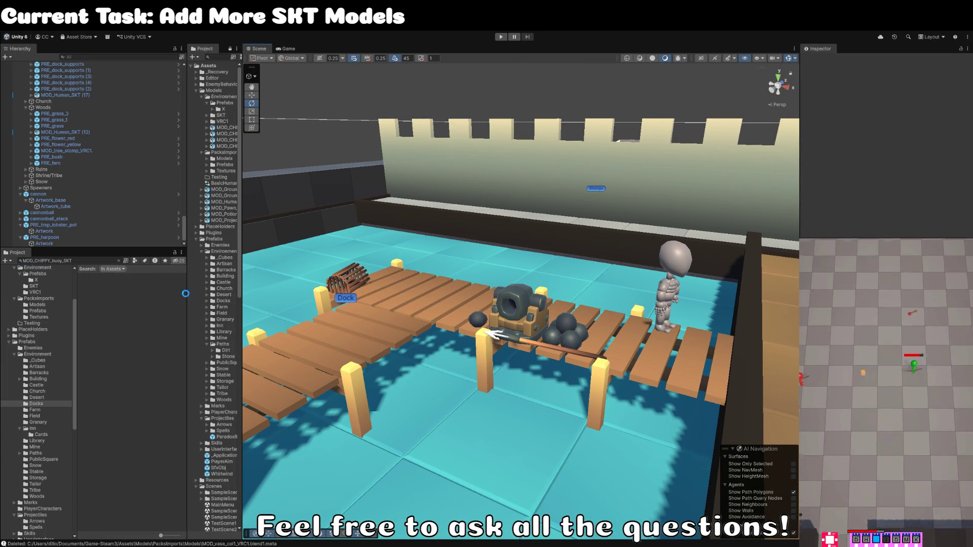
mouse_move(106, 278)
left_mouse_down()
mouse_move(443, 373)
mouse_move(474, 403)
mouse_move(453, 405)
mouse_move(499, 413)
left_mouse_up()
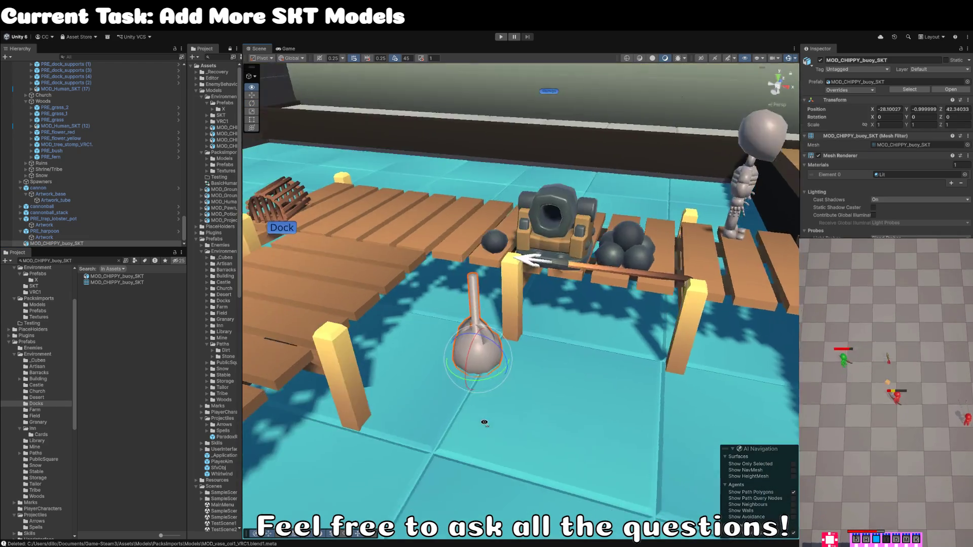
key("f")
Step: Assign cubeworld_mat to the buoy and position it in the water at -31.75, -1, 49
scroll(491, 421, "down", 5)
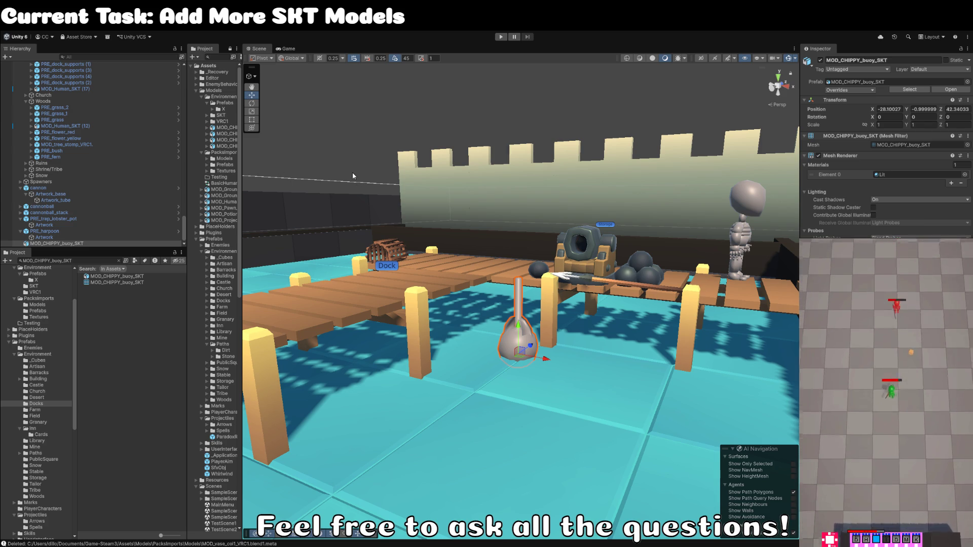
mouse_move(511, 409)
left_mouse_down()
mouse_move(527, 364)
mouse_move(507, 319)
left_mouse_up()
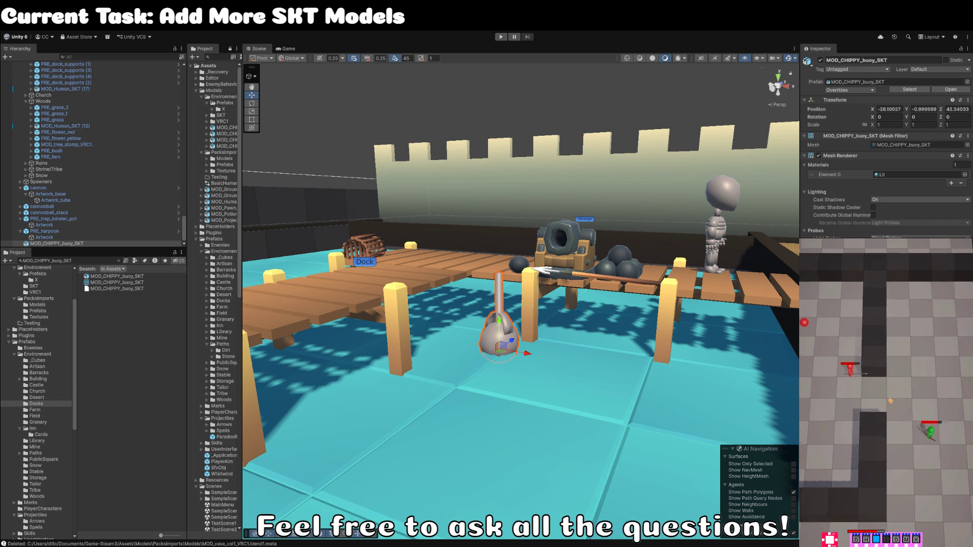
left_click_drag(744, 237, 917, 174)
mouse_move(744, 237)
left_mouse_down()
mouse_move(632, 355)
mouse_move(595, 320)
left_mouse_up()
scroll(613, 337, "down", 5)
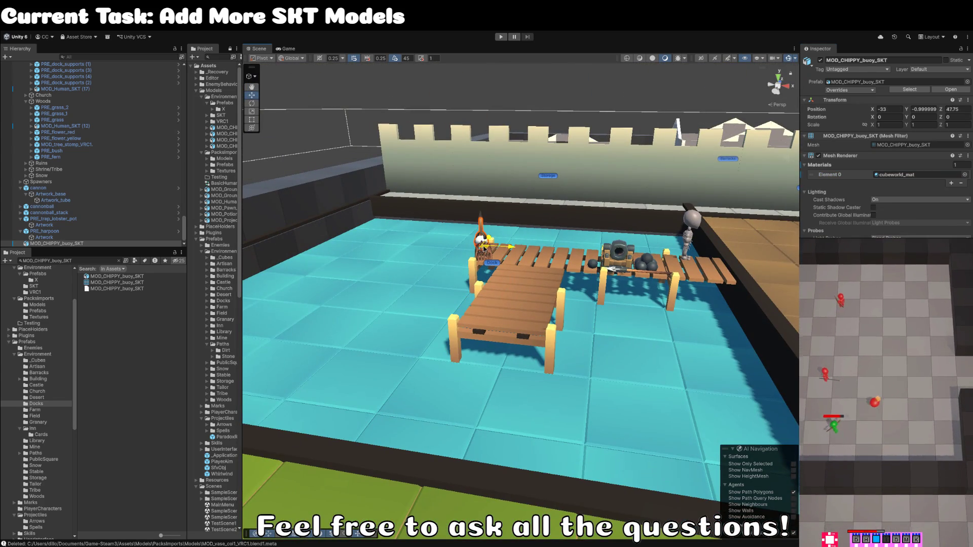
left_click_drag(484, 249, 527, 231)
Step: Wrap the buoy in a new empty parent named PRE_buoy
key("f")
scroll(561, 281, "down", 3)
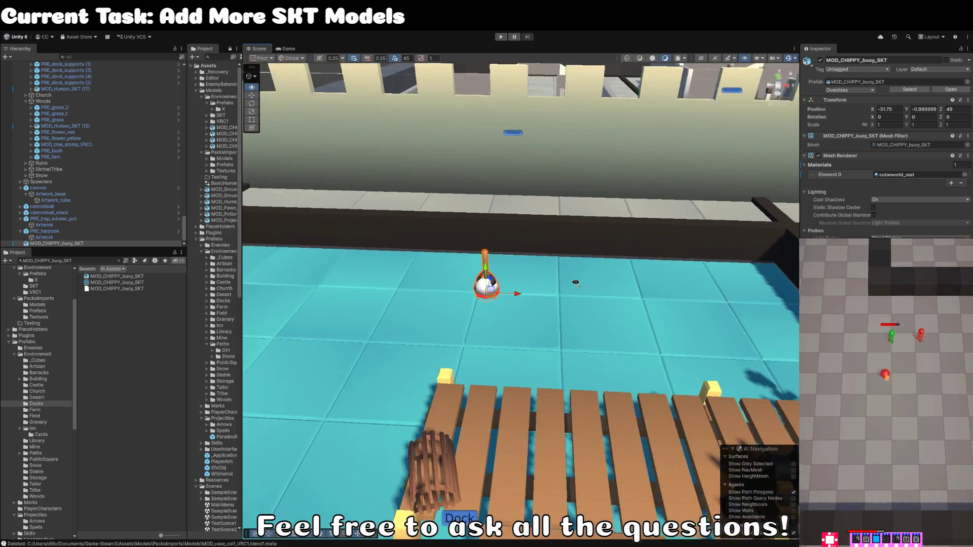
key("e")
left_click_drag(517, 290, 559, 286)
key("ctrl+z")
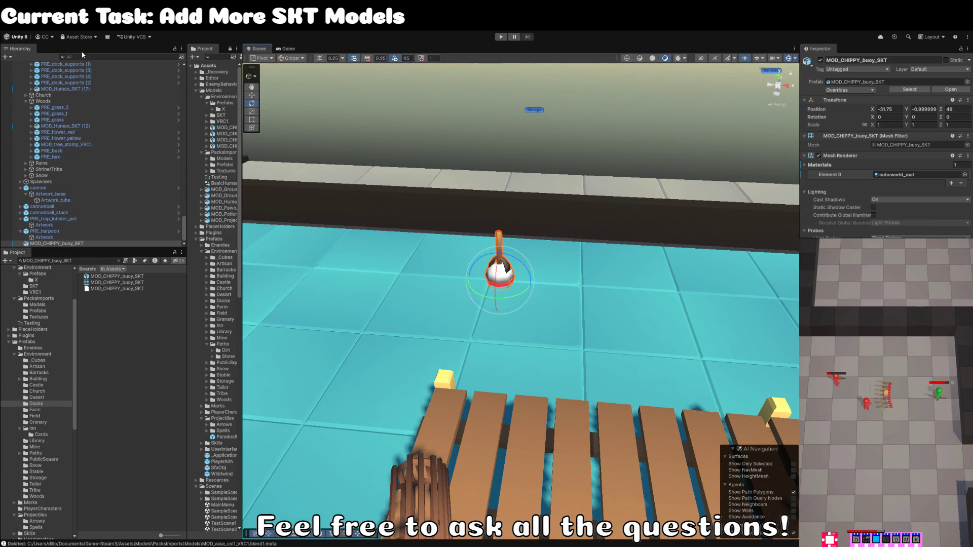
key("ctrl+shift+g")
type("MOD_CHIPPY_buoy")
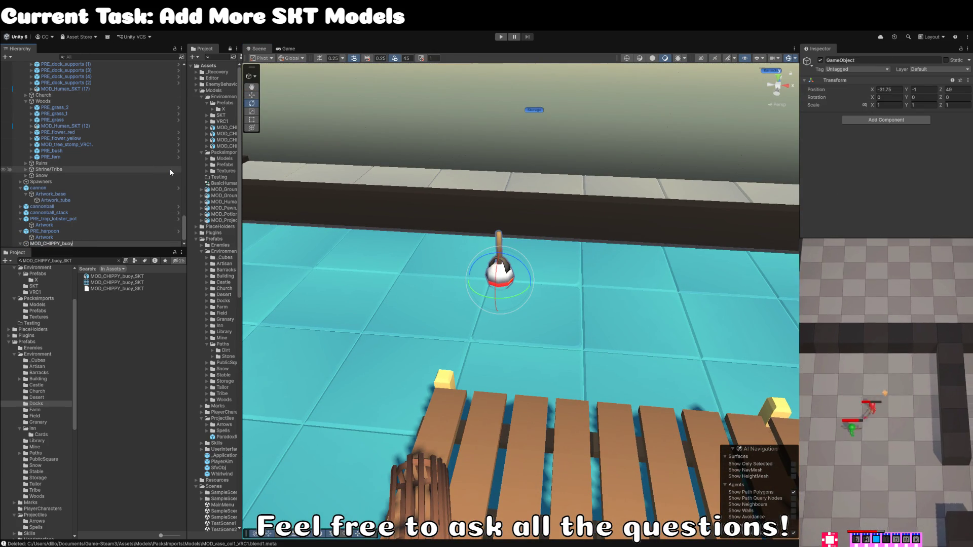
key("Home")
key("shift+Right")
key("shift+Right")
key("shift+Right")
type("PR")
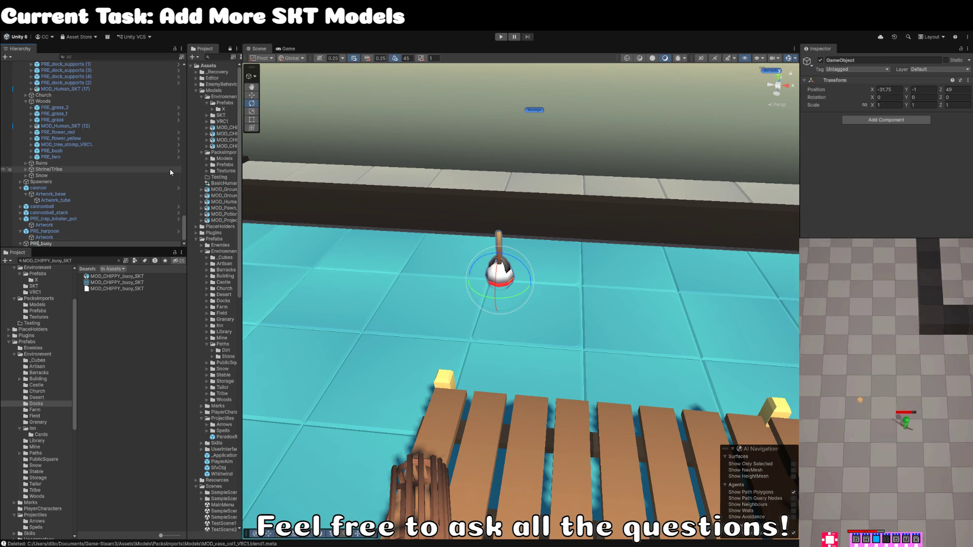
type("E")
key("Return")
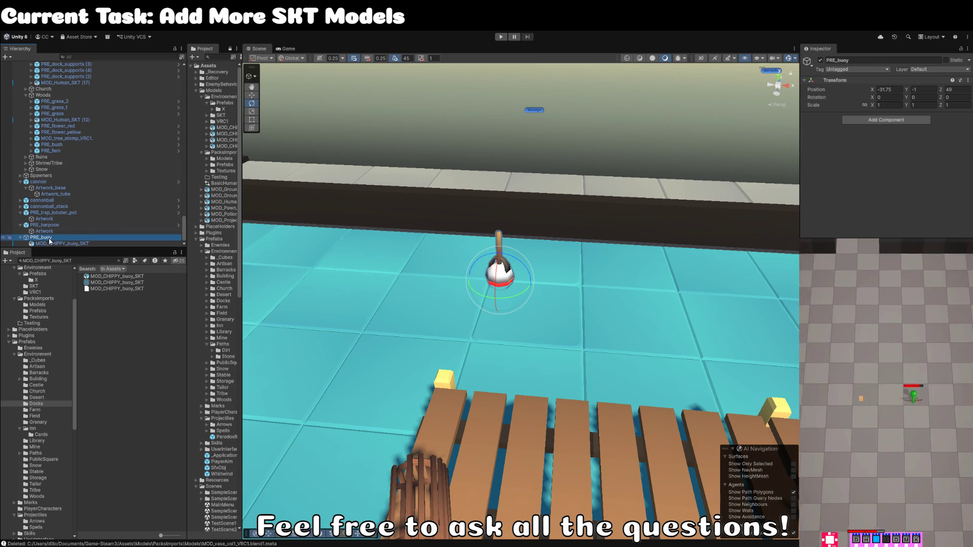
Step: Save PRE_buoy as a prefab in the Prefabs/Environment/Docks folder
left_click(49, 242)
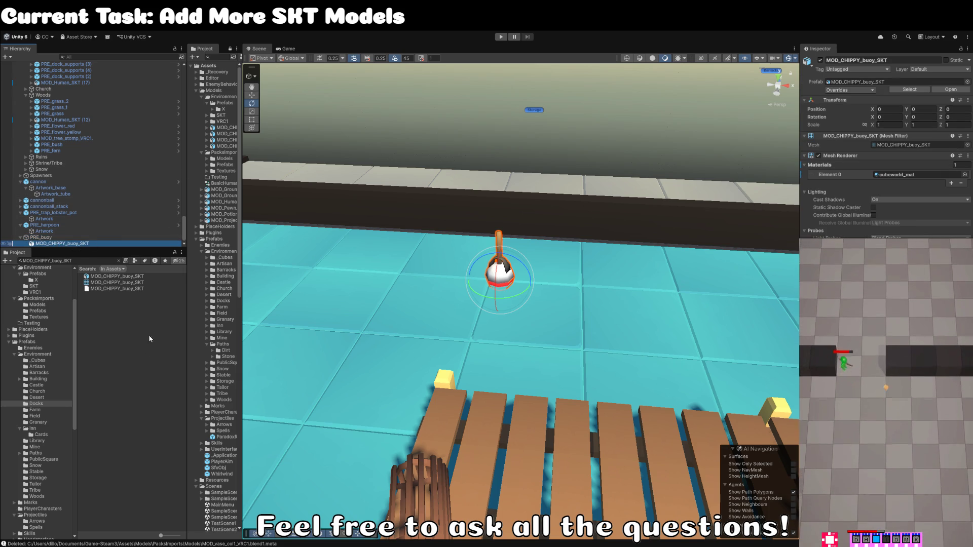
mouse_move(41, 237)
left_mouse_down()
mouse_move(211, 333)
mouse_move(95, 427)
mouse_move(61, 409)
left_mouse_up()
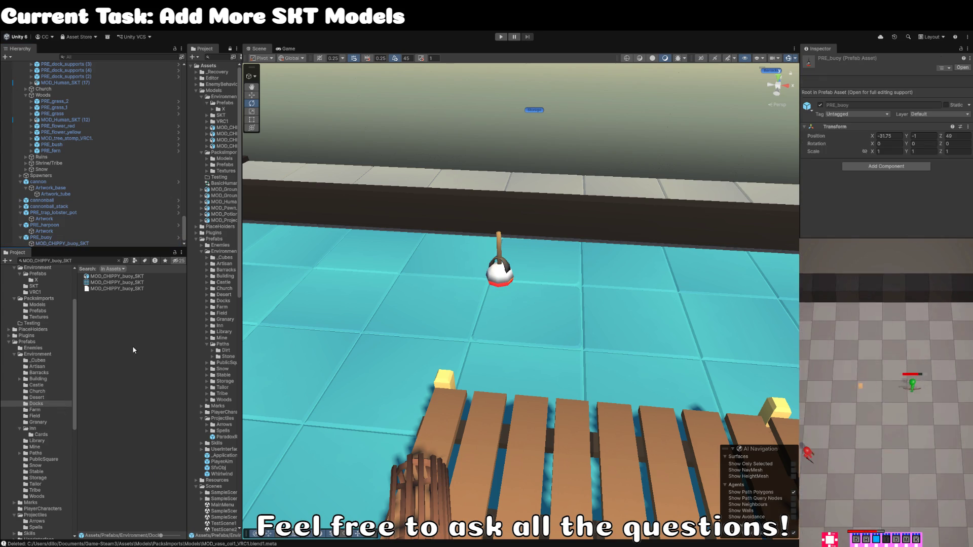
left_click(119, 261)
left_click(41, 238)
Step: Turn the buoy to -60.865 on Y and nudge it to -31.93, -1, 48.99
mouse_move(528, 284)
left_mouse_down()
mouse_move(511, 306)
mouse_move(472, 313)
left_mouse_up()
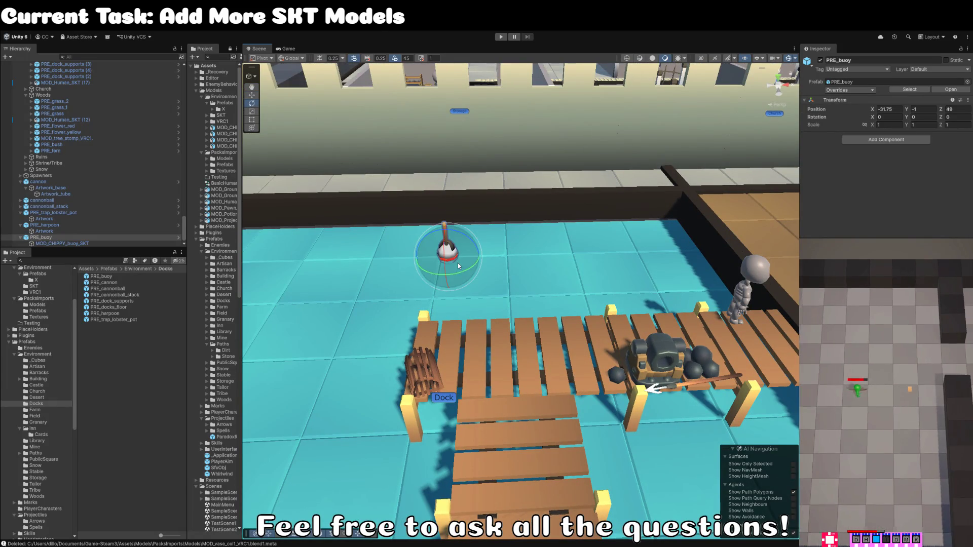
key("e")
mouse_move(461, 272)
left_mouse_down()
mouse_move(536, 261)
mouse_move(521, 264)
left_mouse_up()
key("w")
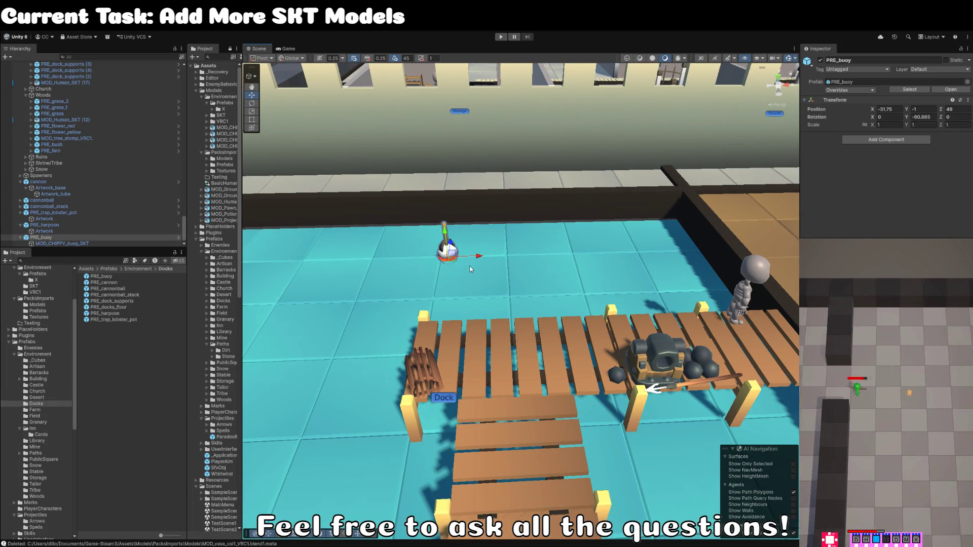
mouse_move(456, 261)
left_mouse_down()
mouse_move(468, 260)
mouse_move(471, 173)
mouse_move(439, 199)
left_mouse_up()
left_click(473, 171)
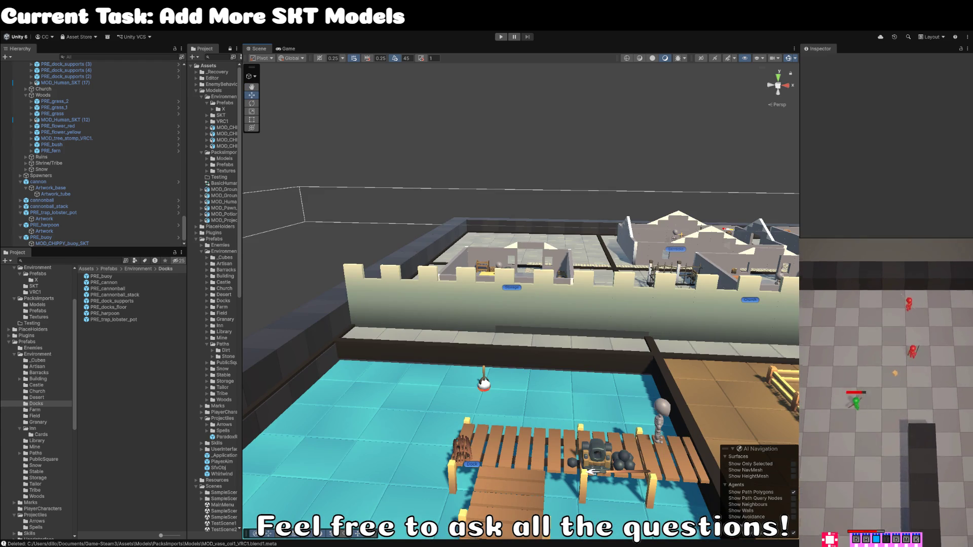
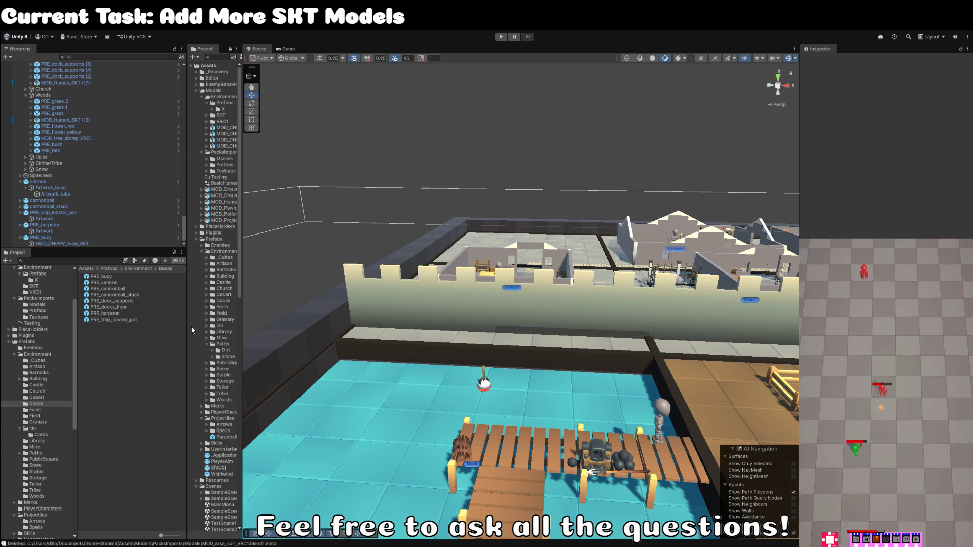
Step: Open PacksImports > Prefabs and browse the prefab list from brick_brown_1 to mushroom_2
left_click(56, 314)
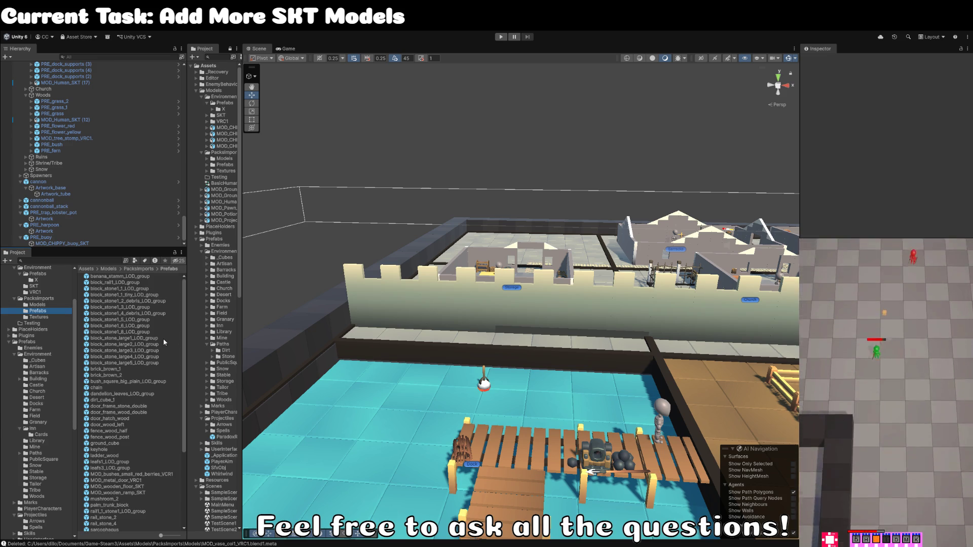
left_click(106, 370)
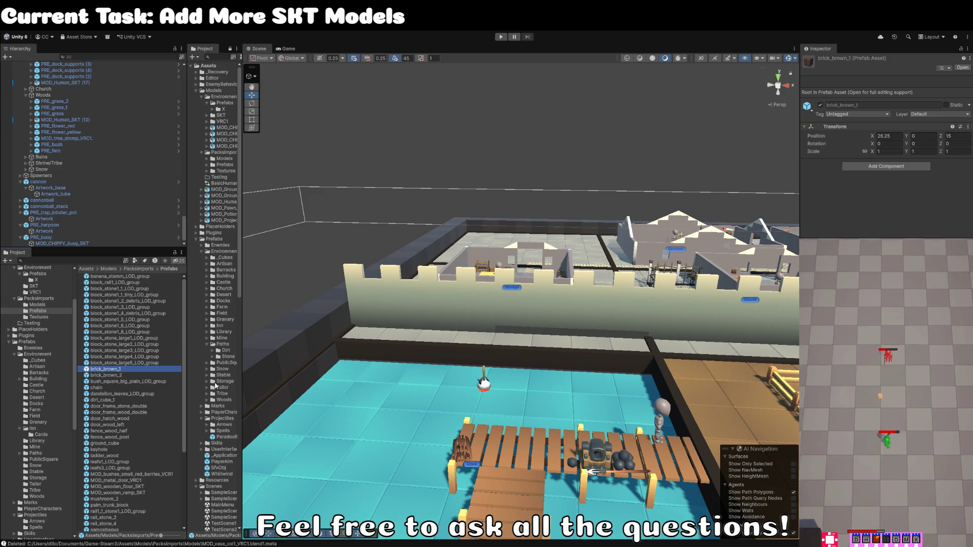
key("Down")
key("Down")
key("Down")
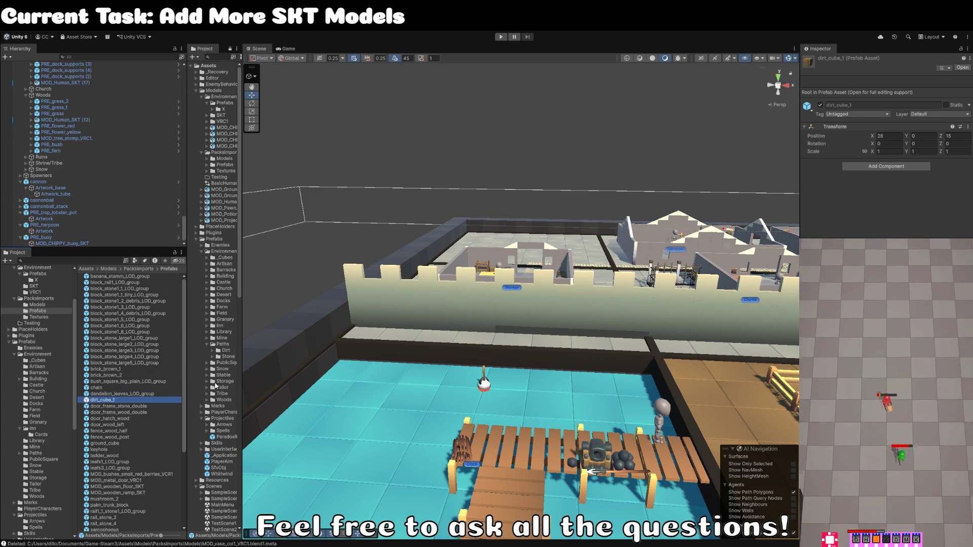
key("Down")
key("Down")
key("Down")
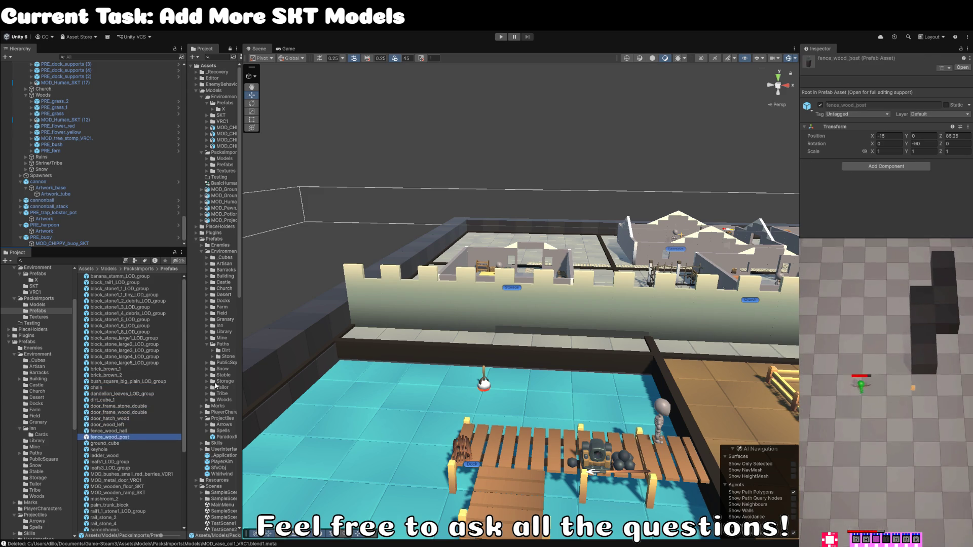
key("Down")
key("Down")
key("Down")
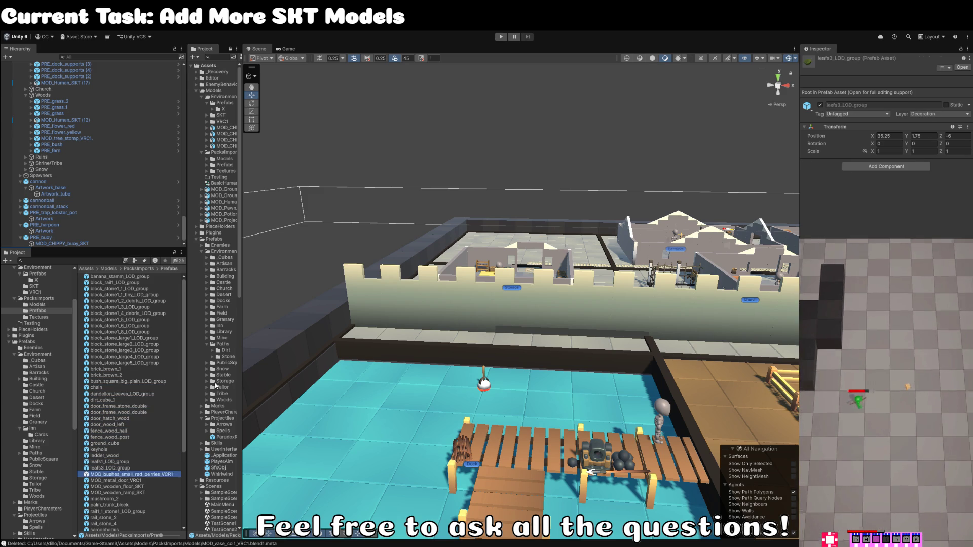
key("Down")
key("Down")
key("Down")
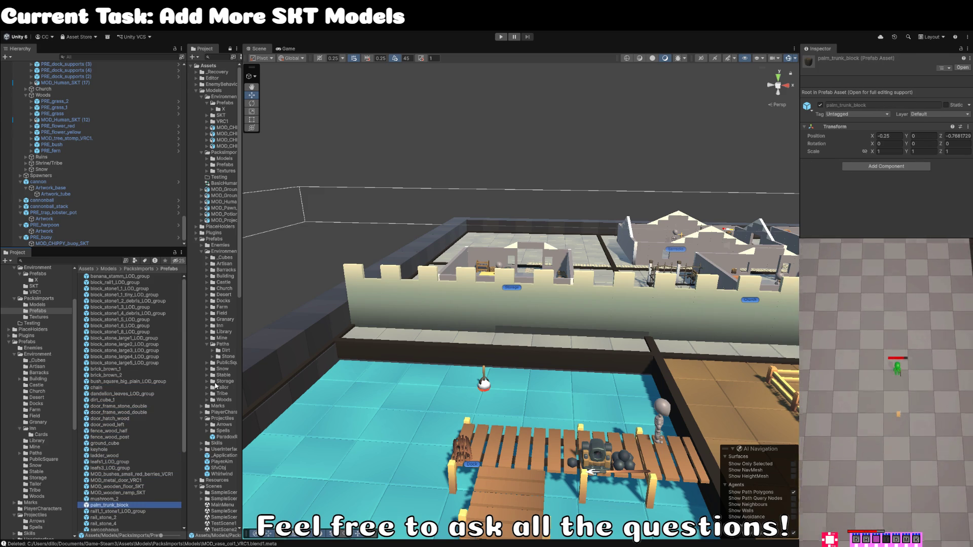
key("Up")
Step: Drop a mushroom_2 into the village on the grass beside the tree stump
left_click_drag(390, 324, 394, 340)
left_click_drag(106, 502, 594, 325)
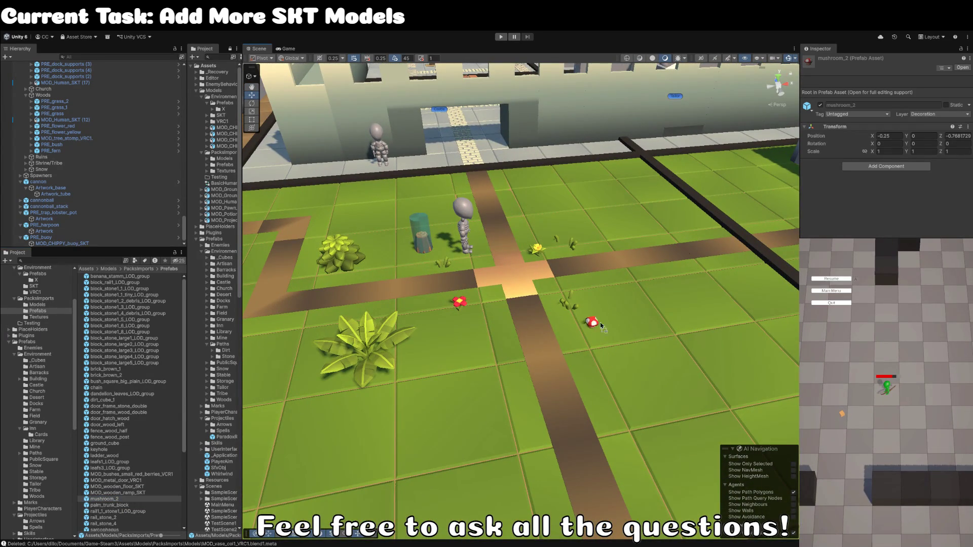
mouse_move(510, 314)
left_mouse_down()
mouse_move(563, 295)
mouse_move(446, 299)
mouse_move(384, 230)
left_mouse_up()
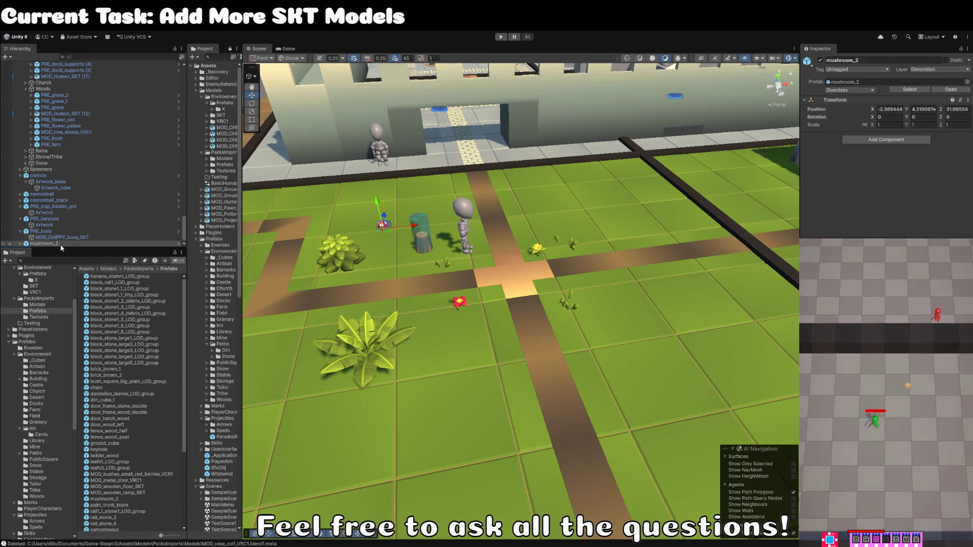
Step: Expand the placed mushroom_2 and locate its prefab asset in the Woods folder
left_click(20, 244)
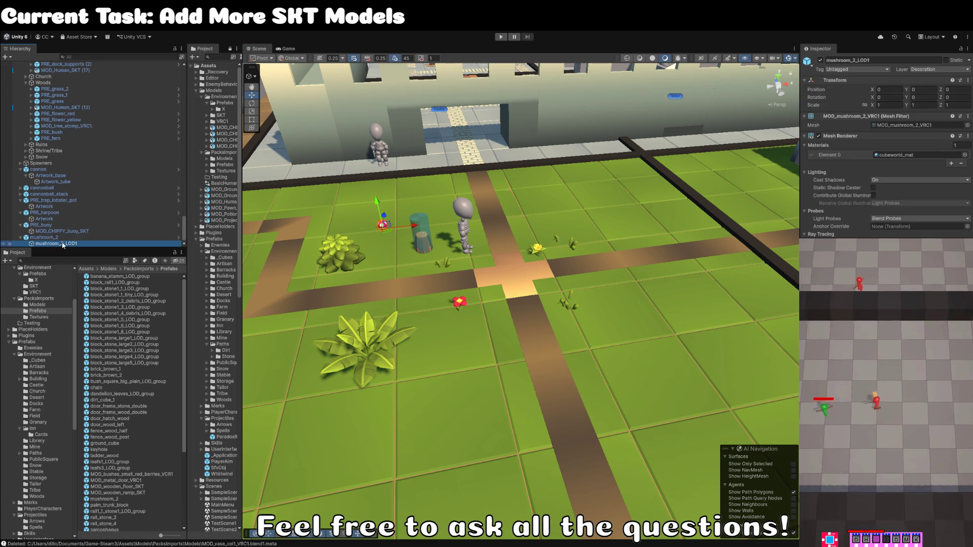
left_click(910, 89)
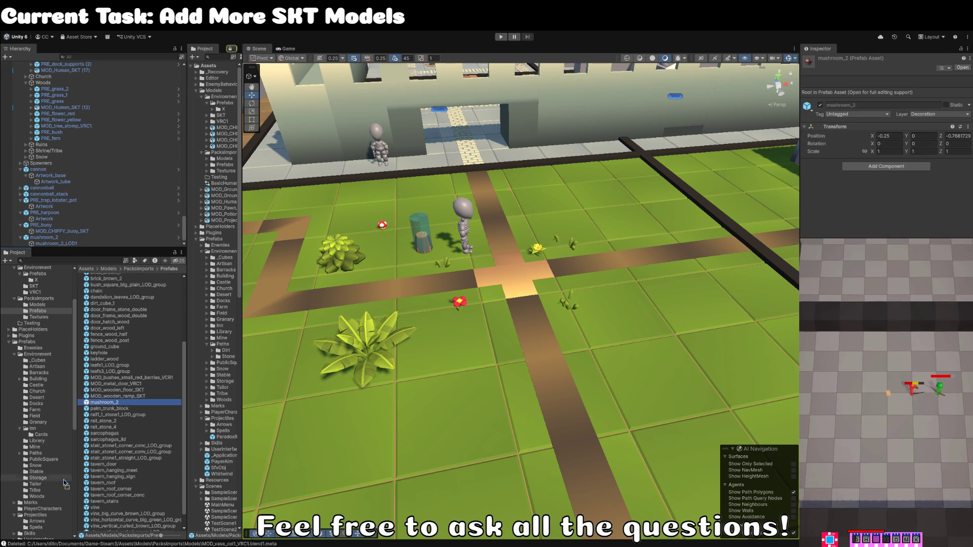
left_click(41, 496)
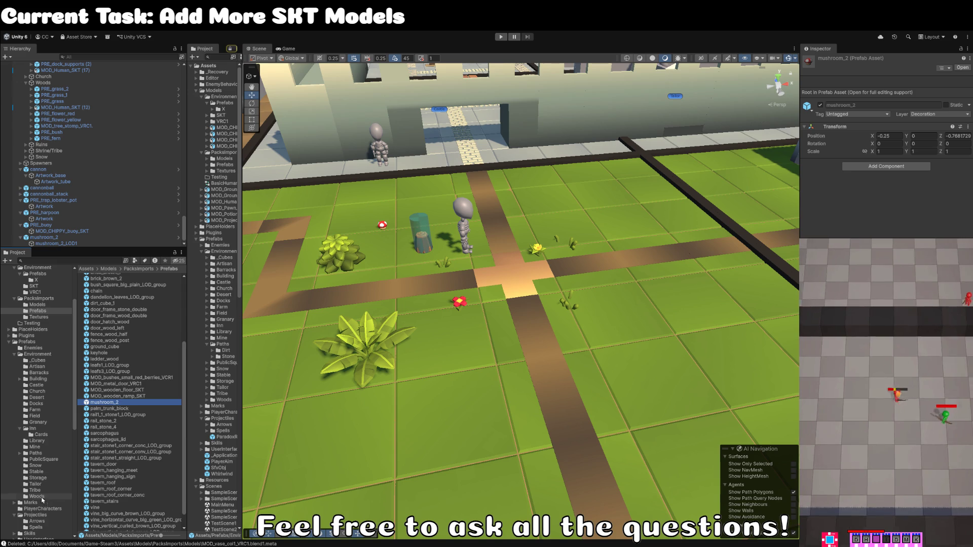
Step: Move cannon, cannonballs, lobster pot, harpoon and PRE_buoy into the Dock group
left_click(41, 170)
left_click(62, 231, "shift")
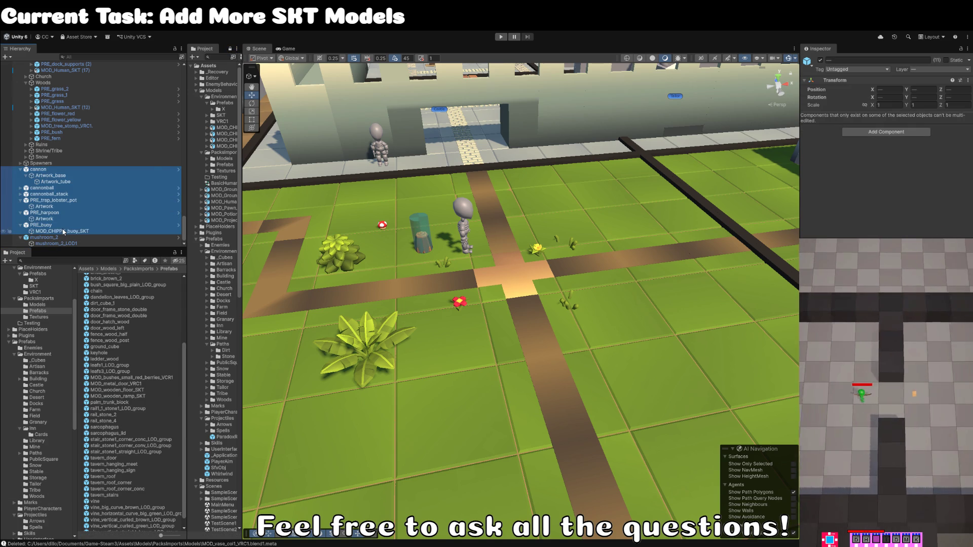
key("Left")
left_click(58, 204)
left_click(61, 230, "shift")
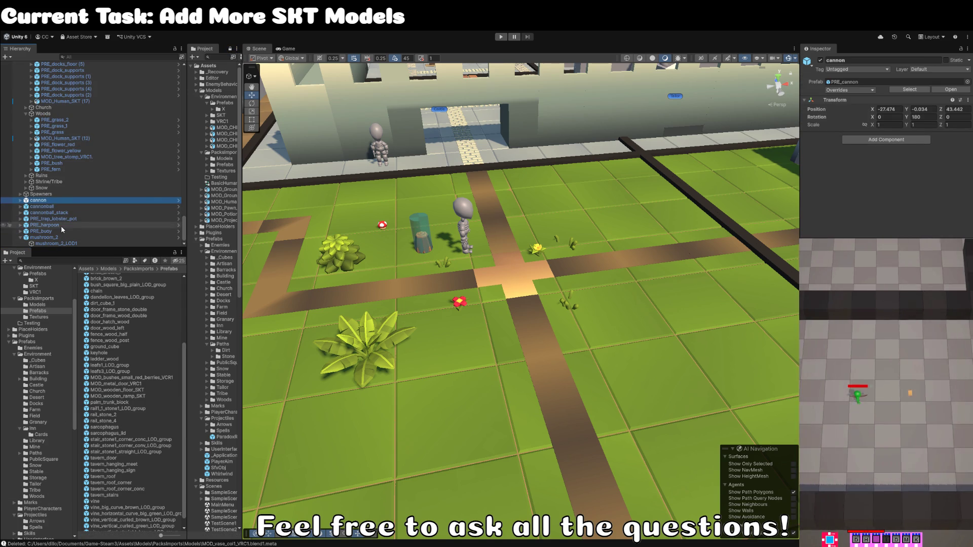
mouse_move(63, 221)
left_mouse_down()
mouse_move(57, 66)
mouse_move(51, 104)
left_mouse_up()
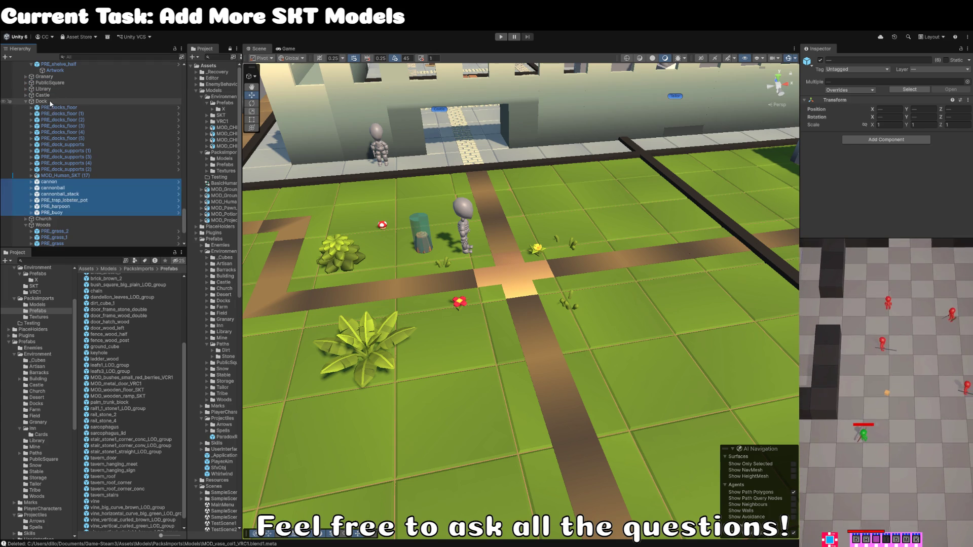
left_click(24, 101)
left_click(26, 101)
Step: Select the placed mushroom, open its prefab, and select the mushroom_2_LOD1 child
scroll(467, 79, "down", 4)
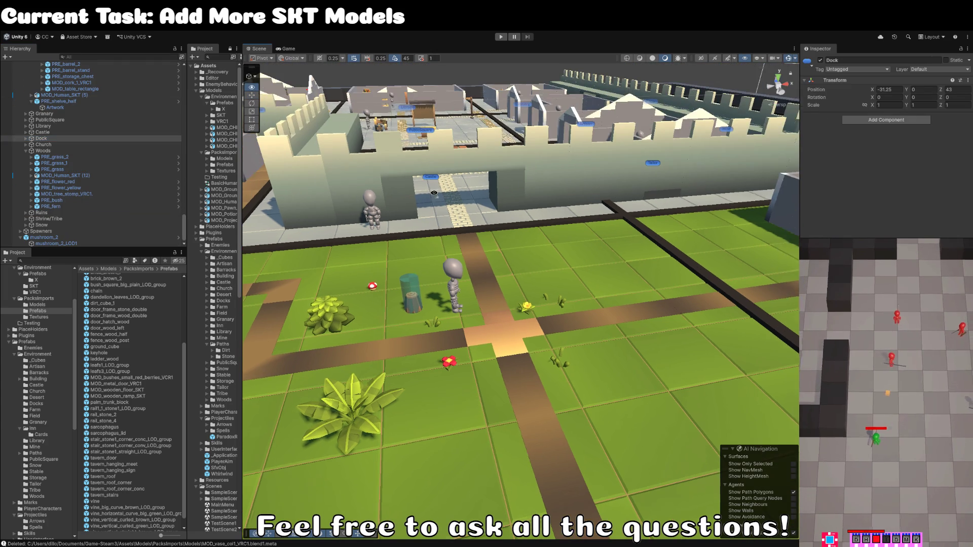
left_click(467, 79)
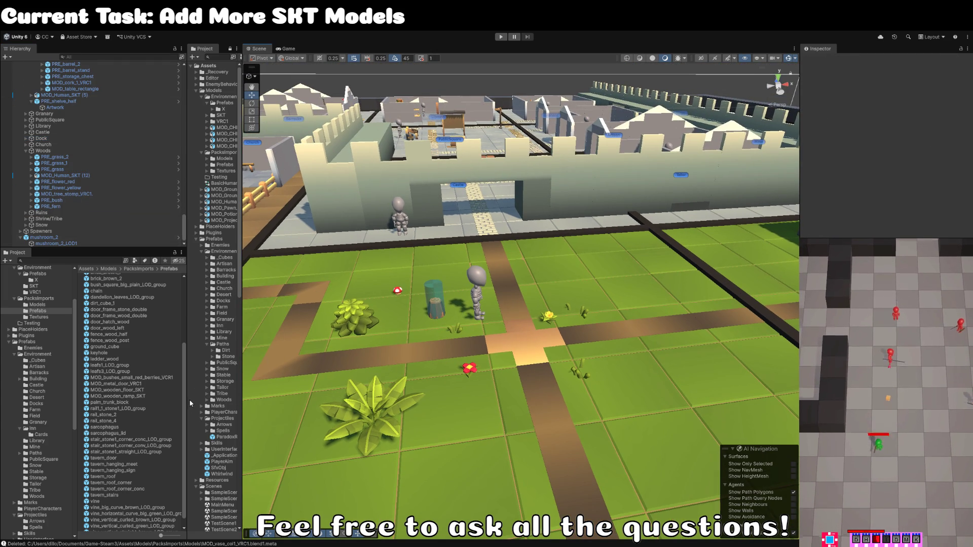
scroll(121, 420, "down", 1)
left_click(118, 379)
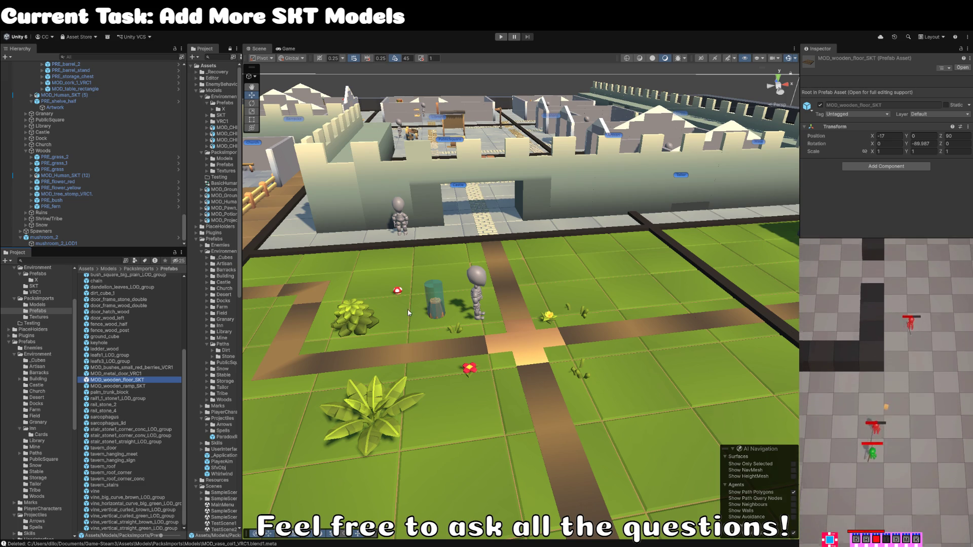
left_click(398, 290)
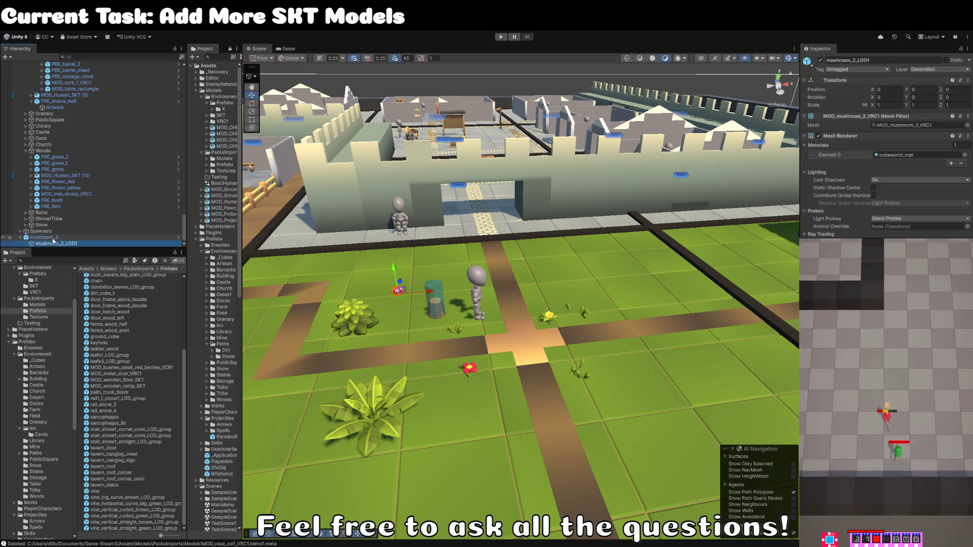
left_click(890, 108)
left_click(950, 90)
left_click(65, 80)
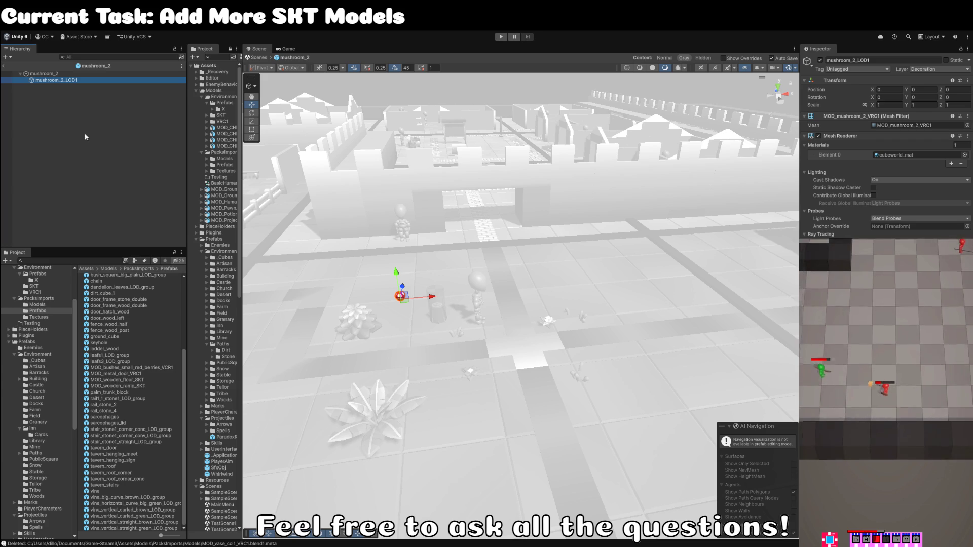
Step: Assign the MOD_CUBEWORLD_mushroom_VRC mesh to the mushroom_2_LOD1 Mesh Filter
left_click(911, 125)
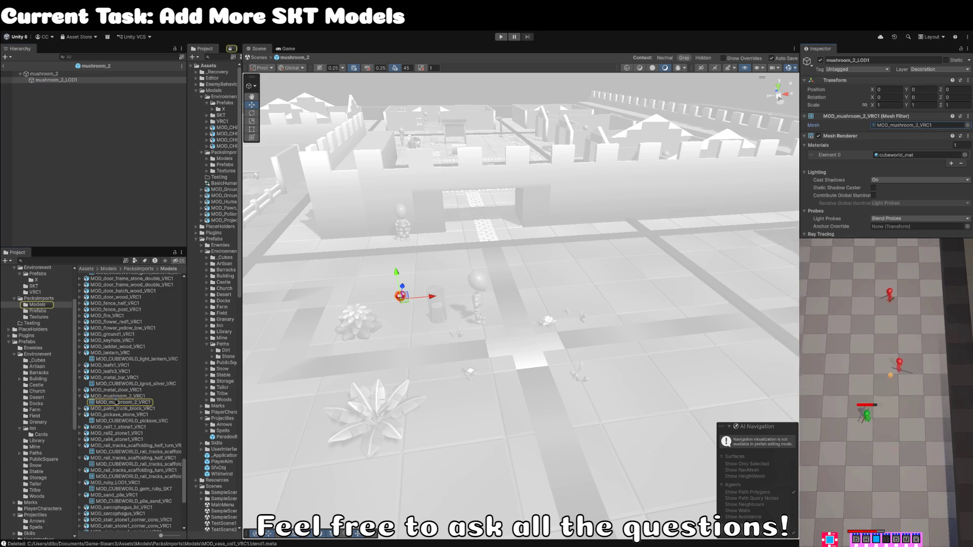
left_click(122, 397)
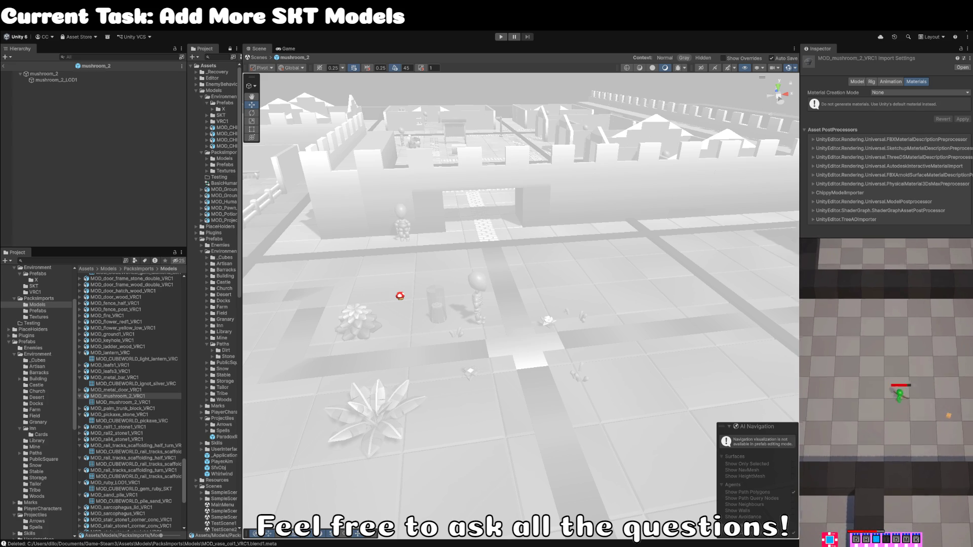
left_click(67, 79)
left_click_drag(950, 125, 950, 125)
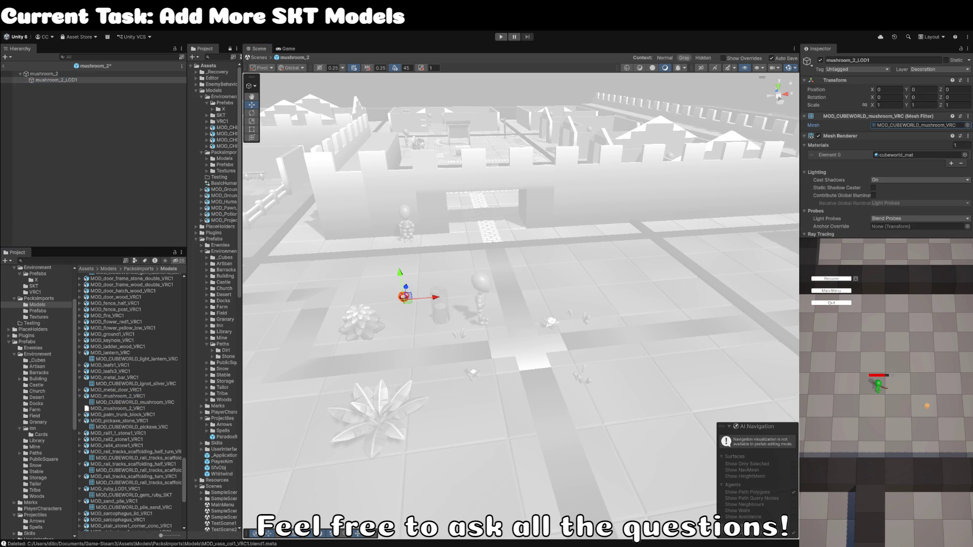
Step: Rename the child to Artwork and return to the main scene
left_click(75, 80)
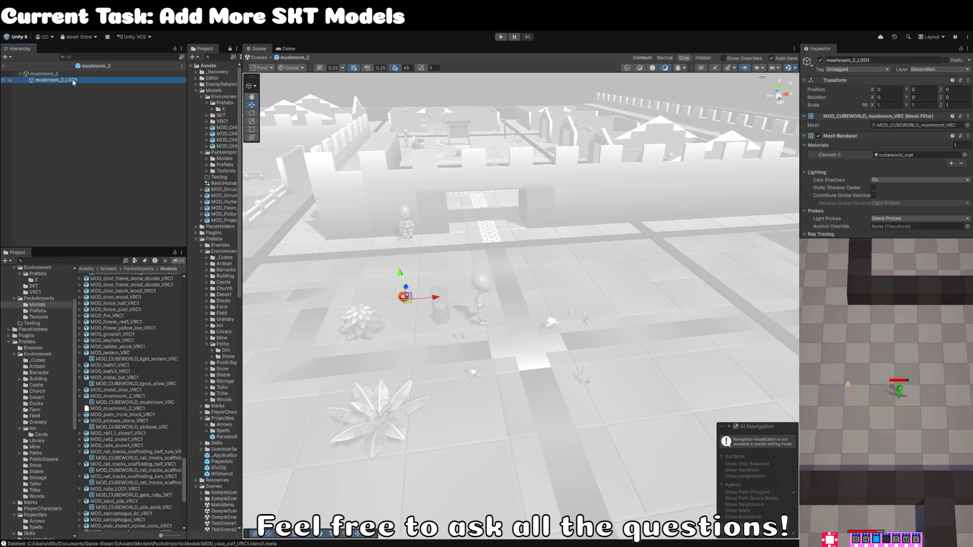
type("Artwork")
key("Return")
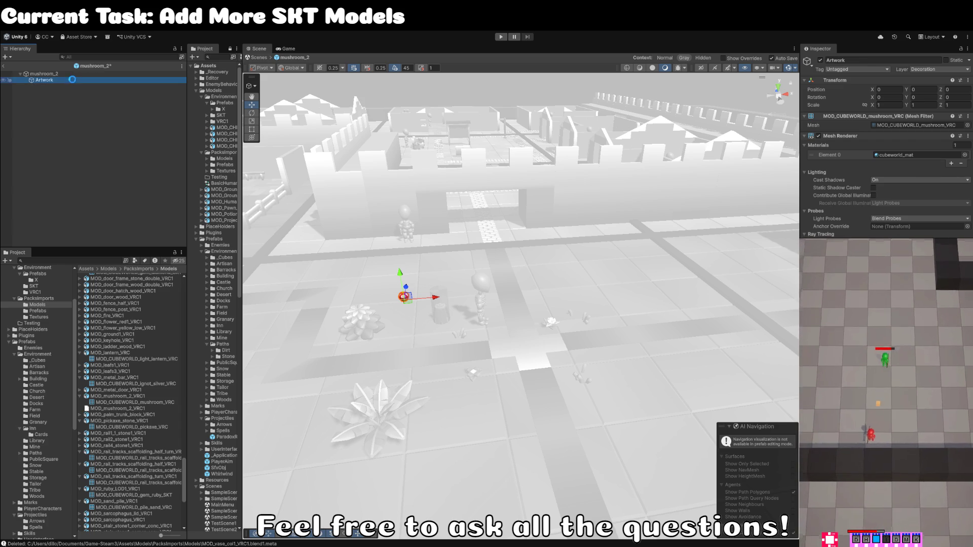
left_click(4, 66)
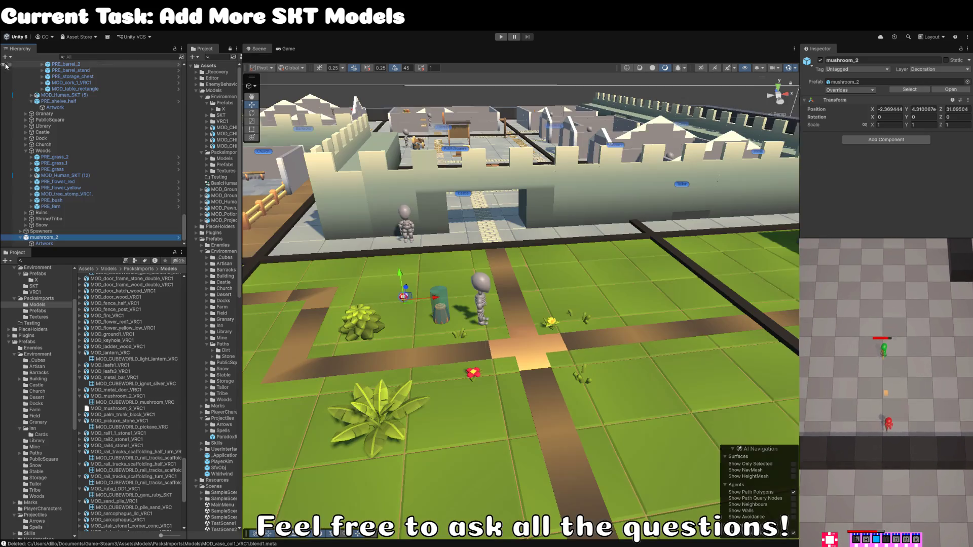
Step: Find the mushroom_2 prefab in the Woods folder and rename it PRE_mushroom
left_click(910, 89)
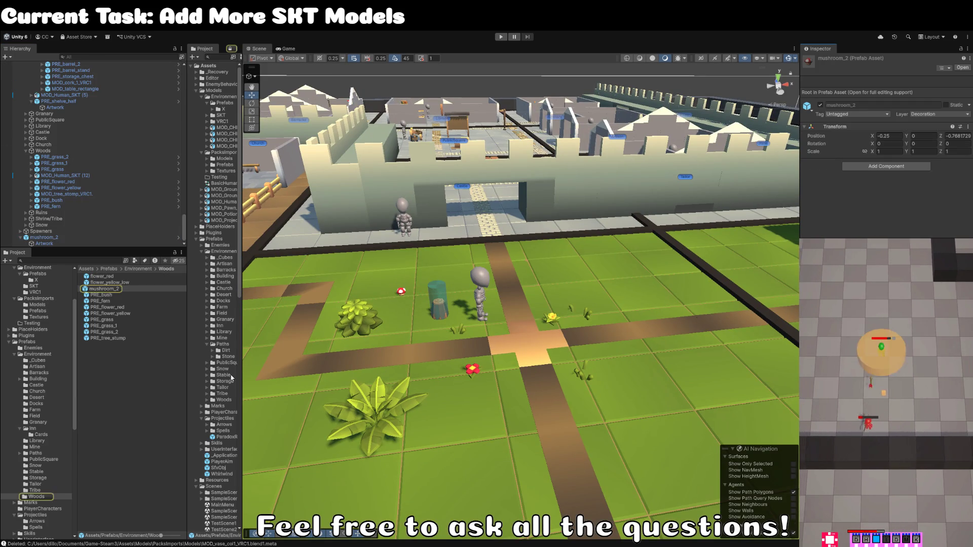
left_click(115, 289)
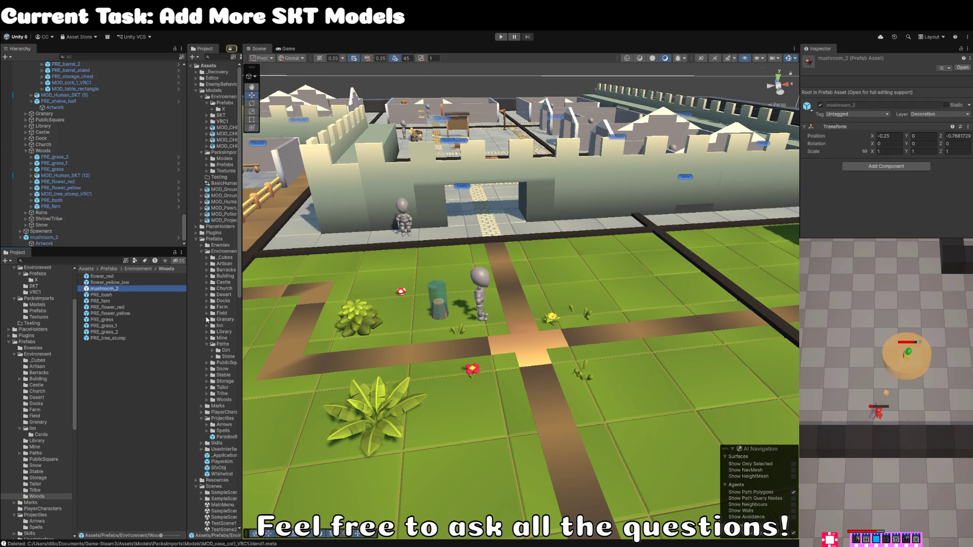
key("BackSpace")
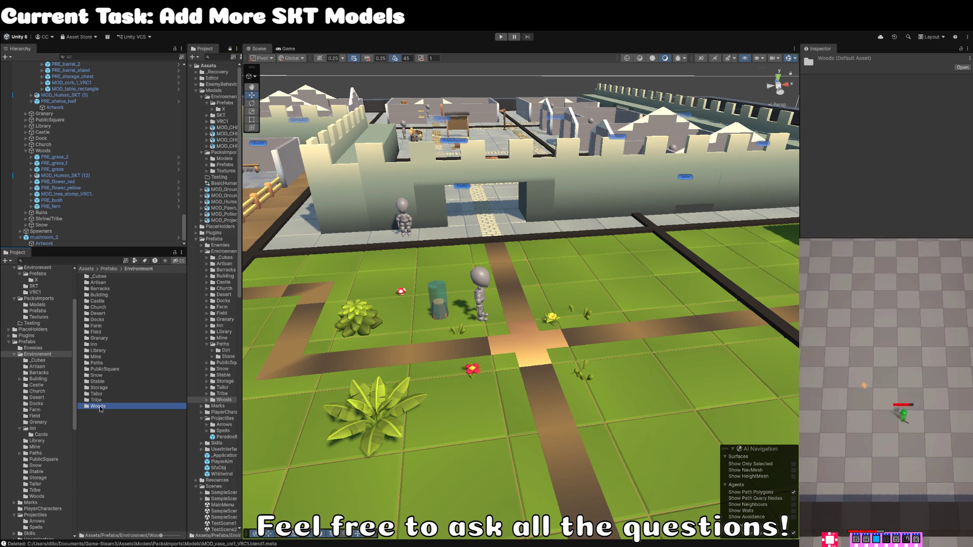
double_click(98, 407)
left_click(110, 283)
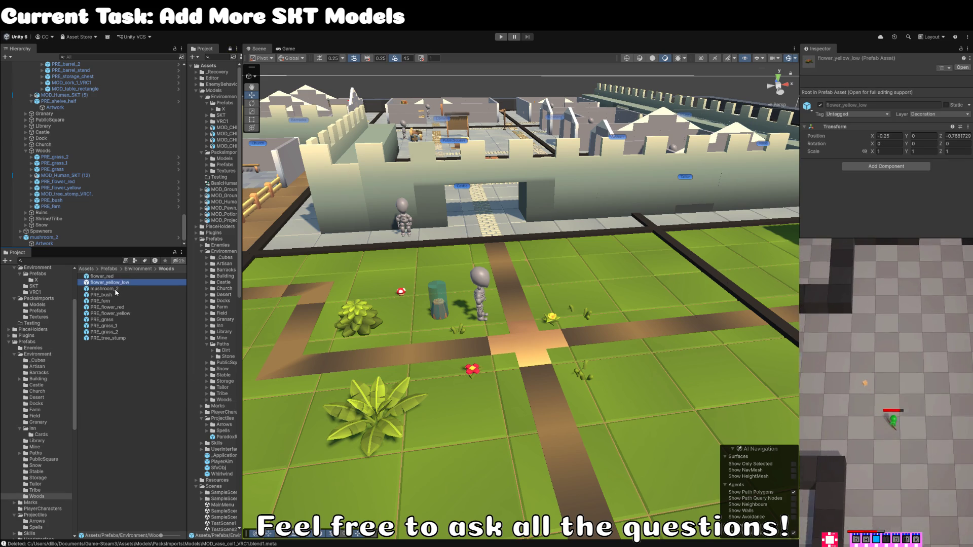
left_click(115, 288)
left_click(123, 289)
key("BackSpace")
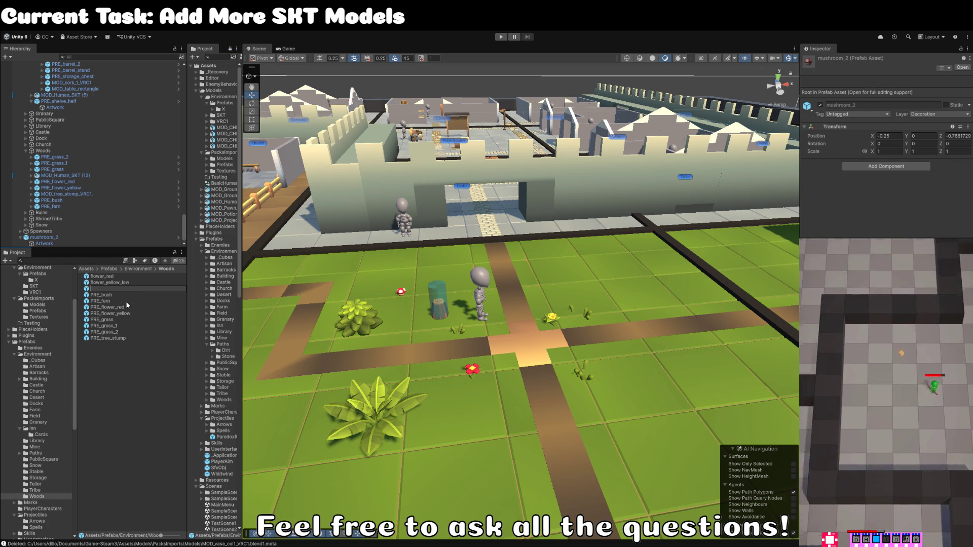
type("PRE_mushroom")
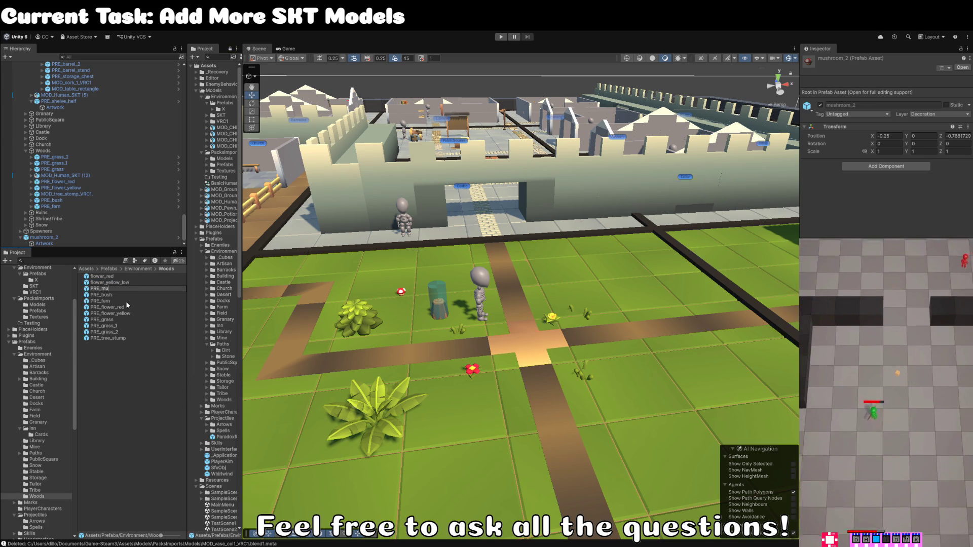
key("Return")
Step: Delete the flower_yellow_low and flower_red prefabs from the Woods folder
left_click(119, 282)
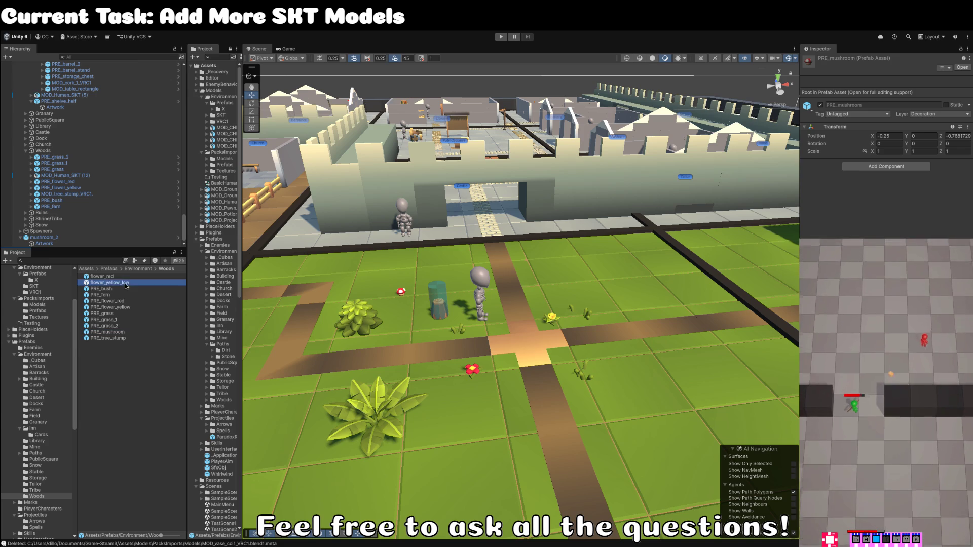
left_click(117, 276, "shift")
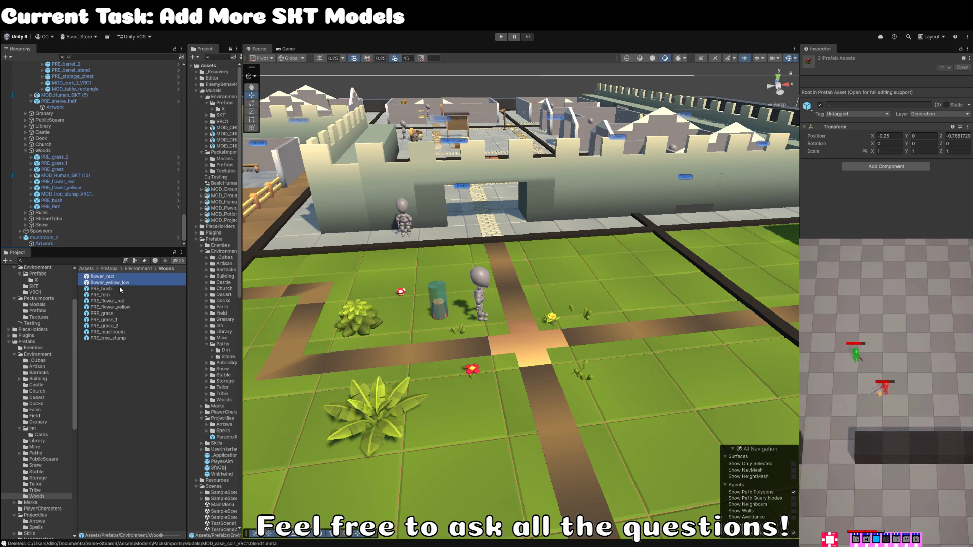
key("Delete")
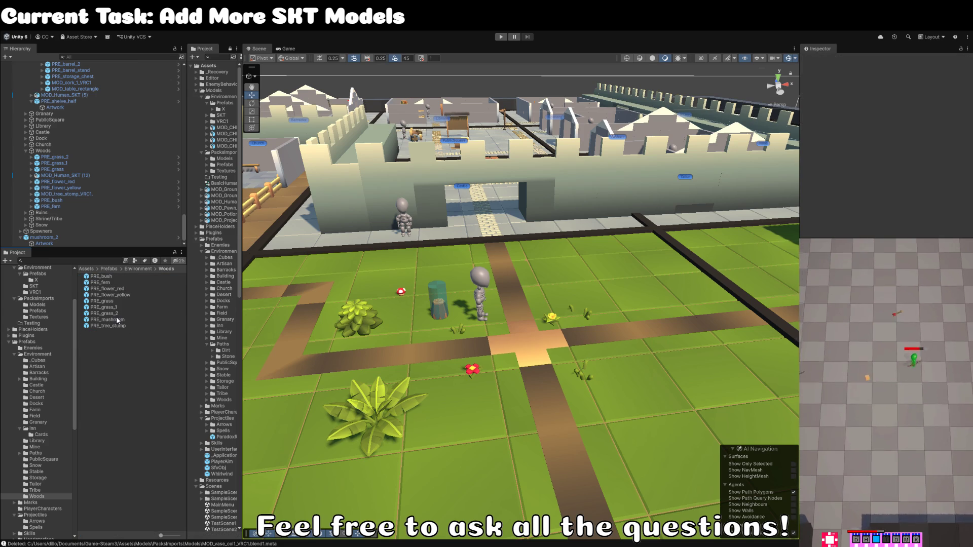
left_click(113, 288)
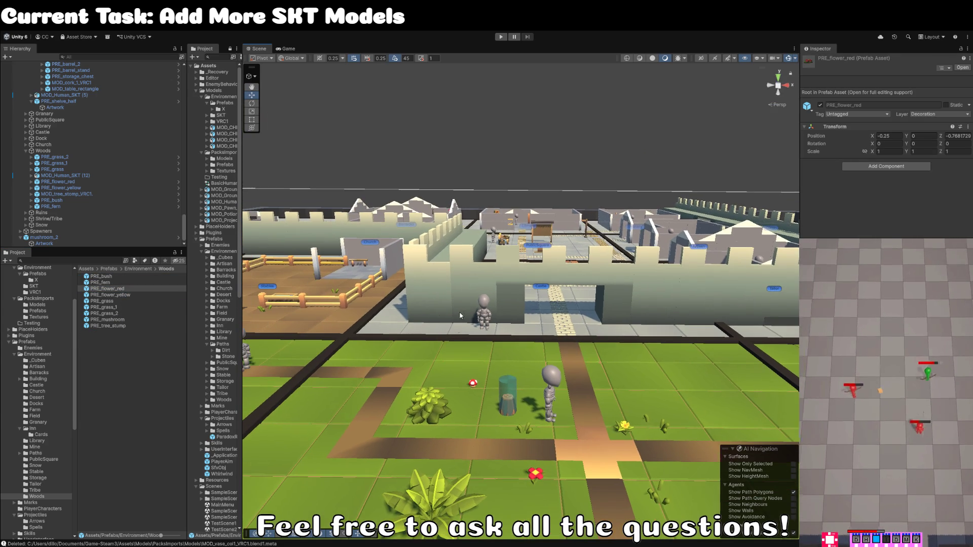
Step: Select the placed mushroom's Artwork child and ping its source mesh in PacksImports Models
left_click(501, 159)
scroll(500, 163, "up", 5)
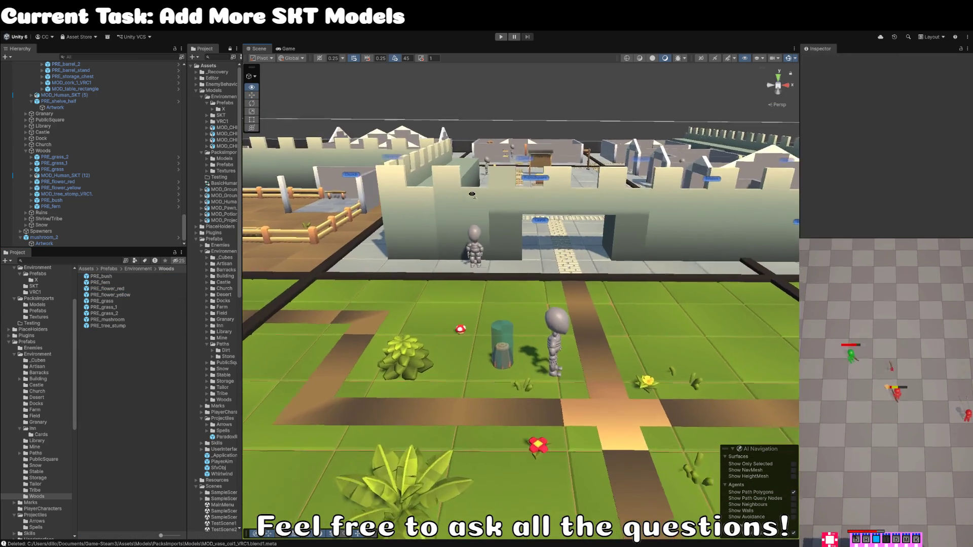
left_click(420, 289)
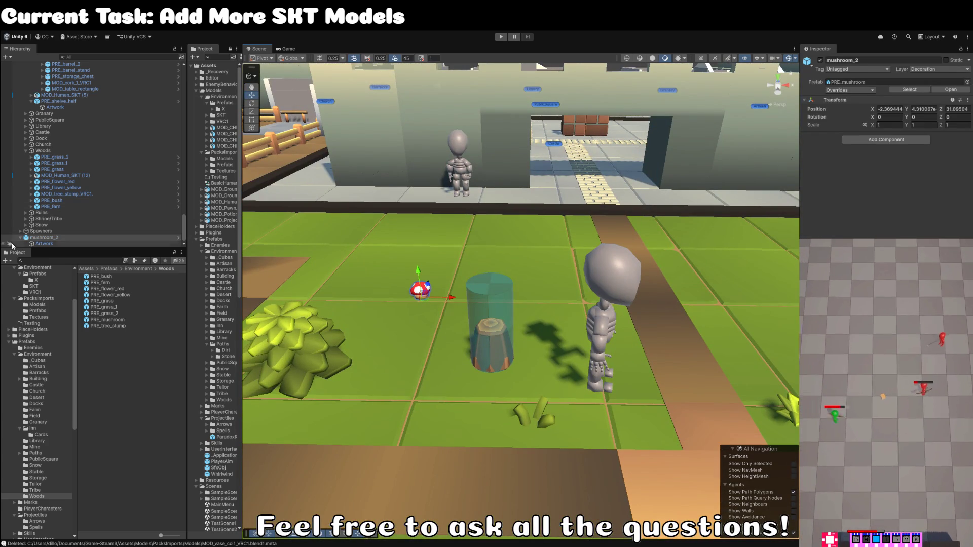
left_click(44, 243)
left_click(936, 126)
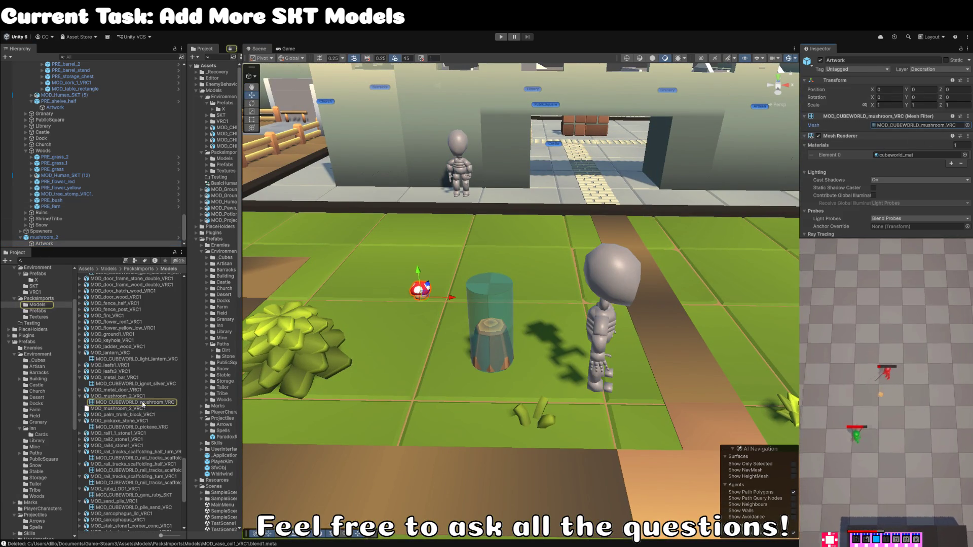
left_click(136, 397)
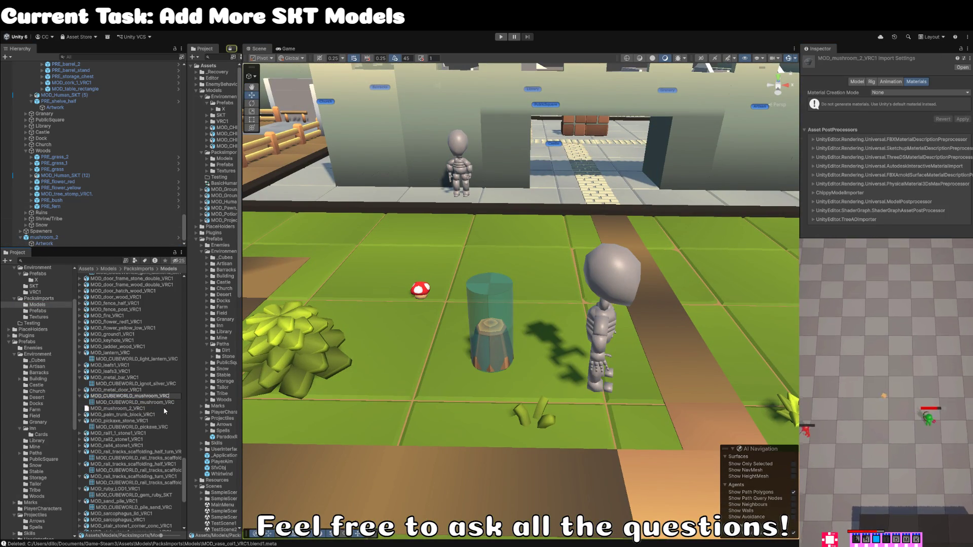
scroll(167, 407, "up", 10)
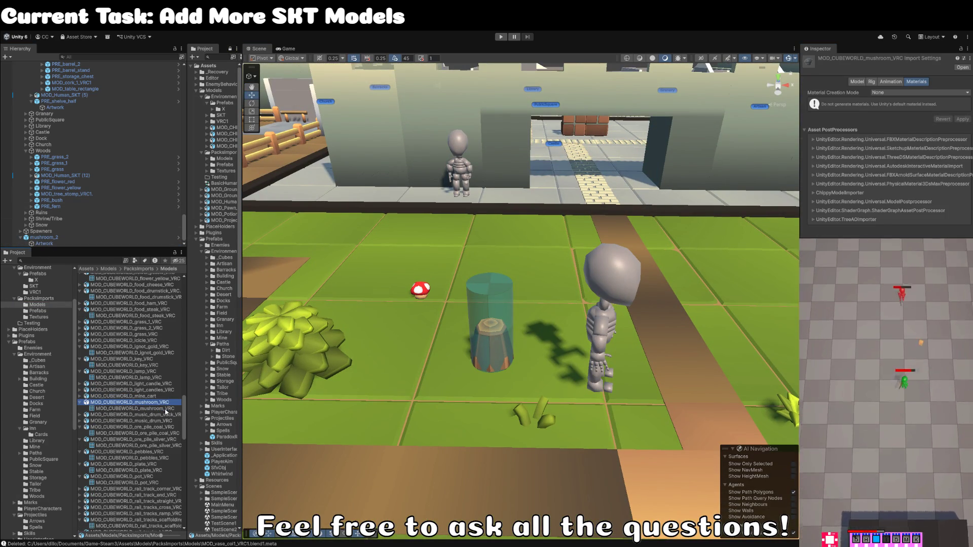
left_click(134, 446)
scroll(131, 481, "down", 15)
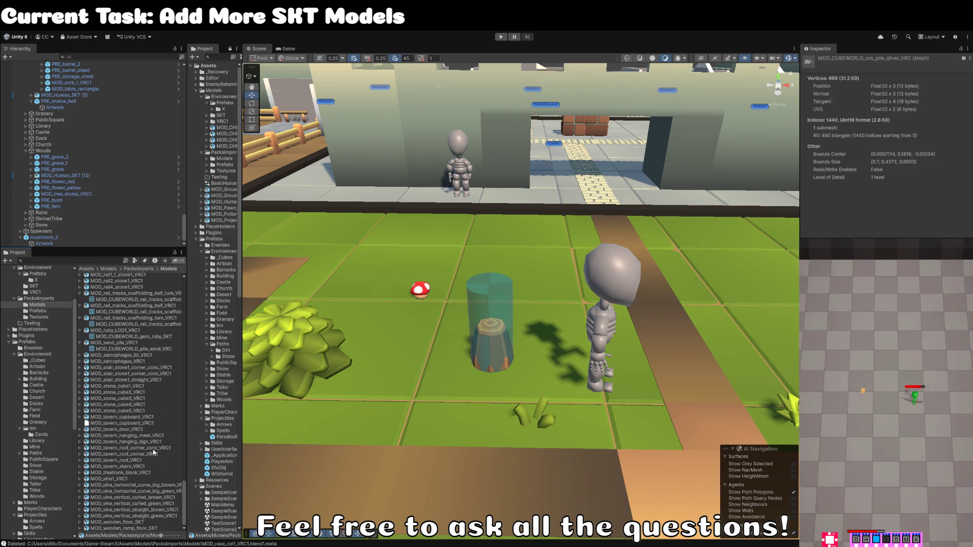
scroll(507, 304, "down", 5)
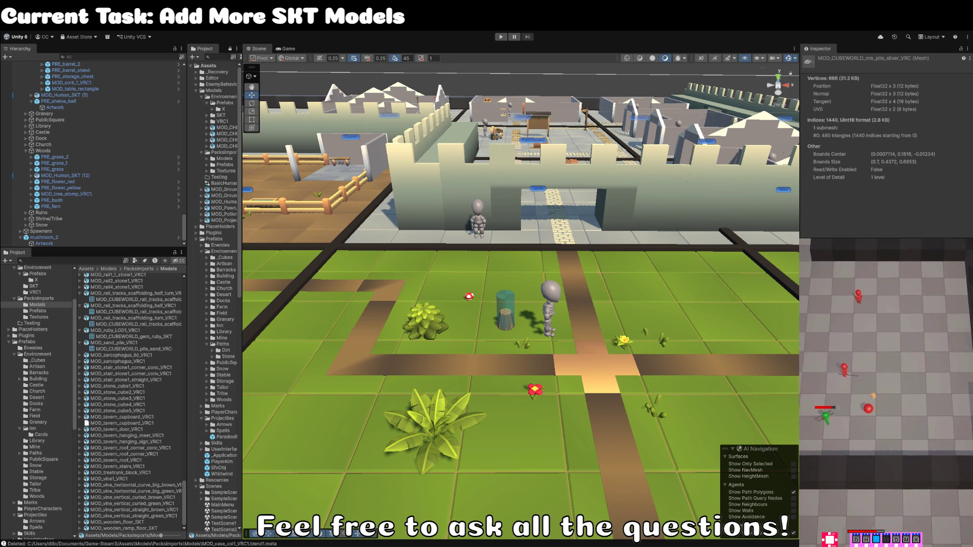
scroll(379, 343, "down", 3)
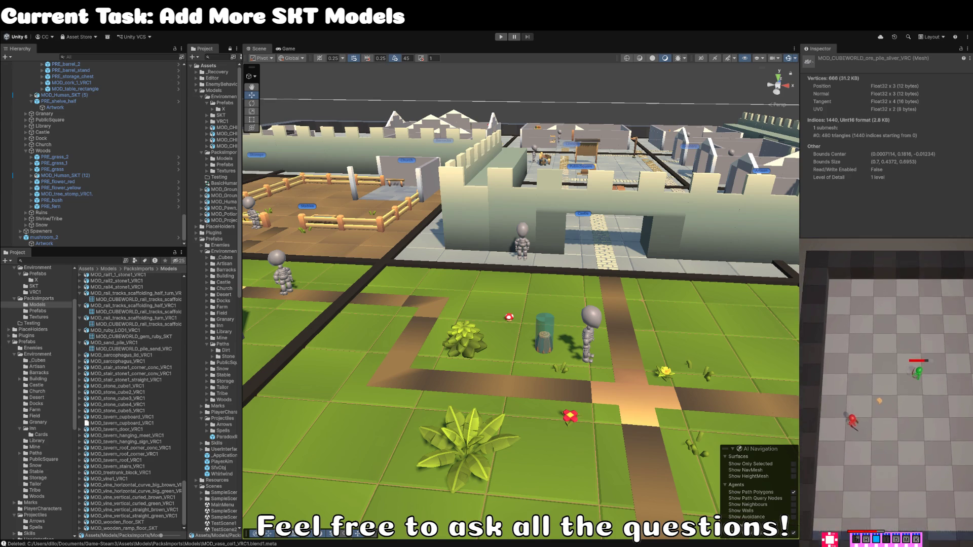
left_click_drag(527, 302, 518, 307)
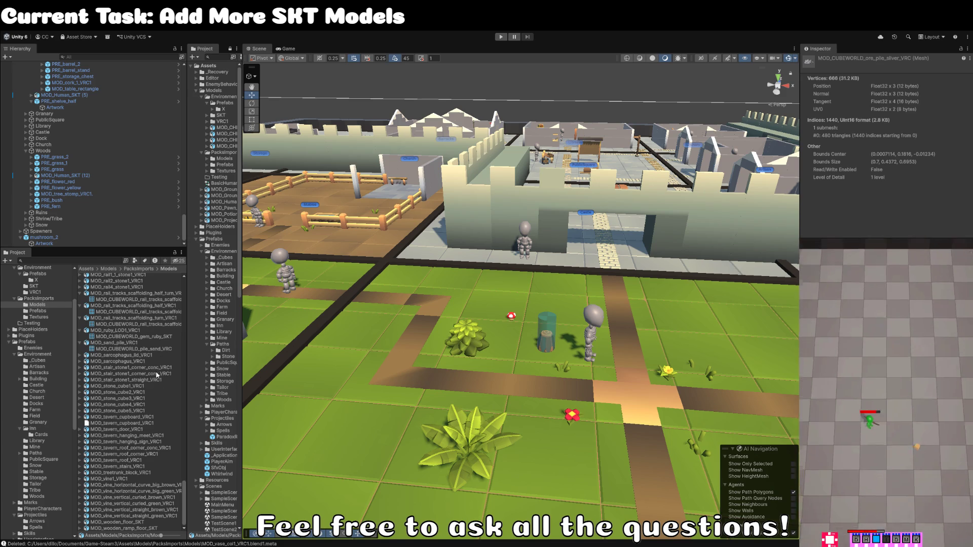
scroll(96, 441, "up", 5)
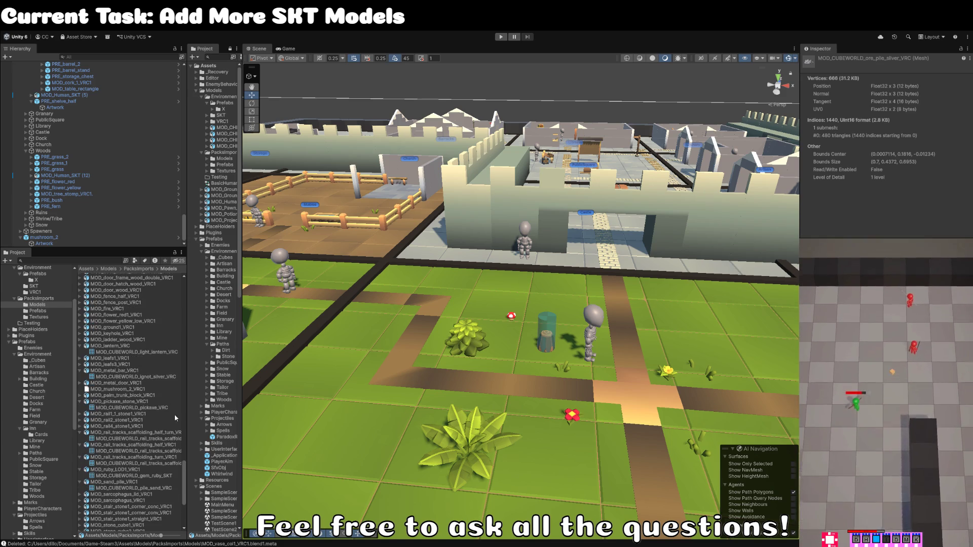
scroll(39, 323, "up", 3)
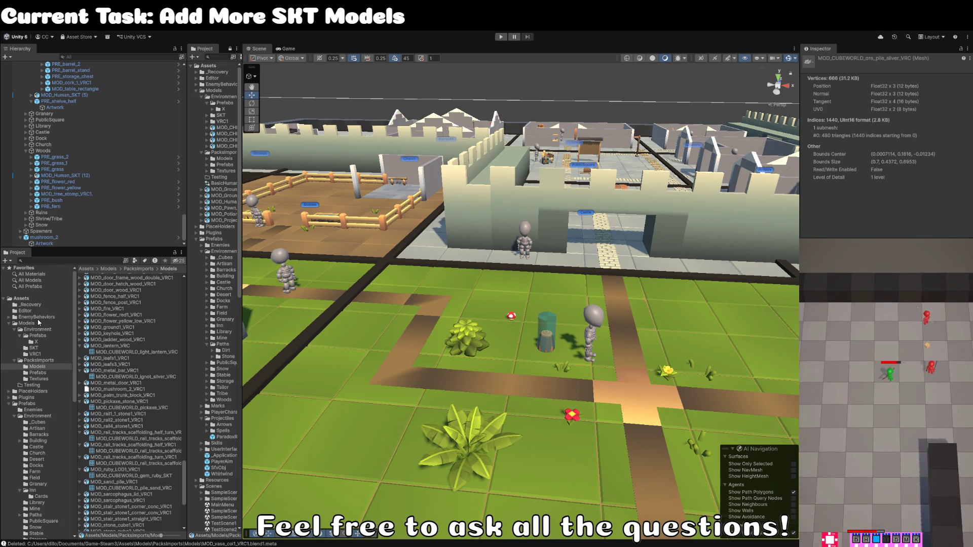
left_click(44, 348)
left_click(45, 354)
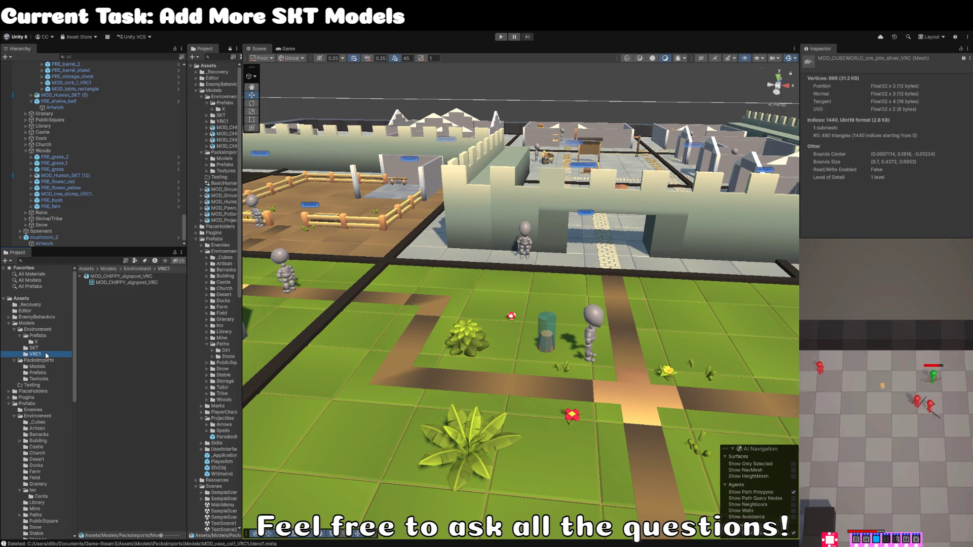
left_click(36, 350)
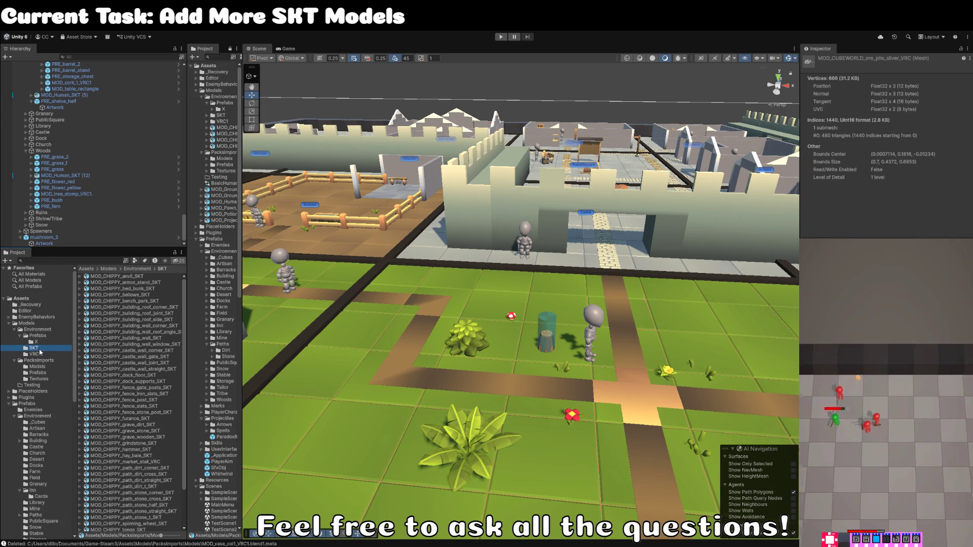
scroll(148, 386, "down", 3)
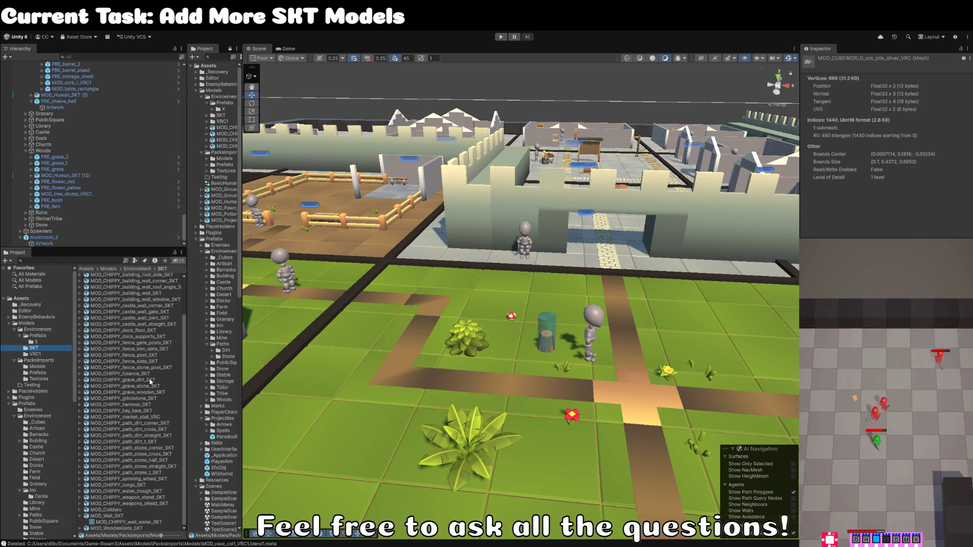
left_click(111, 516)
scroll(122, 489, "up", 3)
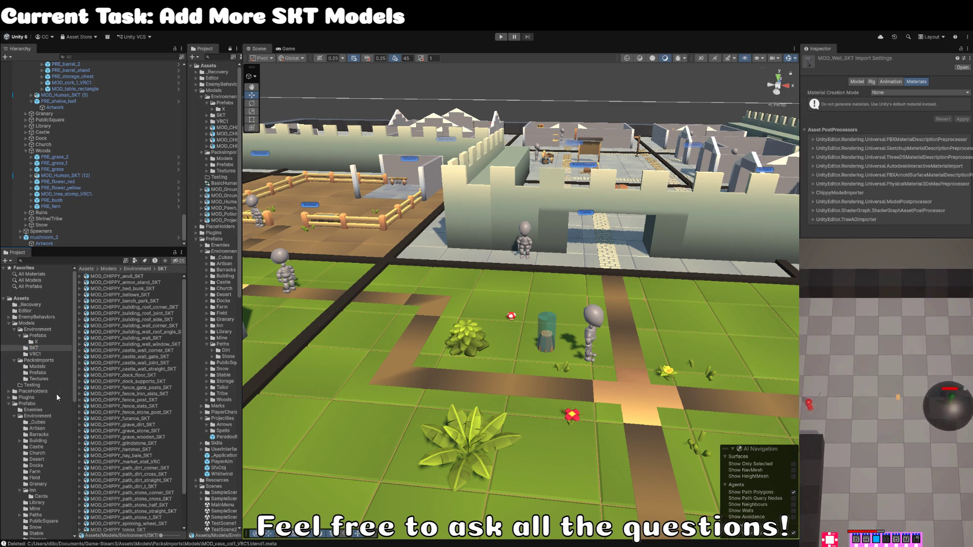
left_click(37, 366)
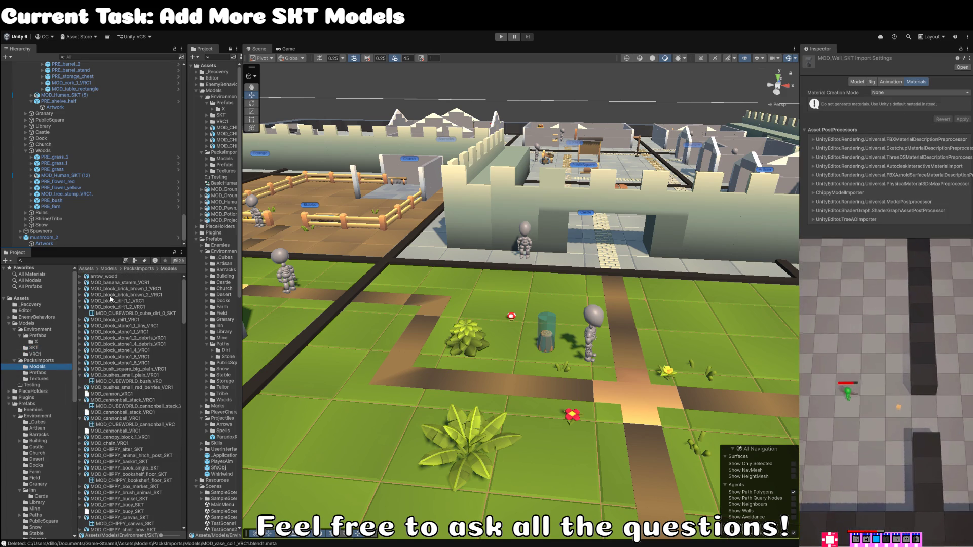
Step: Select all models in the folder, then narrow the selection to MOD_CHIPPY_alter_SKT
scroll(133, 385, "down", 5)
left_click(139, 348)
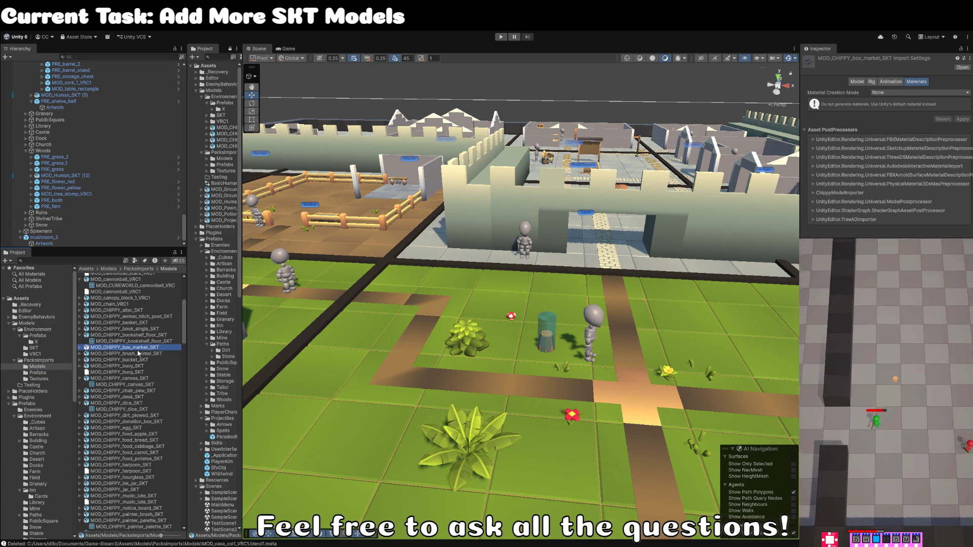
key("ctrl+a")
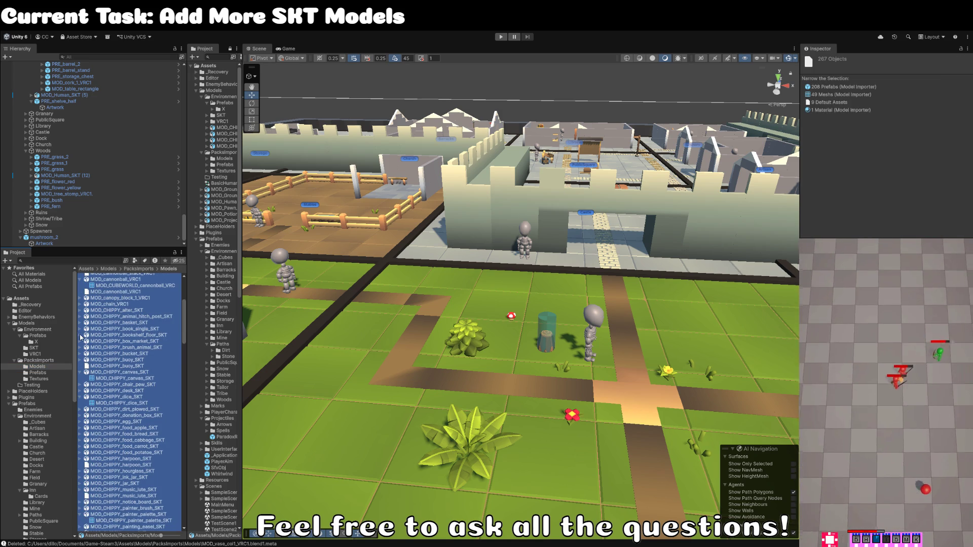
left_click(114, 372)
scroll(110, 365, "up", 1)
scroll(110, 365, "up", 1)
left_click(123, 356)
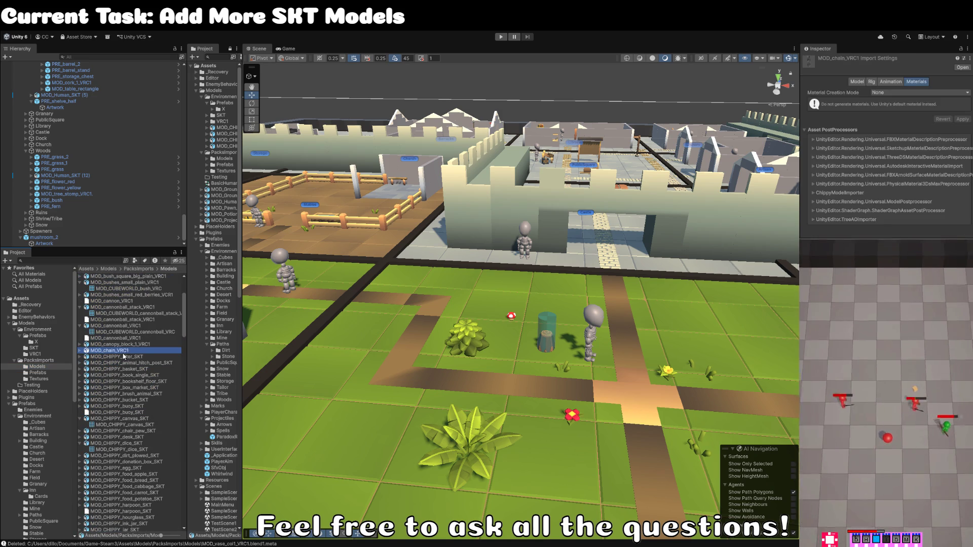
Step: Step through the CHIPPY models past the painter palette and easel to the lobster pot
key("Down")
key("Down")
key("Down")
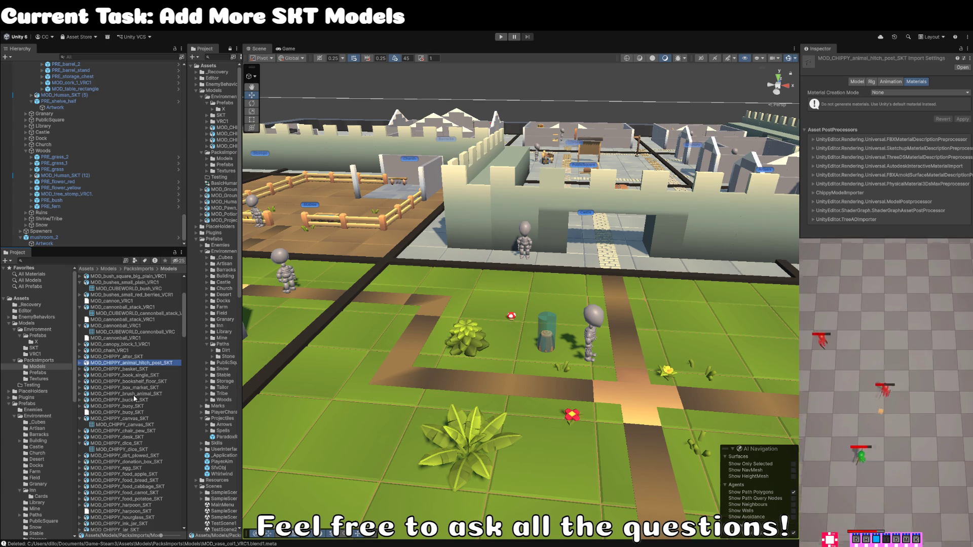
key("Down")
key("Down")
key("Down")
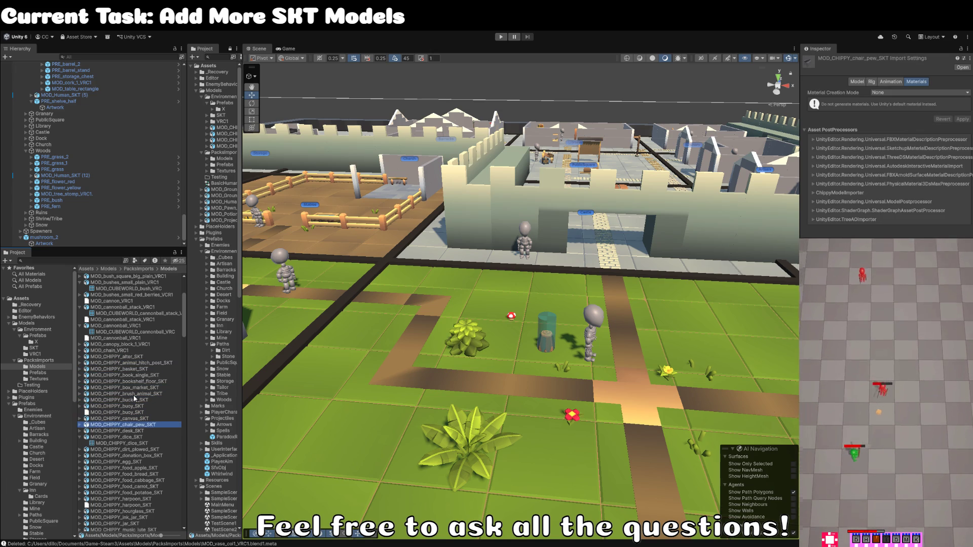
key("Down")
key("Down")
key("Down")
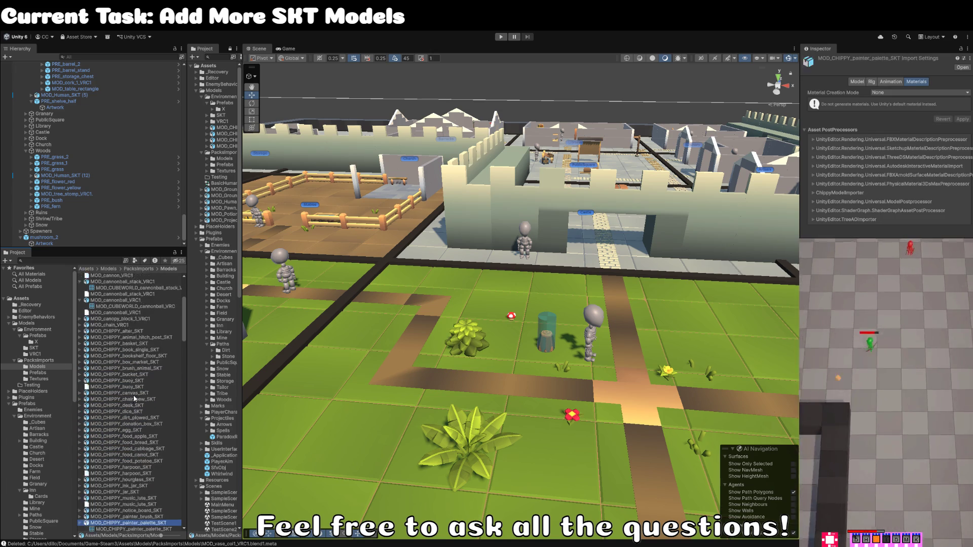
key("Up")
key("Up")
key("Up")
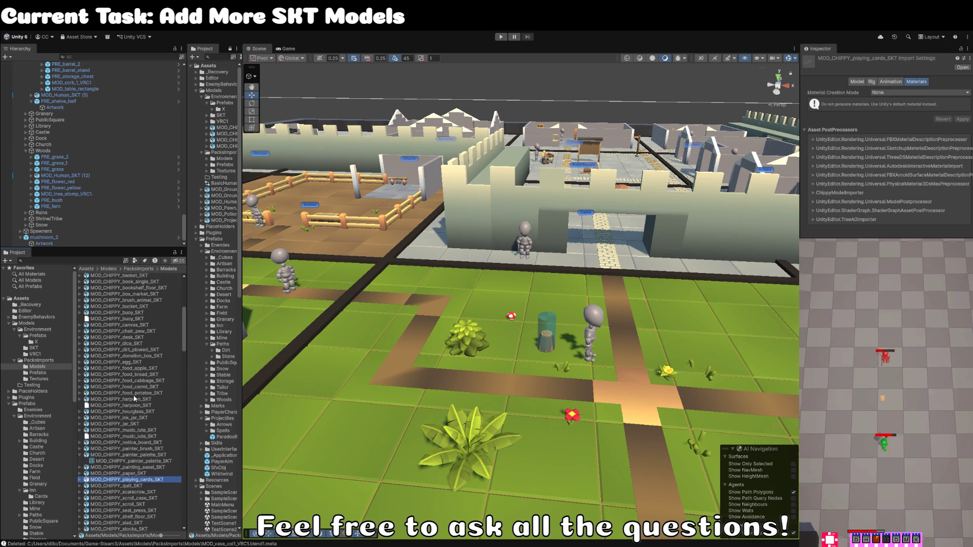
key("Left")
key("Down")
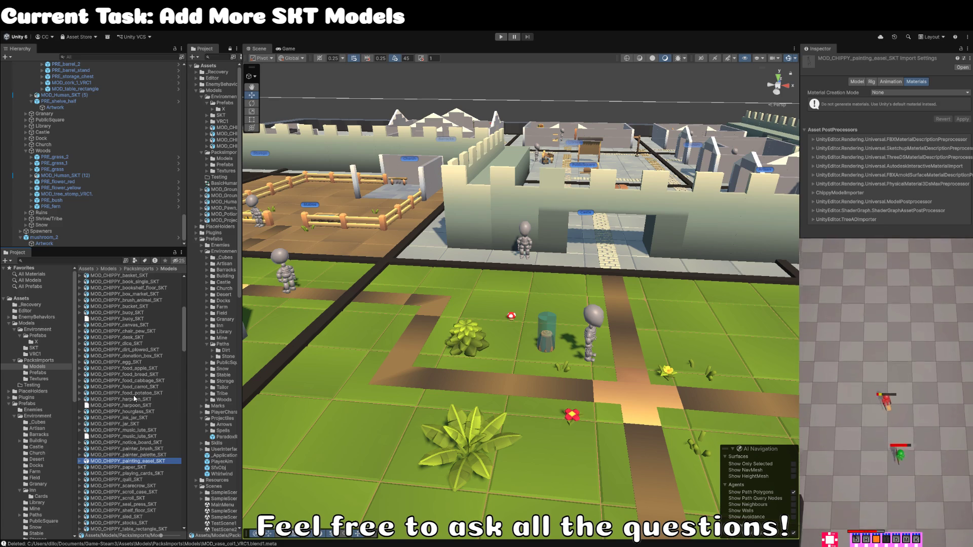
scroll(135, 399, "down", 3)
left_click(141, 485)
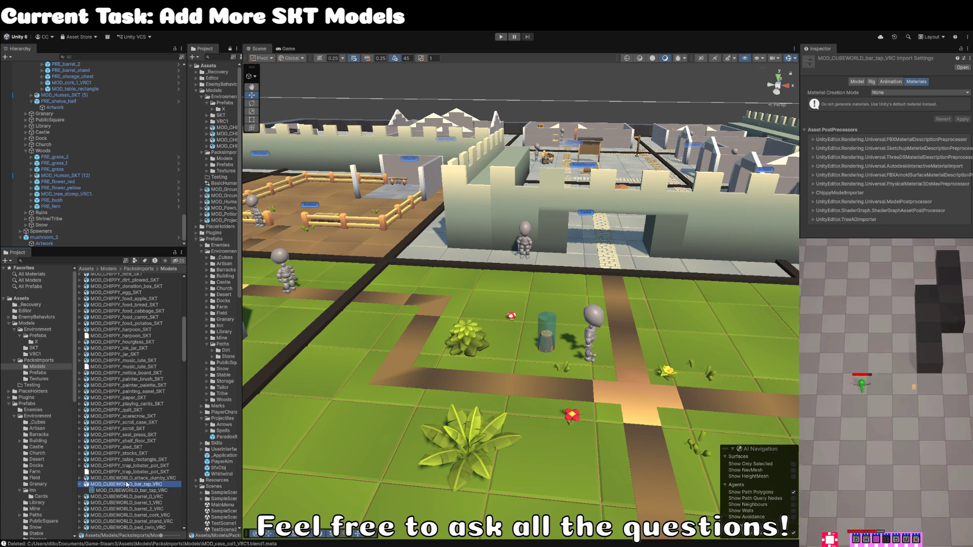
key("Left")
key("Up")
key("Up")
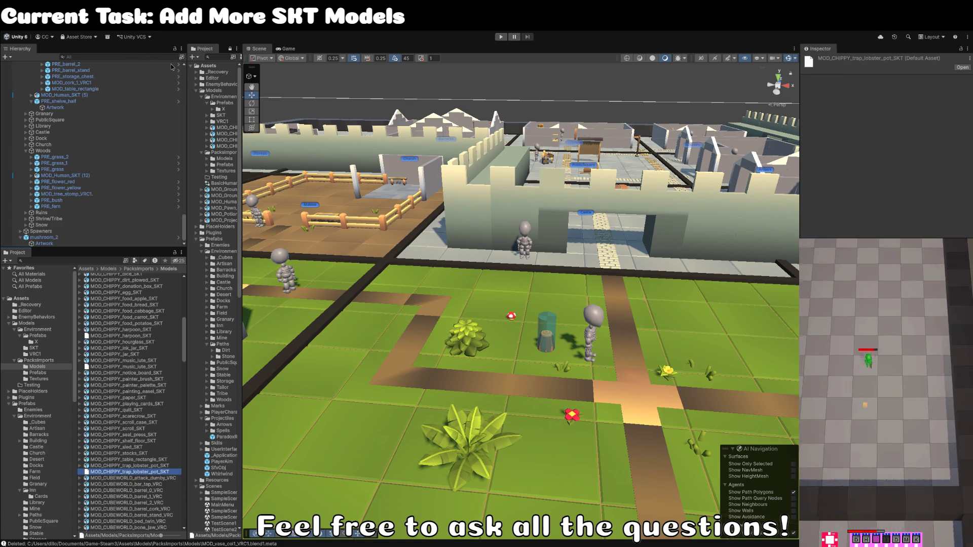
Step: Step down through the wall book shelf and cannon model entries
scroll(134, 456, "down", 2)
left_click(135, 509)
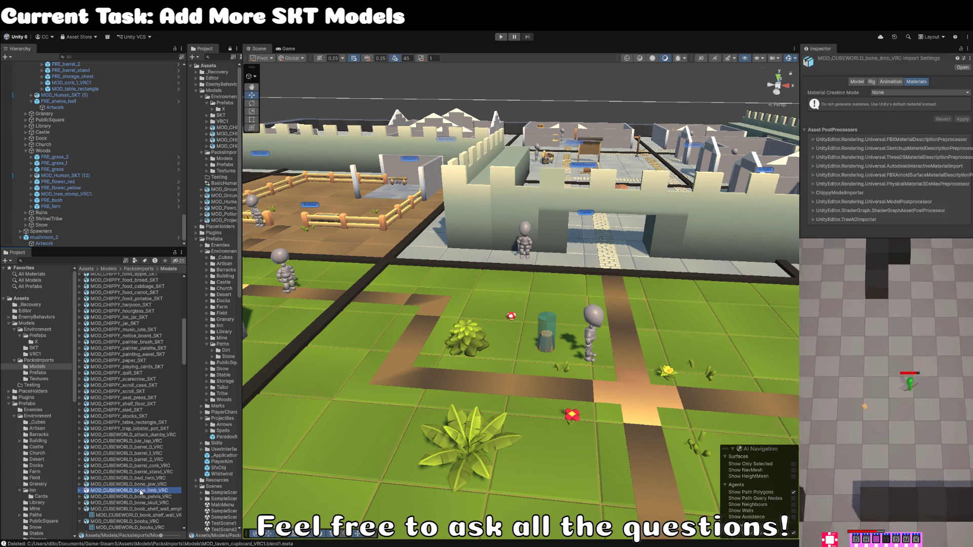
key("Left")
key("Down")
key("Down")
key("Down")
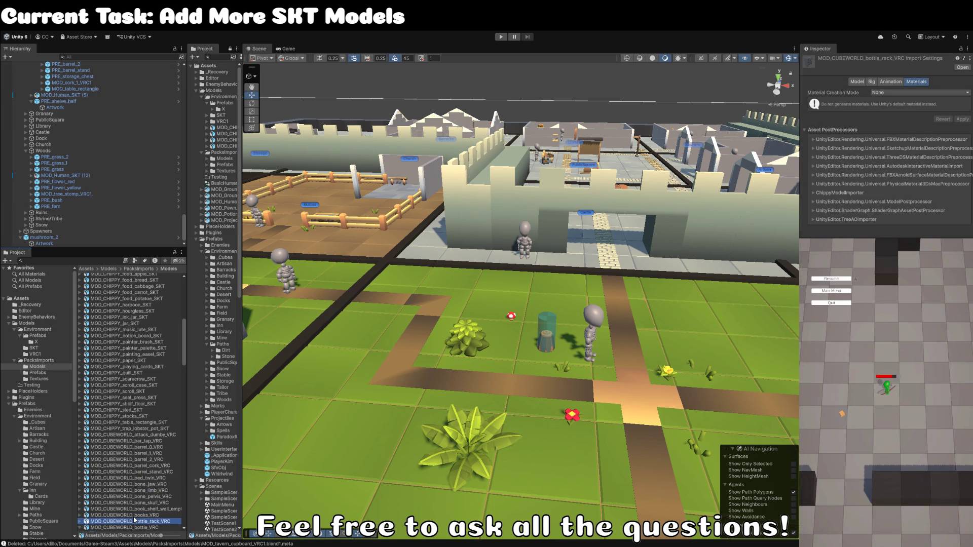
key("Right")
key("Down")
key("Down")
key("Left")
key("Left")
key("Down")
key("Down")
key("Down")
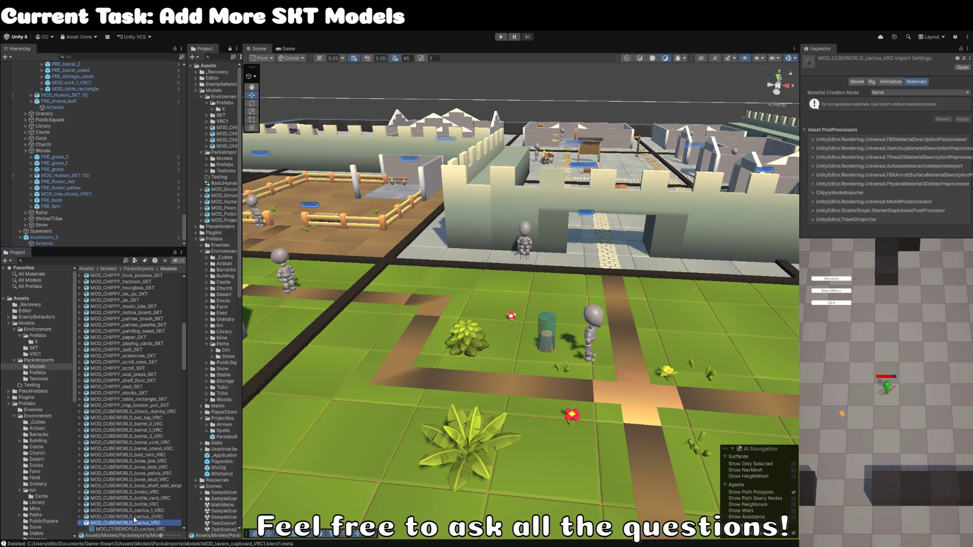
key("Right")
key("Down")
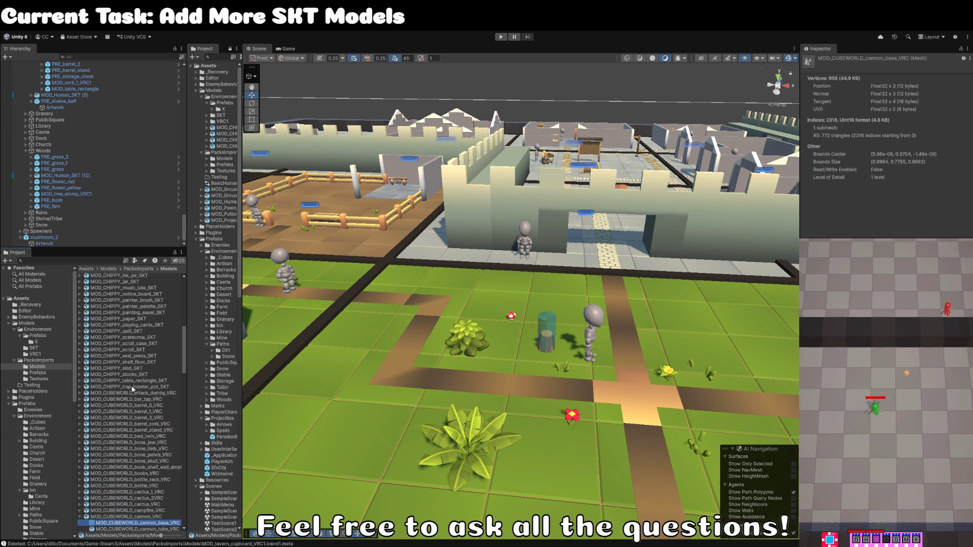
Step: Select the lobster pot and extend the selection up to every CHIPPY model
left_click(132, 387)
scroll(133, 405, "up", 5)
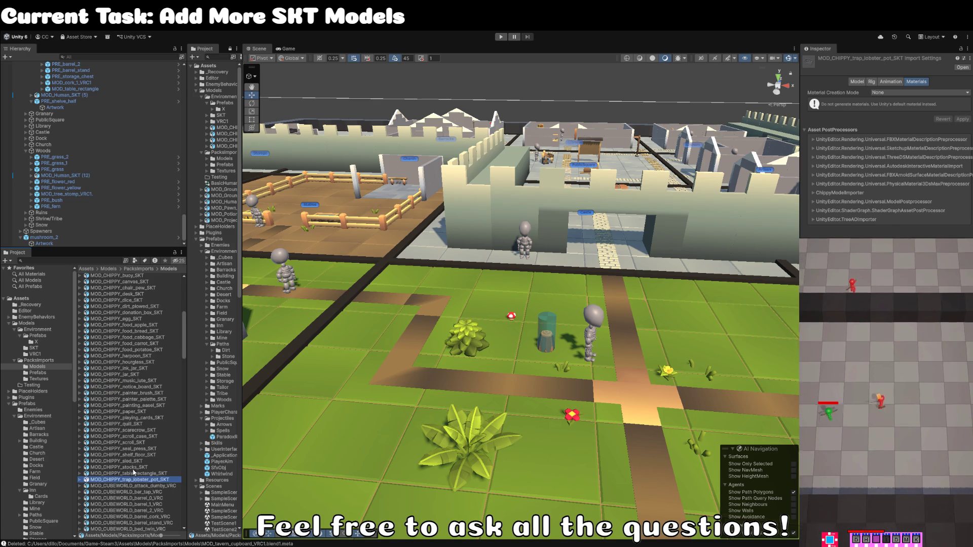
scroll(135, 463, "up", 9)
left_click(135, 319, "shift")
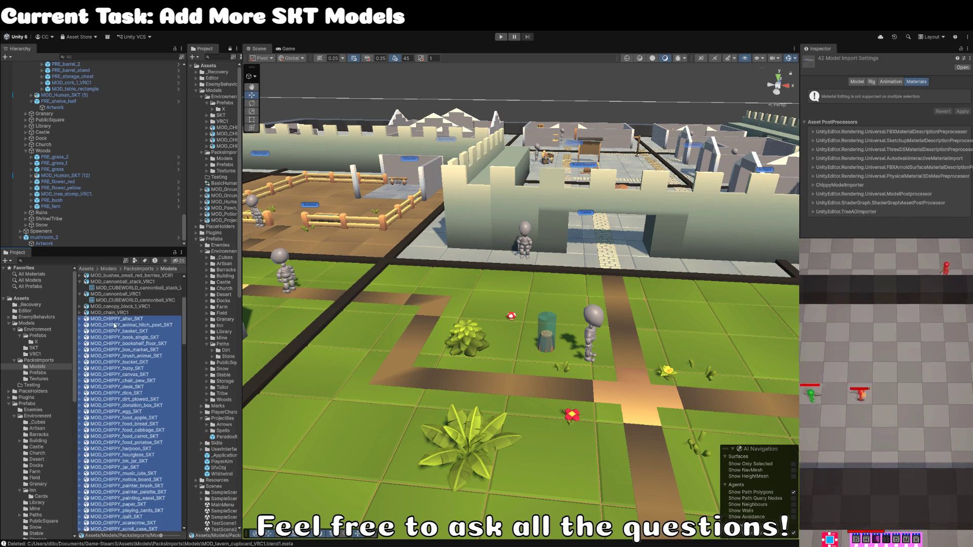
Step: Move the selected CHIPPY models into the SKT folder
mouse_move(134, 323)
left_mouse_down()
mouse_move(35, 376)
mouse_move(35, 350)
left_mouse_up()
left_click(133, 324)
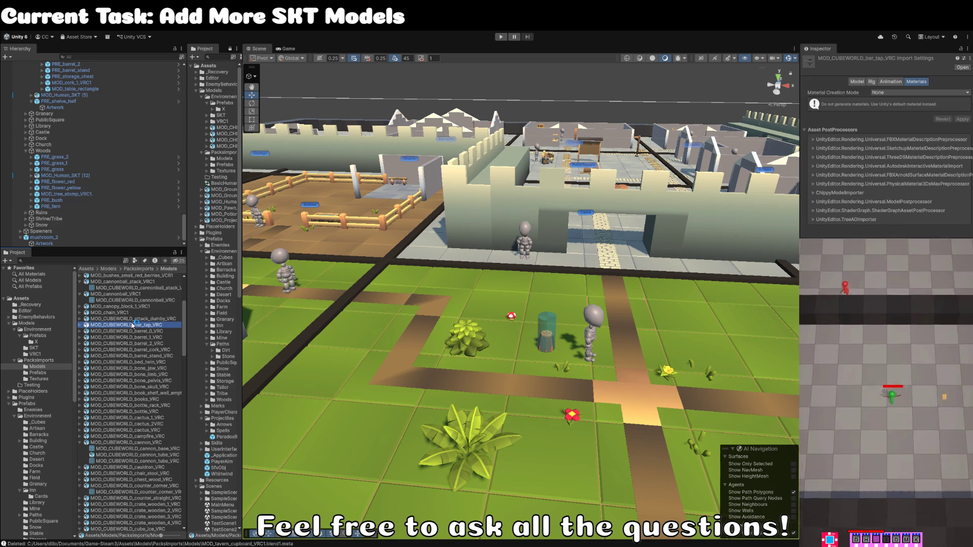
left_click(112, 443)
Step: Step through the remaining models from the crate and dresser down to totem_lower_1
key("Down")
key("Down")
key("Down")
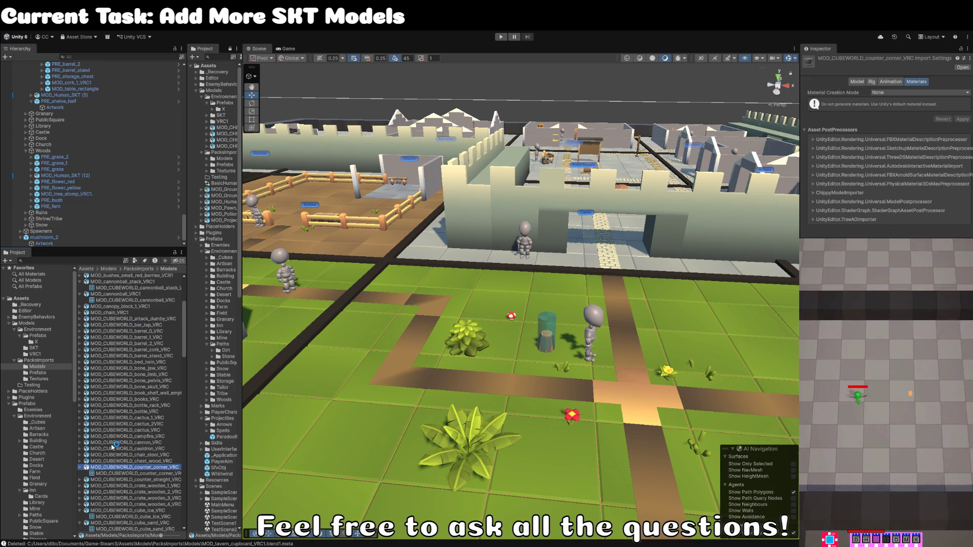
key("Down")
key("Down")
key("Down")
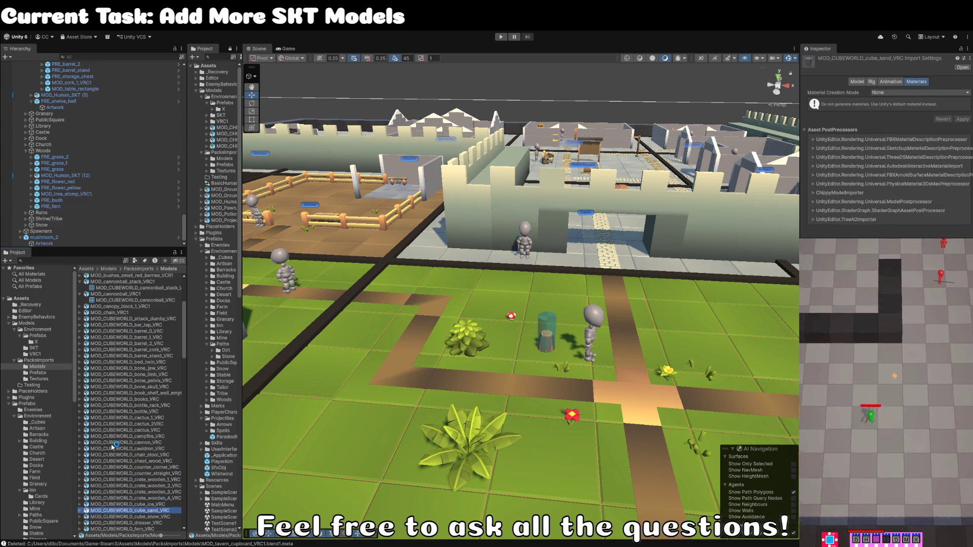
scroll(111, 445, "down", 10)
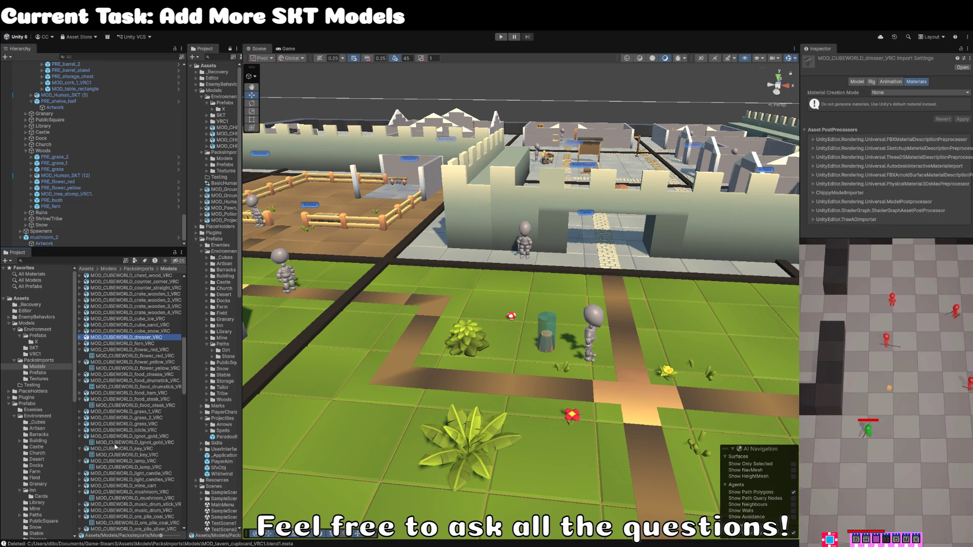
key("Down")
key("Down")
key("Down")
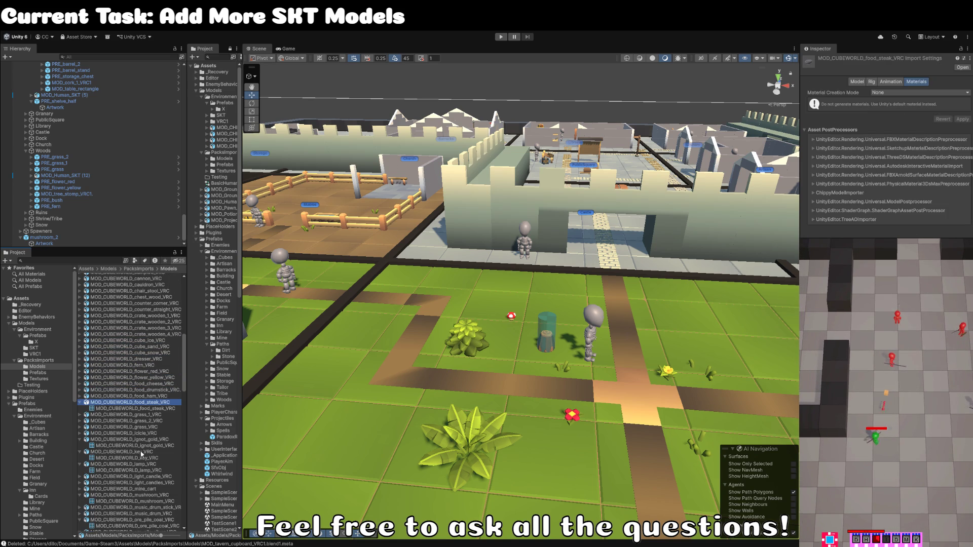
key("Down")
key("Down")
key("Down")
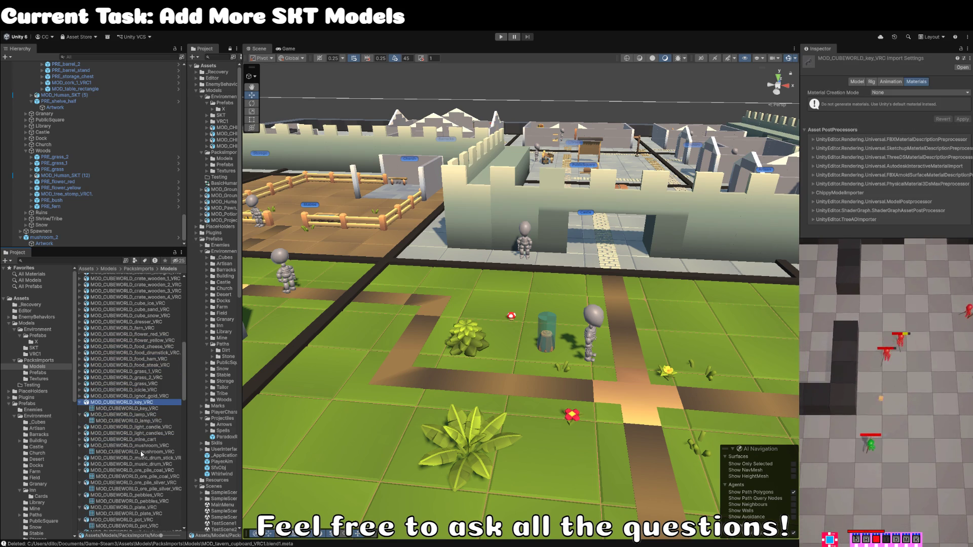
key("Down")
key("Down")
key("Down")
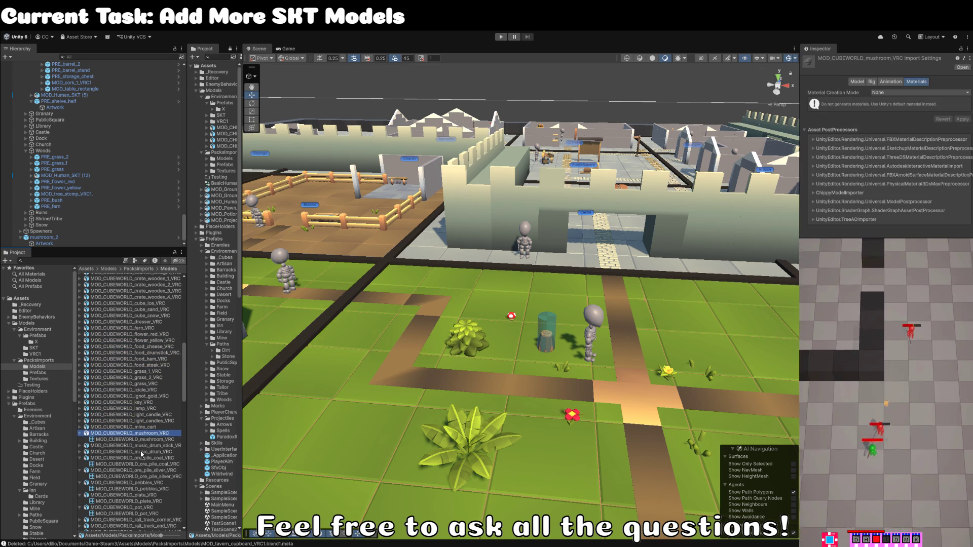
key("Down")
key("Down")
key("Down")
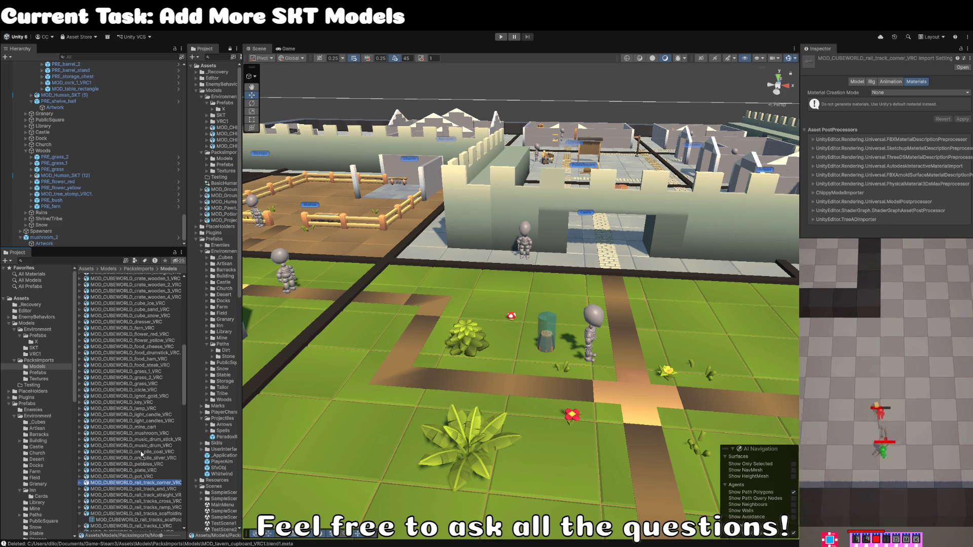
key("Down")
key("Down")
key("Down")
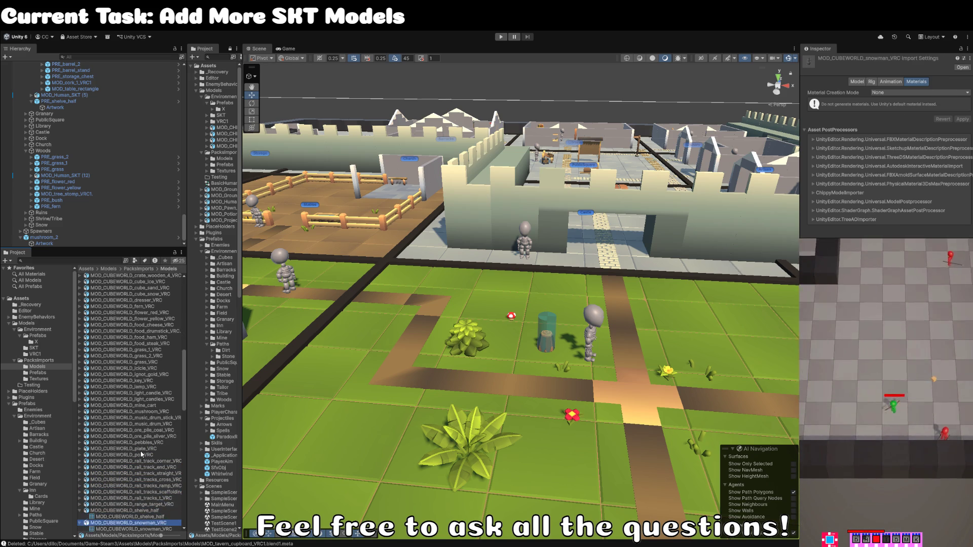
key("Down")
key("Down")
key("Down")
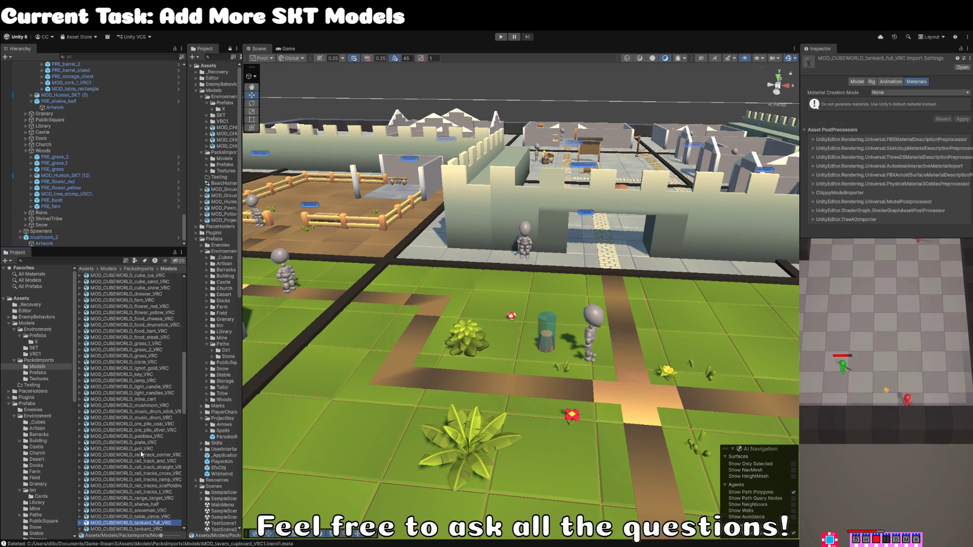
key("Down")
key("Down")
key("Down")
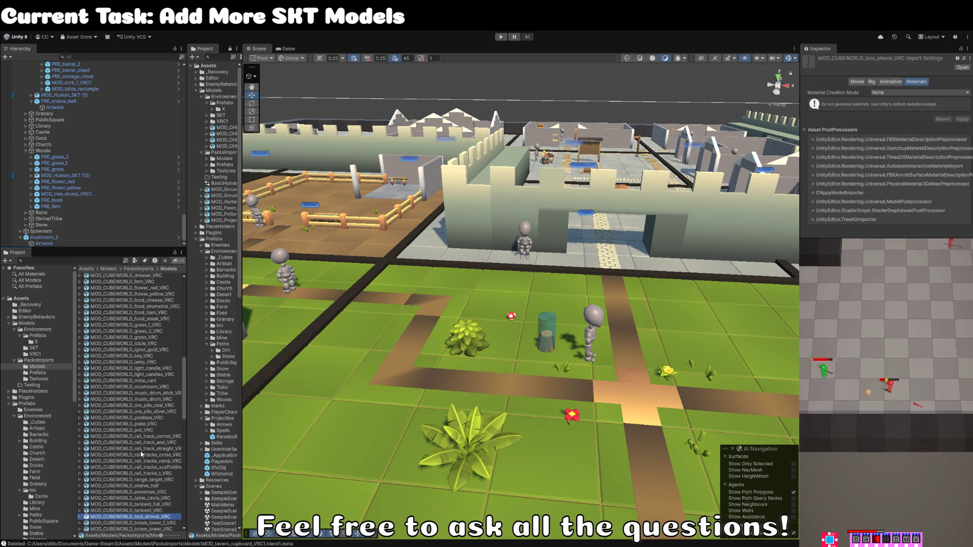
key("Up")
Step: Continue past the arrow and door frame models, returning to expand MOD_diamond_VRC1
scroll(140, 453, "down", 8)
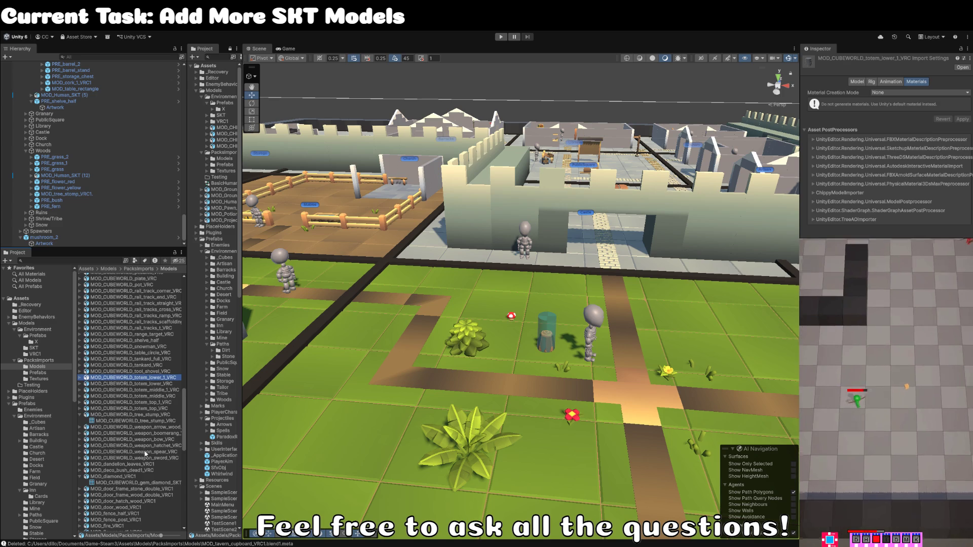
key("Down")
key("Down")
key("Down")
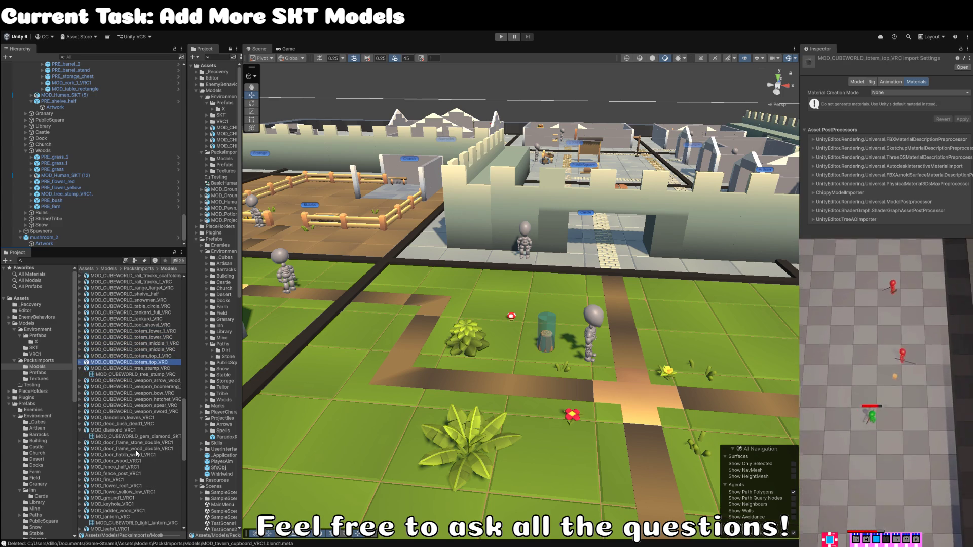
key("Down")
key("Down")
key("Down")
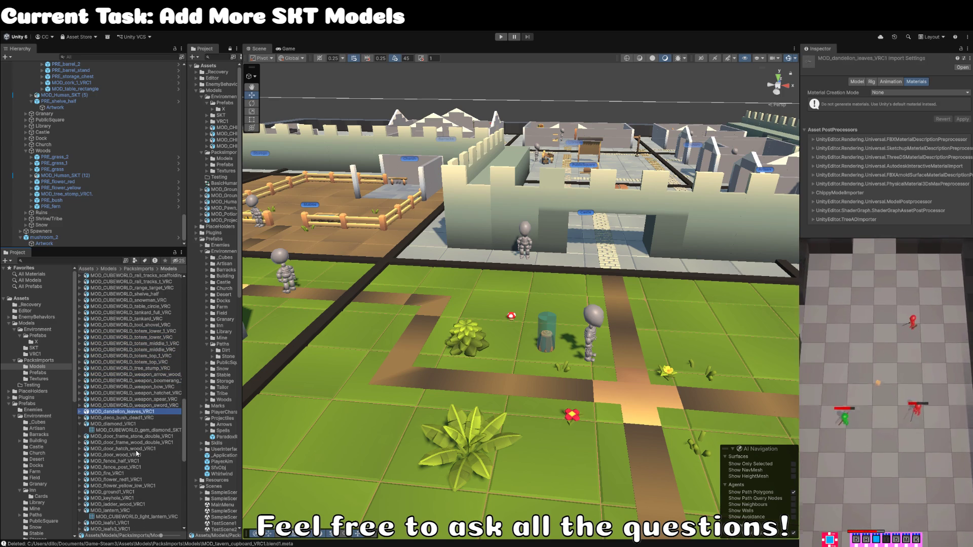
key("Down")
key("Up")
key("Up")
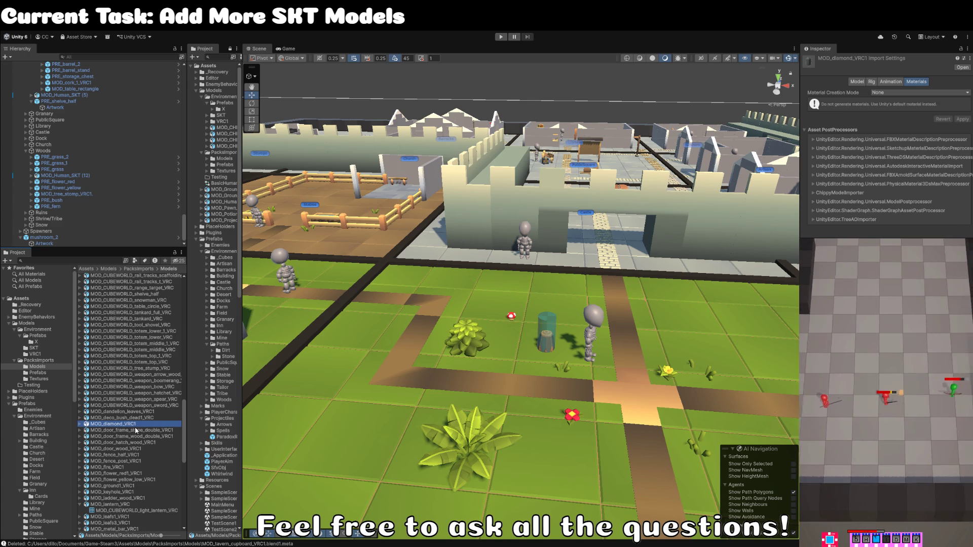
scroll(132, 427, "up", 2)
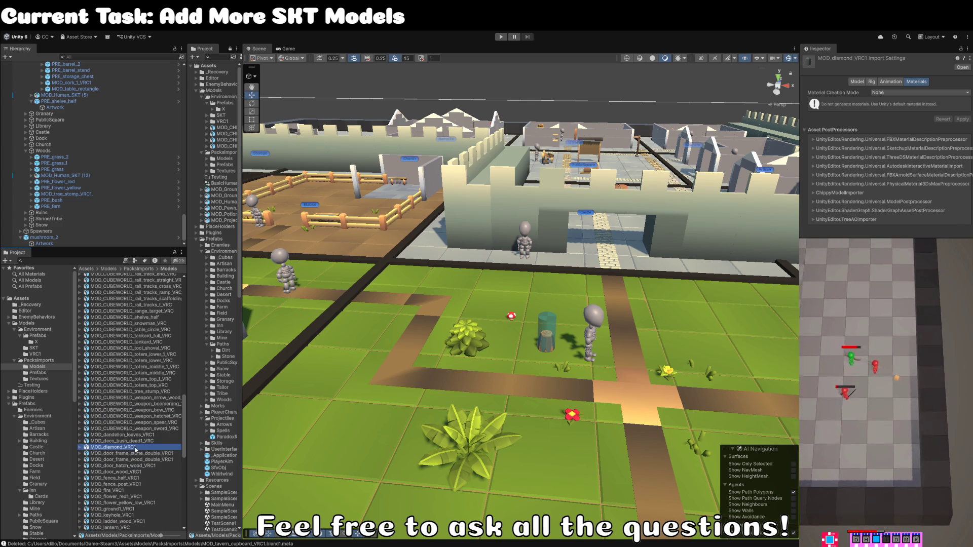
key("Right")
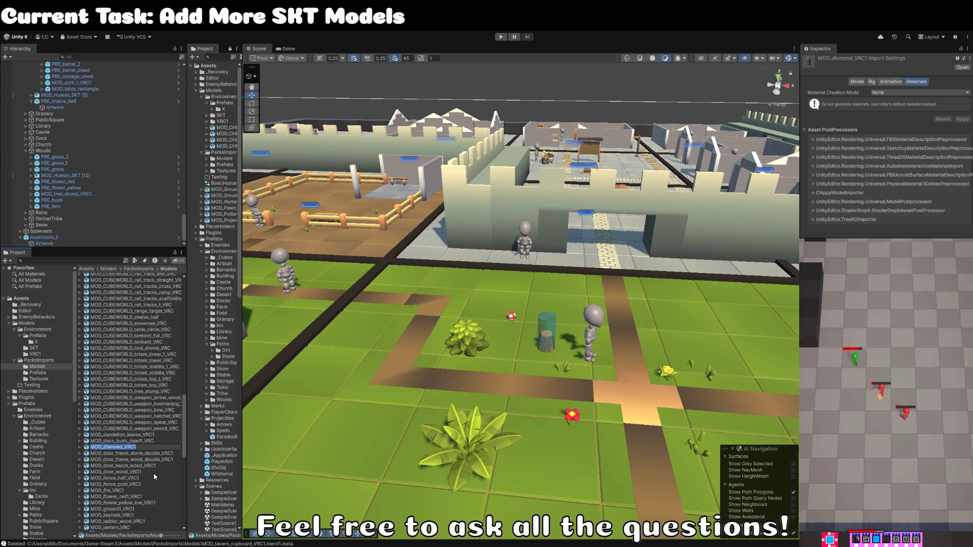
scroll(149, 473, "down", 3)
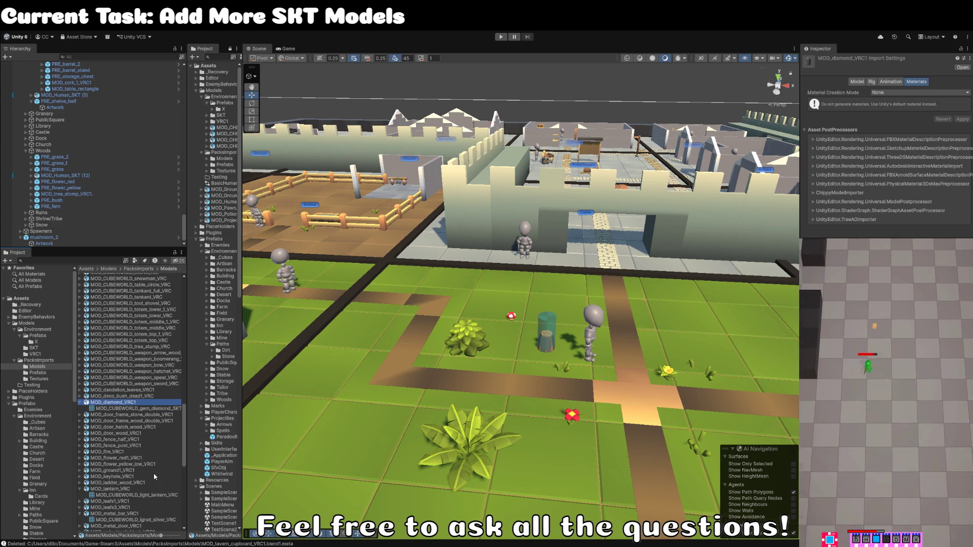
Step: Rename the diamond model using the pasted CUBEWORLD name with 'gem_diamond' swapped in
key("F2")
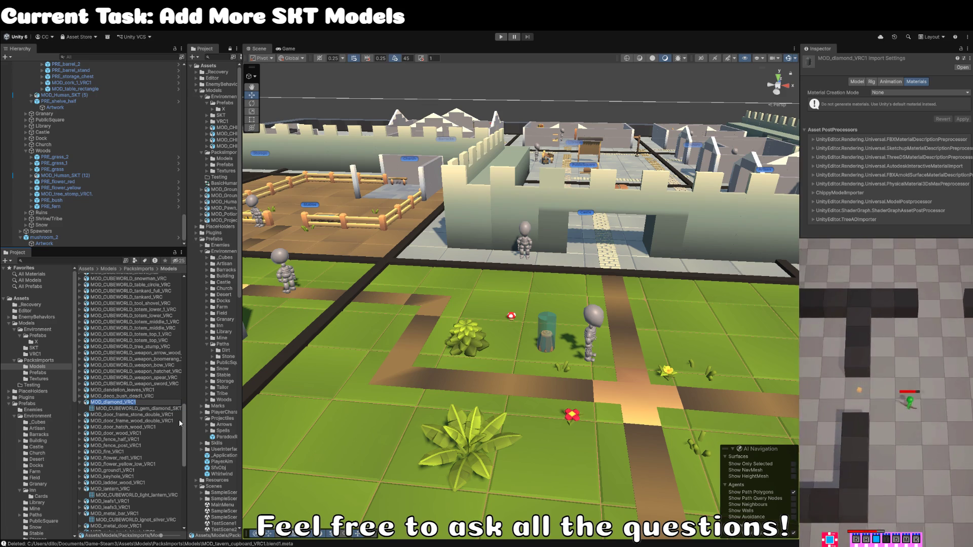
type("MOD_CUBEWORLD_mushroom_VRC")
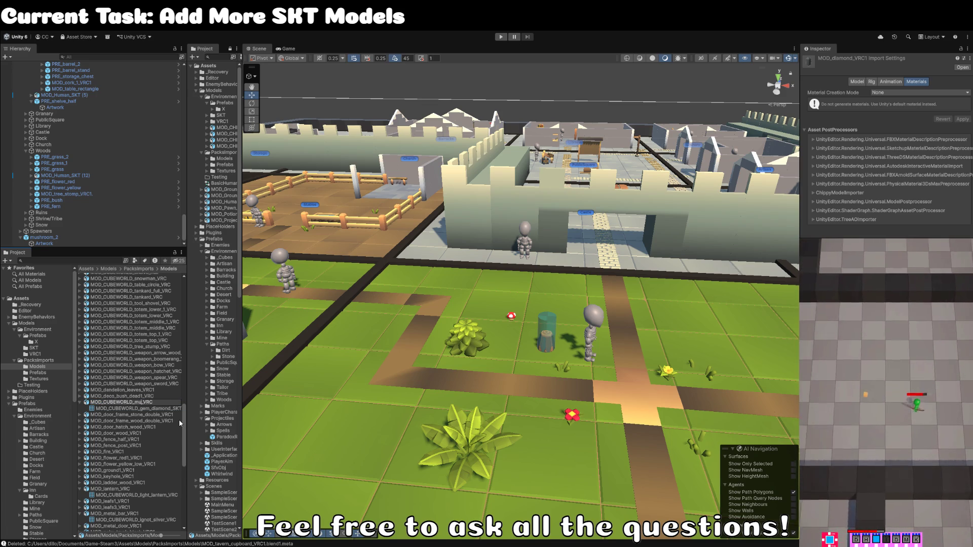
key("BackSpace")
key("BackSpace")
key("BackSpace")
type("gem_diamond")
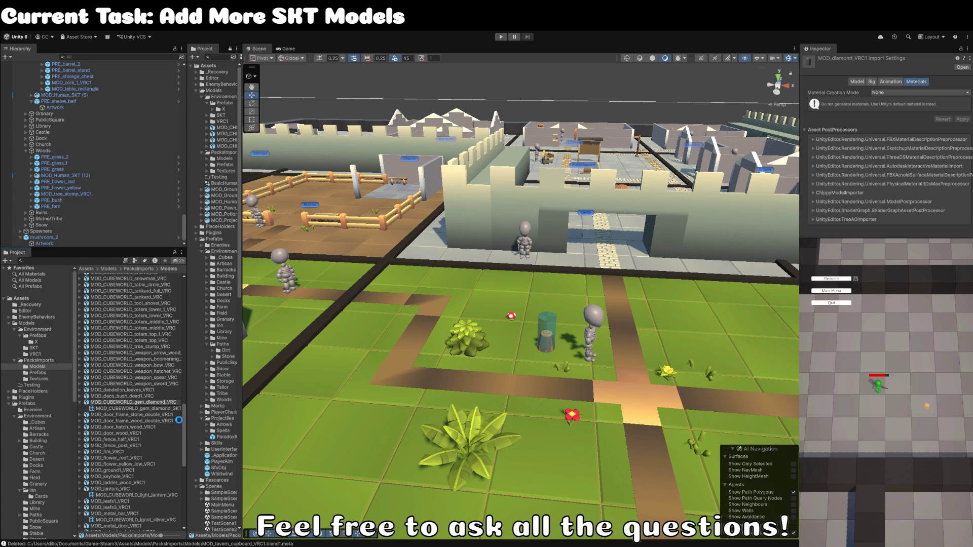
key("Return")
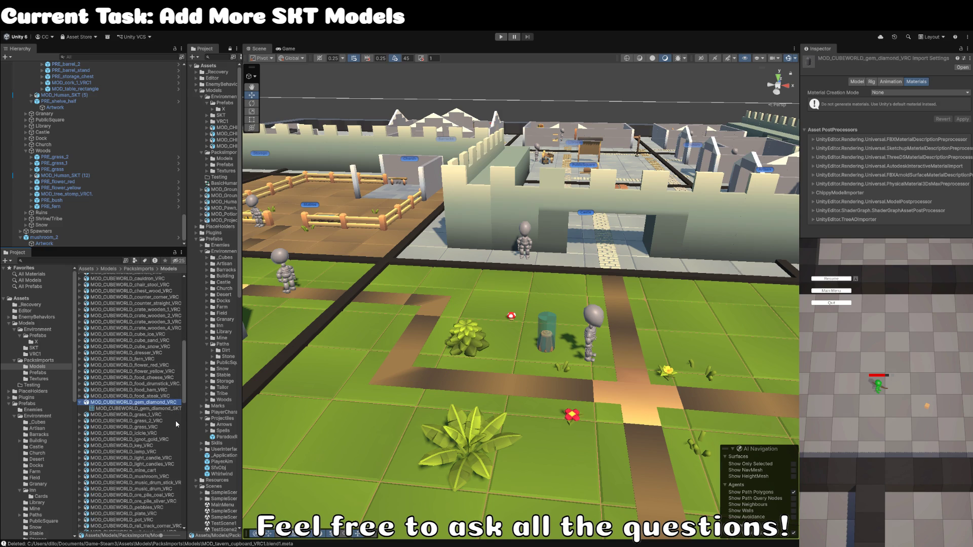
left_click(170, 408)
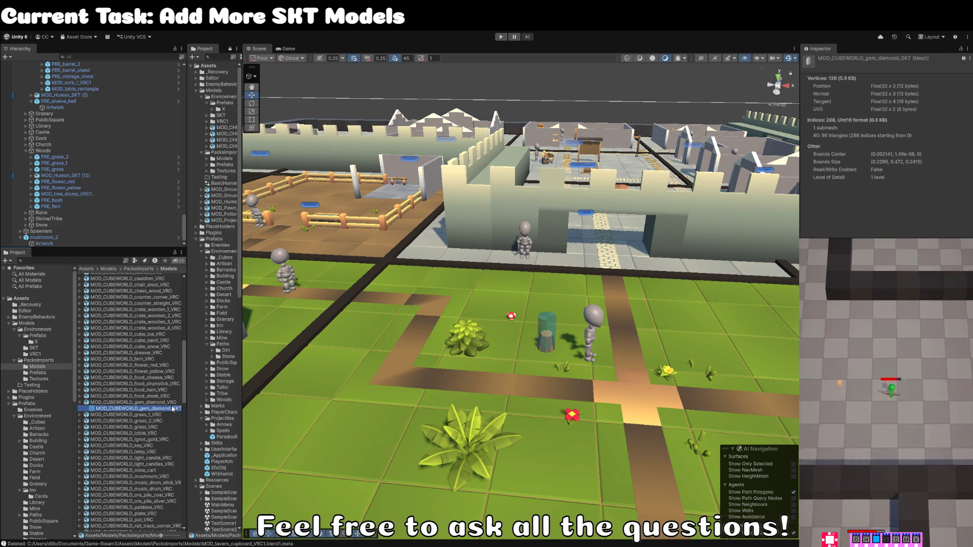
left_click(170, 403)
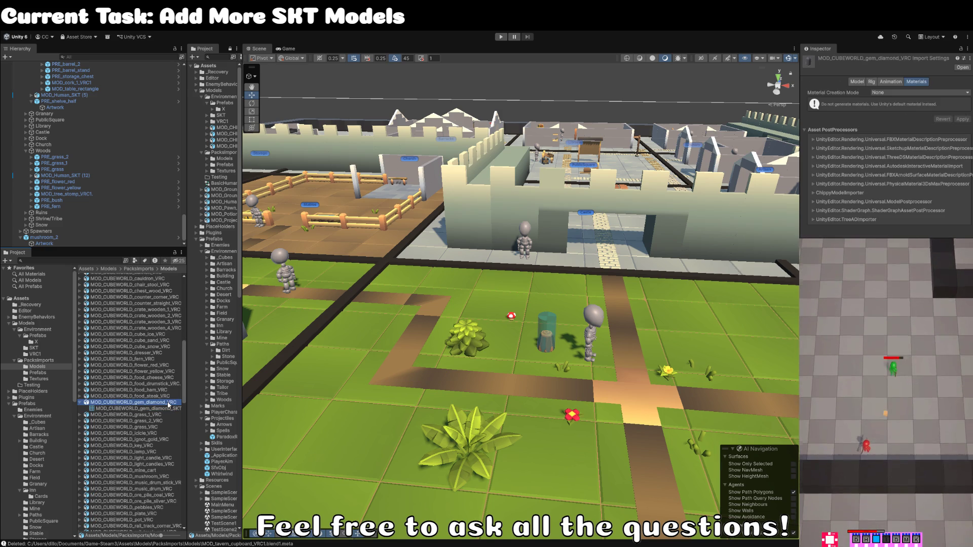
Step: Rename the lantern model to MOD_CUBEWORLD_light_lantern_VRC
scroll(169, 404, "down", 5)
key("Left")
key("Down")
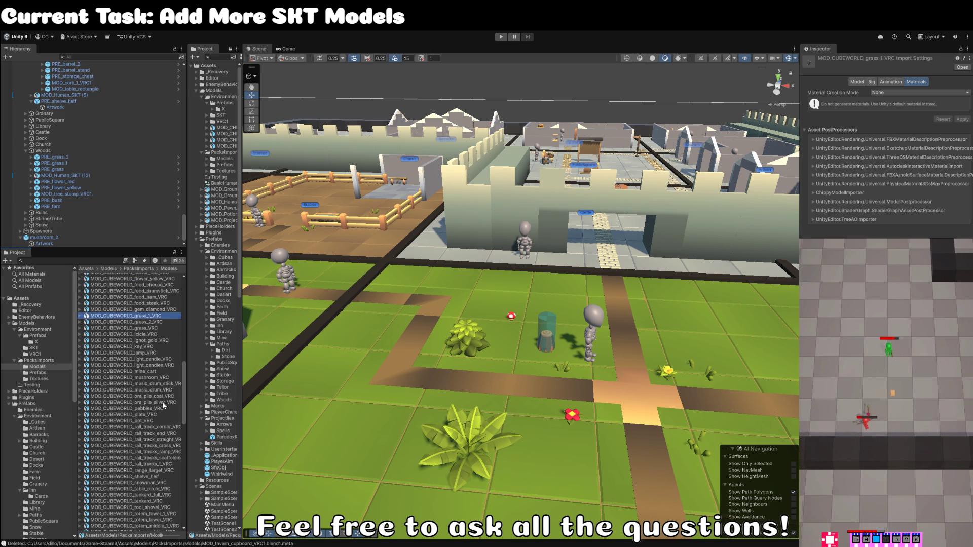
scroll(163, 404, "down", 6)
scroll(152, 458, "down", 5)
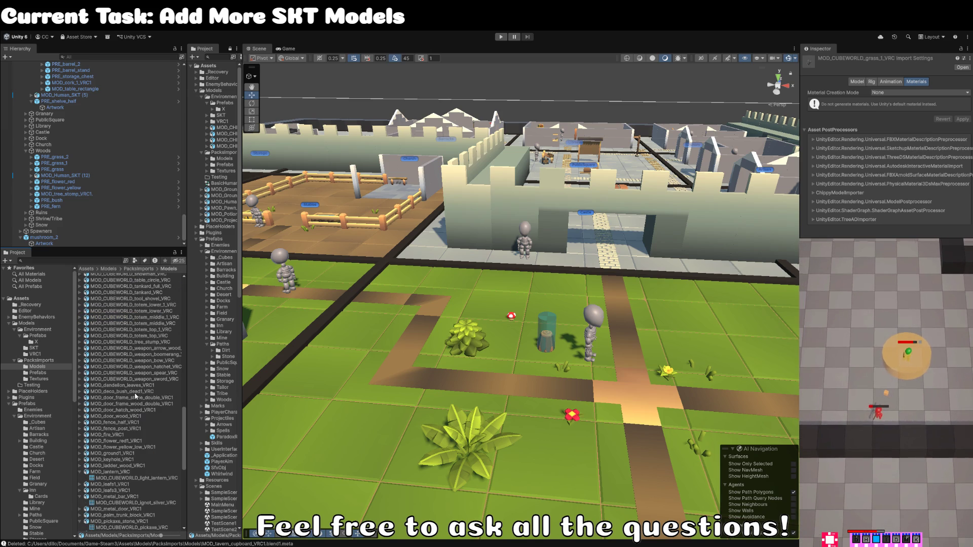
left_click(124, 472)
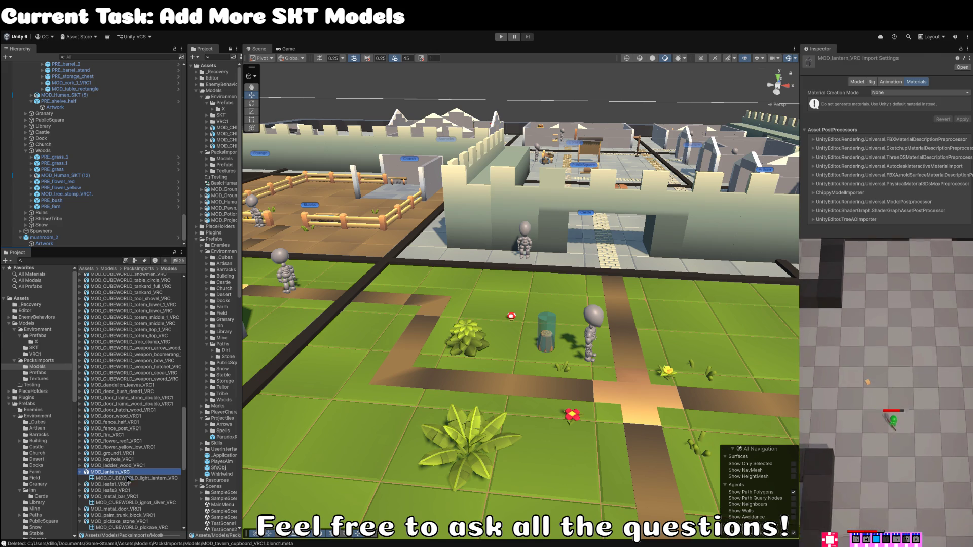
key("F2")
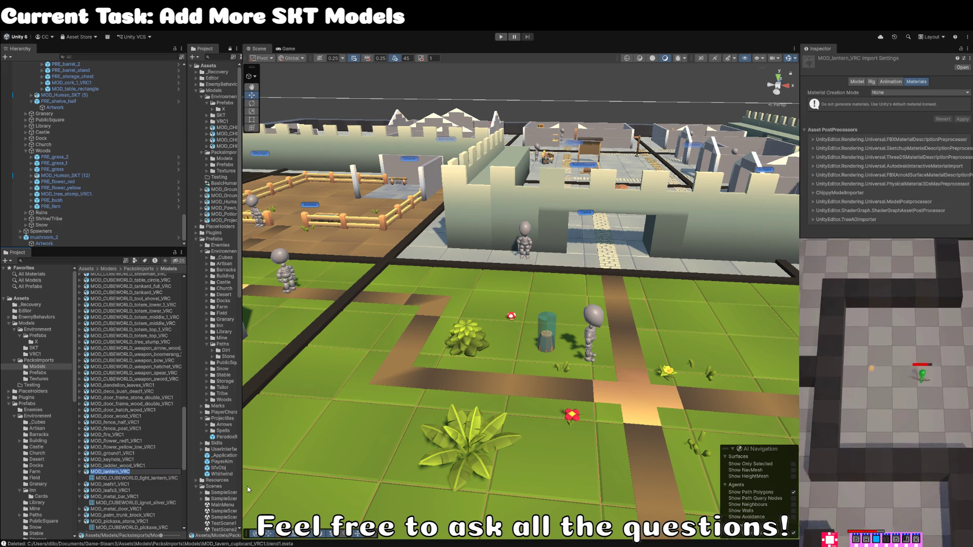
type("MOD_CUBEWORLD_mushroom_VRC")
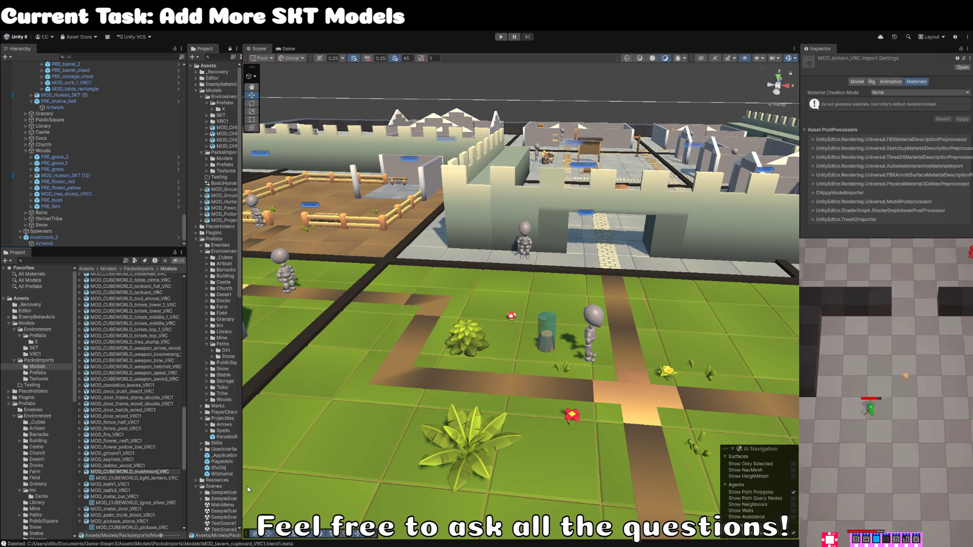
key("BackSpace")
key("BackSpace")
key("BackSpace")
type("light_lan")
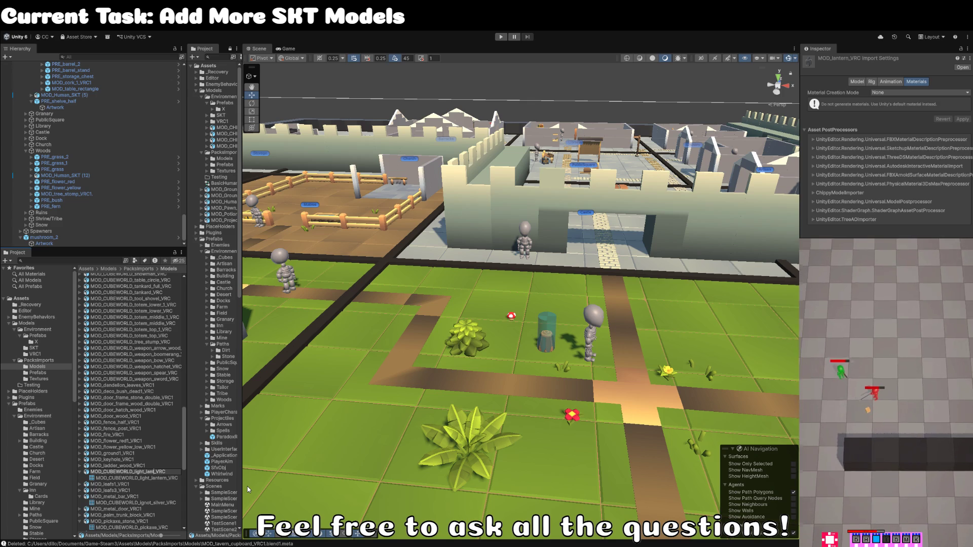
type("tern")
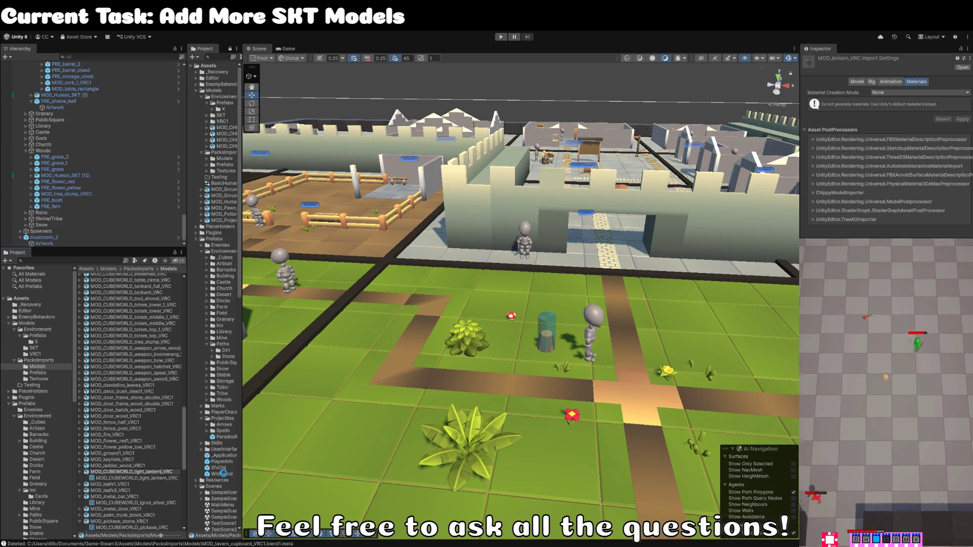
key("Return")
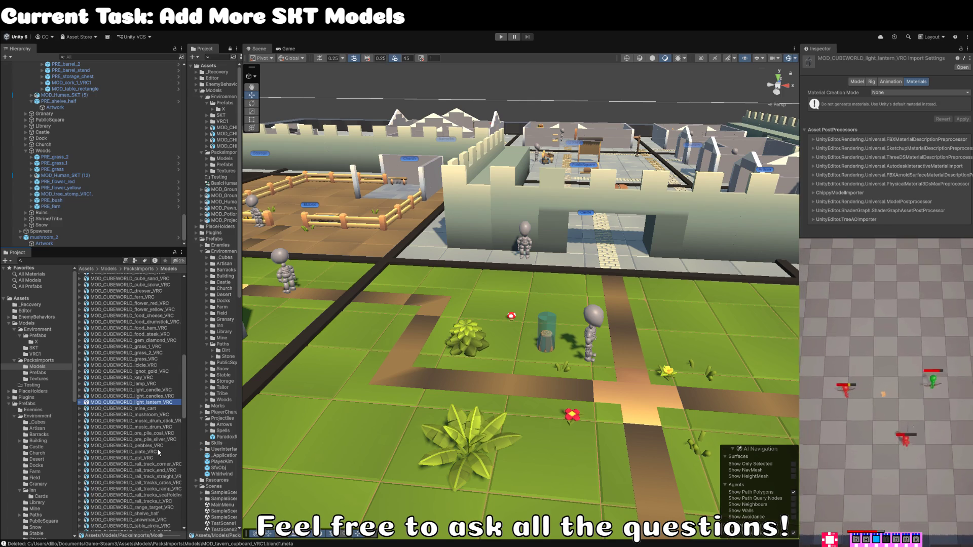
Step: Begin renaming the metal bar model to MOD_CUBEWORLD_ignot_silver_VRC from the pasted template
scroll(161, 445, "down", 10)
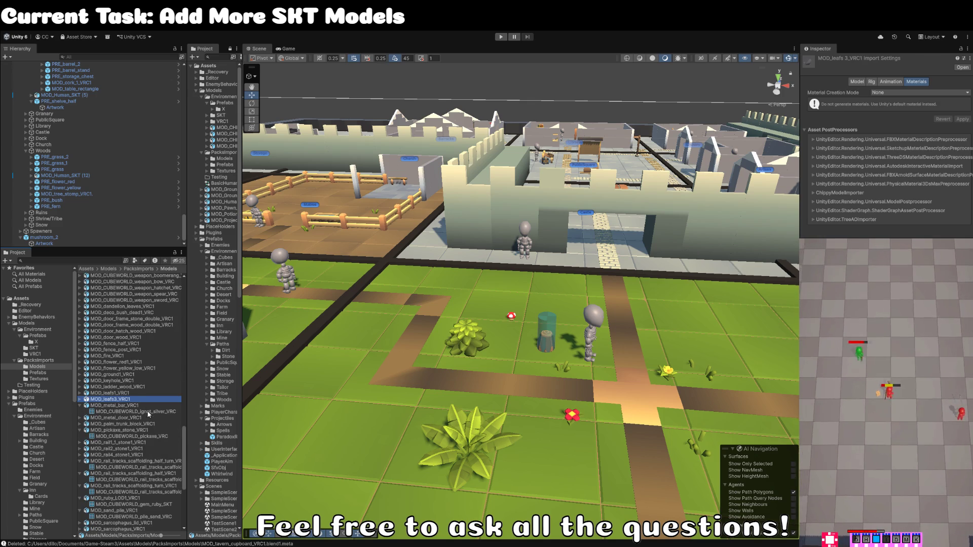
left_click(150, 410)
left_click(132, 405)
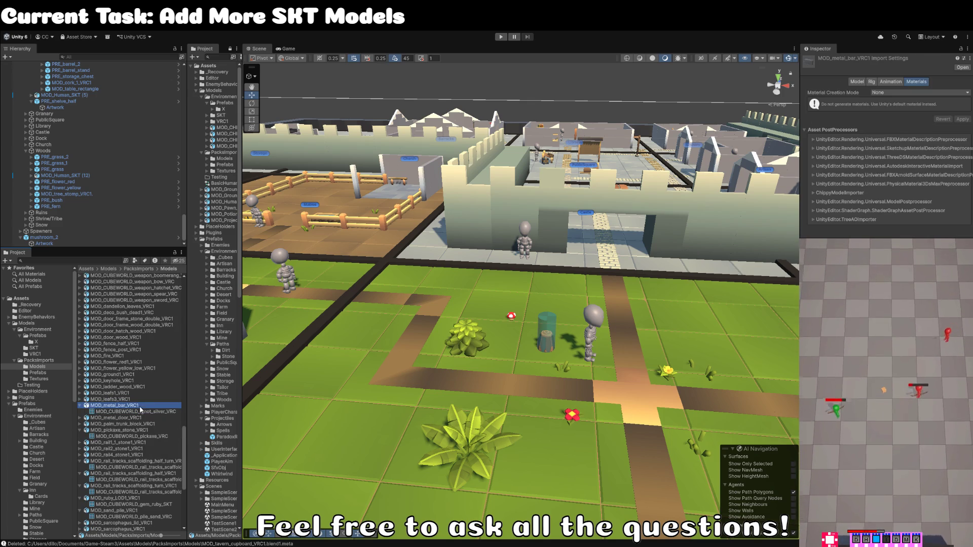
key("F2")
type("MOD_CUBEWORLD_mushroom_VRC")
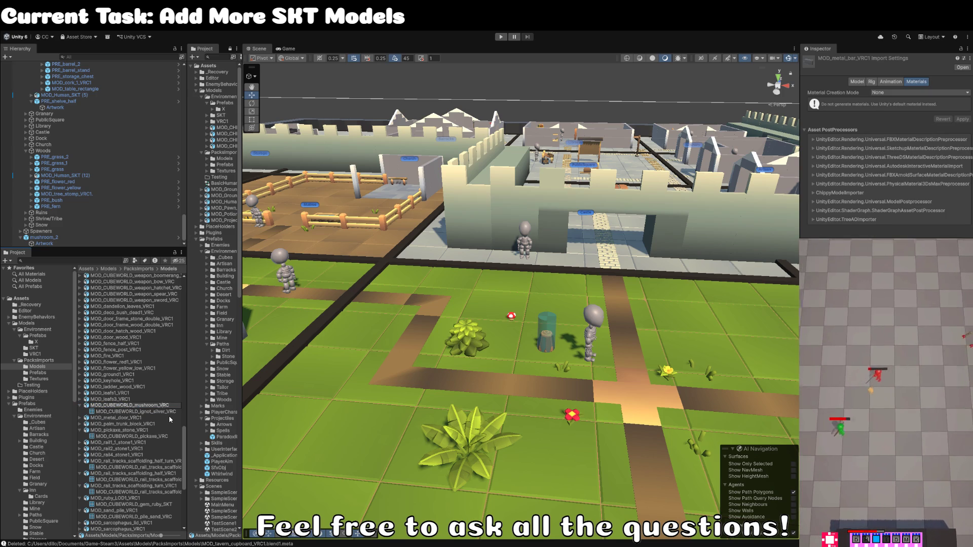
type("i")
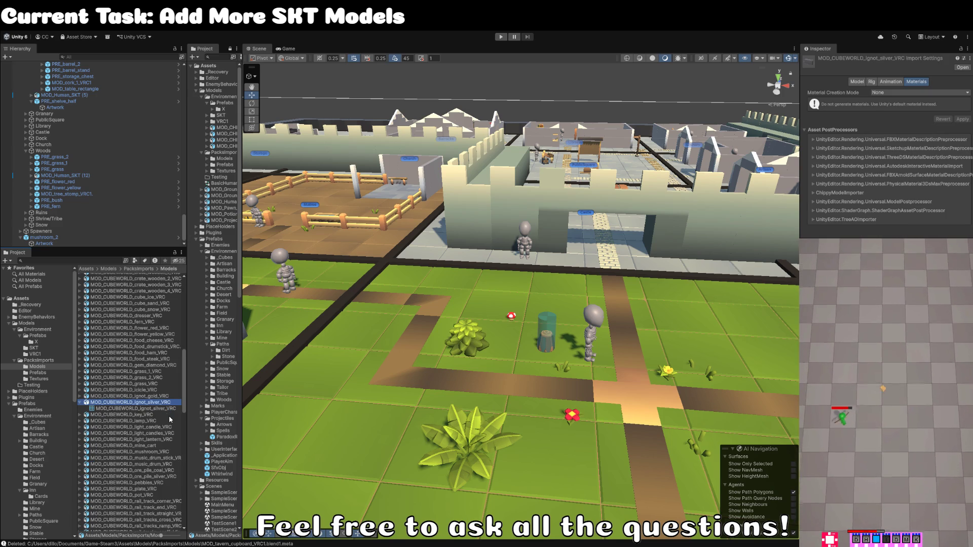
scroll(149, 416, "down", 15)
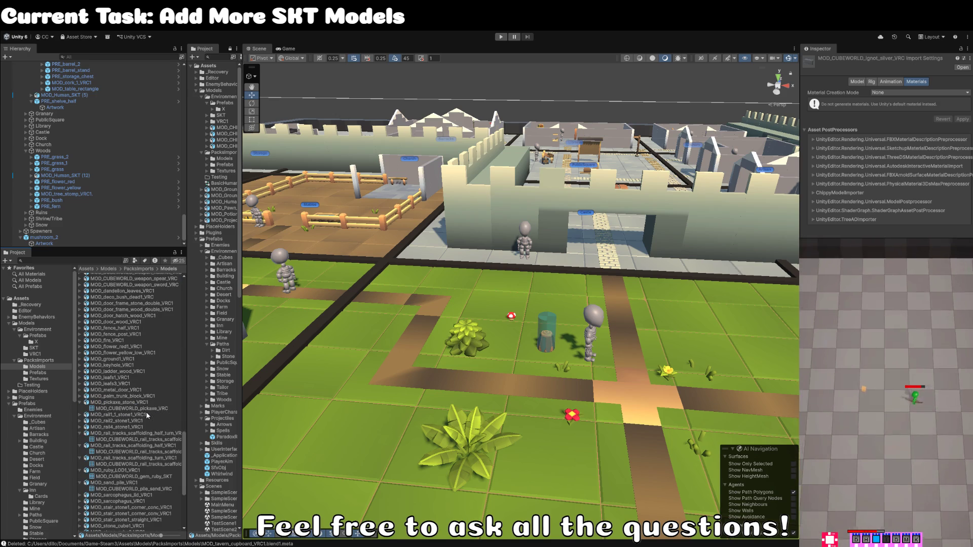
left_click(156, 434)
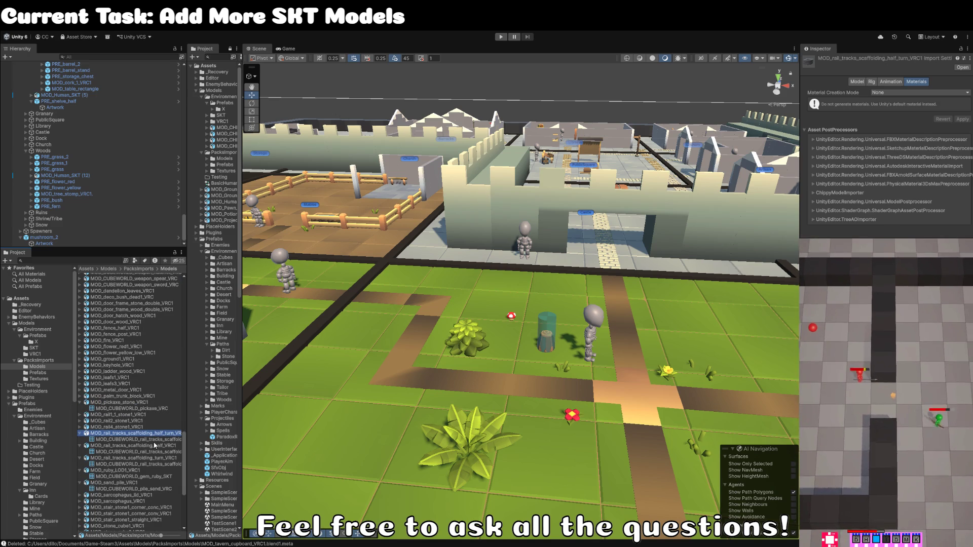
Step: Rename the stone pickaxe model to MOD_CUBEWORLD_pickaxe_VRC using the pasted name template
left_click(154, 441)
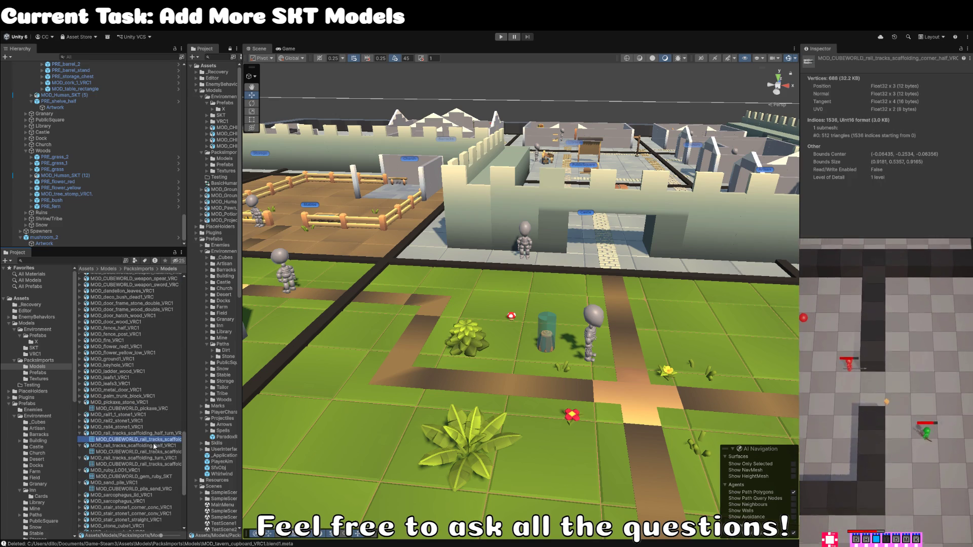
left_click(133, 404)
key("F2")
type("MOD_CUBEWORLD_mushroom_VRC")
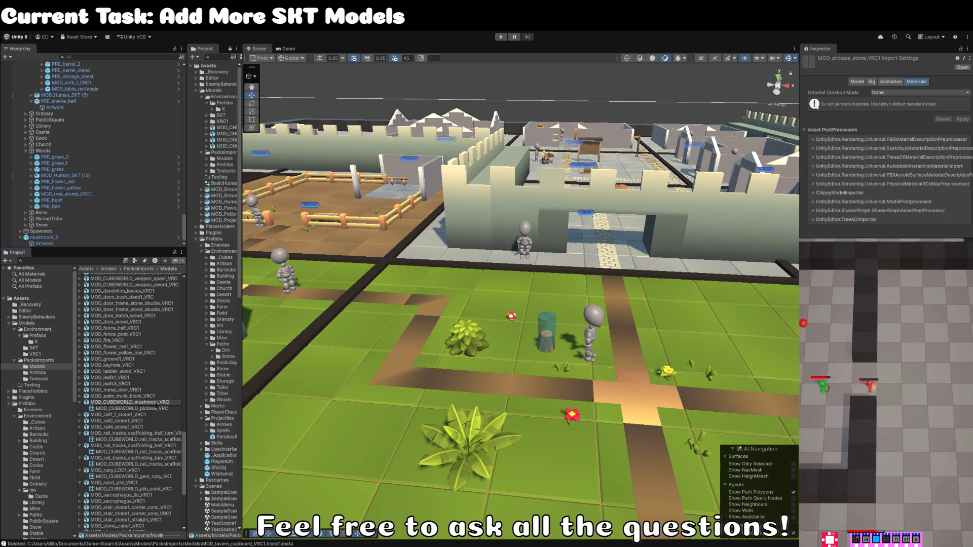
left_click_drag(136, 402, 158, 403)
type("o")
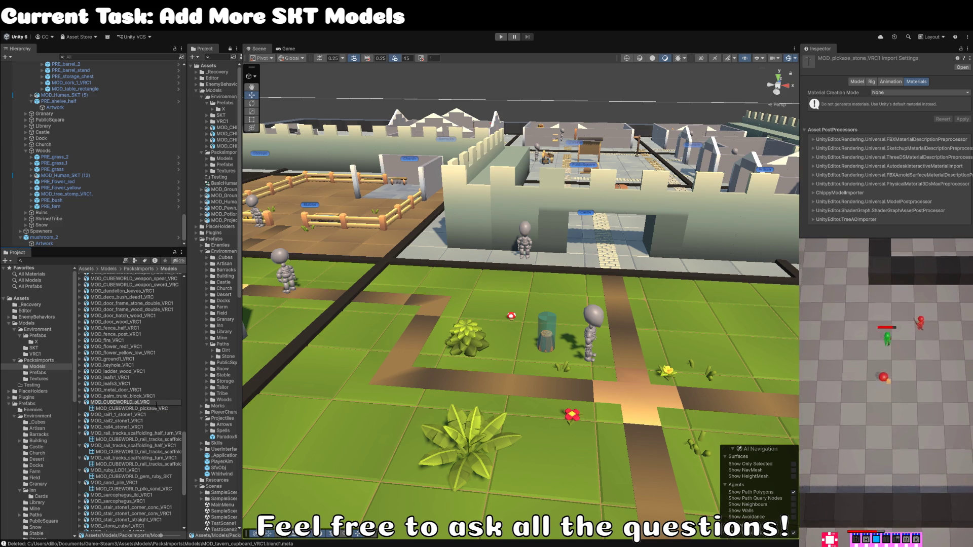
type("ickaxe")
key("Return")
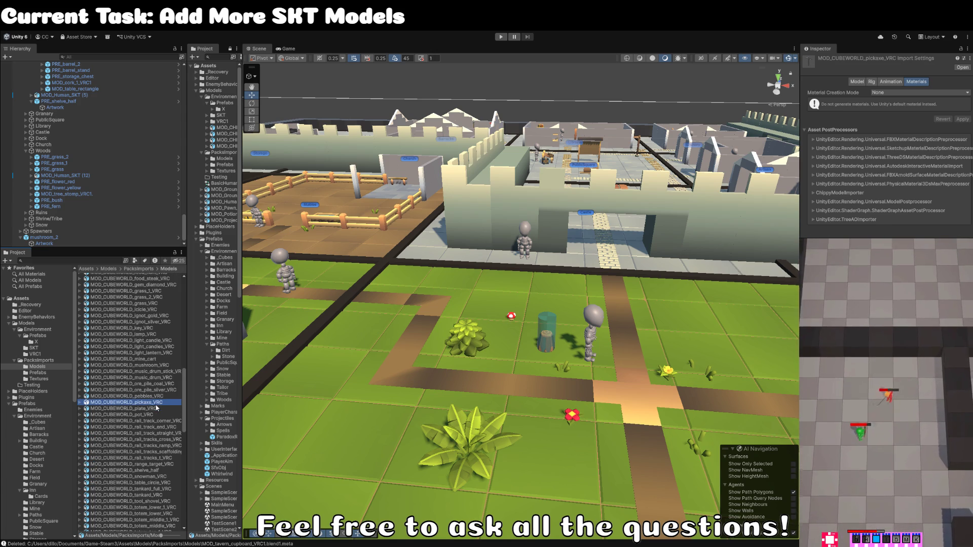
Step: Rename the sand pile model to MOD_CUBEWORLD_pile_sand_VRC
scroll(159, 407, "down", 10)
scroll(159, 406, "down", 12)
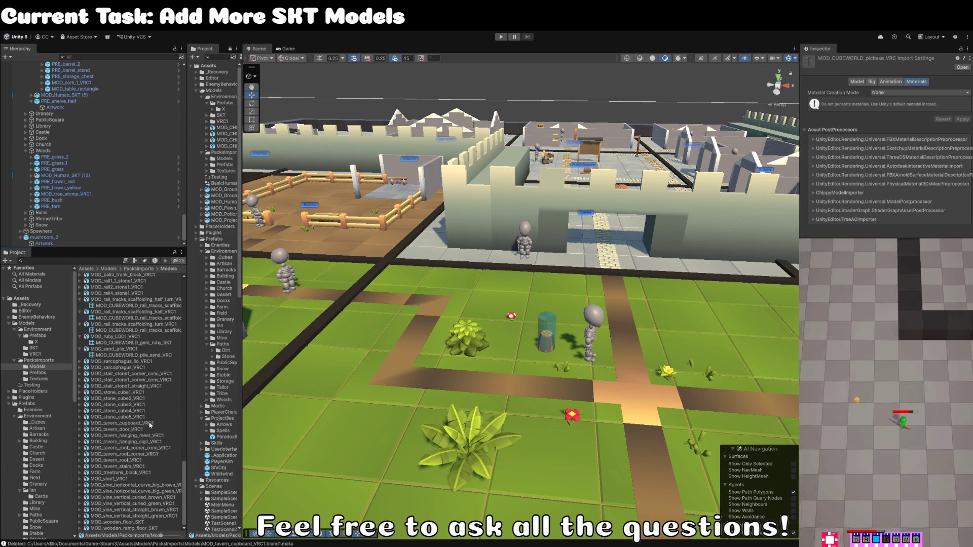
left_click(136, 349)
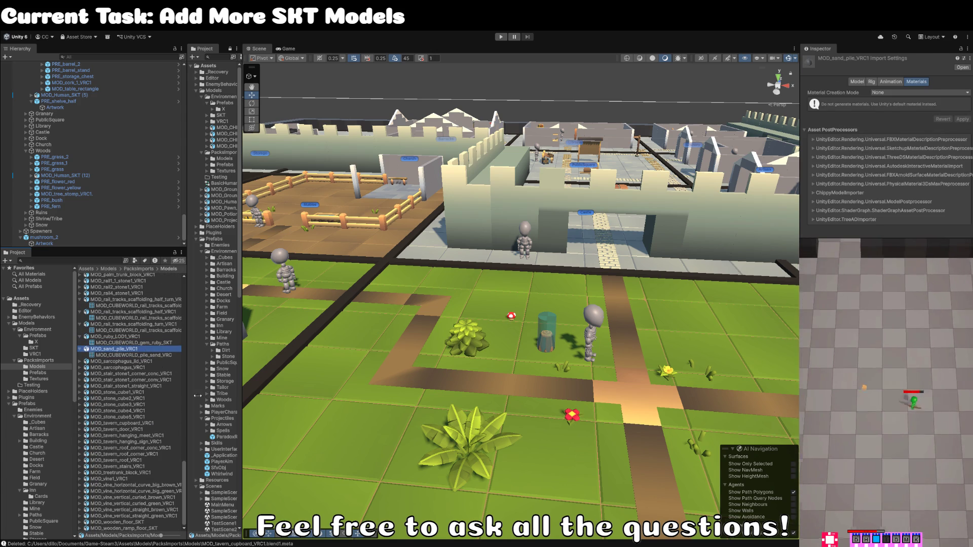
key("F2")
type("MOD_CUBEWORLD_mushroom_VRC")
key("BackSpace")
key("BackSpace")
key("BackSpace")
type("pile_sand")
key("Return")
Step: Rename the ruby model to MOD_CUBEWORLD_gem_ruby_VRC
scroll(167, 452, "up", 7)
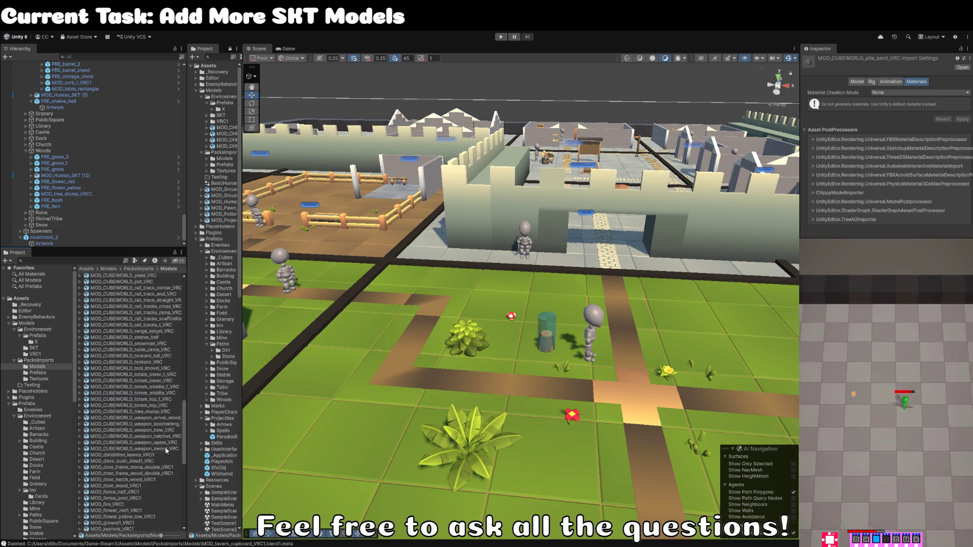
scroll(162, 485, "down", 1)
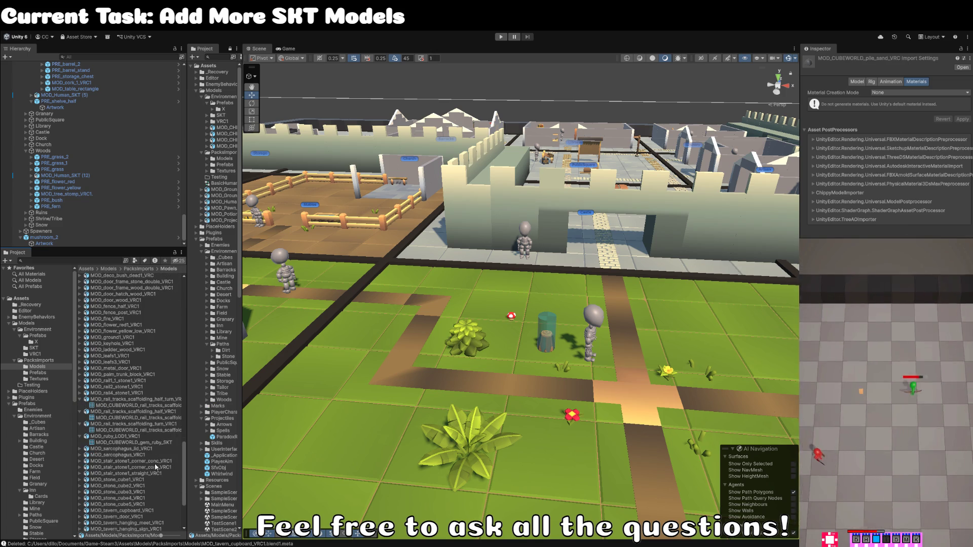
left_click(142, 437)
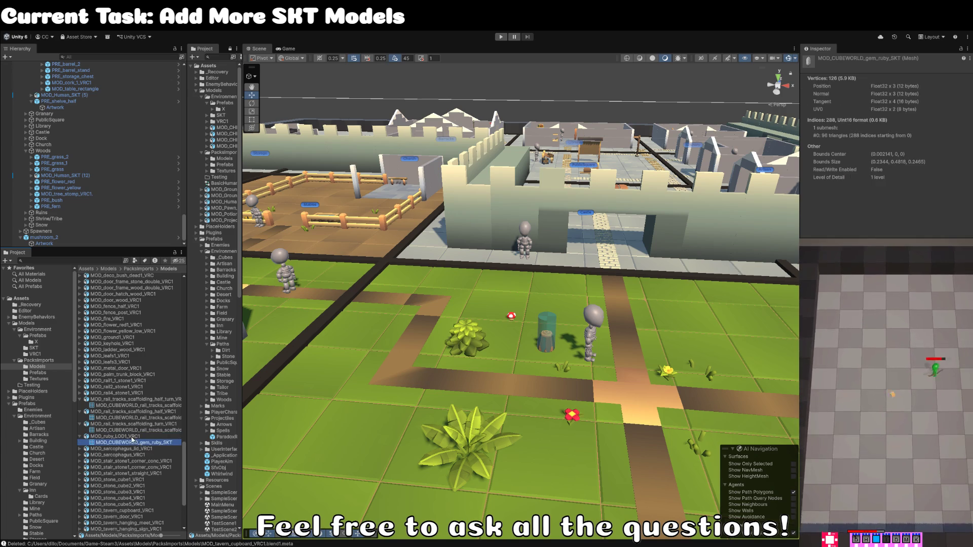
key("F2")
type("MOD_CUBEWORLD_mushroom_VRC")
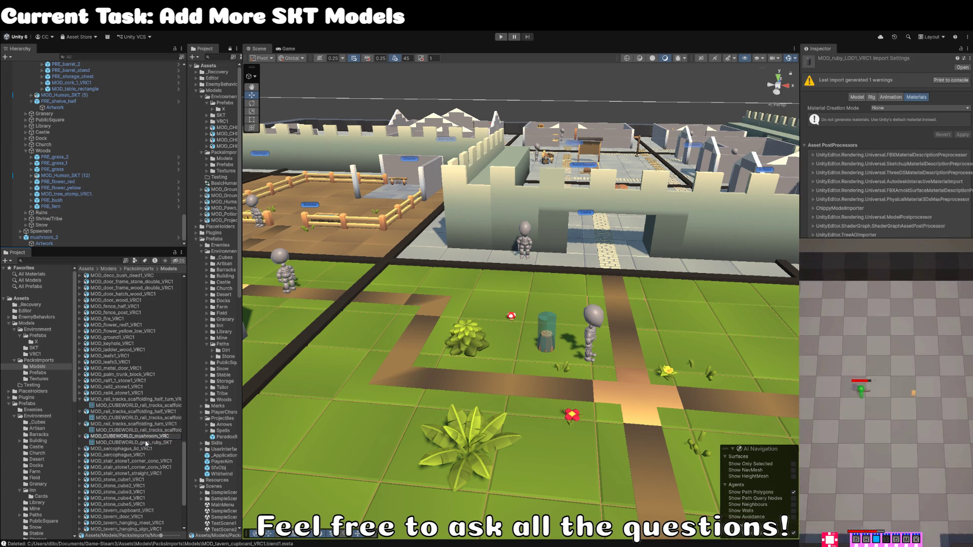
key("BackSpace")
key("BackSpace")
key("BackSpace")
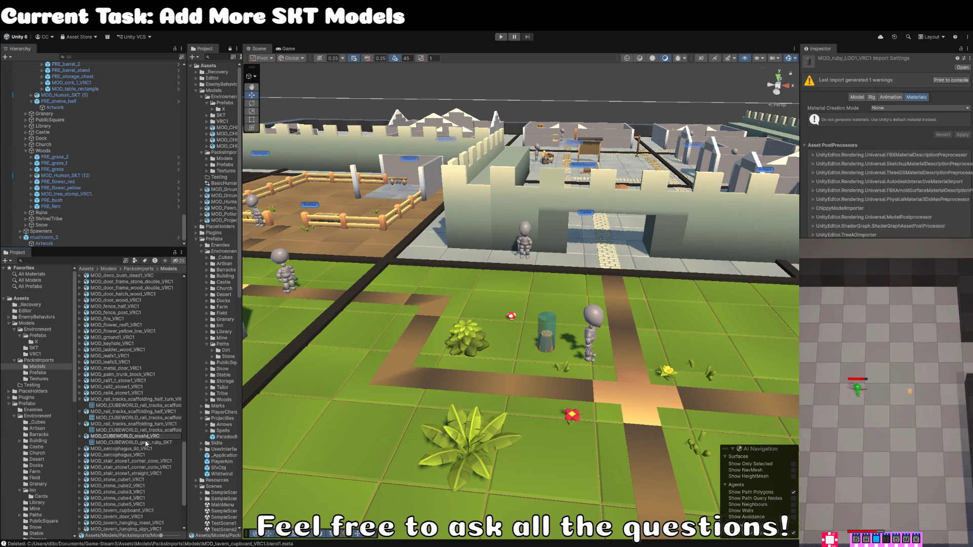
type("gem_")
type("ruby_")
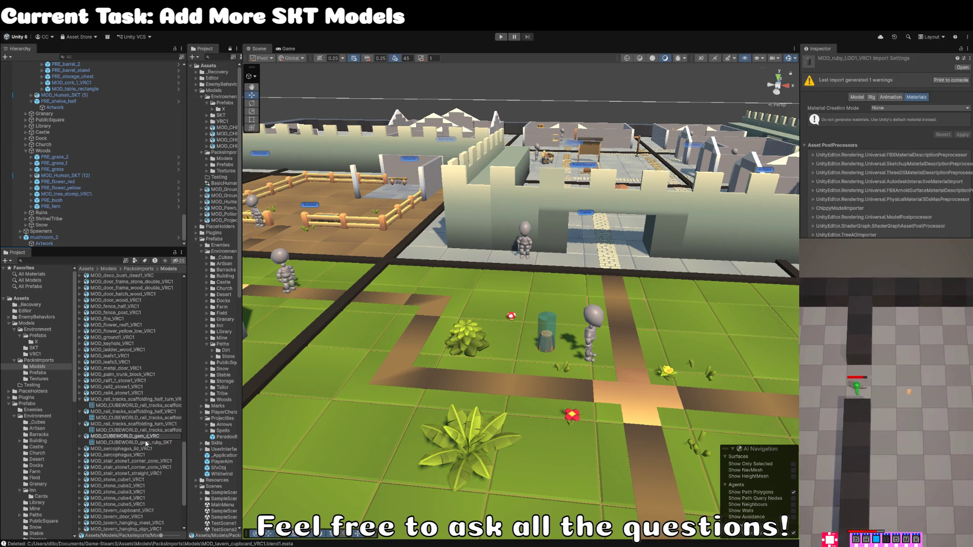
key("Return")
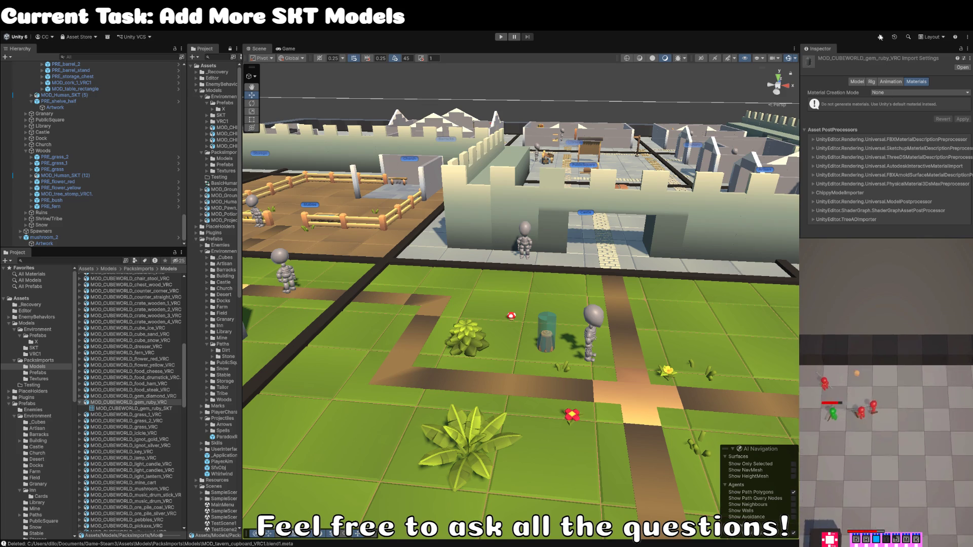
left_click(249, 444)
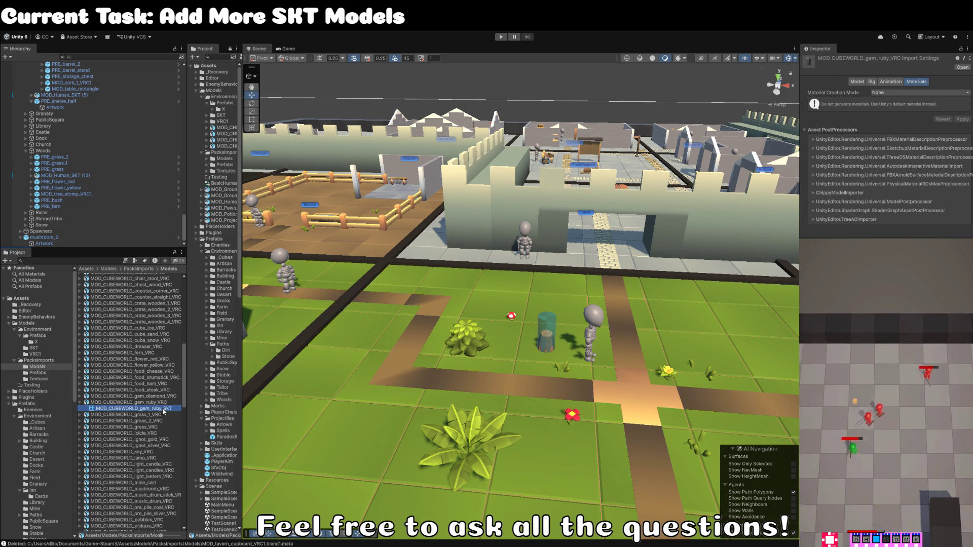
Step: Select the diamond gem model and search the Project for 'gem' to list gem models and prefabs
left_click(168, 397)
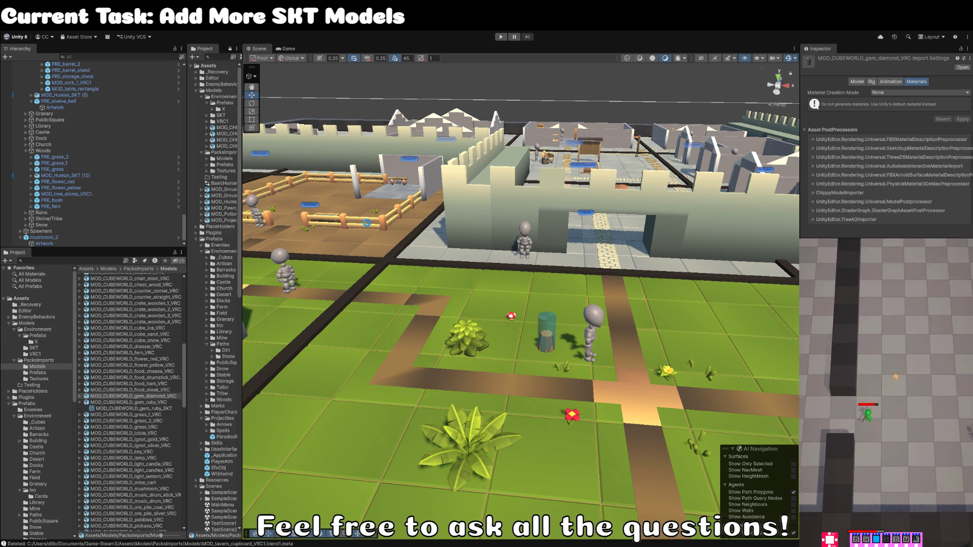
left_click(133, 396)
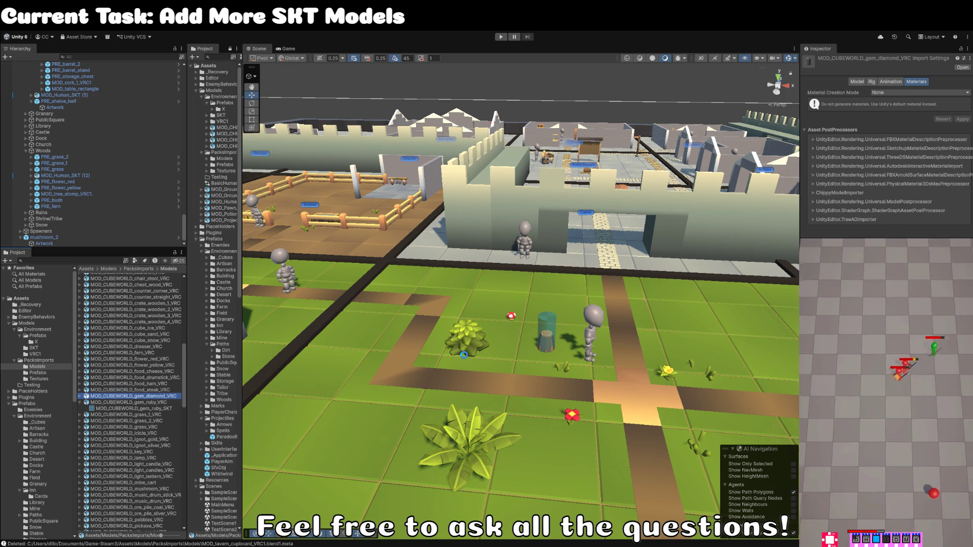
mouse_move(462, 349)
left_mouse_down()
mouse_move(590, 204)
mouse_move(358, 273)
mouse_move(163, 304)
left_mouse_up()
key("ctrl+f")
type("gem")
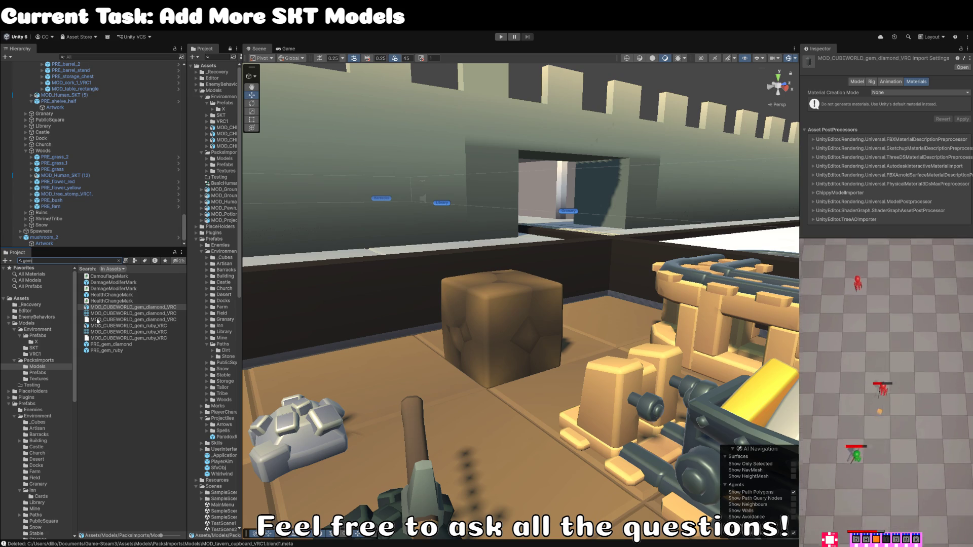
Step: Assign the CUBEWORLD diamond mesh to the Artwork object in PRE_gem_diamond
double_click(111, 345)
left_click(76, 80)
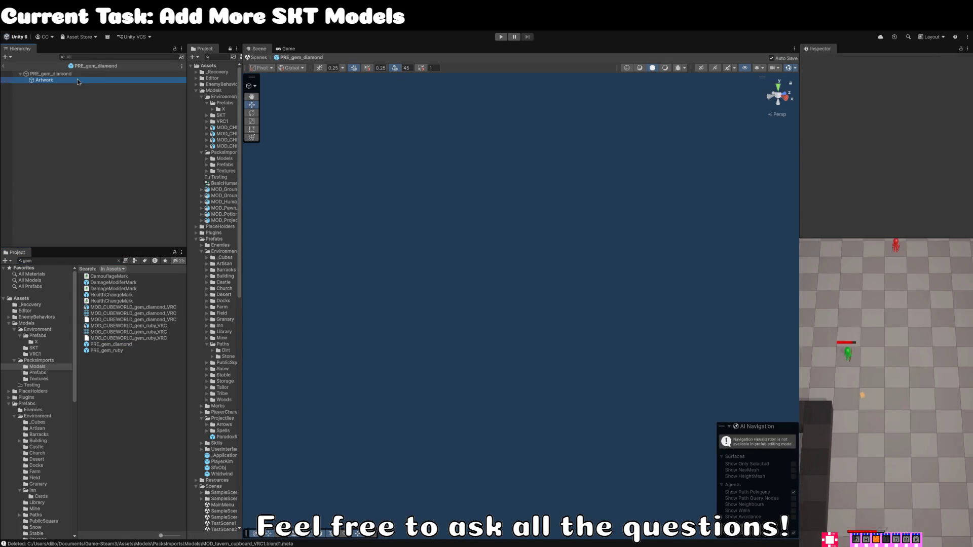
left_click(966, 125)
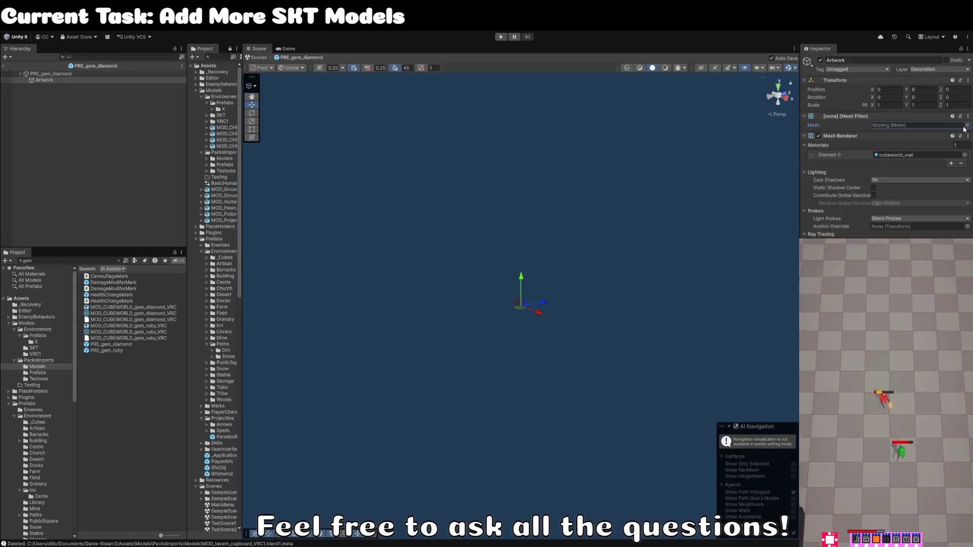
key("Return")
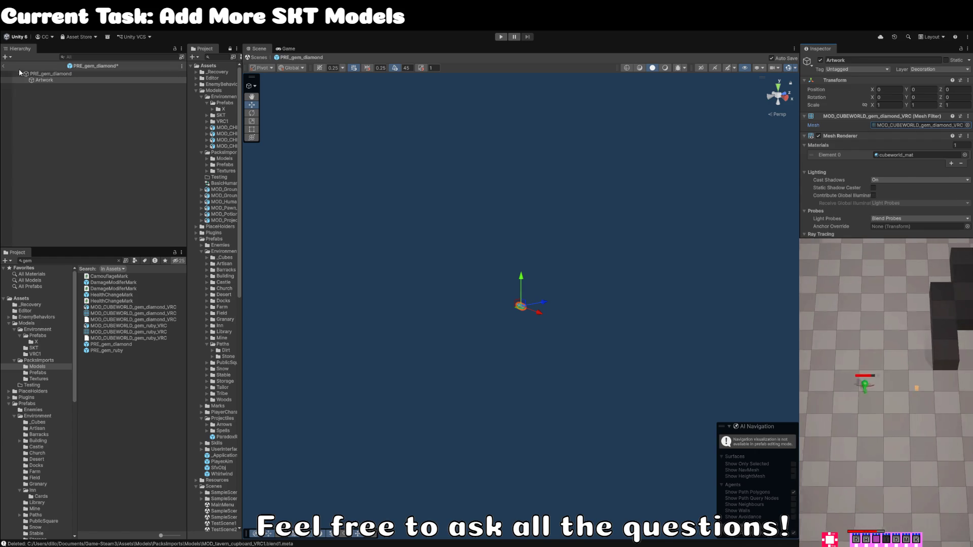
Step: Assign the CUBEWORLD ruby mesh to PRE_gem_ruby's Artwork and return to the main scene
double_click(106, 351)
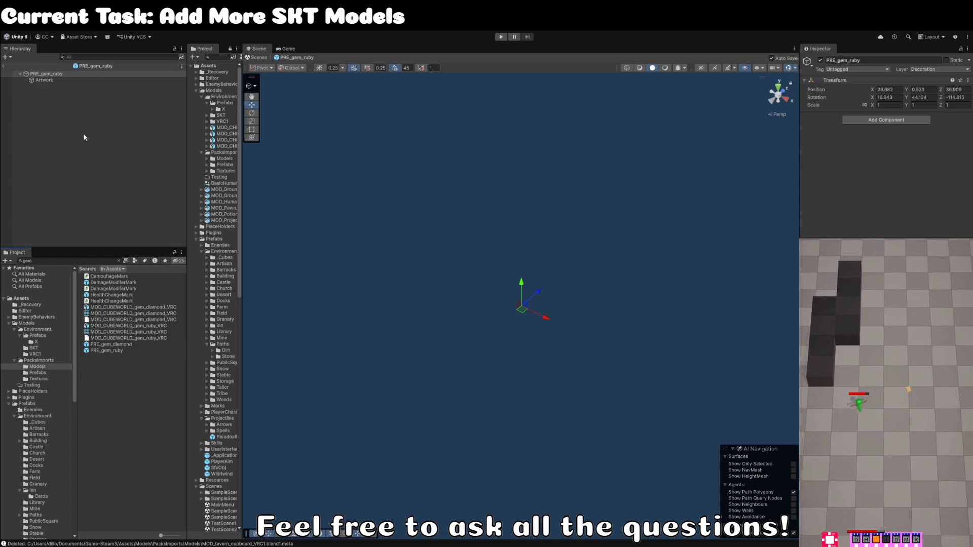
left_click(44, 80)
left_click(969, 126)
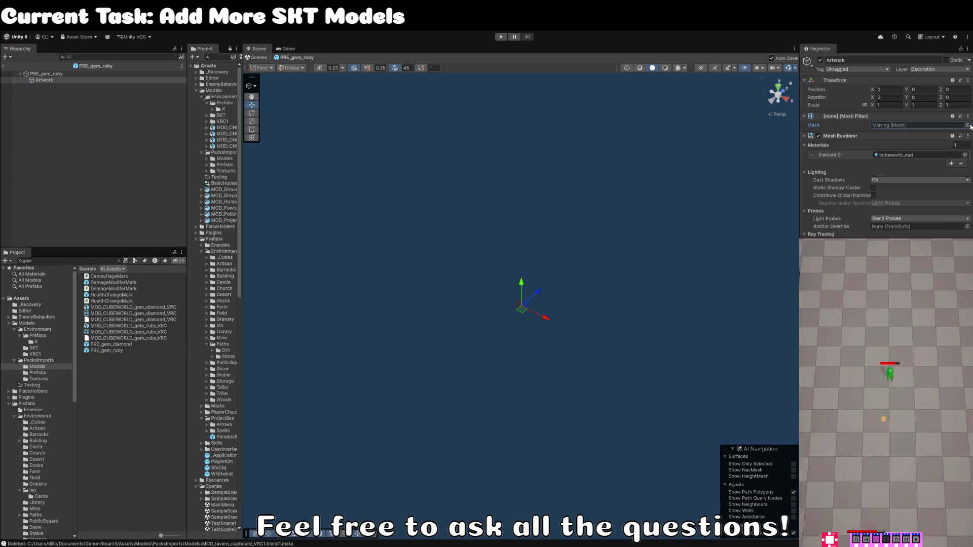
key("Return")
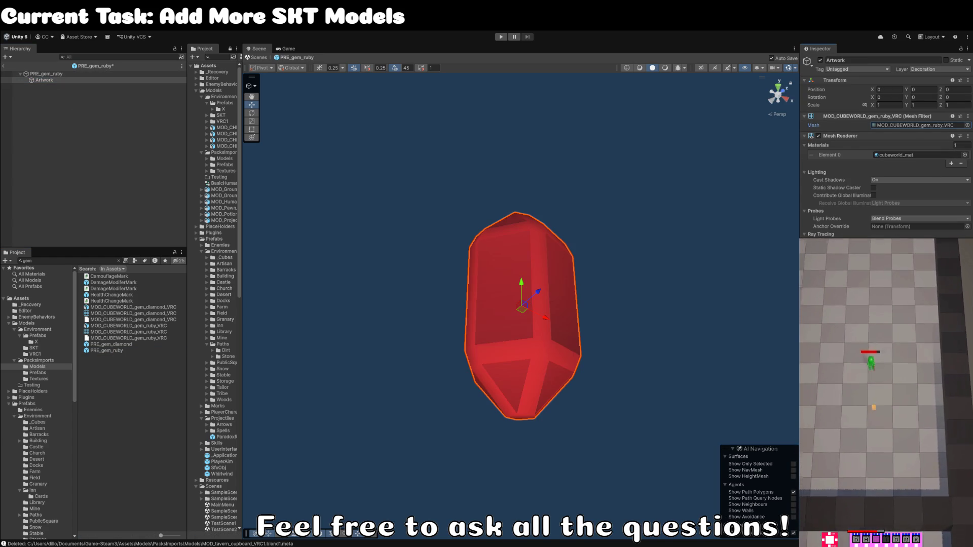
left_click(4, 66)
scroll(525, 215, "down", 5)
scroll(525, 214, "up", 5)
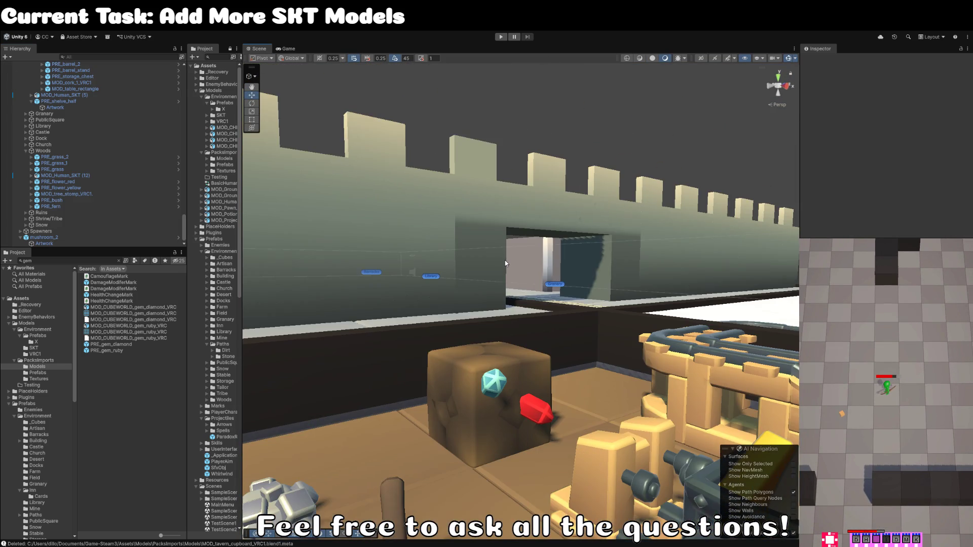
Step: Zoom out and orbit over the walled town, then clear the gem search back to the Models folder
scroll(498, 296, "down", 3)
left_click_drag(498, 297, 555, 299)
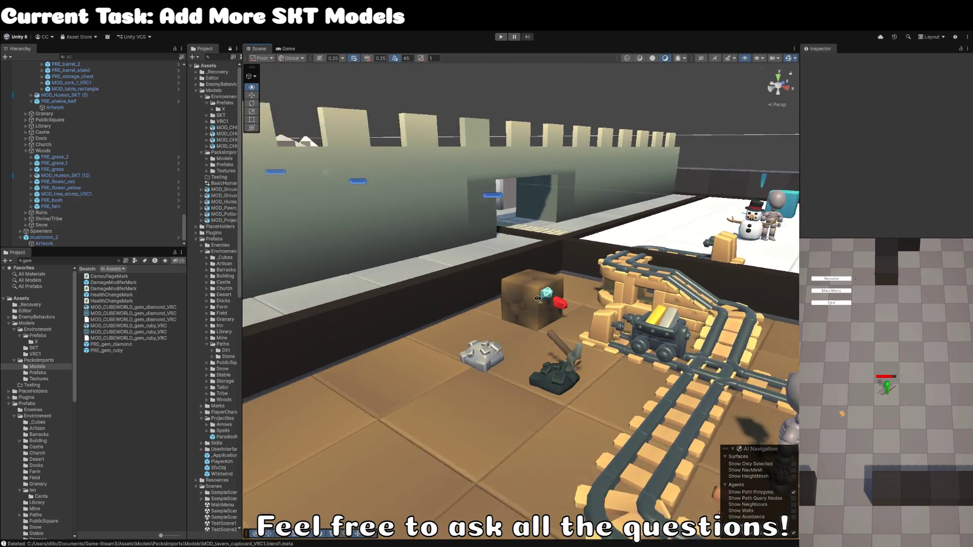
scroll(555, 299, "down", 6)
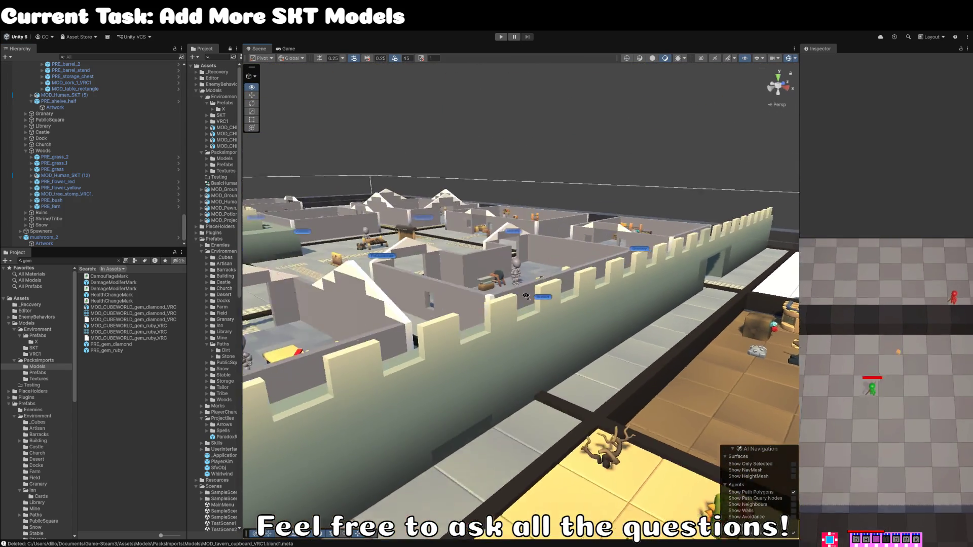
scroll(523, 307, "up", 6)
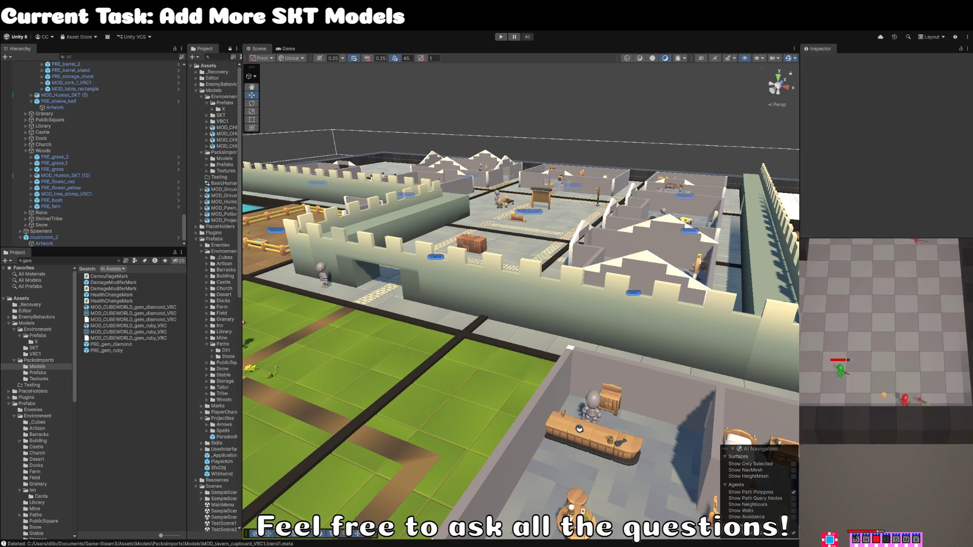
left_click(118, 261)
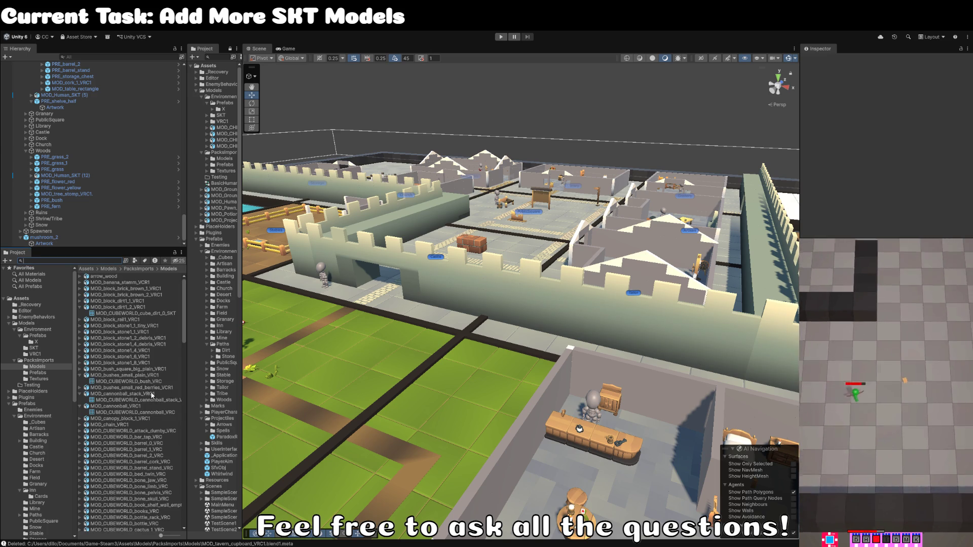
Step: Inspect the scaffolding models and the tavern stairs, door and hanging meat models
scroll(142, 296, "down", 15)
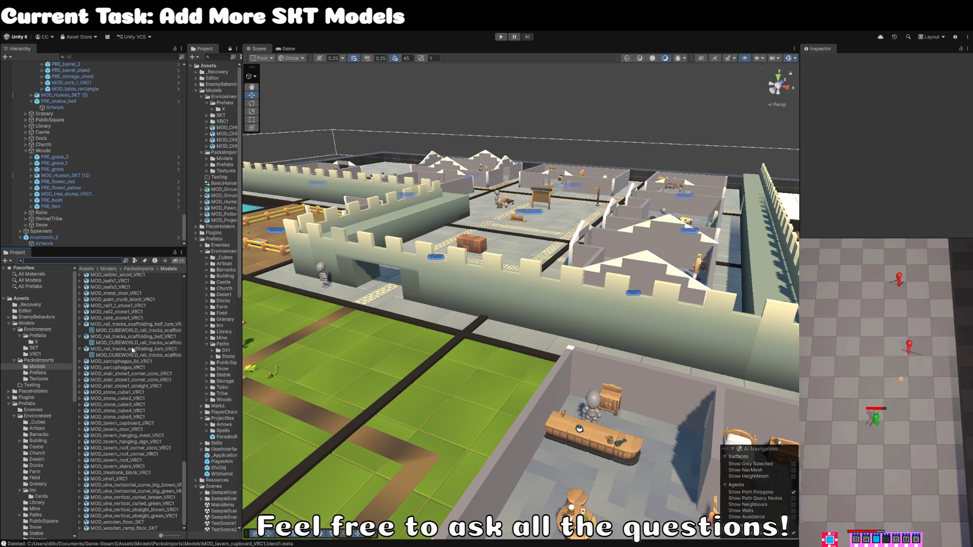
left_click(130, 349)
left_click(133, 324)
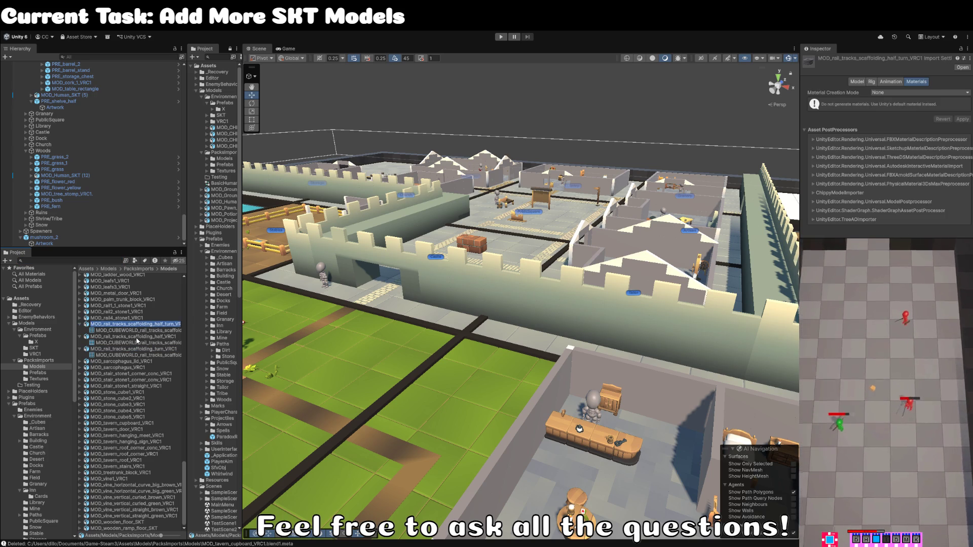
scroll(139, 337, "up", 5)
left_click(151, 422)
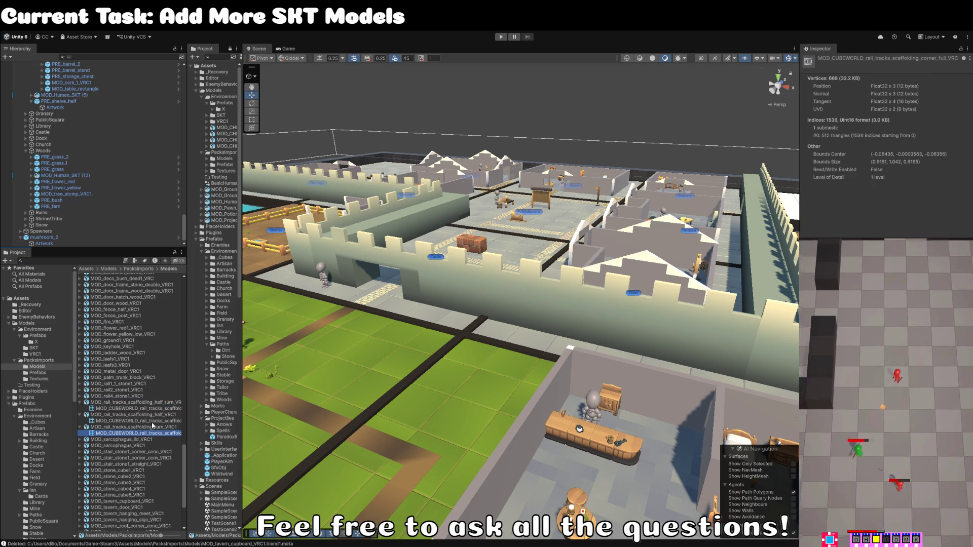
scroll(154, 422, "down", 5)
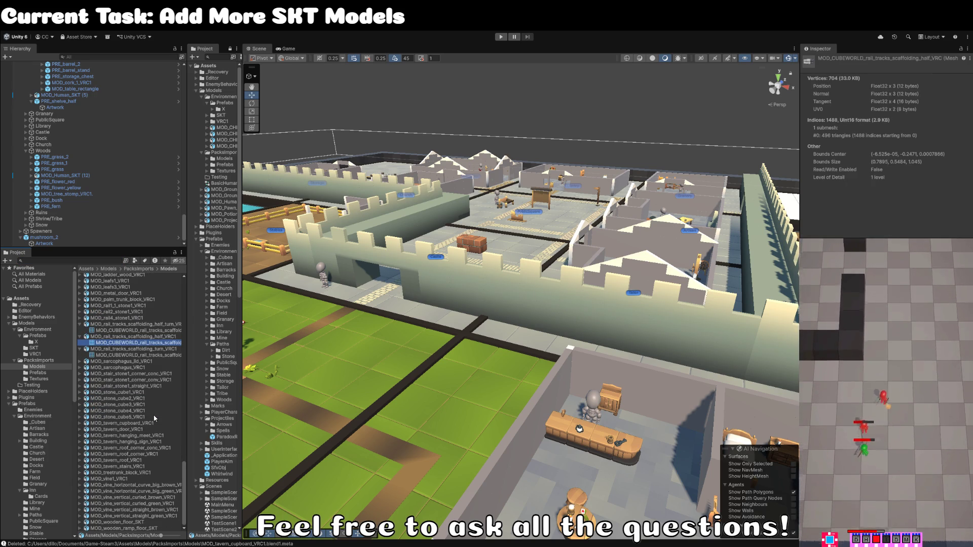
left_click(130, 467)
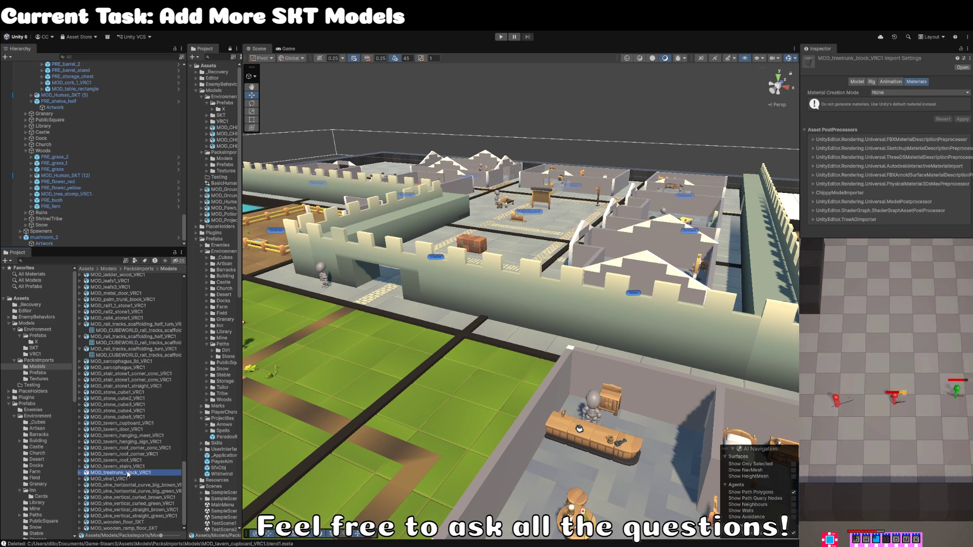
key("Up")
key("Up")
key("Up")
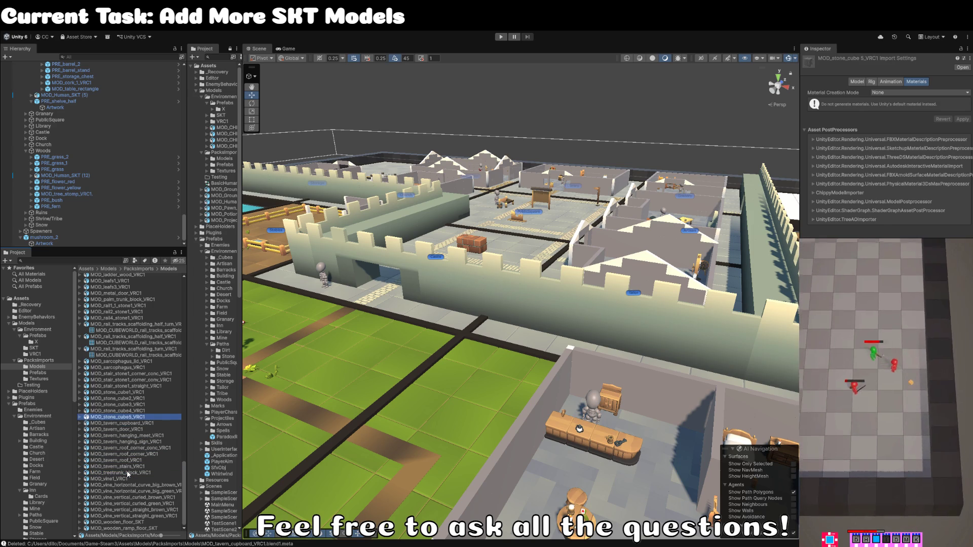
key("Down")
key("Down")
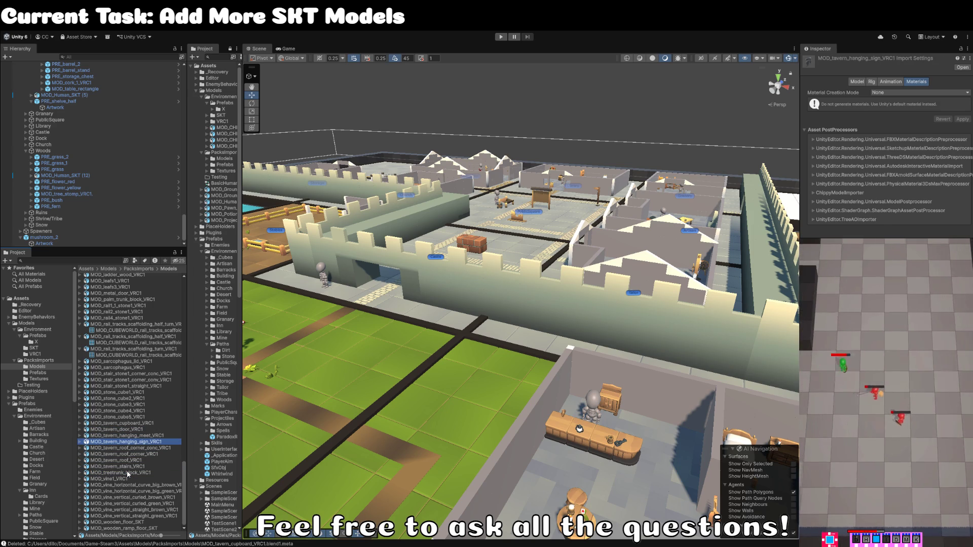
key("Up")
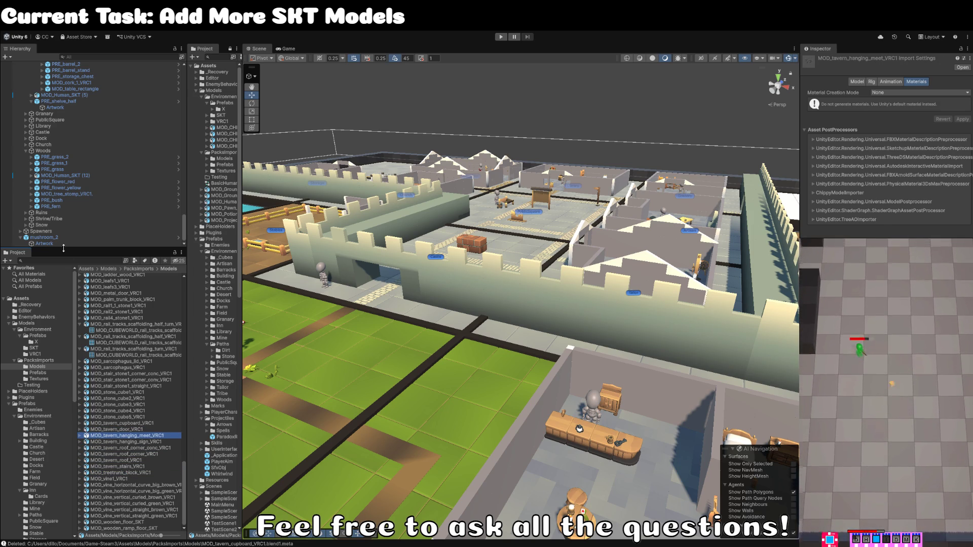
Step: Search for 'tang', clear the search, and show the X prefab folder with MOD_Wooden_Gate_SKT
left_click(60, 260)
type("t")
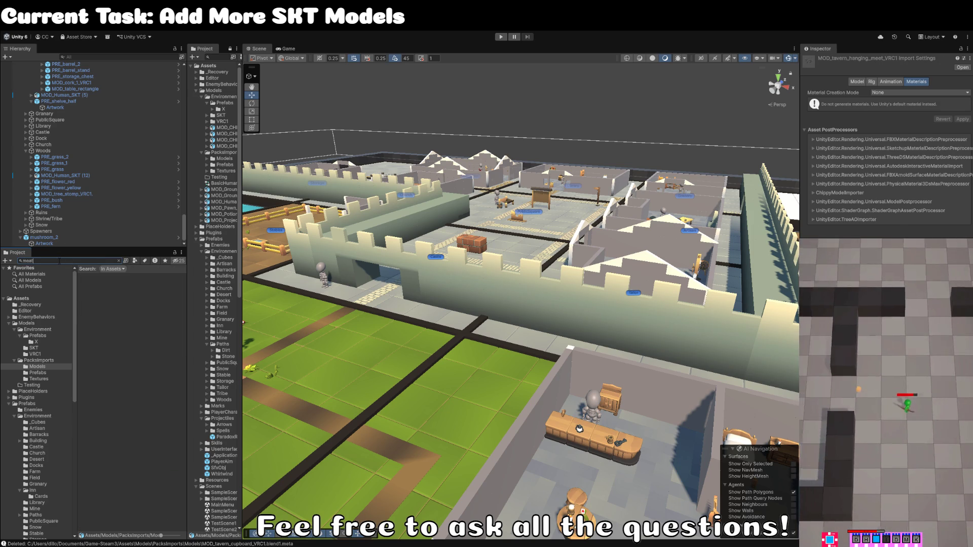
type("hang")
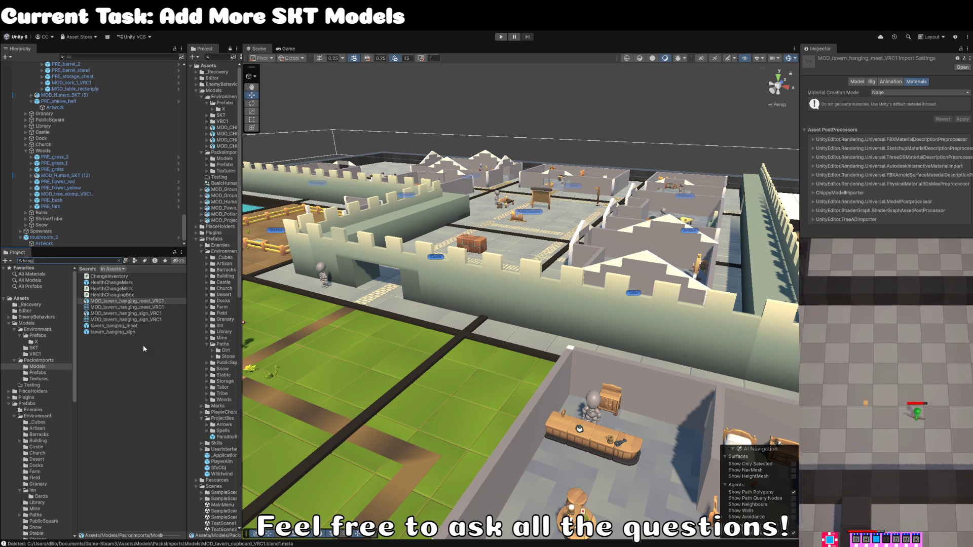
key("ctrl+a")
key("BackSpace")
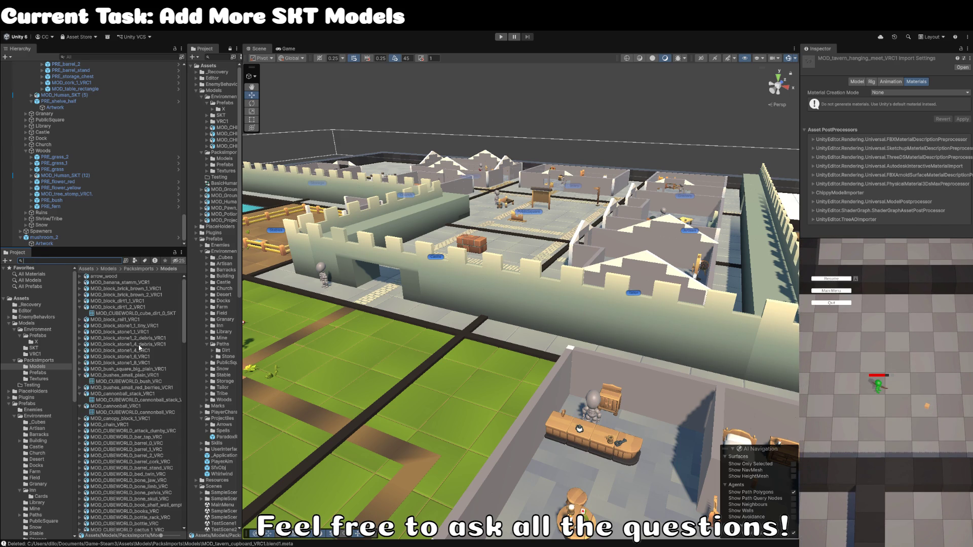
left_click(44, 343)
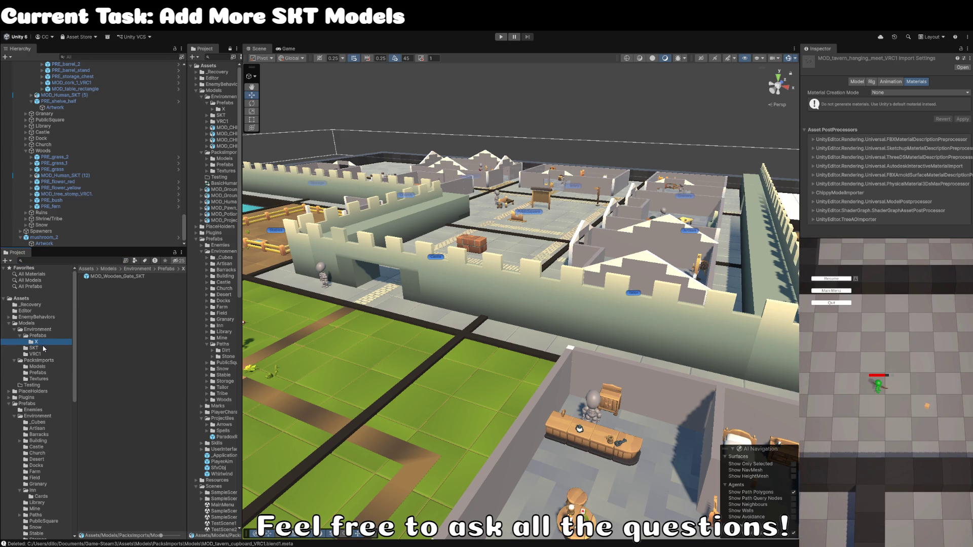
Step: Place MOD_Wooden_Gate_SKT in the scene and slide it along X into the stables fence gap
left_click(43, 349)
left_click(49, 343)
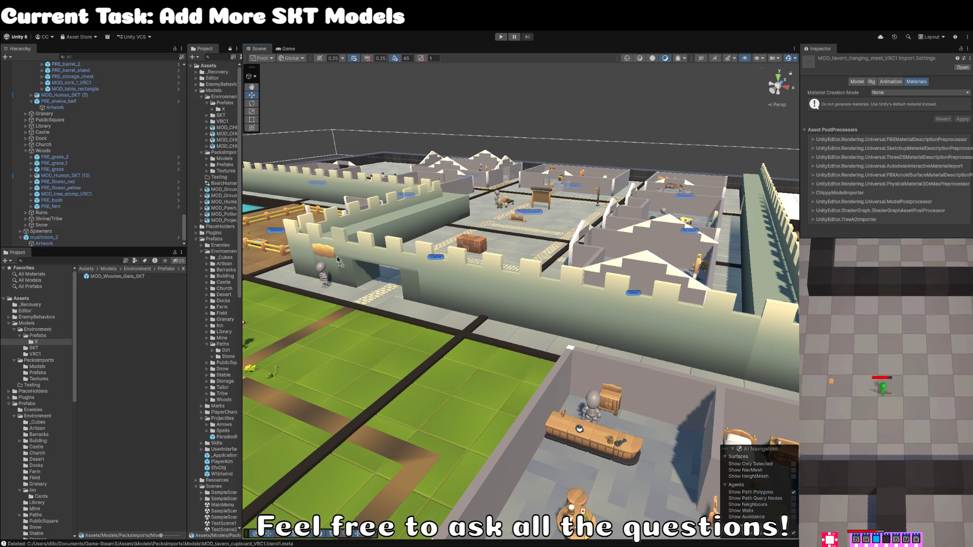
left_click_drag(257, 250, 257, 250)
key("f")
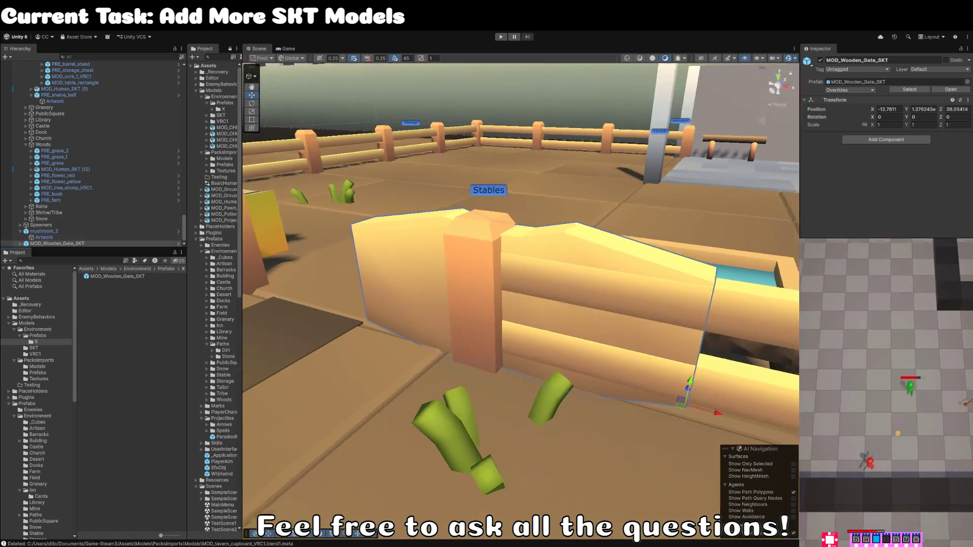
left_click_drag(65, 243, 60, 146)
key("f")
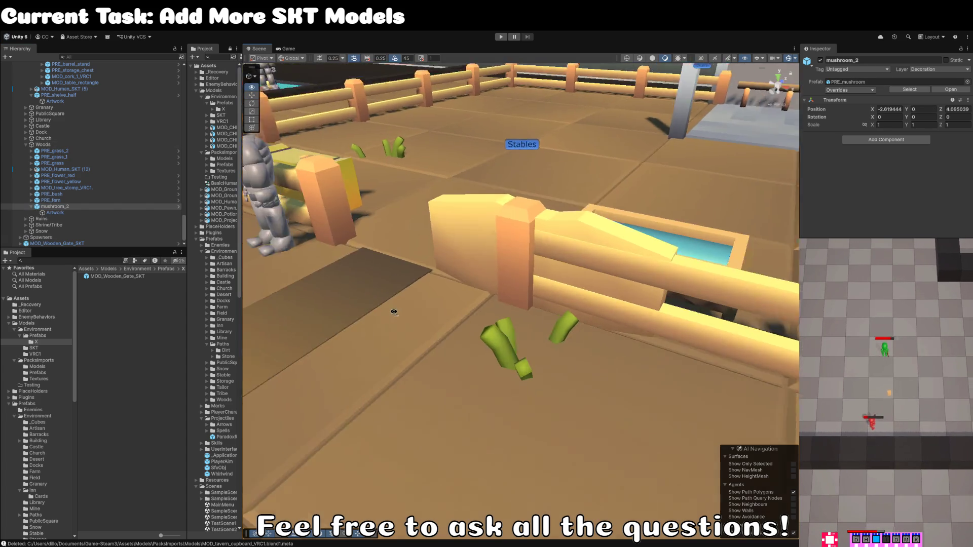
left_click(109, 243)
key("f")
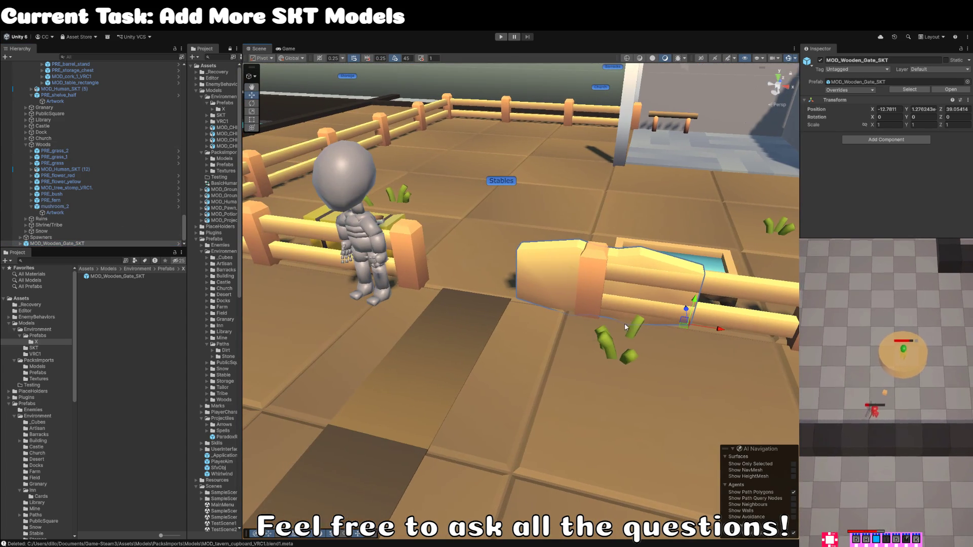
mouse_move(564, 313)
left_mouse_down()
mouse_move(555, 314)
mouse_move(594, 317)
left_mouse_up()
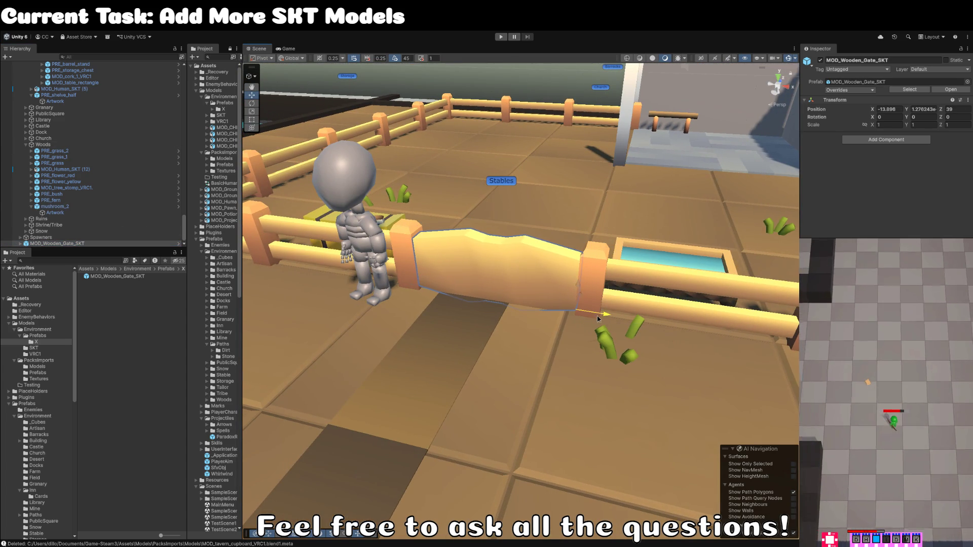
Step: Select the gate's parent object and open its prefab for editing from the Inspector
left_click(21, 244)
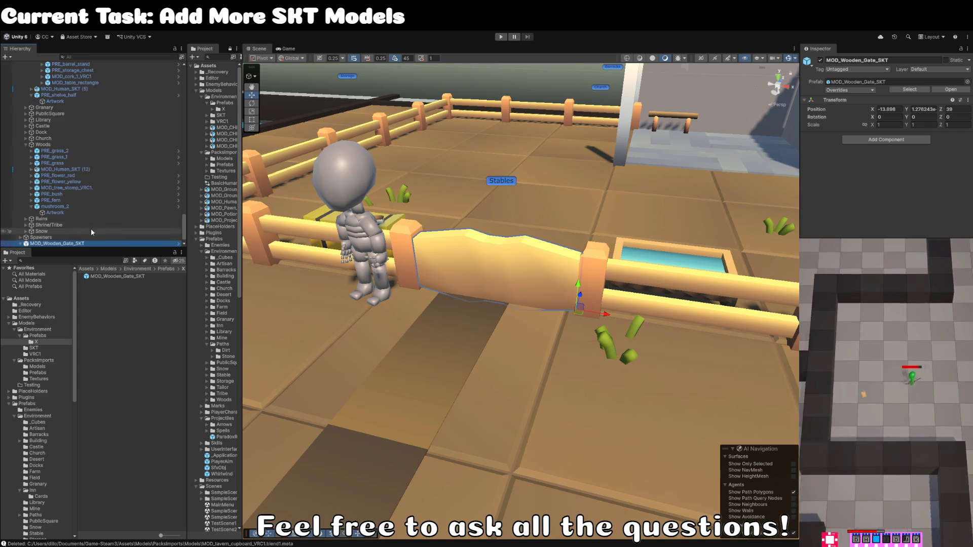
left_click(91, 244)
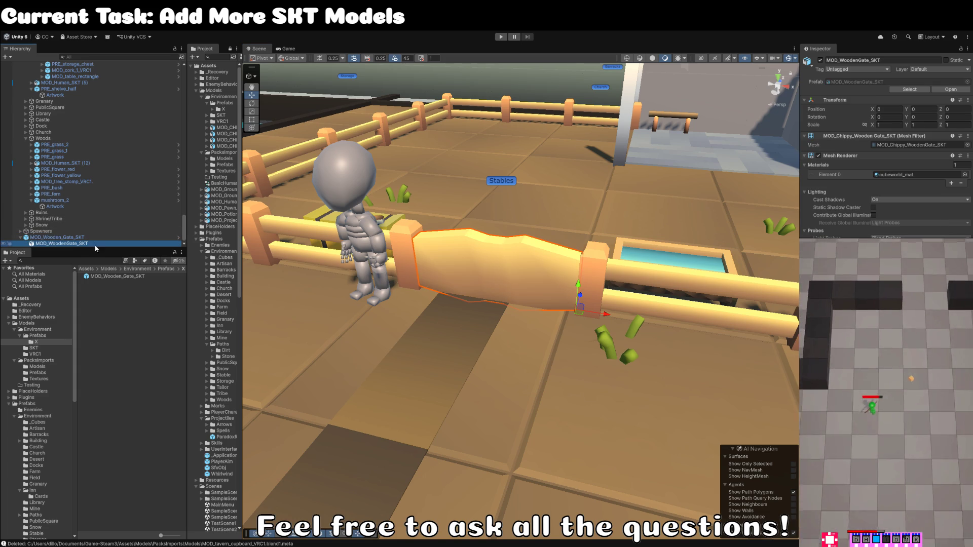
left_click(95, 238)
left_click(940, 91)
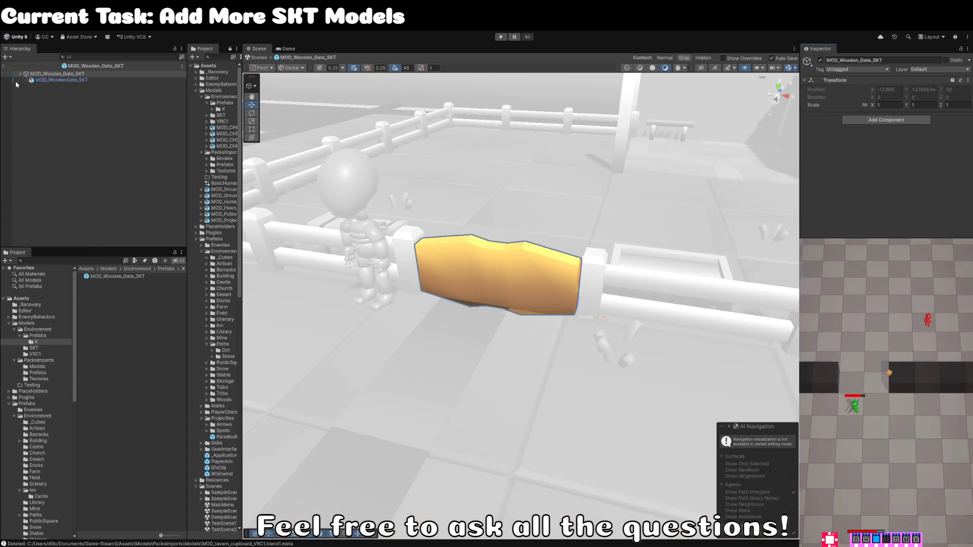
Step: Name the gate's inner mesh object 'Artwork', then select the prefab root and exit Prefab Mode
left_click(904, 145)
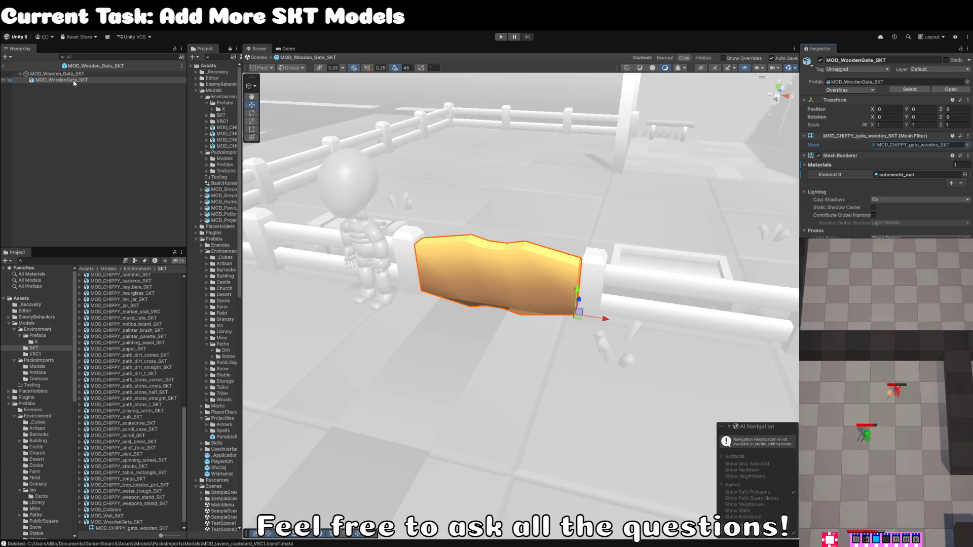
left_click(72, 80)
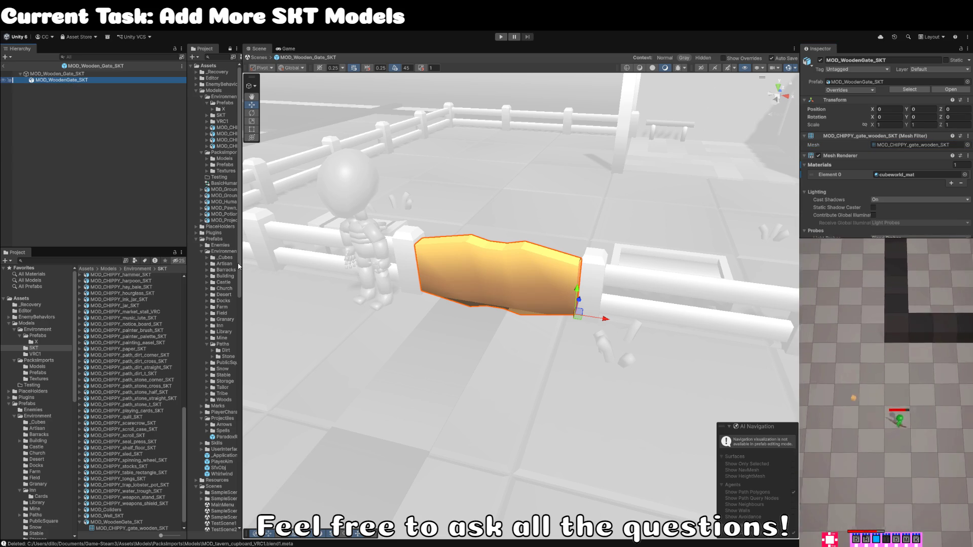
left_click(894, 59)
type("aRT")
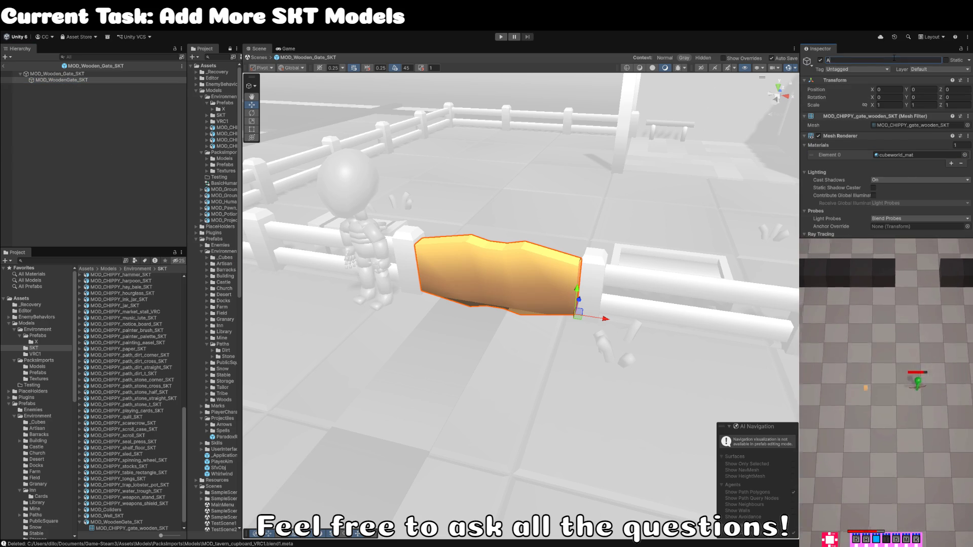
key("BackSpace")
key("BackSpace")
key("BackSpace")
type("Artwork")
key("Return")
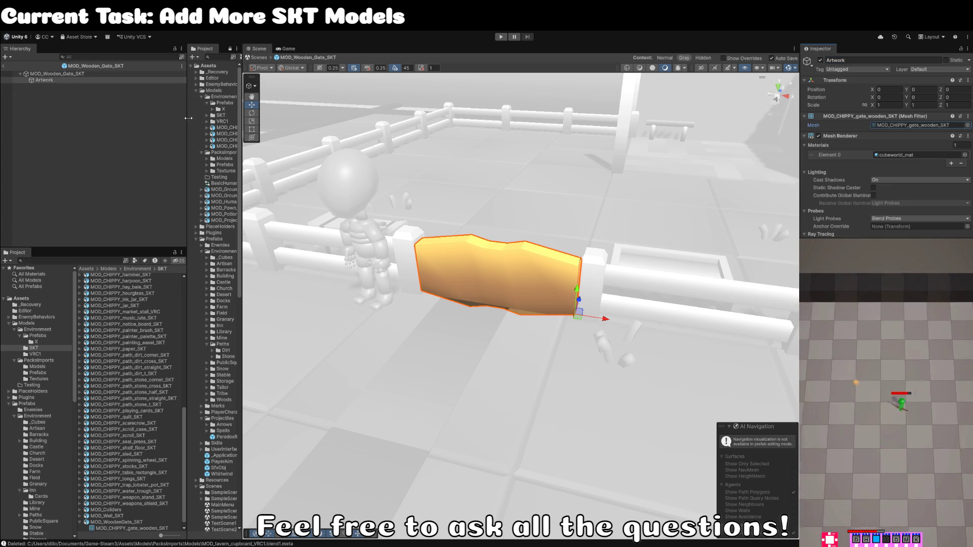
left_click(4, 73)
left_click(3, 68)
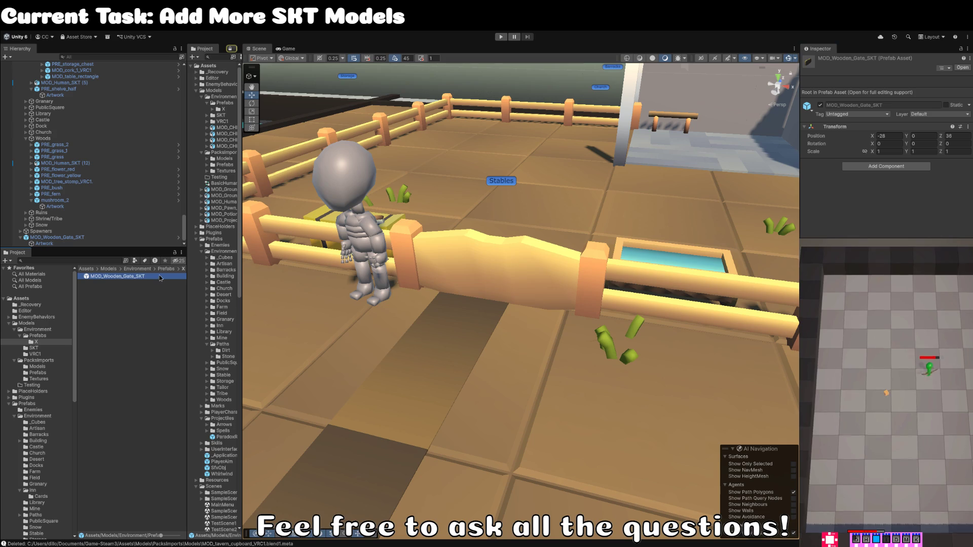
Step: Rename the gate prefab asset to PRE_gate_wooden by adding the PRE_ prefix
type("MOD_CHIPPY_gate_wooden_SKT")
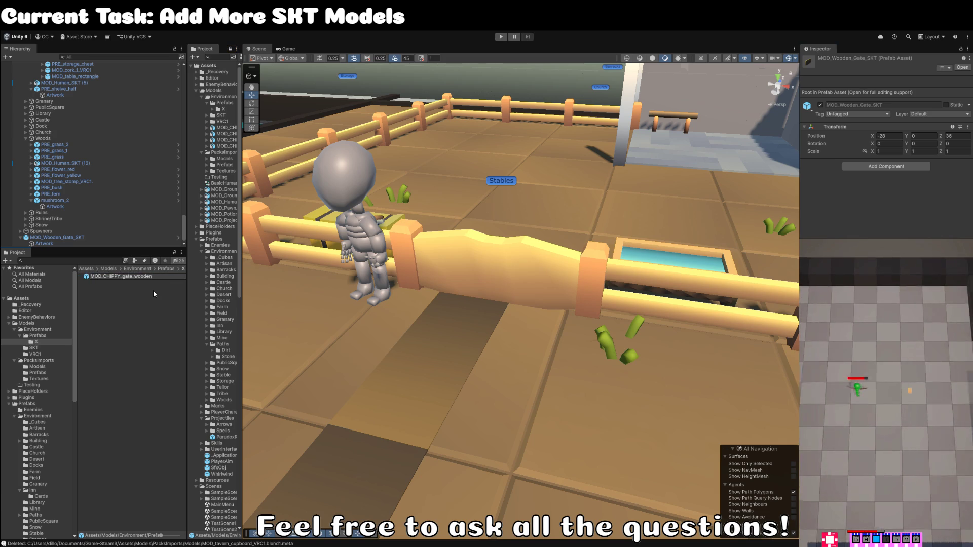
key("shift+Home")
type("PRE_")
key("Return")
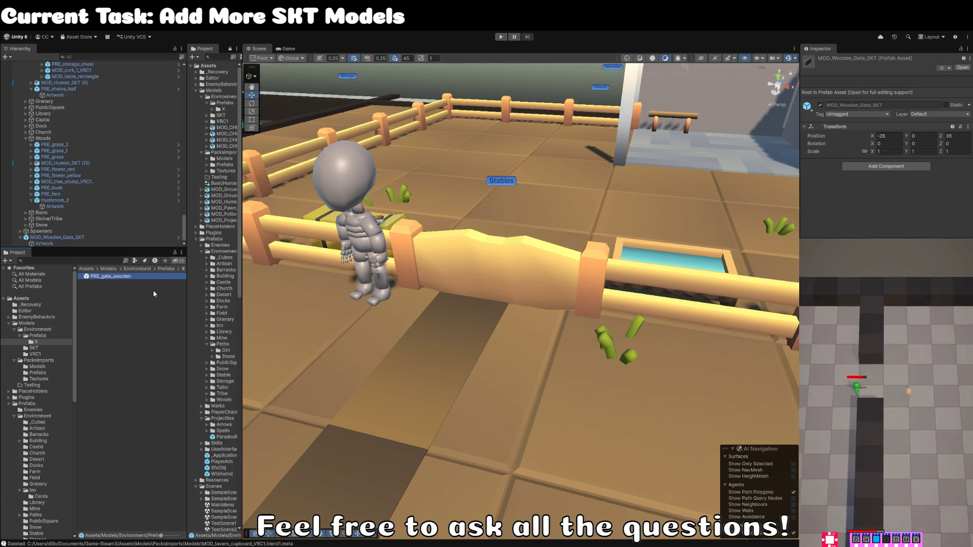
Step: Open PRE_gate_wooden from the X folder in Prefab Mode
mouse_move(116, 276)
left_mouse_down()
mouse_move(101, 261)
mouse_move(102, 239)
mouse_move(119, 488)
mouse_move(51, 504)
mouse_move(48, 474)
mouse_move(38, 496)
mouse_move(44, 485)
mouse_move(53, 525)
mouse_move(98, 503)
mouse_move(44, 532)
left_mouse_up()
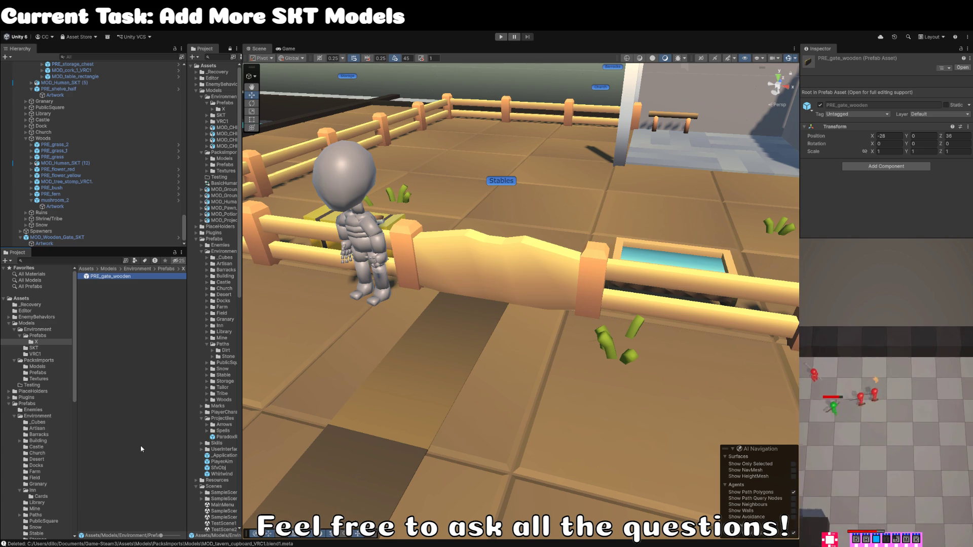
left_click(125, 287)
left_click(122, 276)
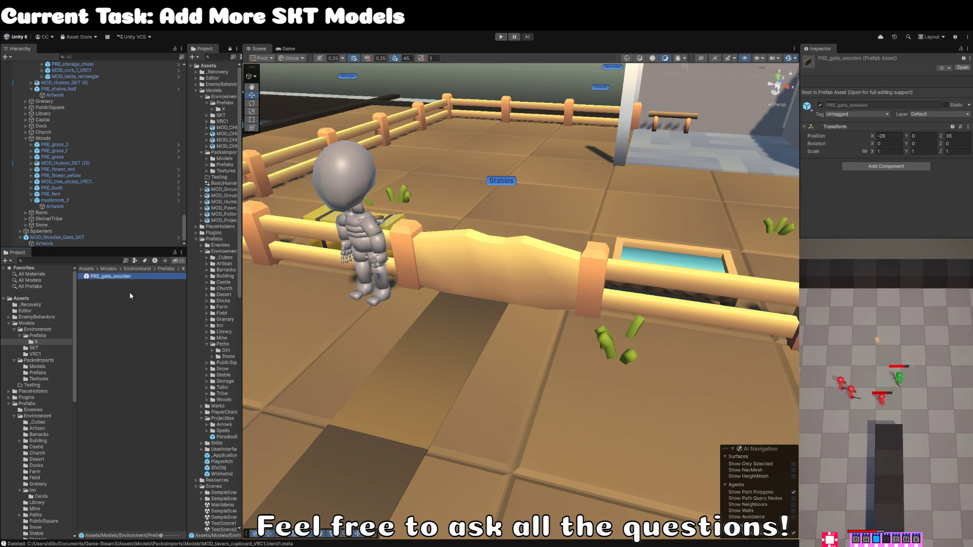
double_click(128, 277)
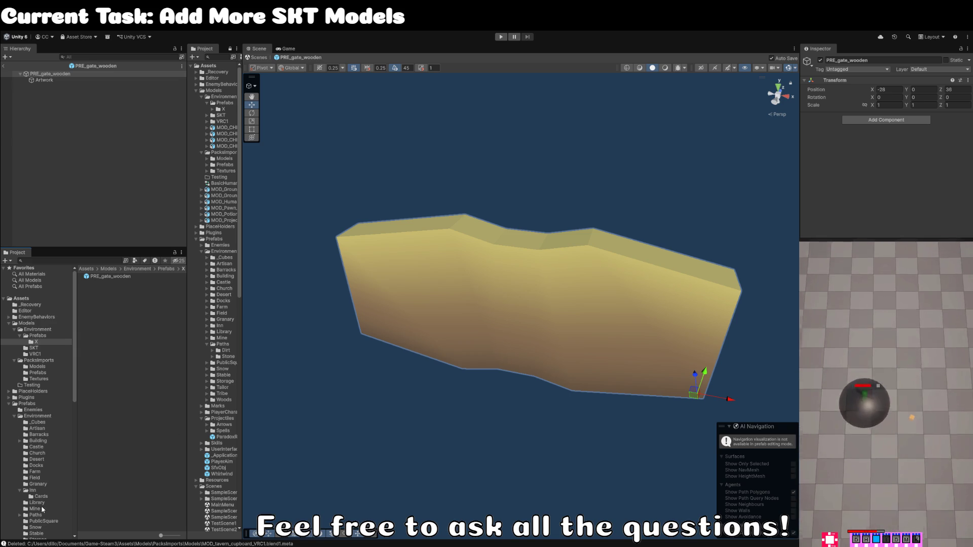
Step: Browse the Stable prefabs folder, checking PRE_water_trough, the fence prefabs and PRE_fence_gate_posts
scroll(42, 520, "down", 5)
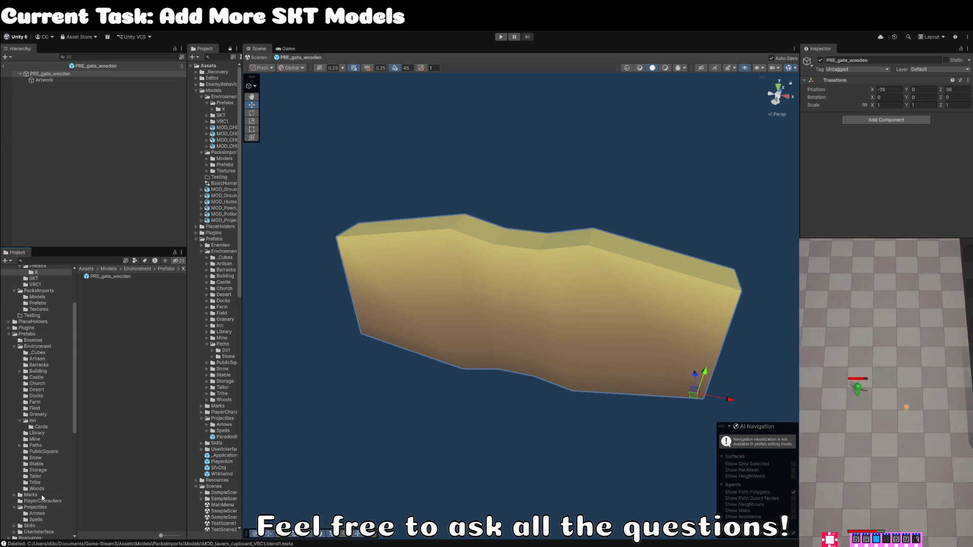
left_click(44, 464)
left_click(119, 314)
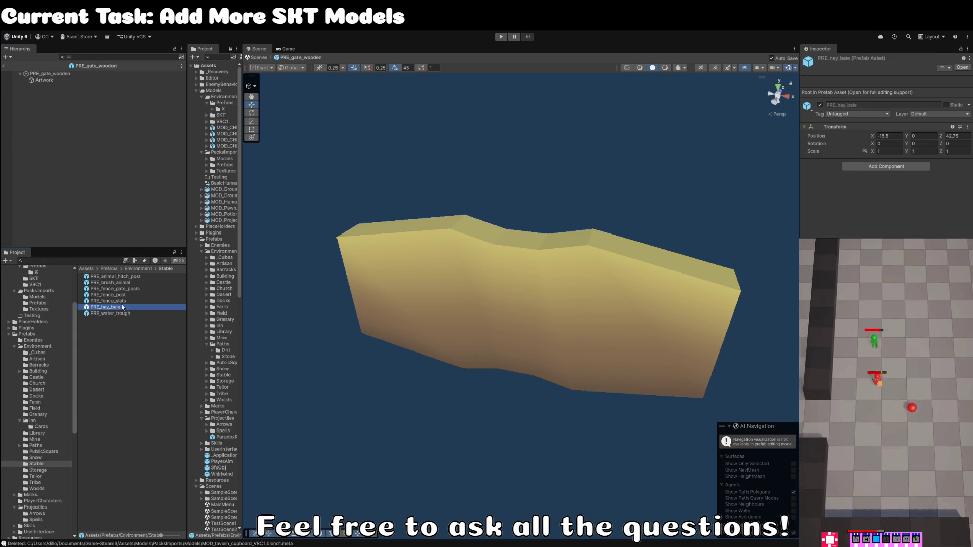
left_click(127, 301)
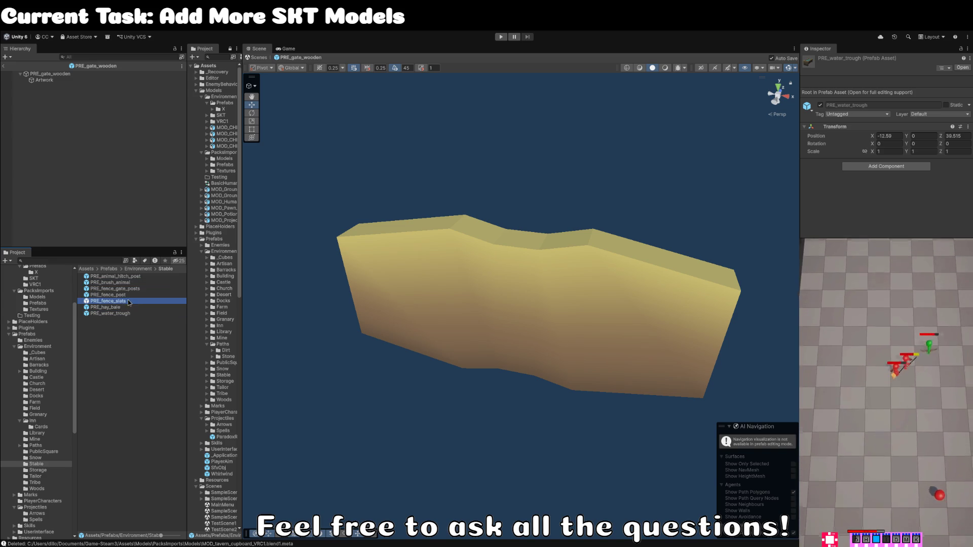
left_click(130, 295)
left_click(135, 289)
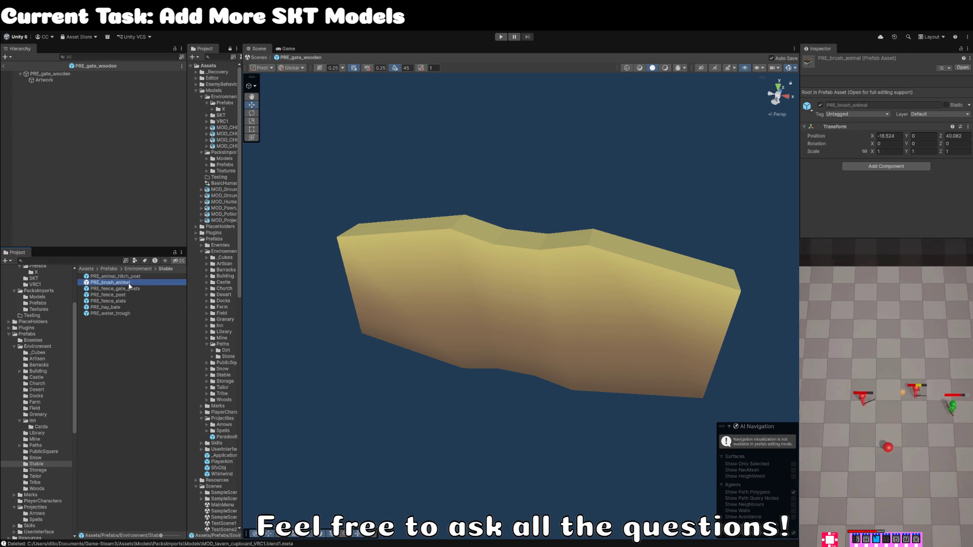
left_click(143, 379)
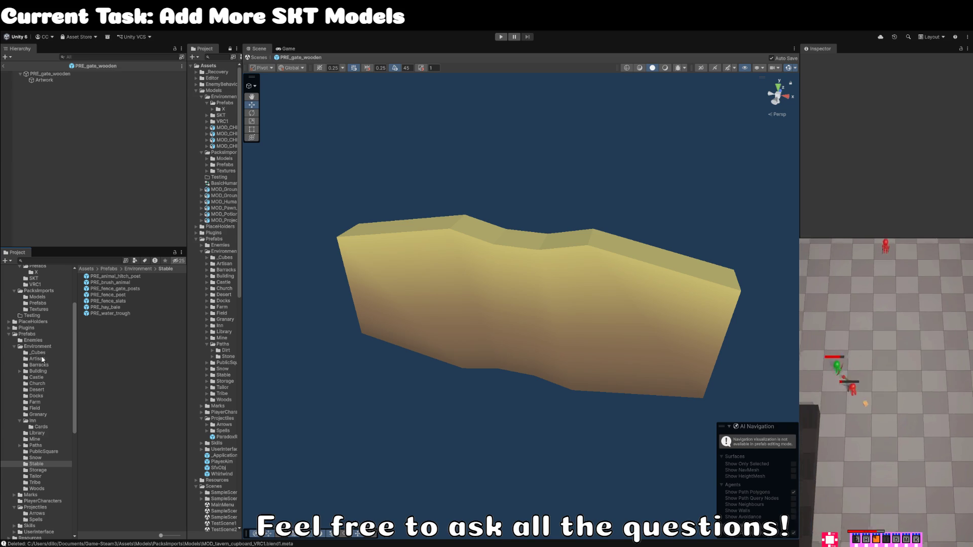
scroll(42, 355, "up", 3)
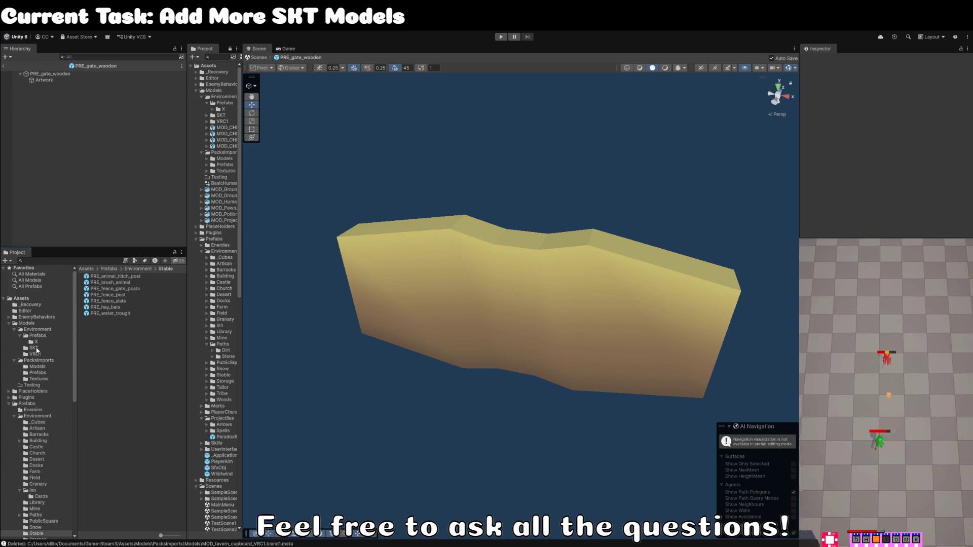
Step: Move PRE_gate_wooden from folder X into the Stable folder and return to the town scene
left_click(35, 342)
left_click(108, 278)
left_click_drag(63, 506, 38, 536)
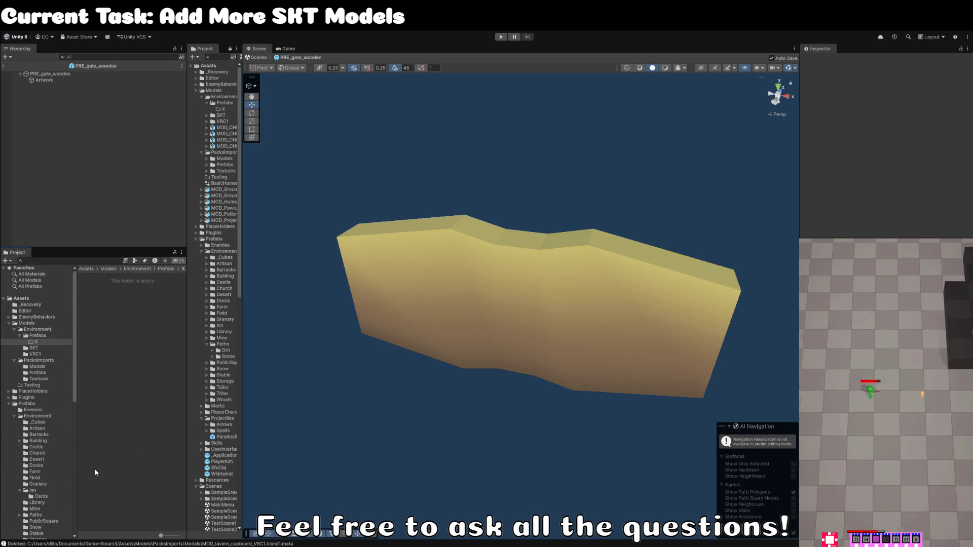
scroll(39, 400, "down", 3)
left_click(36, 463)
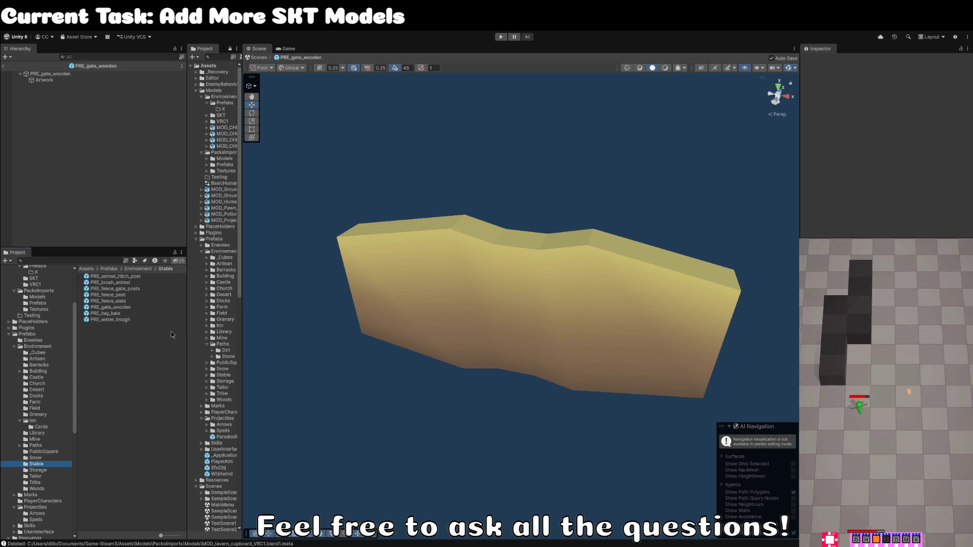
left_click(74, 83)
left_click(4, 66)
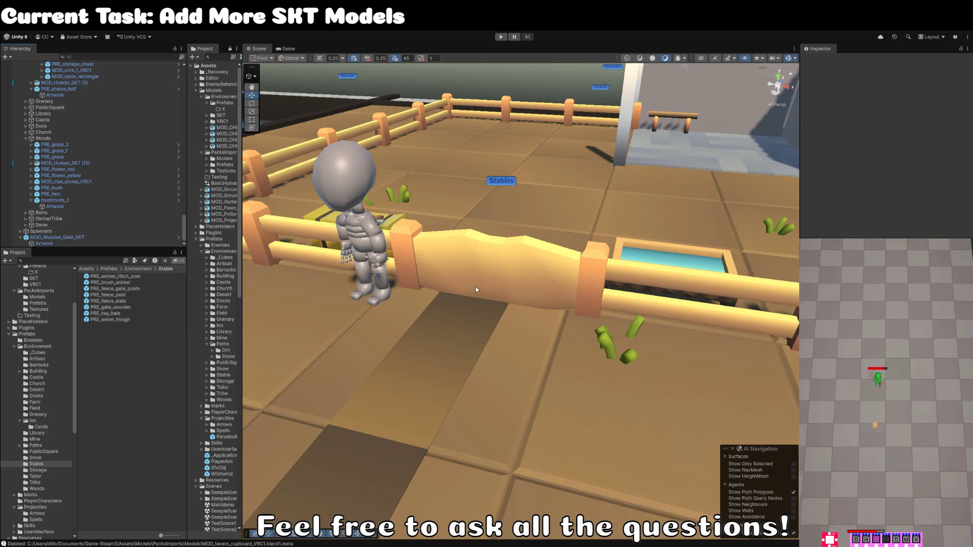
Step: Rotate the stables gate 90 degrees around Y with the rotate gizmo
left_click(558, 308)
key("e")
mouse_move(575, 339)
left_mouse_down()
mouse_move(489, 369)
mouse_move(505, 348)
left_mouse_up()
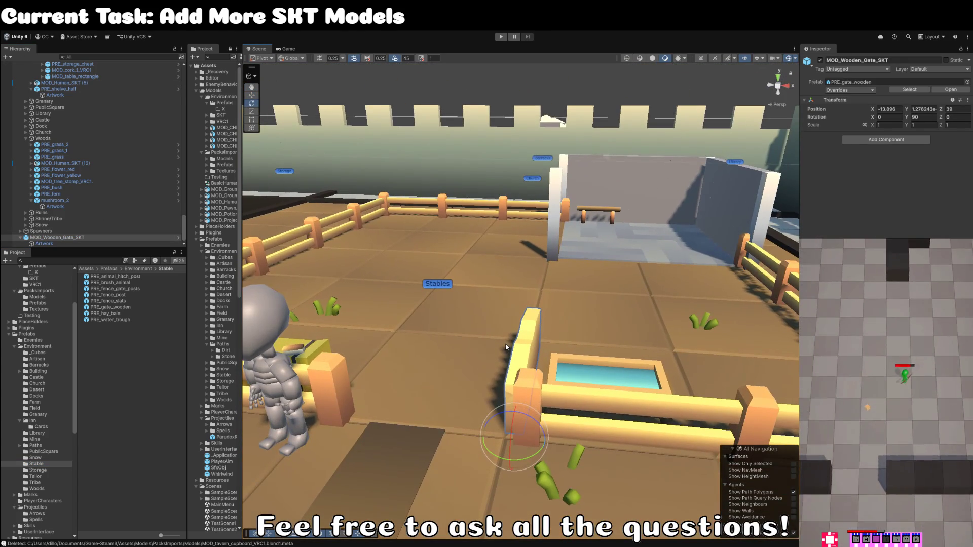
left_click(69, 244)
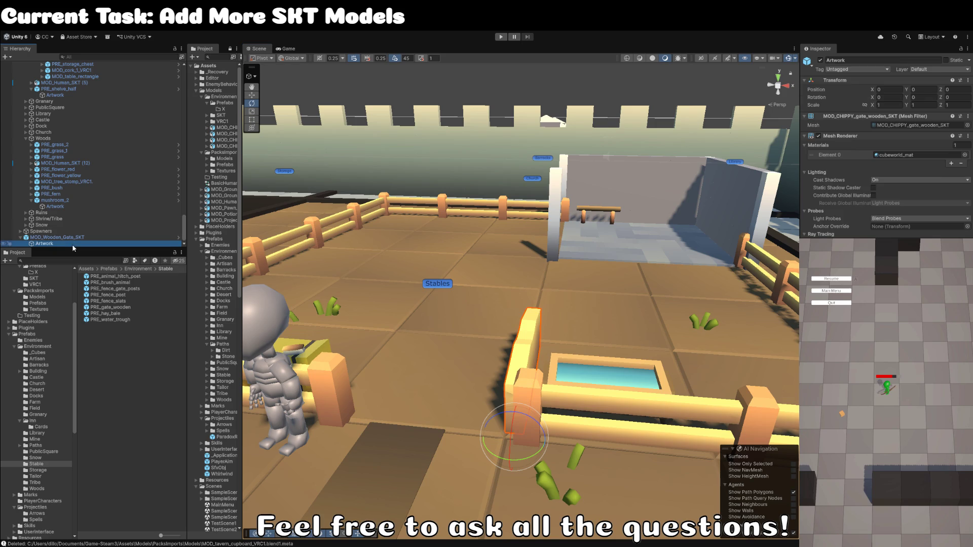
left_click(485, 388)
left_click_drag(485, 388, 516, 304)
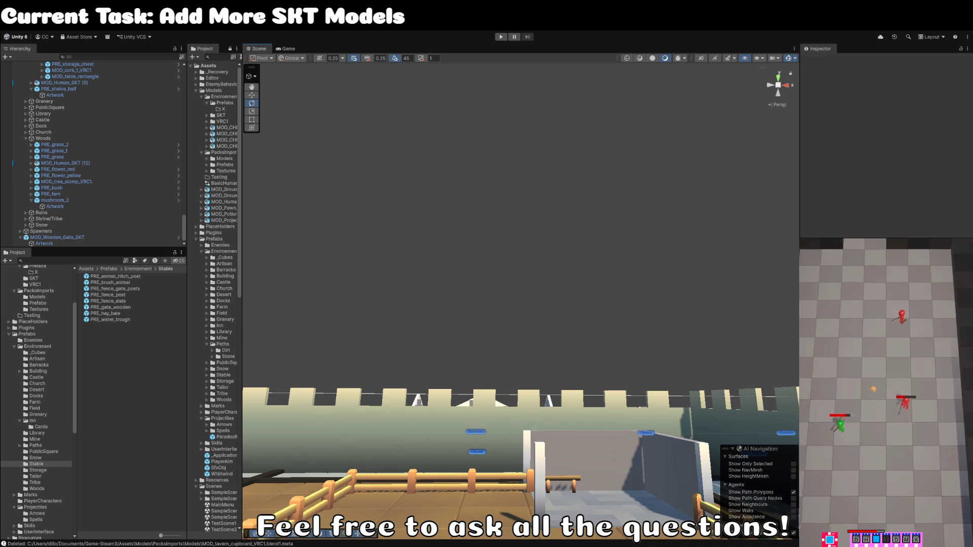
Step: Orbit and zoom around the walled town to check the gate, then reselect the wooden gate
scroll(363, 239, "down", 5)
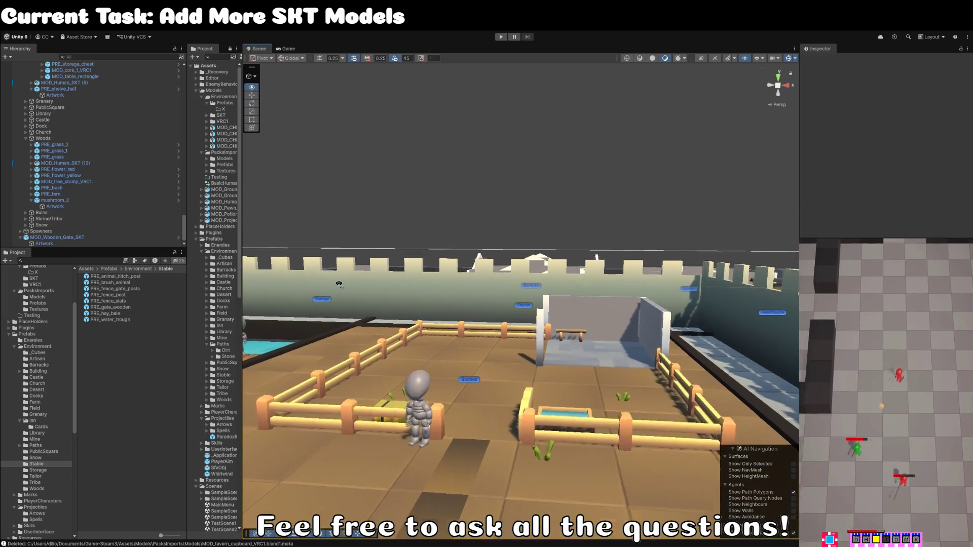
scroll(338, 286, "up", 5)
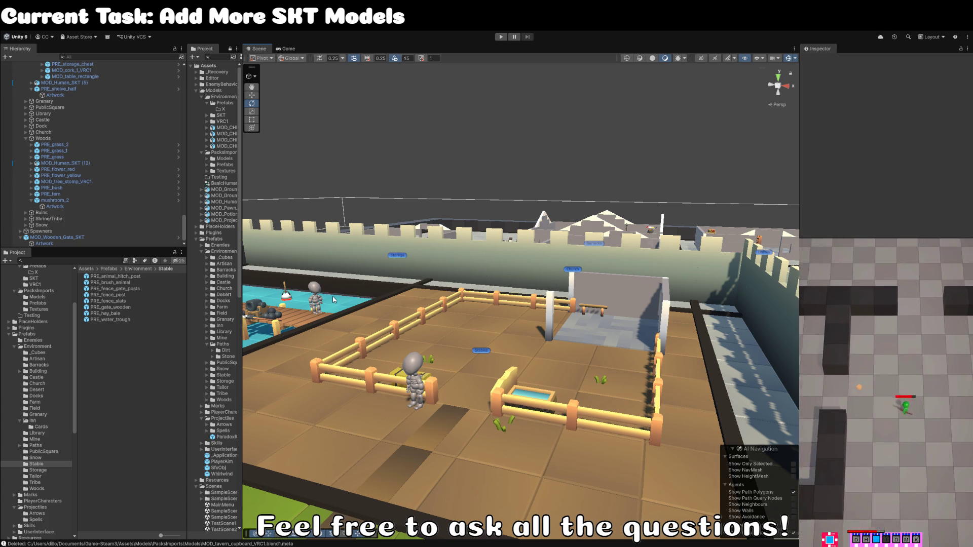
left_click(619, 306)
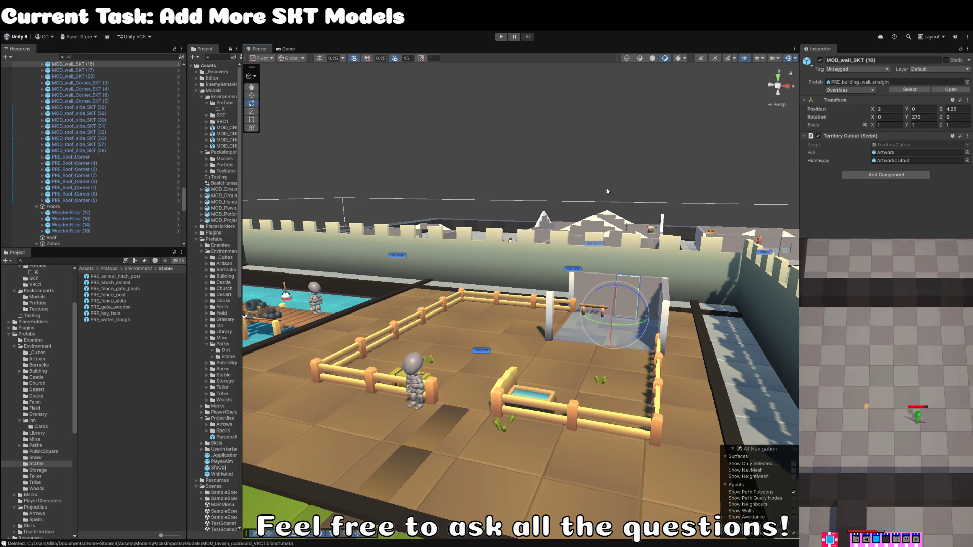
left_click(593, 170)
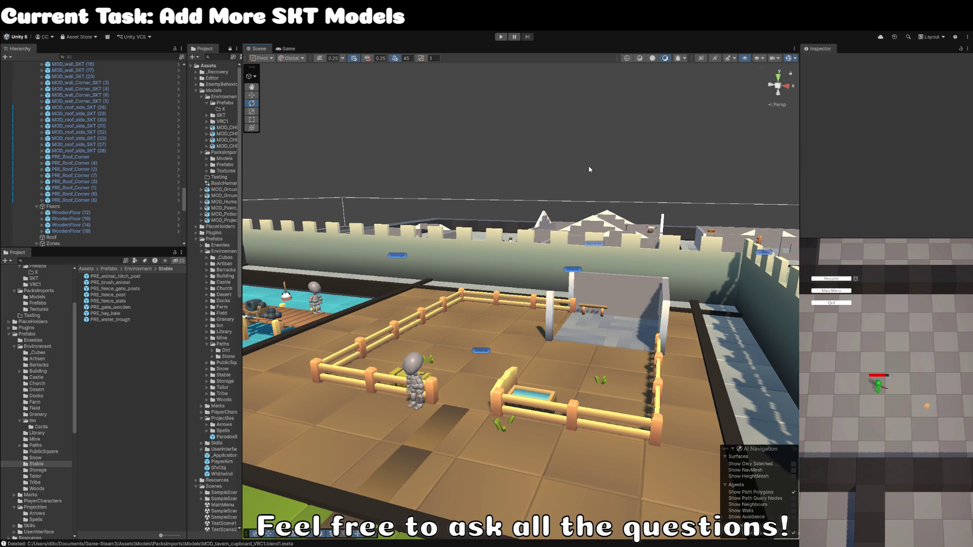
left_click_drag(588, 165, 567, 192)
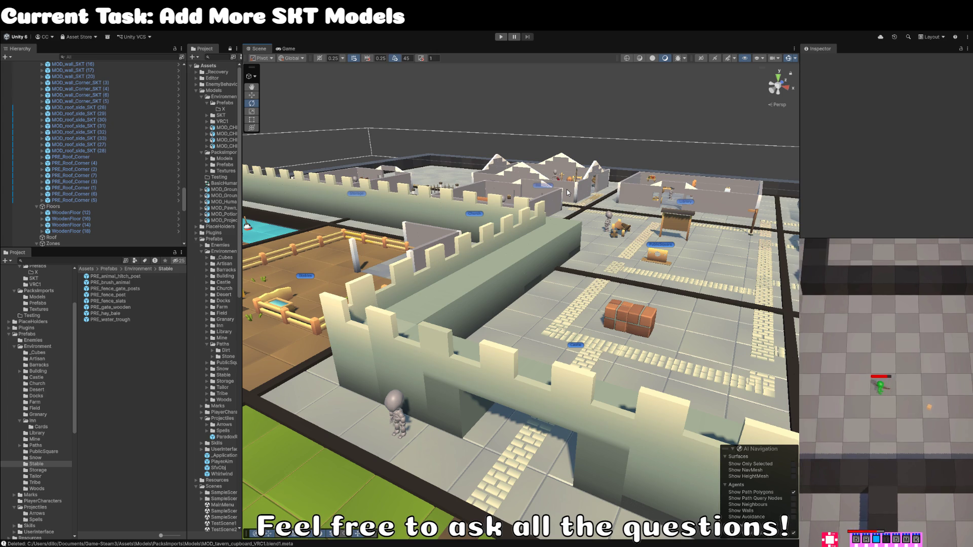
scroll(539, 187, "down", 5)
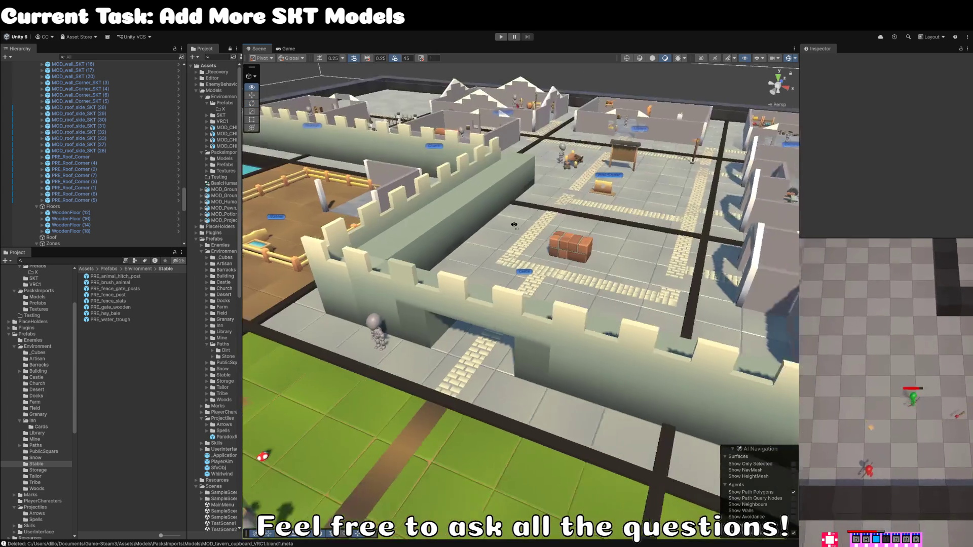
left_click_drag(539, 187, 547, 244)
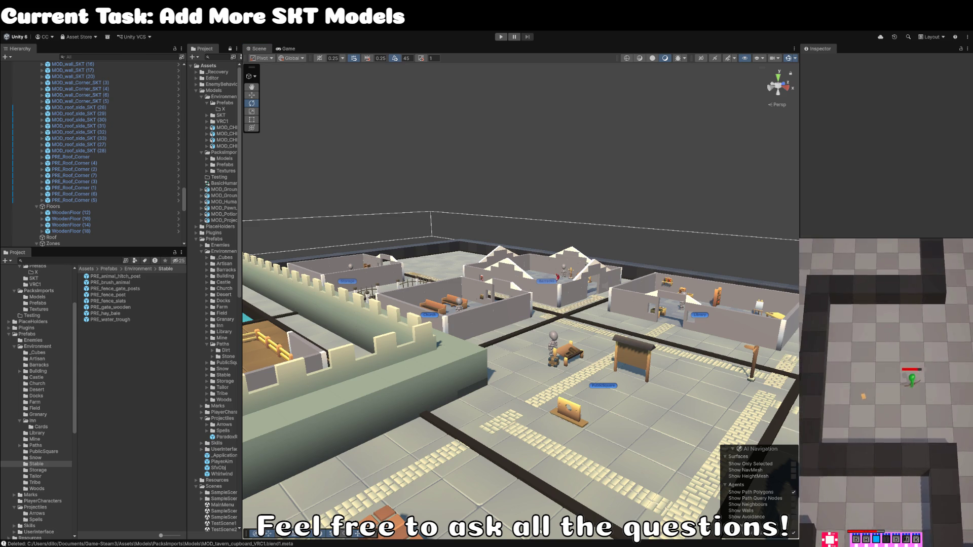
left_click_drag(448, 396, 284, 378)
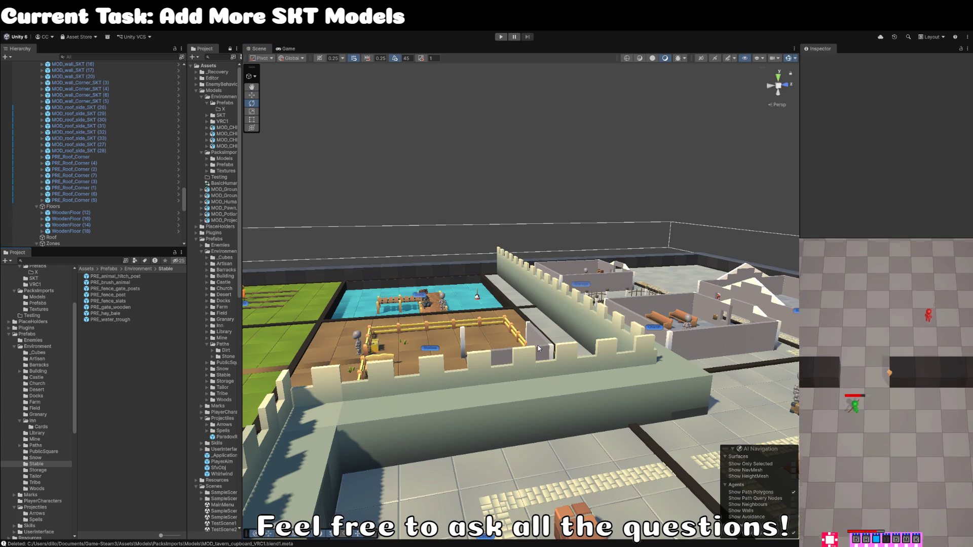
left_click_drag(571, 322, 385, 315)
scroll(116, 226, "down", 10)
scroll(115, 226, "down", 2)
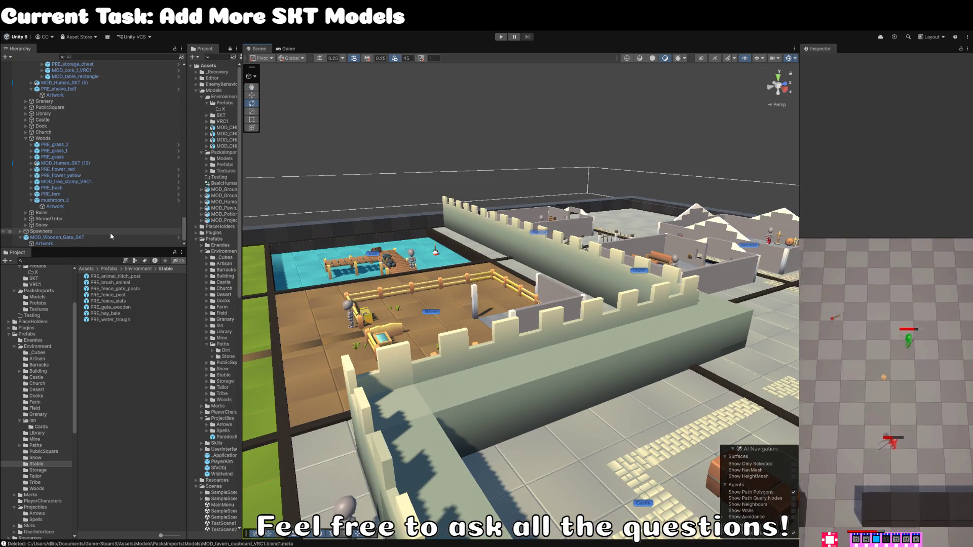
left_click(79, 238)
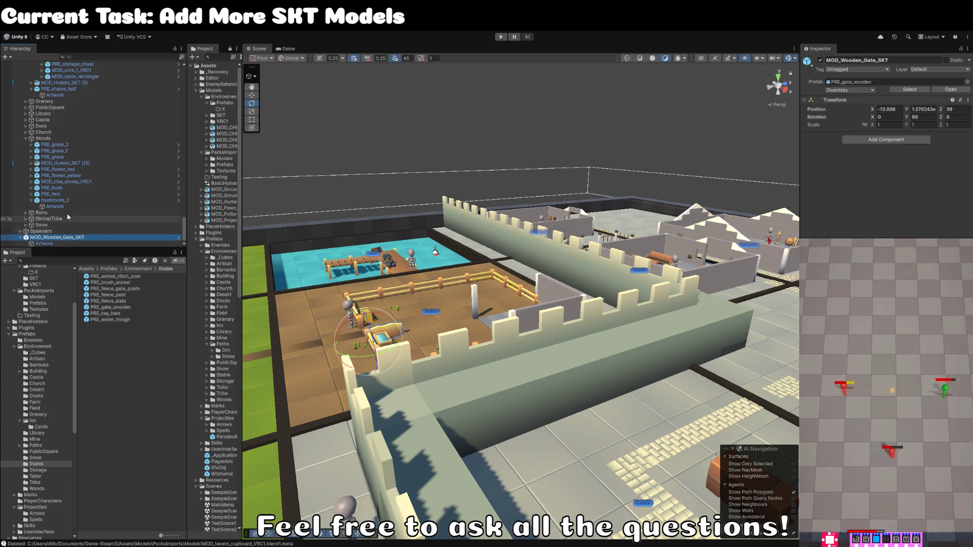
Step: Collapse the Storage group, deselect the wooden gate, and orbit the view over the walled town houses
scroll(72, 226, "up", 6)
left_click(25, 87)
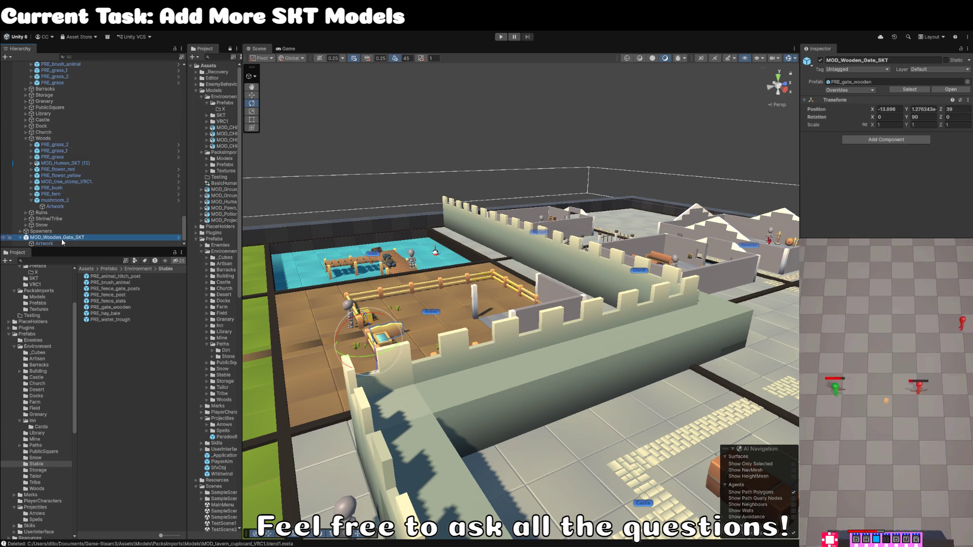
mouse_move(62, 241)
left_mouse_down()
mouse_move(66, 68)
mouse_move(75, 173)
left_mouse_up()
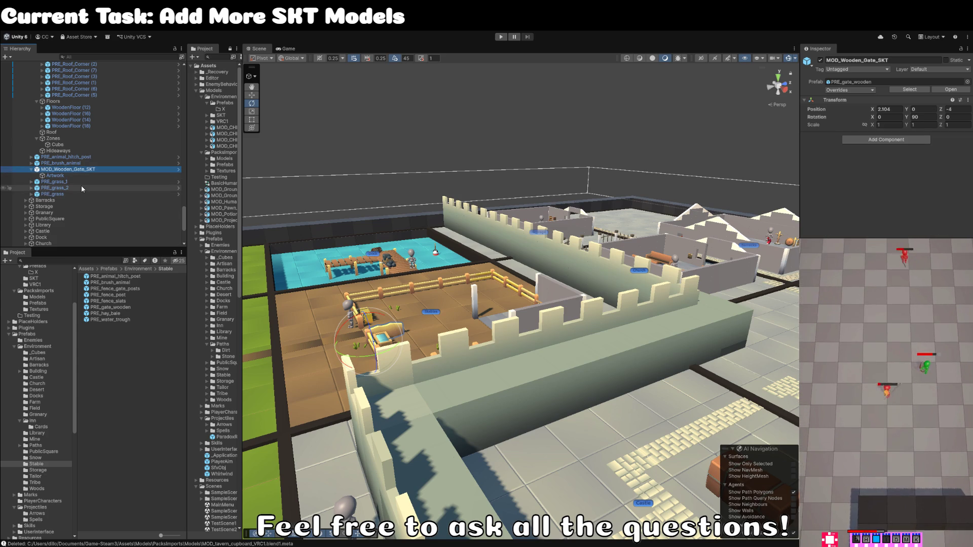
scroll(81, 185, "down", 4)
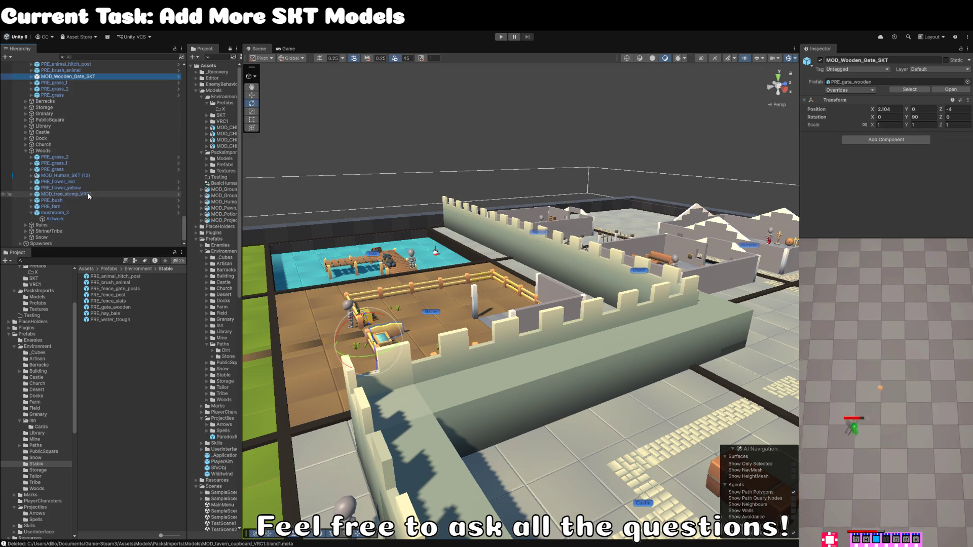
left_click(420, 154)
mouse_move(421, 155)
left_mouse_down()
mouse_move(515, 194)
mouse_move(568, 290)
left_mouse_up()
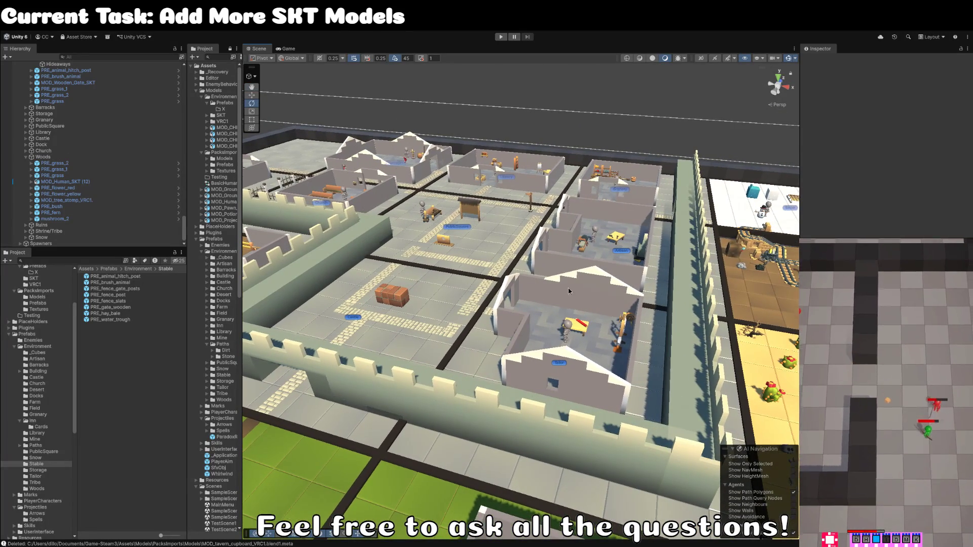
Step: Browse the model folders and delete the leftover Prefabs folder under Models/Environment
scroll(569, 290, "down", 2)
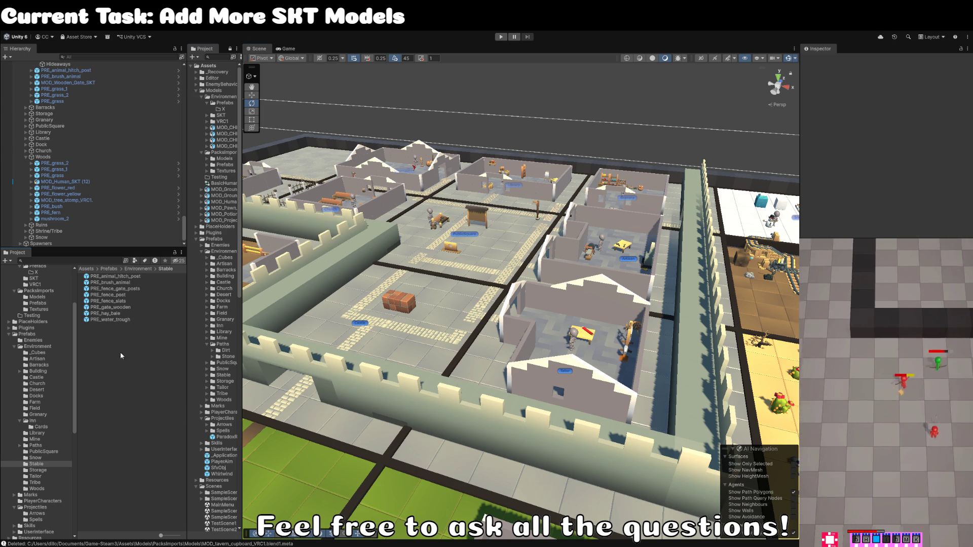
left_click(37, 359)
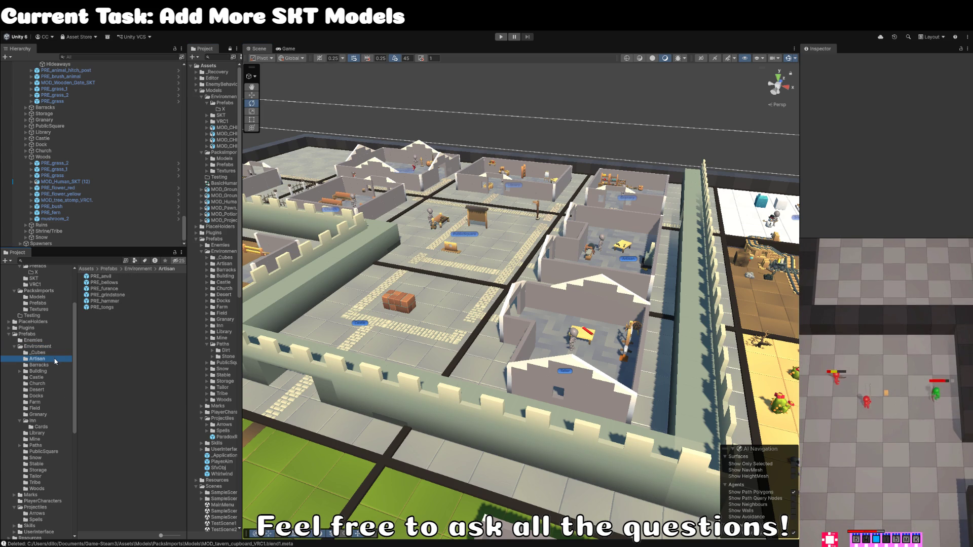
left_click(53, 352)
left_click(45, 285)
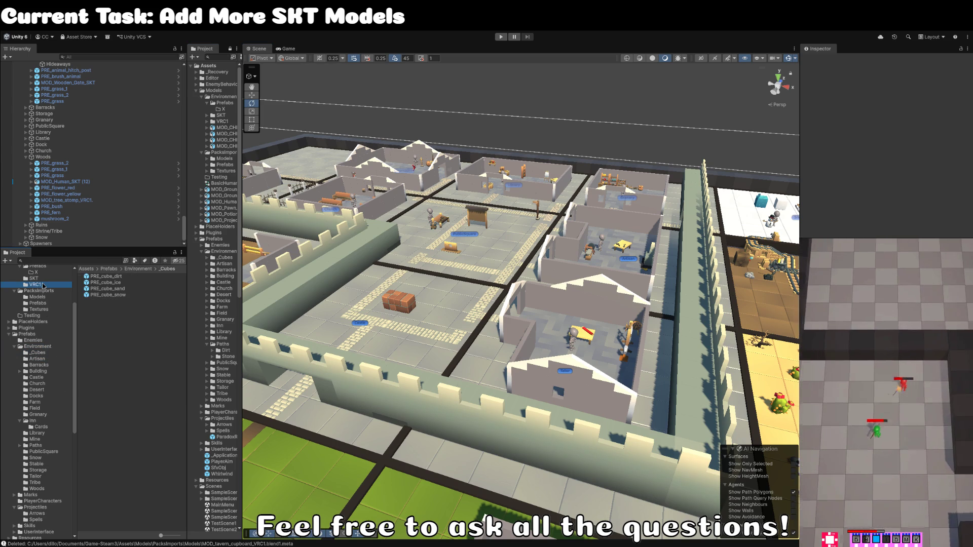
left_click(44, 278)
left_click(44, 286)
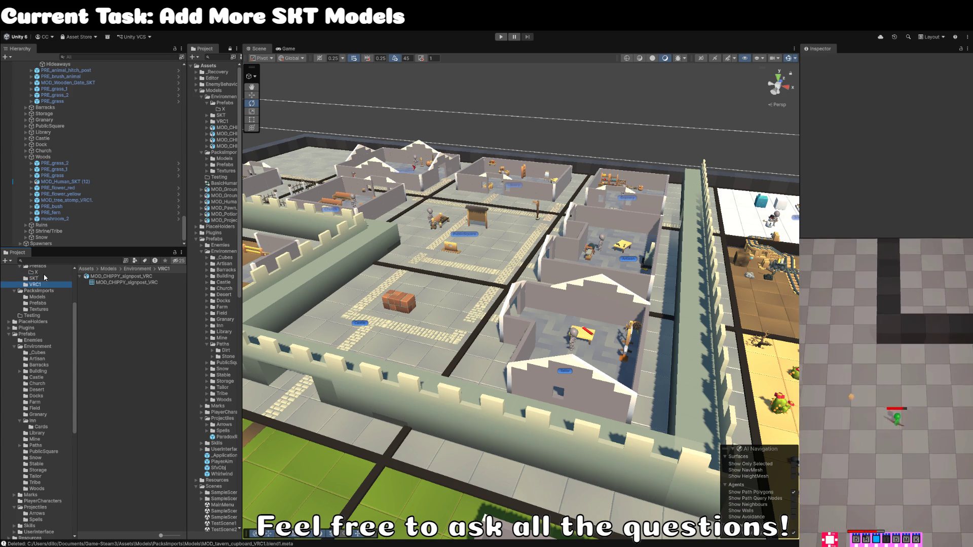
left_click(44, 278)
scroll(48, 282, "up", 2)
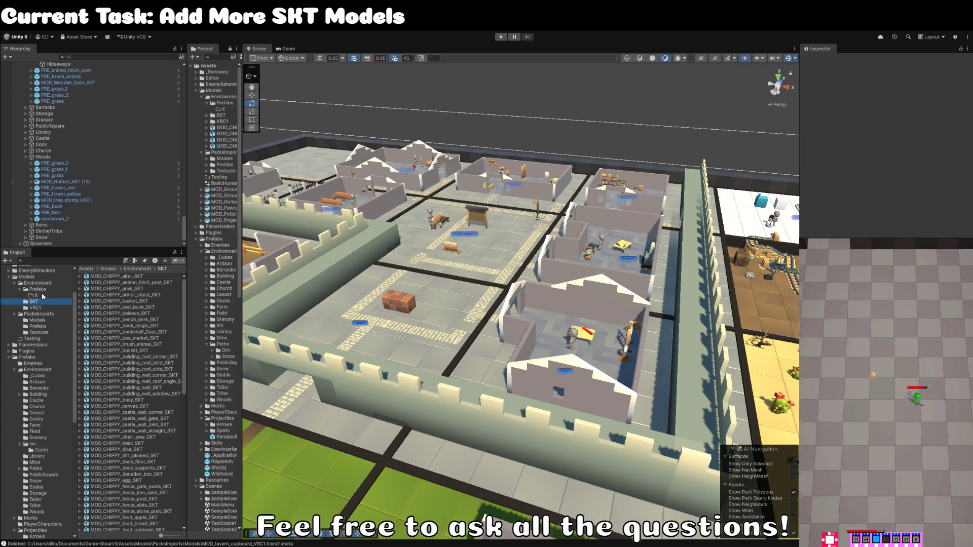
left_click(43, 295)
left_click(46, 290)
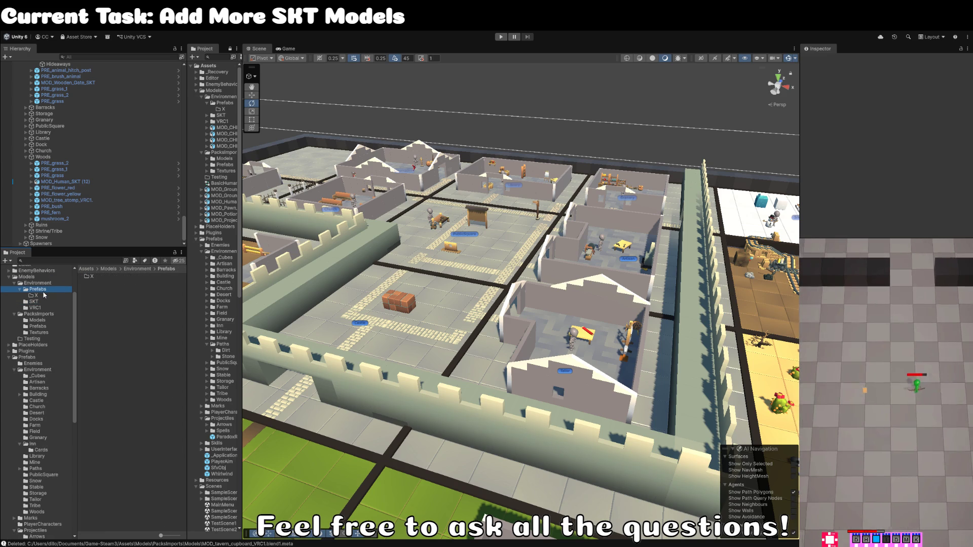
key("Delete")
Step: Check the hitch post and MOD_CHIPPY_alter_SKT models, then open the PacksImports Prefabs folder
left_click(46, 290)
left_click(157, 283)
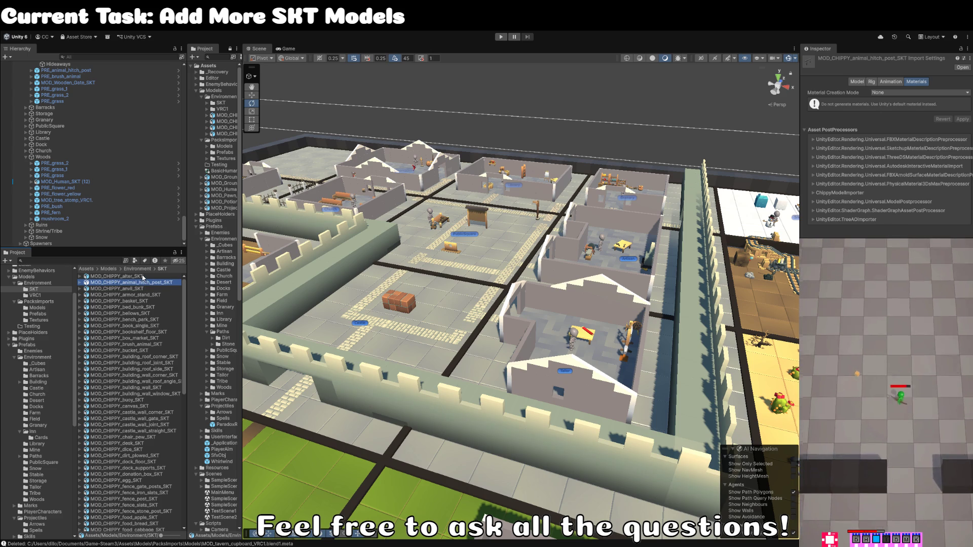
left_click(143, 277)
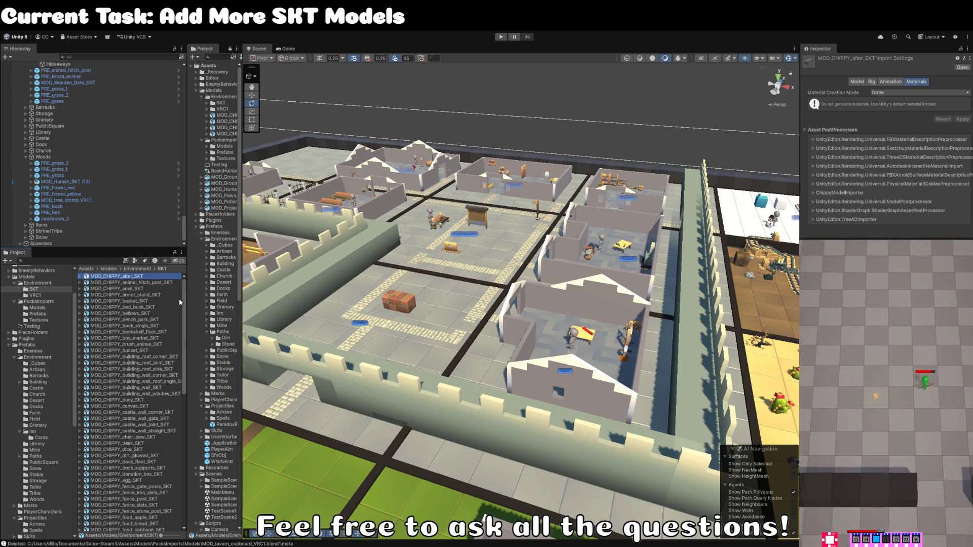
left_click(52, 295)
left_click(50, 308)
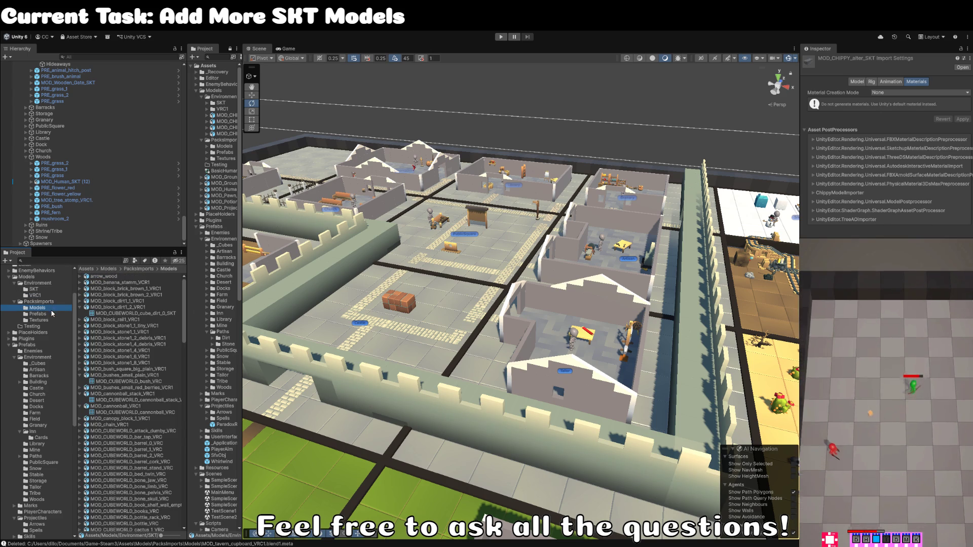
left_click(51, 314)
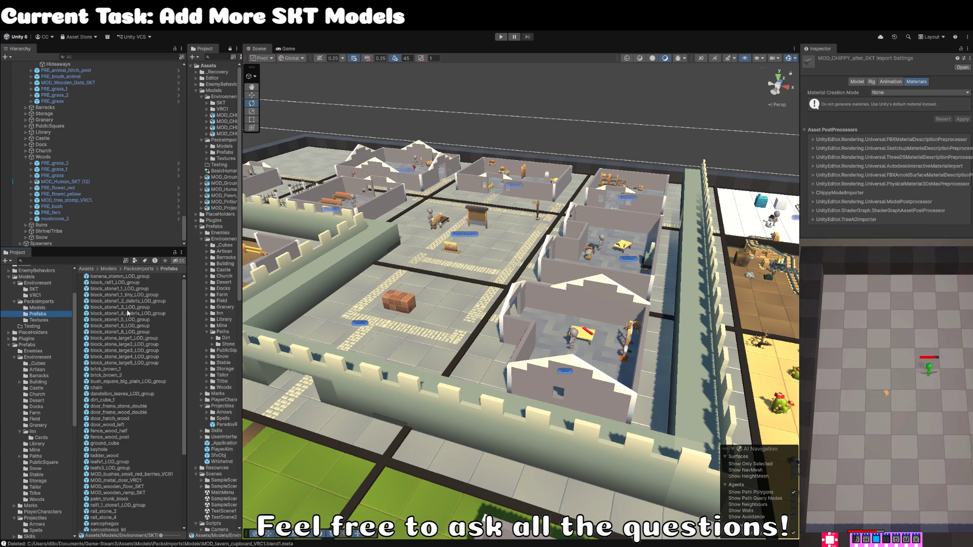
Step: Step through the pack prefabs to select tavern_hanging_meet
left_click(127, 376)
key("Down")
key("Down")
key("Down")
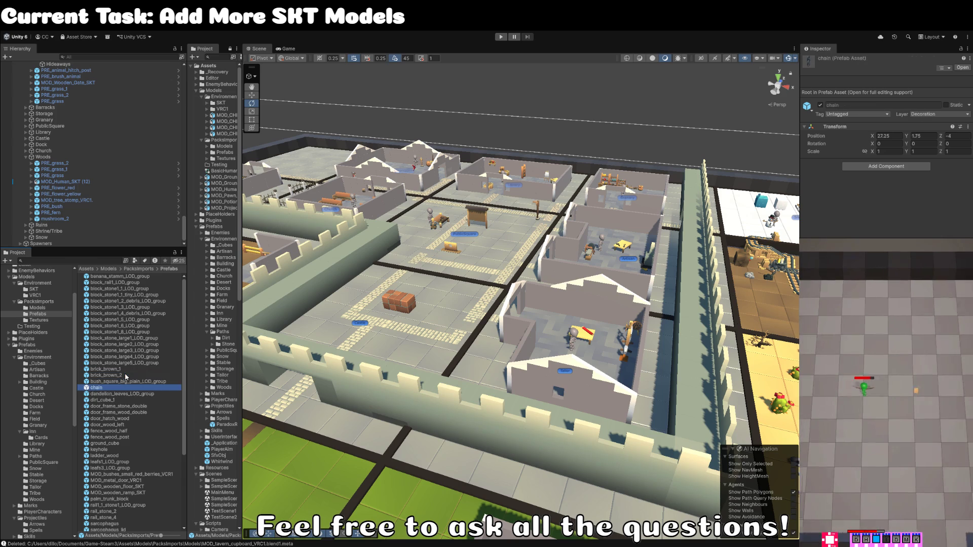
key("Down")
key("Down")
key("Down")
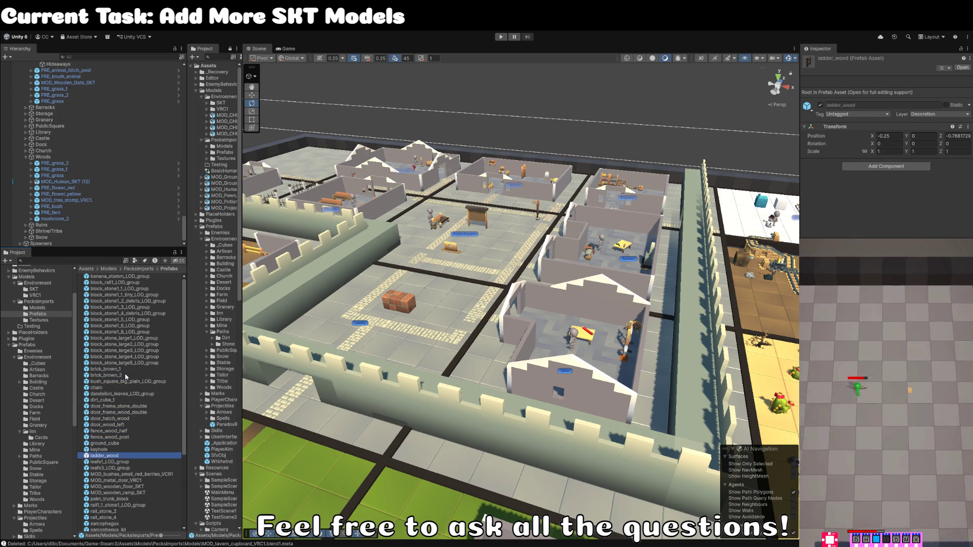
key("Down")
key("Down")
key("Down")
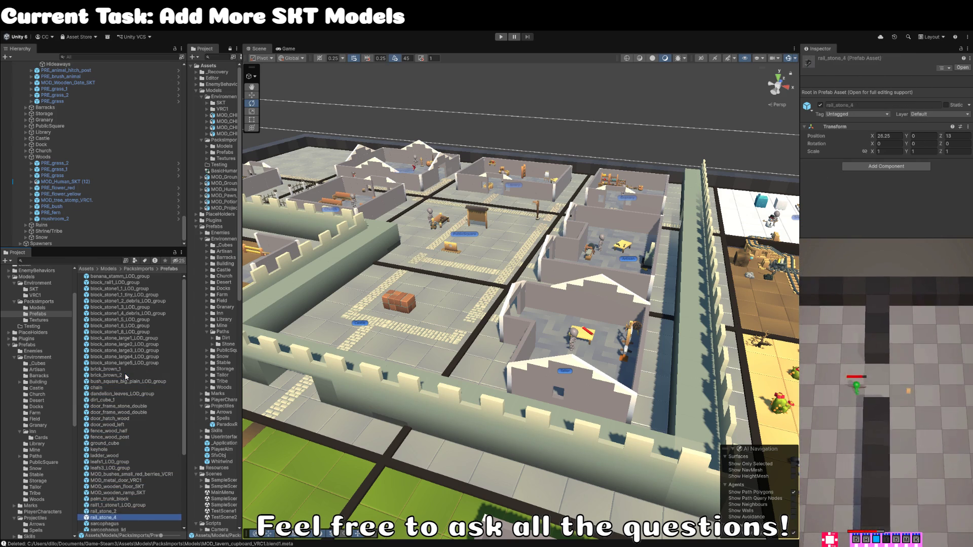
key("Down")
key("Down")
key("Down")
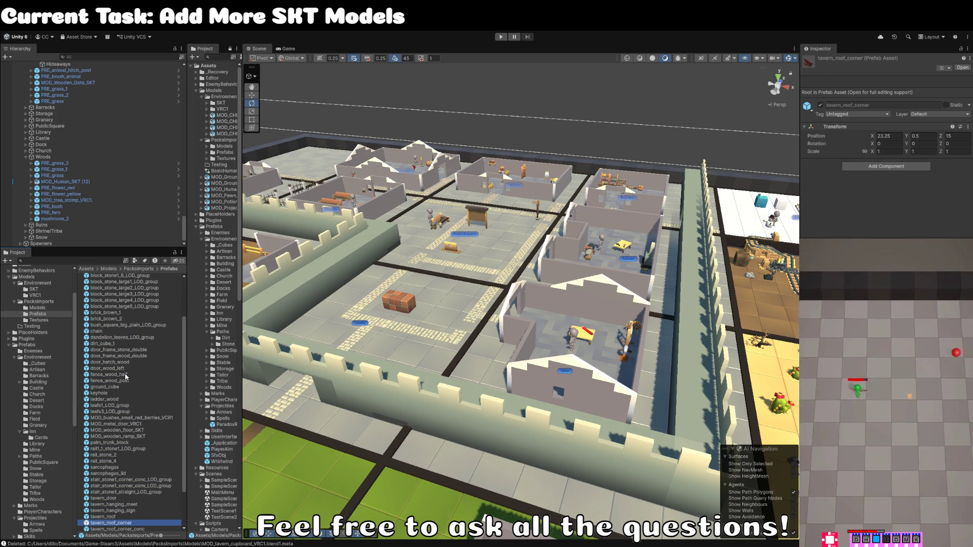
key("Up")
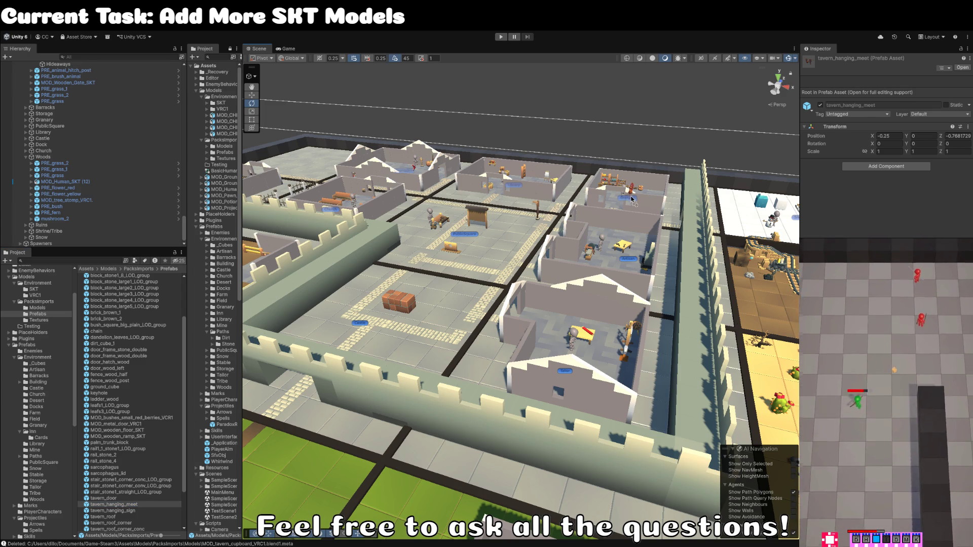
Step: Drop tavern_hanging_meet into the Scene, frame it, and rotate it upright to rotation 0
left_click_drag(632, 199, 632, 200)
key("f")
mouse_move(558, 305)
left_mouse_down()
mouse_move(408, 366)
mouse_move(654, 276)
mouse_move(512, 292)
mouse_move(469, 257)
mouse_move(421, 262)
mouse_move(520, 282)
mouse_move(563, 309)
left_mouse_up()
key("e")
left_click_drag(494, 350, 603, 324)
Step: Position the meat rack on the granary floor at X 10.415, Y 0.5, Z 74
key("w")
mouse_move(471, 344)
left_mouse_down()
mouse_move(570, 231)
mouse_move(563, 283)
mouse_move(608, 268)
mouse_move(685, 277)
mouse_move(658, 281)
left_mouse_up()
left_click_drag(684, 238, 461, 304)
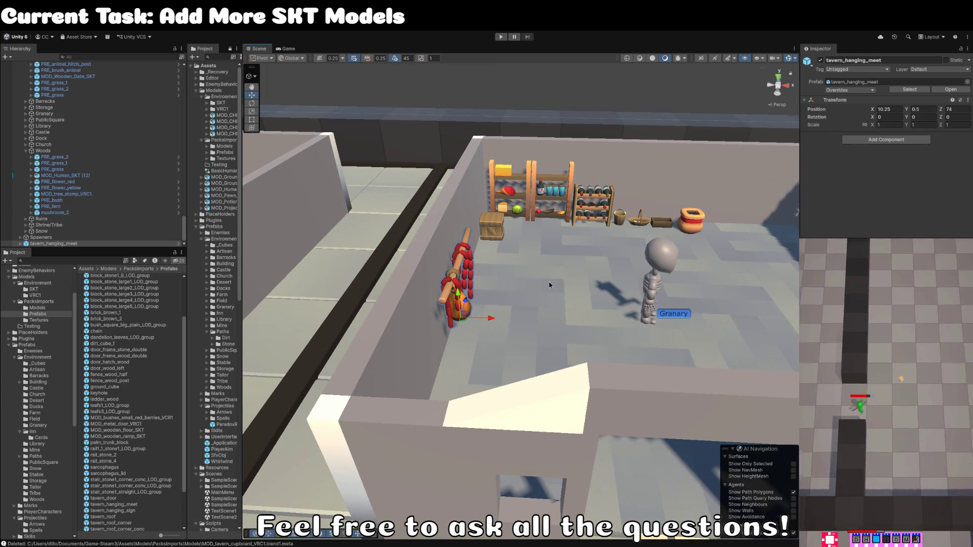
left_click_drag(530, 292, 507, 299)
scroll(507, 299, "up", 5)
scroll(502, 304, "down", 4)
scroll(498, 306, "up", 2)
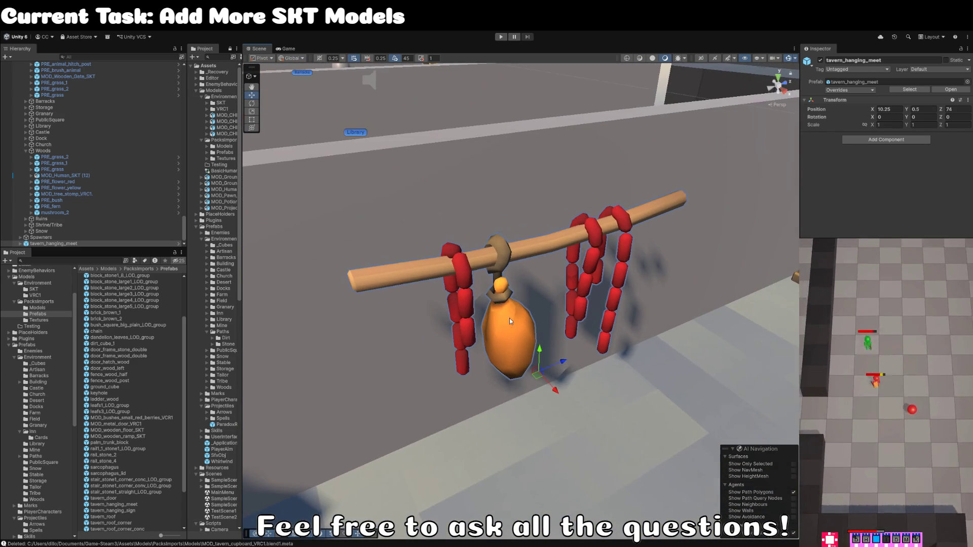
left_click_drag(499, 306, 491, 345)
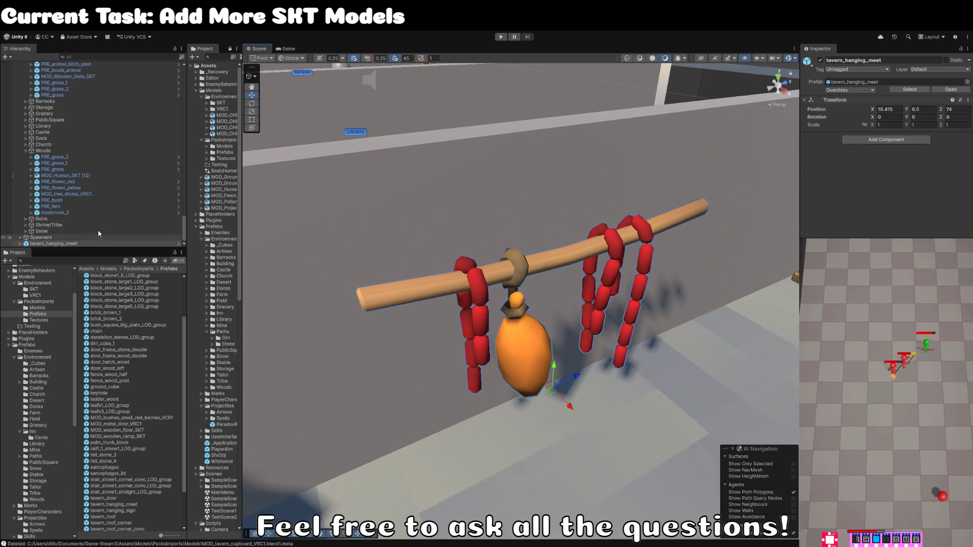
Step: Expand the rack, select its LOD1 child, and ping its mesh asset
left_click(60, 243)
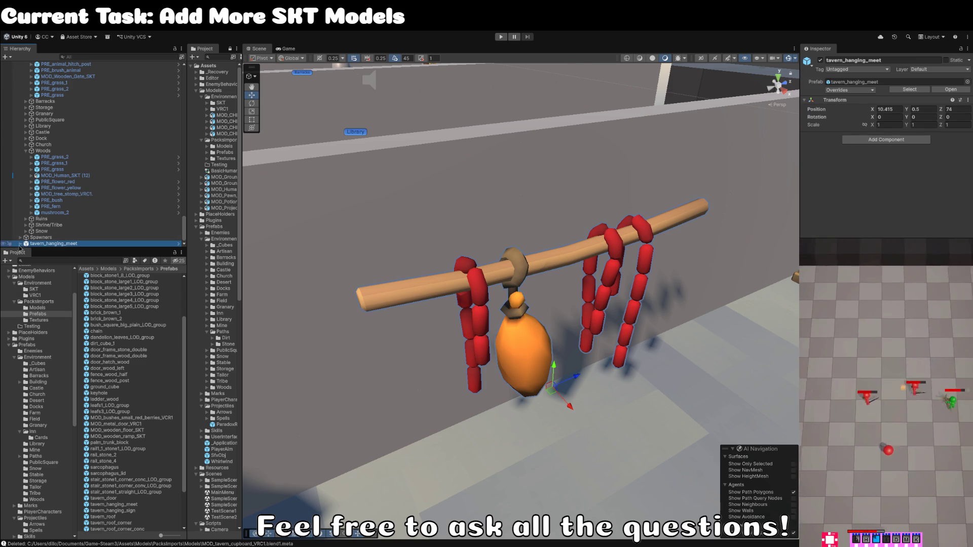
left_click(20, 243)
left_click(45, 244)
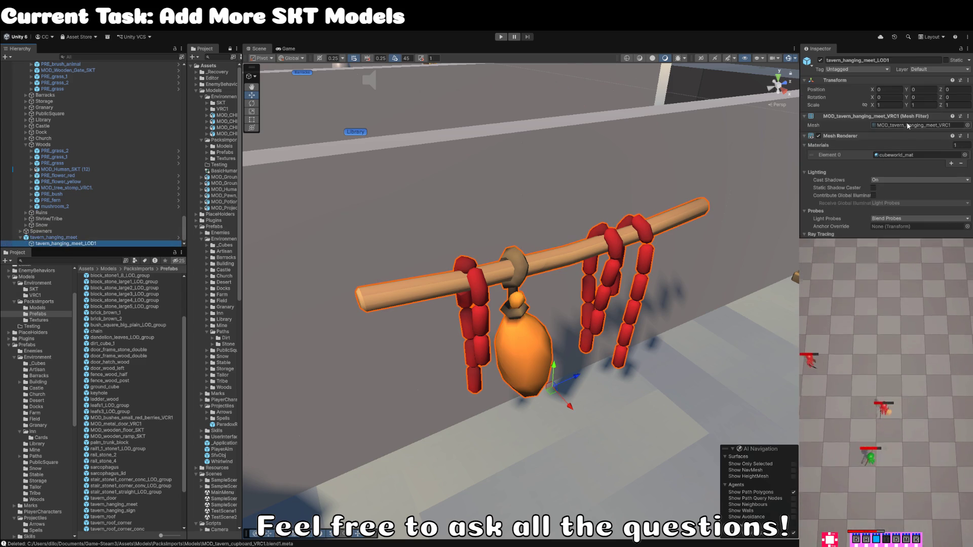
left_click(908, 126)
Step: Select MOD_tavern_hanging_meet_VRC1 to view its import settings, with Material Creation Mode None
left_click(158, 430)
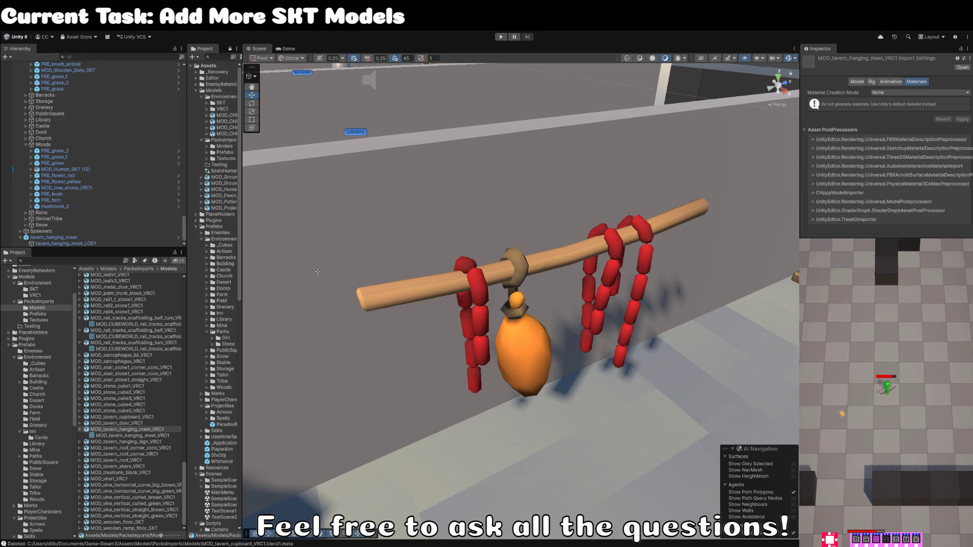
key("Escape")
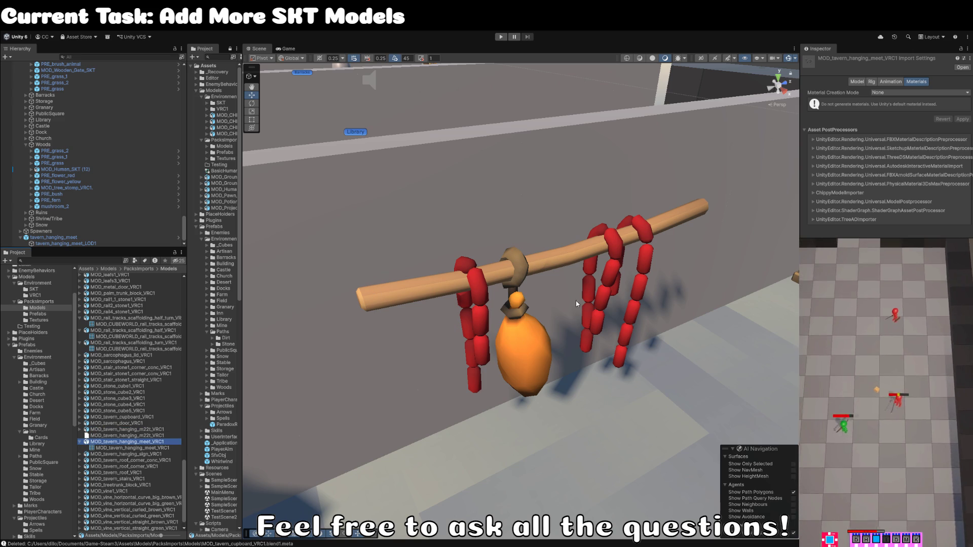
Step: Duplicate the meat rack and slide the copy along Z to 78 beside the first
left_click(523, 346)
scroll(525, 340, "down", 5)
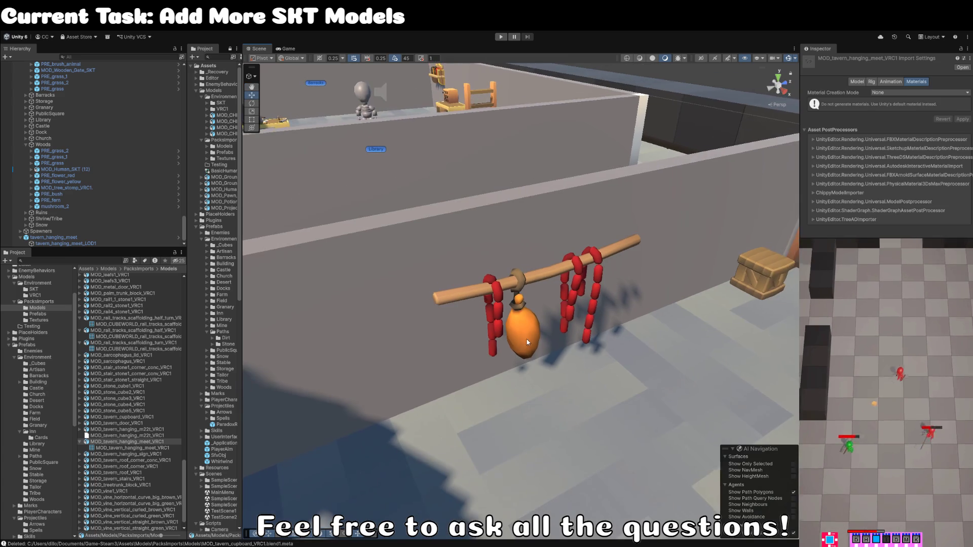
scroll(519, 339, "up", 4)
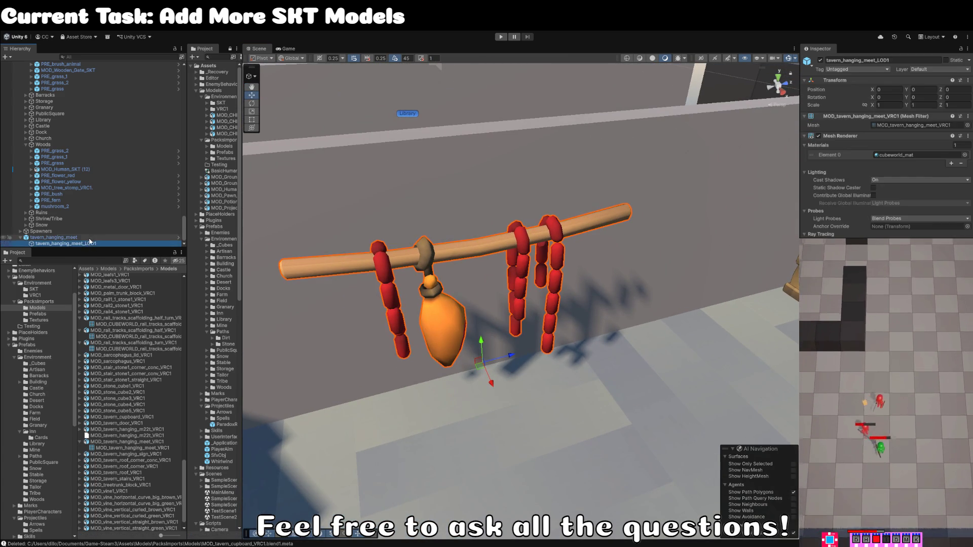
scroll(546, 313, "down", 3)
key("ctrl+d")
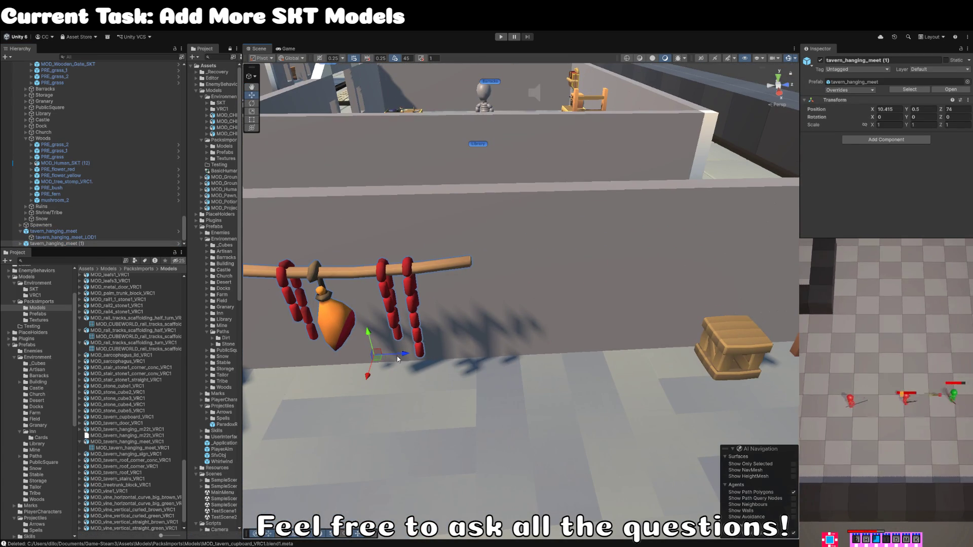
left_click_drag(380, 345, 601, 338)
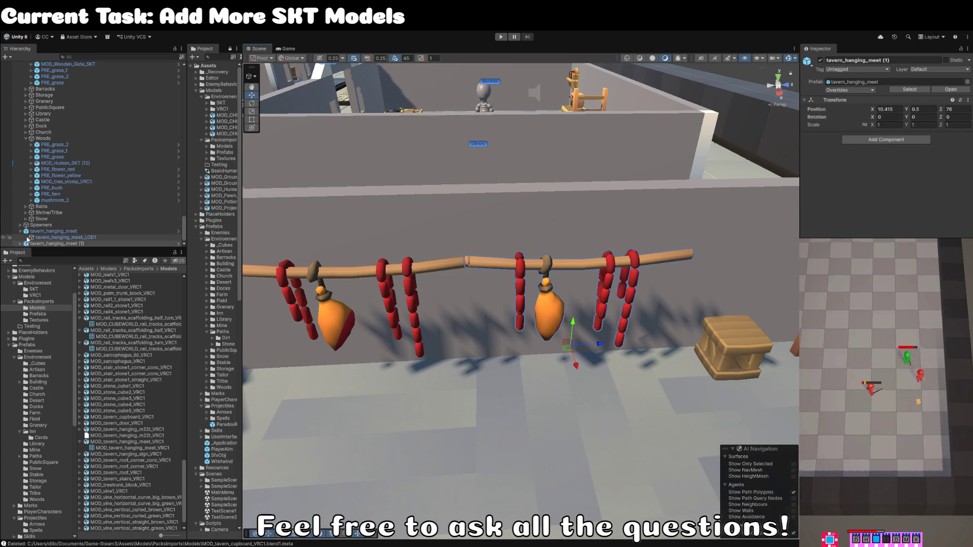
Step: Select the copy's LOD1 child, ping its mesh, and inspect the m22t hanging meat model
left_click(19, 244)
left_click(66, 231)
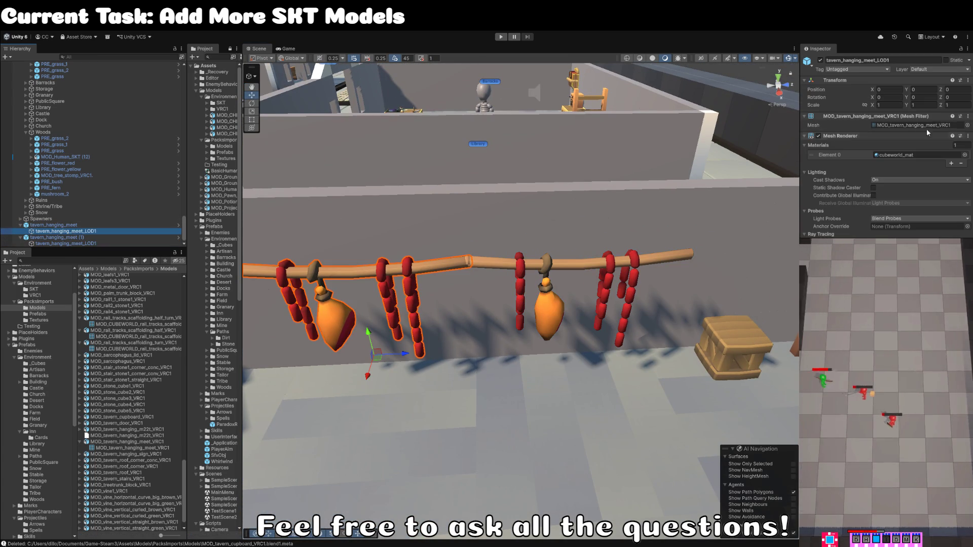
left_click(940, 126)
left_click(154, 417)
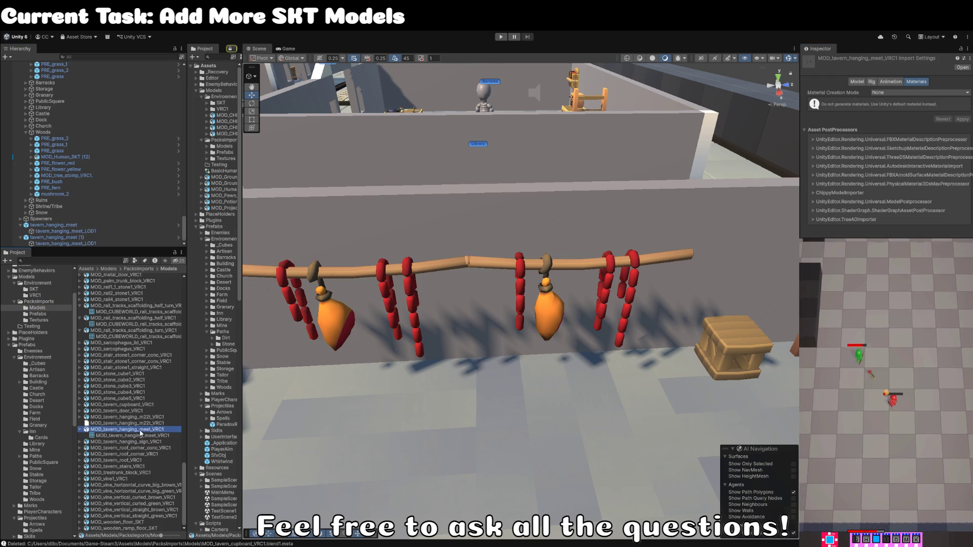